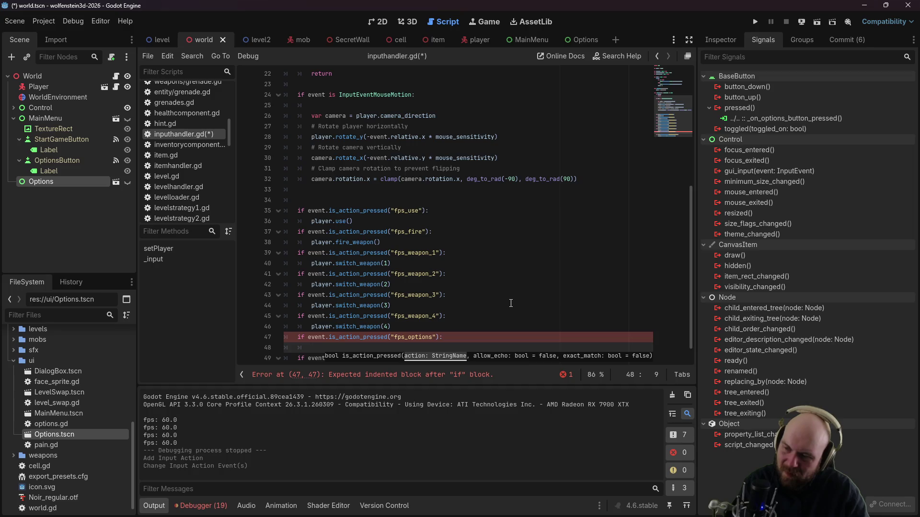
Step: Copy the get_parent call from line 50 into the empty fps_options block
{"action": "scroll", "coordinate": [481, 285], "scroll_direction": "down", "scroll_amount": 1}
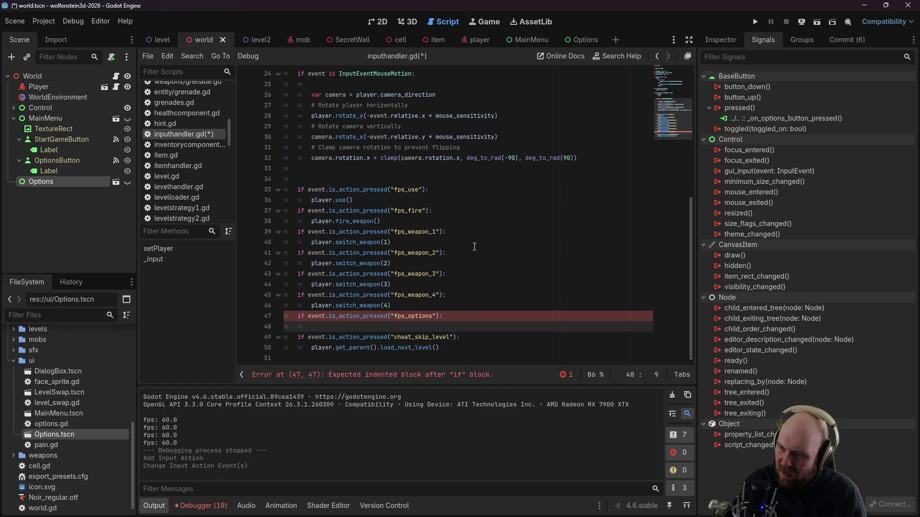
{"action": "mouse_move", "coordinate": [308, 346]}
{"action": "left_mouse_down"}
{"action": "mouse_move", "coordinate": [381, 348]}
{"action": "mouse_move", "coordinate": [316, 348]}
{"action": "left_mouse_up"}
{"action": "left_click", "coordinate": [379, 348]}
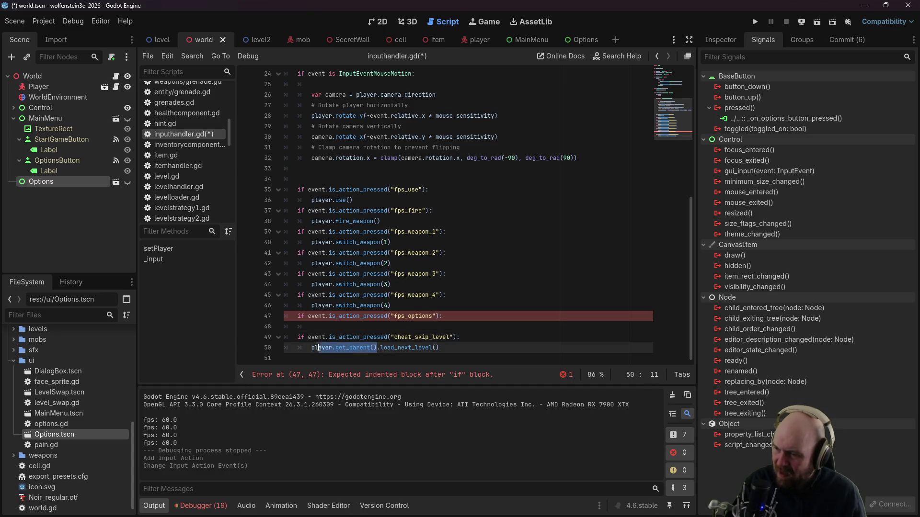
{"action": "left_click", "coordinate": [322, 317]}
{"action": "left_click", "coordinate": [323, 325]}
{"action": "type", "text": "player.get_parent()"}
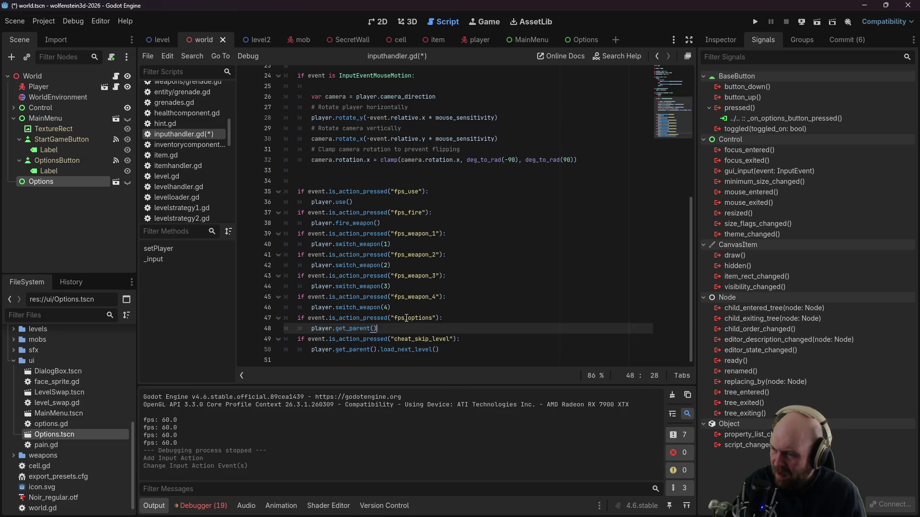
Step: Add 'active = false' above it, finish the get_node("Options").visible line, and save the script
{"action": "key", "text": "Left"}
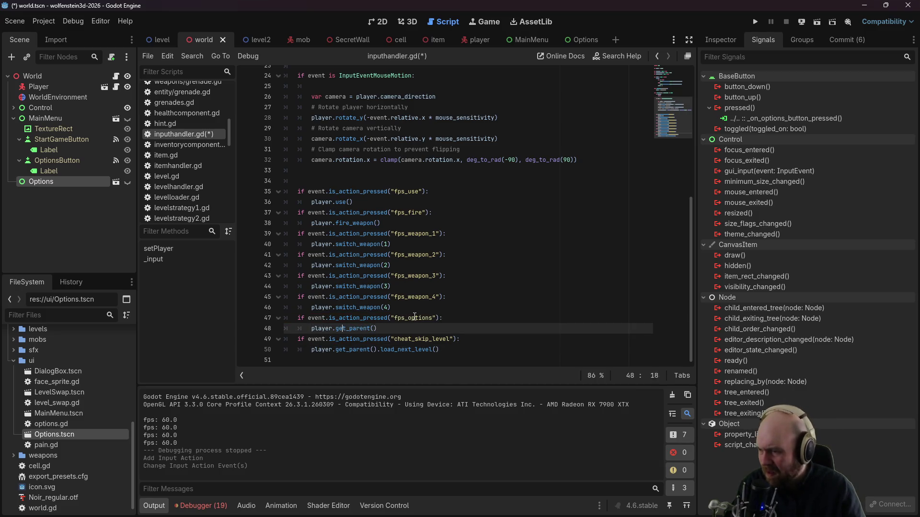
{"action": "key", "text": "Return"}
{"action": "key", "text": "Up"}
{"action": "type", "text": "acti"}
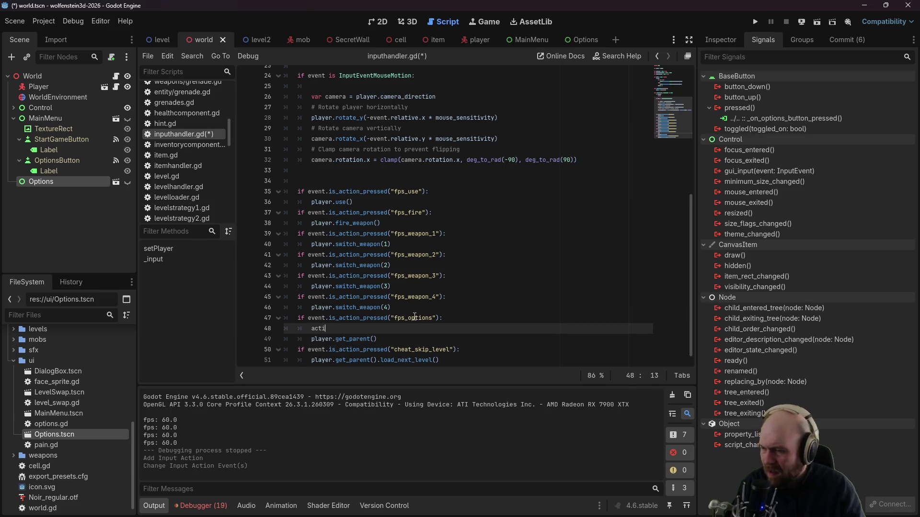
{"action": "type", "text": "ve = false"}
{"action": "key", "text": "Down"}
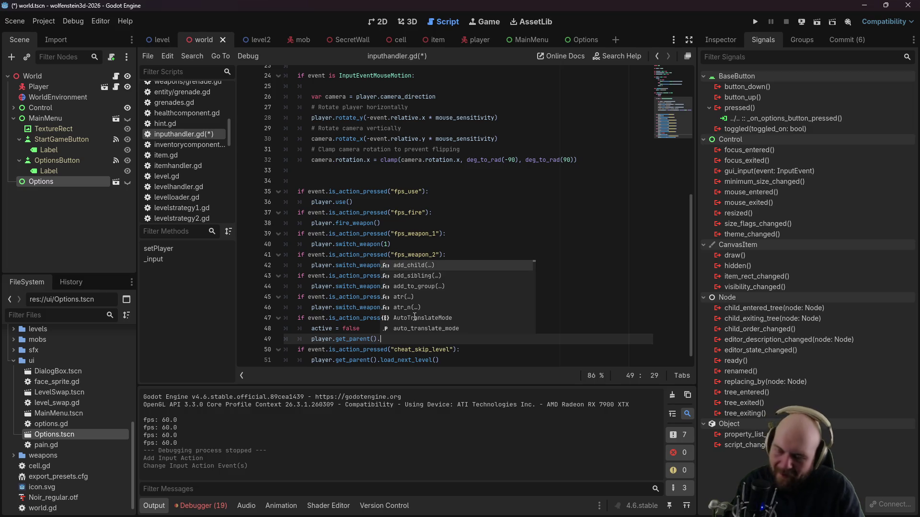
{"action": "scroll", "coordinate": [415, 318], "scroll_direction": "up", "scroll_amount": 1}
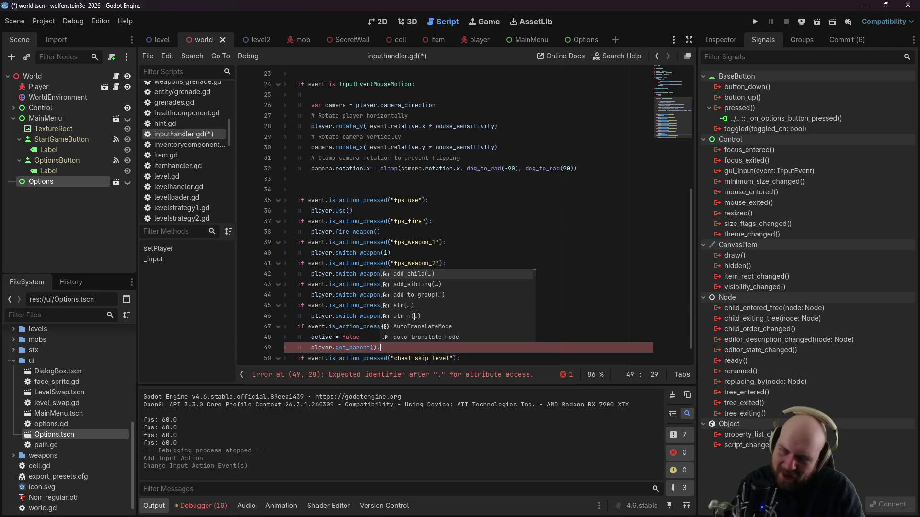
{"action": "type", "text": "get_node(\"Options\")."}
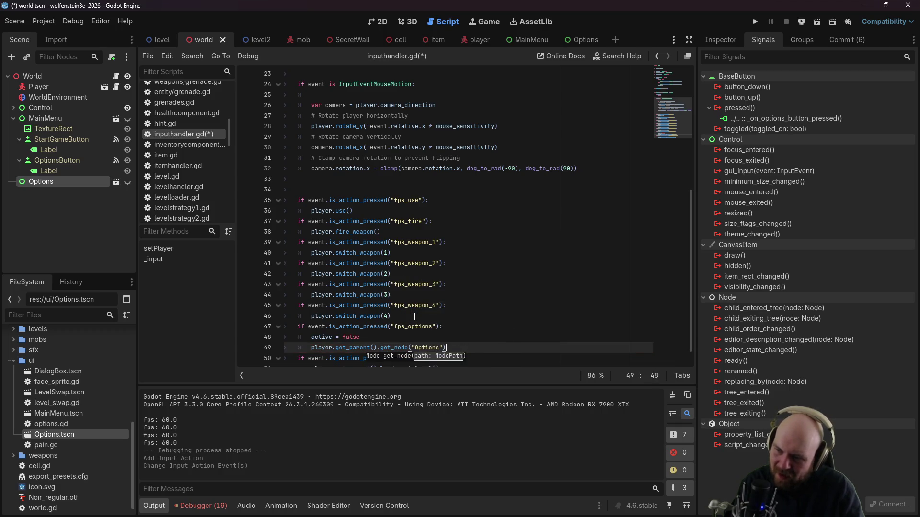
{"action": "type", "text": "visibl"}
{"action": "key", "text": "ctrl+s"}
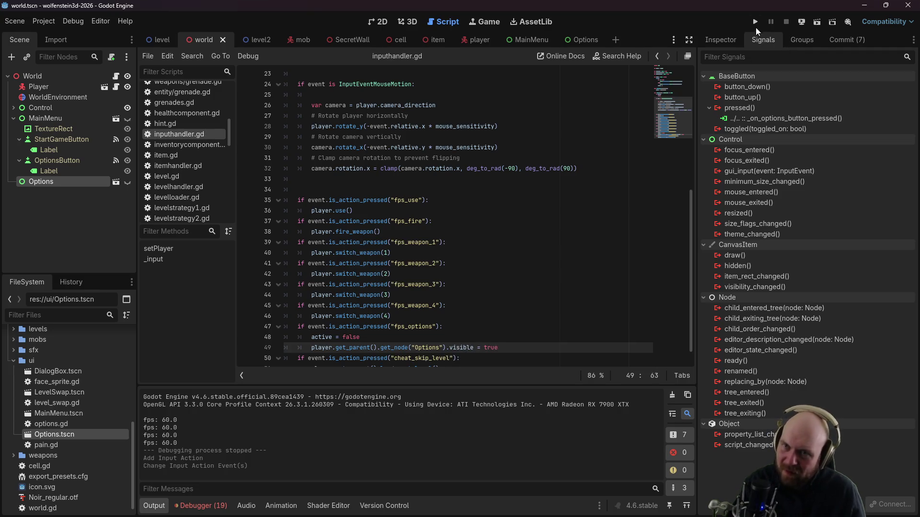
Step: Run the project, walk up to the metal door, then open and close the Options panel
{"action": "left_click", "coordinate": [755, 22]}
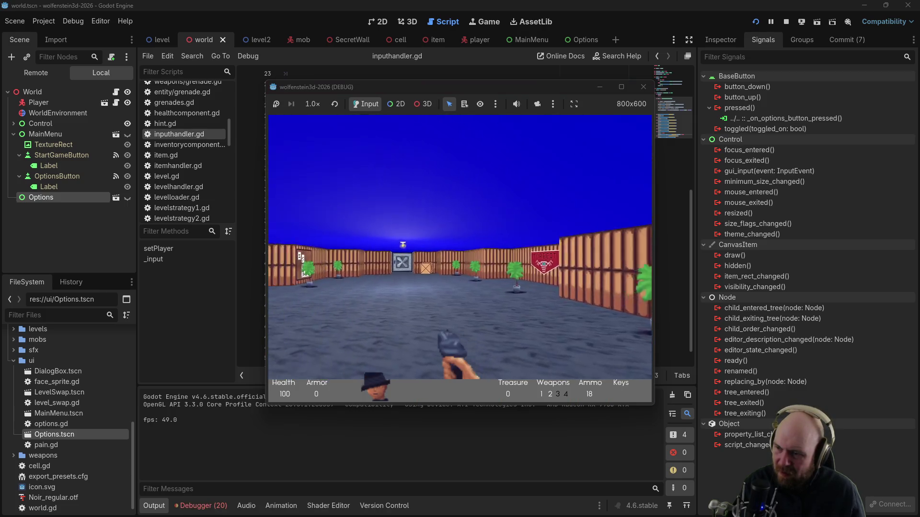
{"action": "key", "text": "Up"}
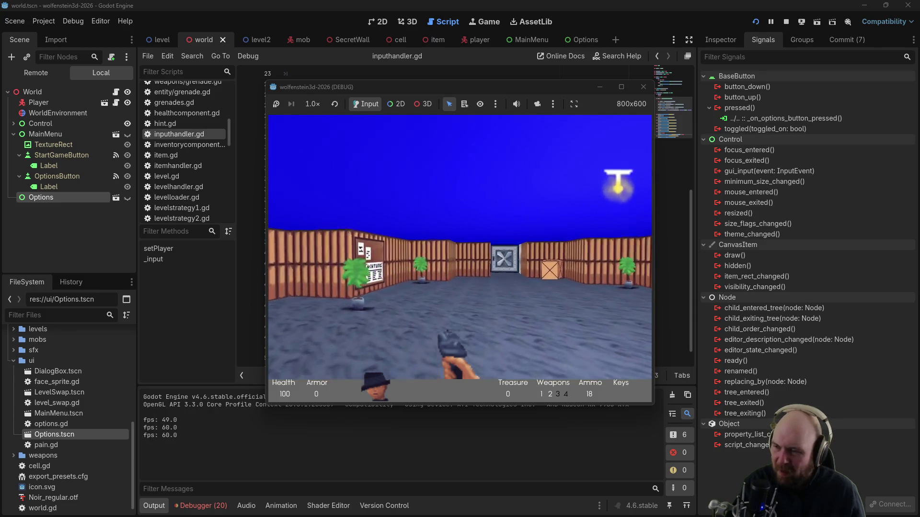
{"action": "key", "text": "Up"}
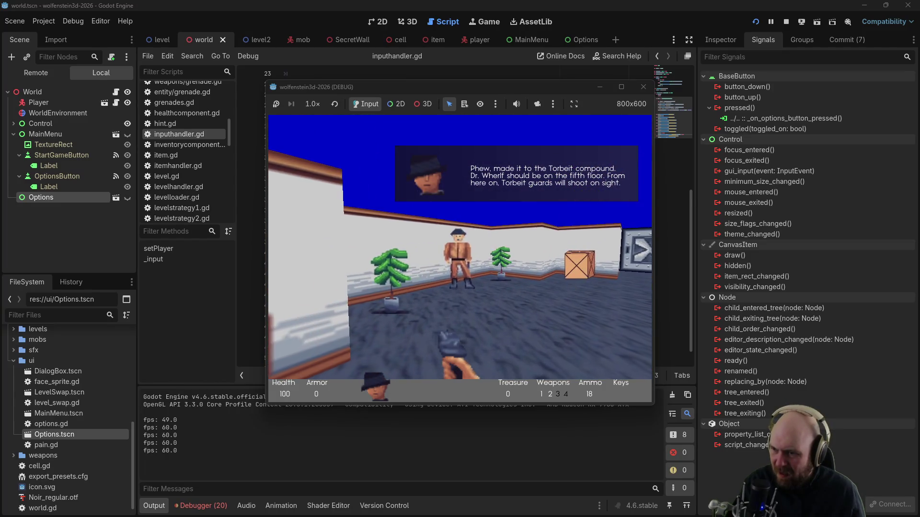
{"action": "key", "text": "Escape"}
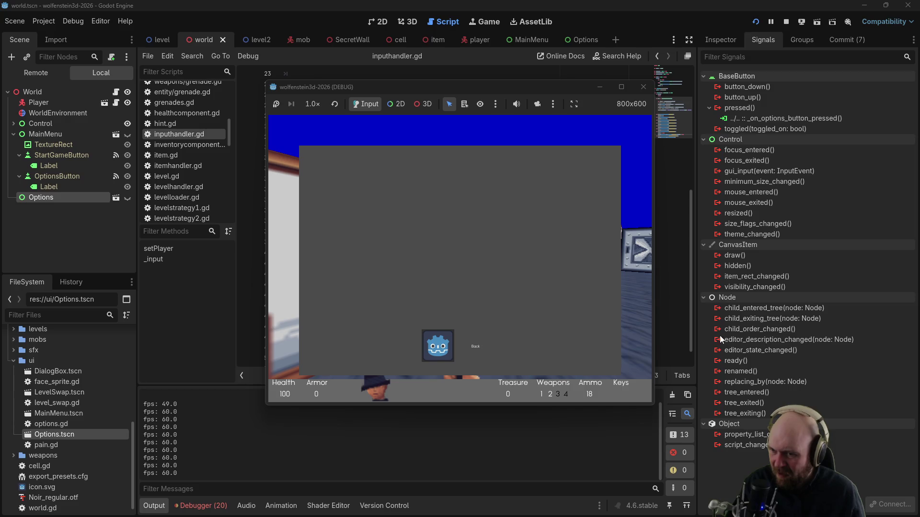
{"action": "left_click", "coordinate": [438, 346]}
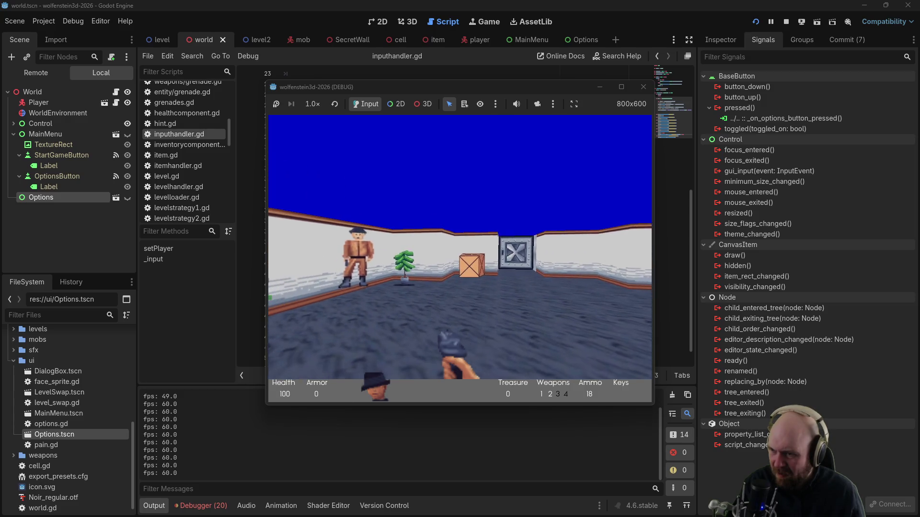
Step: Open and close the Options panel twice more with Escape and Back
{"action": "key", "text": "Escape"}
{"action": "left_click", "coordinate": [439, 345]}
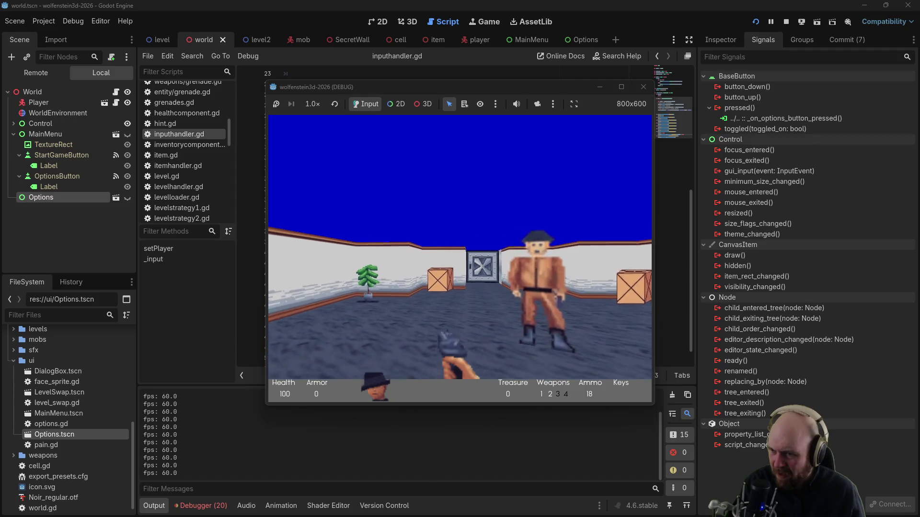
{"action": "key", "text": "Escape"}
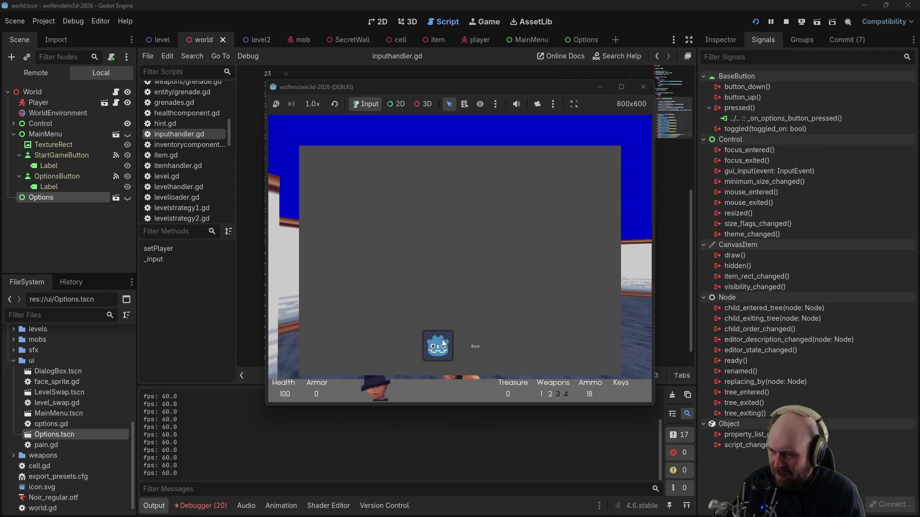
{"action": "left_click", "coordinate": [436, 353]}
Step: Walk forward and turn around the level, reopen the Options panel, then stop the game
{"action": "key", "text": "Up"}
{"action": "key", "text": "Right"}
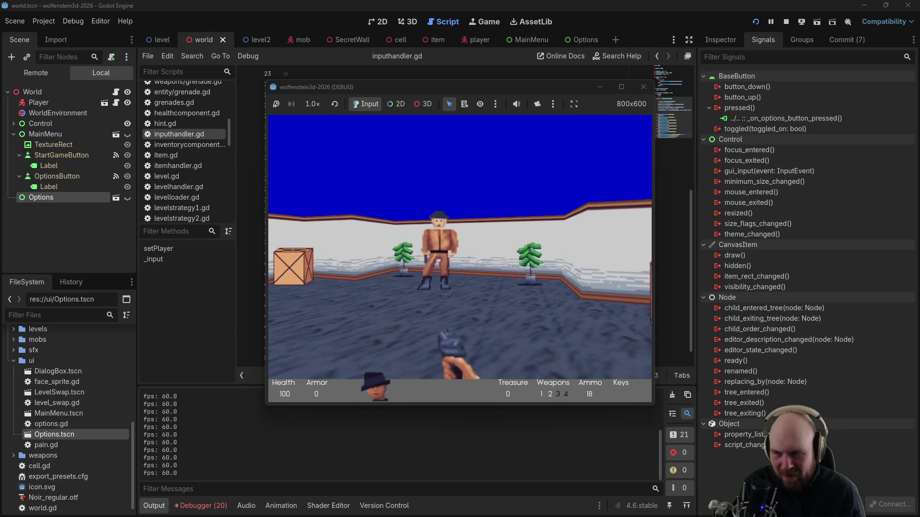
{"action": "key", "text": "Left"}
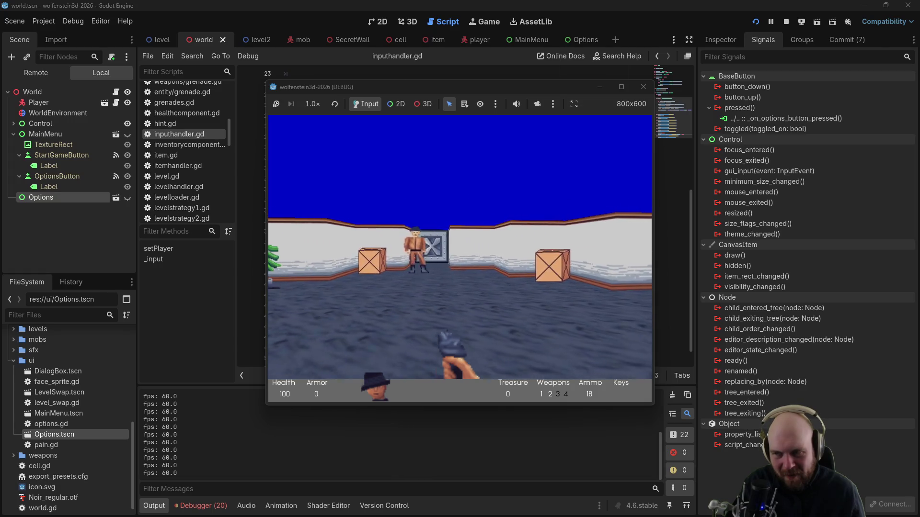
{"action": "key", "text": "Left"}
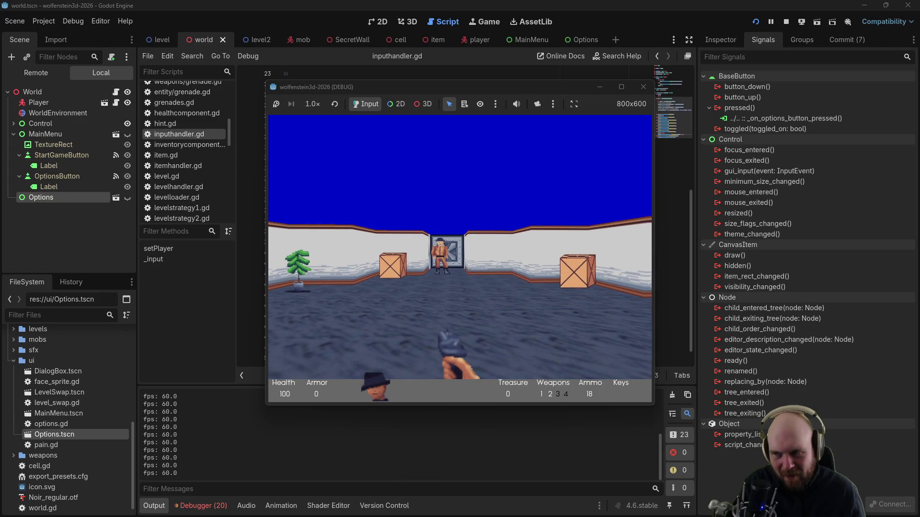
{"action": "key", "text": "Right"}
{"action": "key", "text": "Left"}
{"action": "key", "text": "Left"}
{"action": "key", "text": "Escape"}
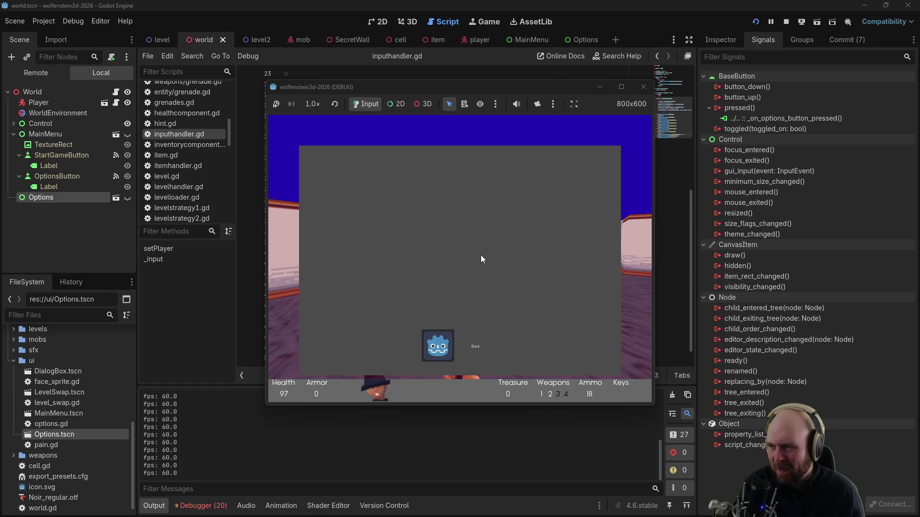
{"action": "left_click", "coordinate": [643, 87]}
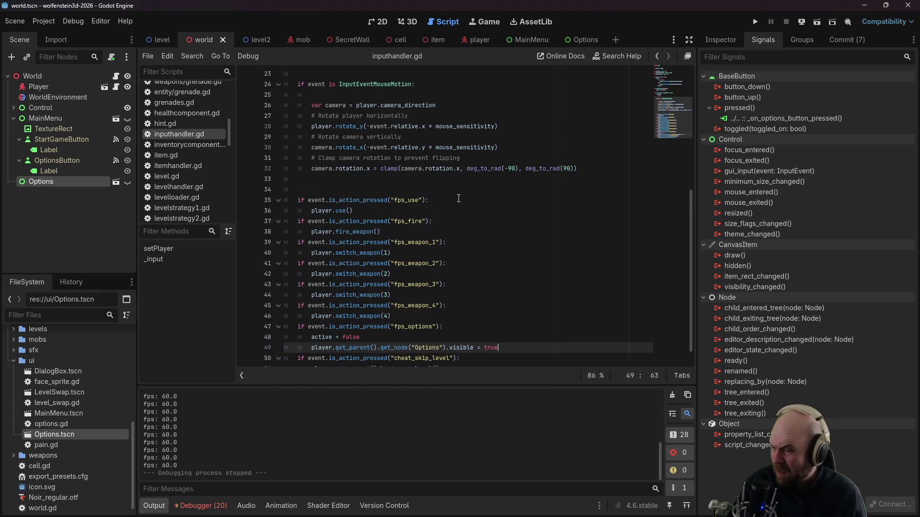
Step: Google 'godot stop all physics processes temporarily', select the get_tree().paused = true snippet, and return to Godot
{"action": "scroll", "coordinate": [442, 244], "scroll_direction": "down", "scroll_amount": 1}
{"action": "scroll", "coordinate": [188, 160], "scroll_direction": "up", "scroll_amount": 10}
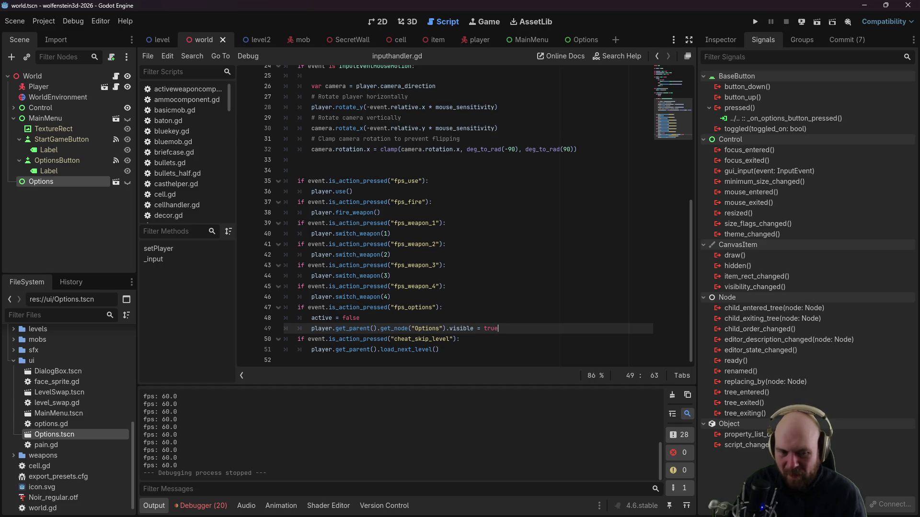
{"action": "key", "text": "alt+Tab"}
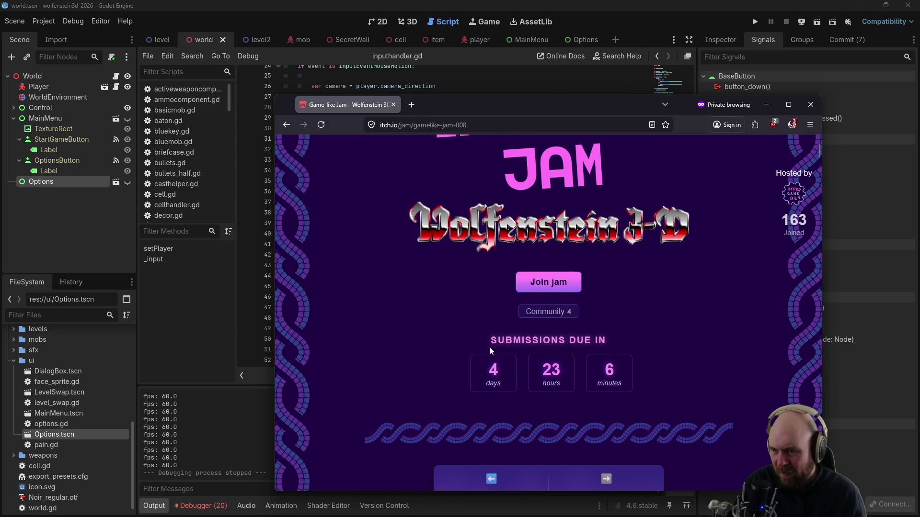
{"action": "left_click", "coordinate": [411, 104]}
{"action": "type", "text": "g"}
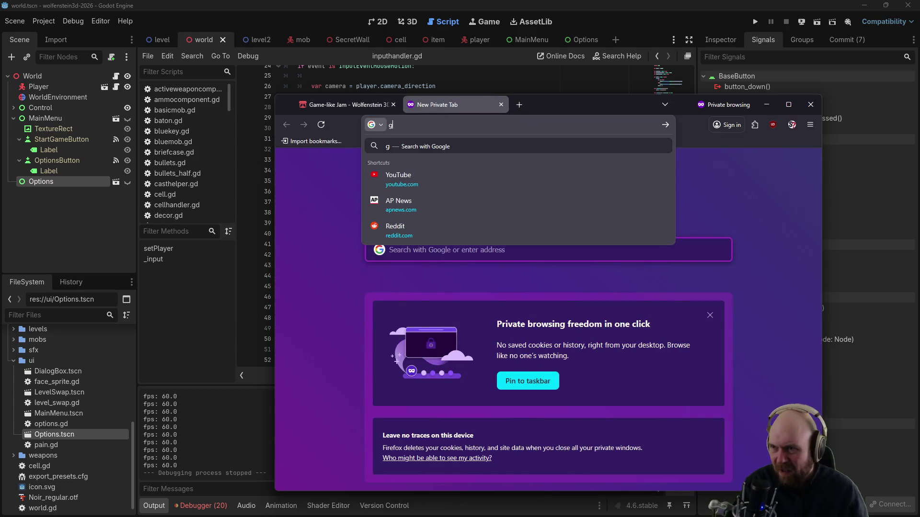
{"action": "type", "text": "odot stop all physics processes "}
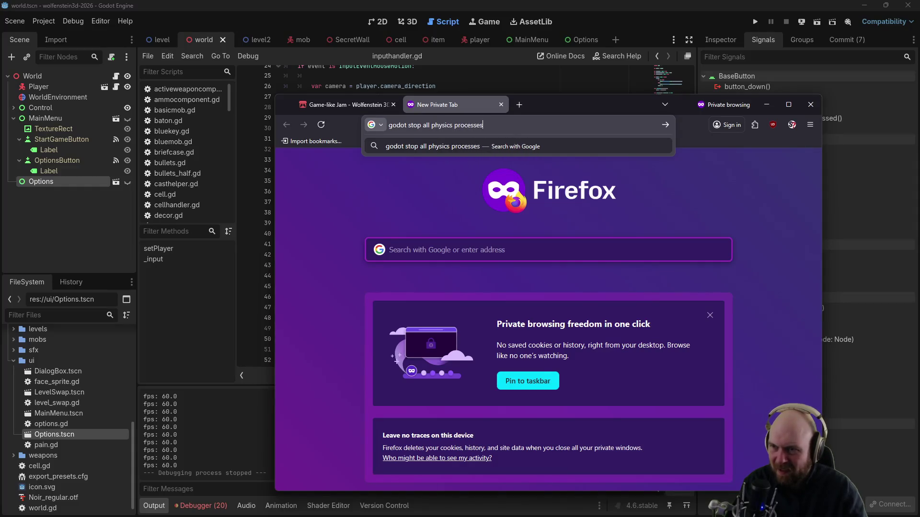
{"action": "type", "text": "temporarily"}
{"action": "key", "text": "Return"}
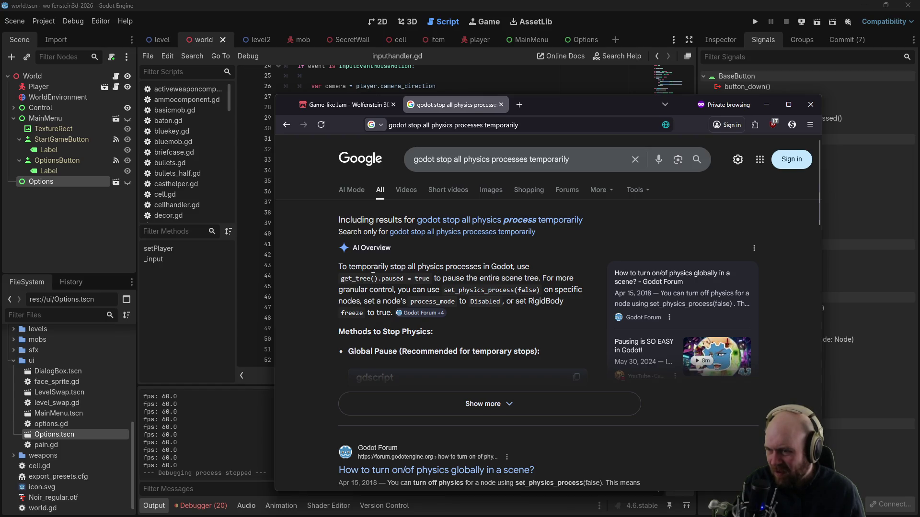
{"action": "left_click_drag", "start_coordinate": [343, 278], "coordinate": [430, 277]}
{"action": "key", "text": "ctrl+c"}
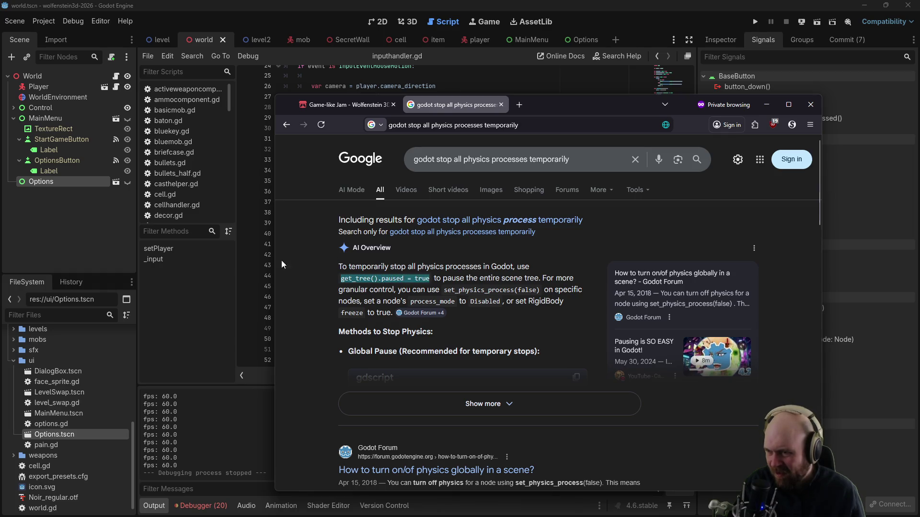
{"action": "left_click", "coordinate": [264, 267]}
{"action": "left_click", "coordinate": [404, 297]}
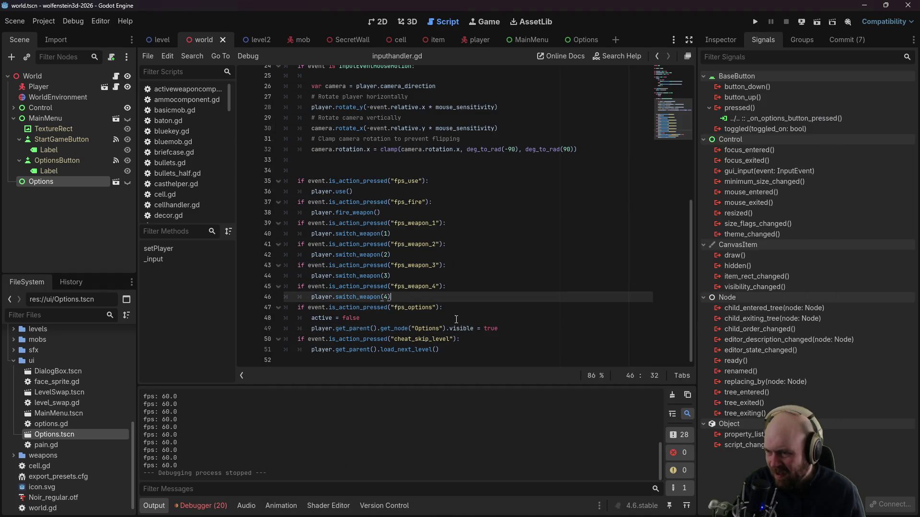
Step: Paste get_tree().paused = true after the Options visible line in inputhandler.gd and save
{"action": "left_click", "coordinate": [497, 330]}
{"action": "key", "text": "Return"}
{"action": "key", "text": "ctrl+v"}
{"action": "key", "text": "ctrl+s"}
Step: Run the game from its main menu, open the Options panel, then close the game window
{"action": "left_click", "coordinate": [755, 22]}
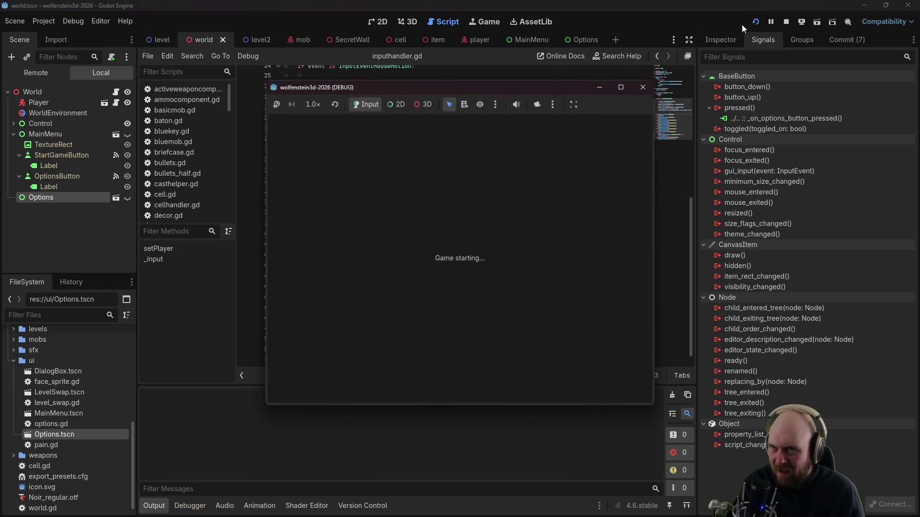
{"action": "left_click", "coordinate": [462, 257]}
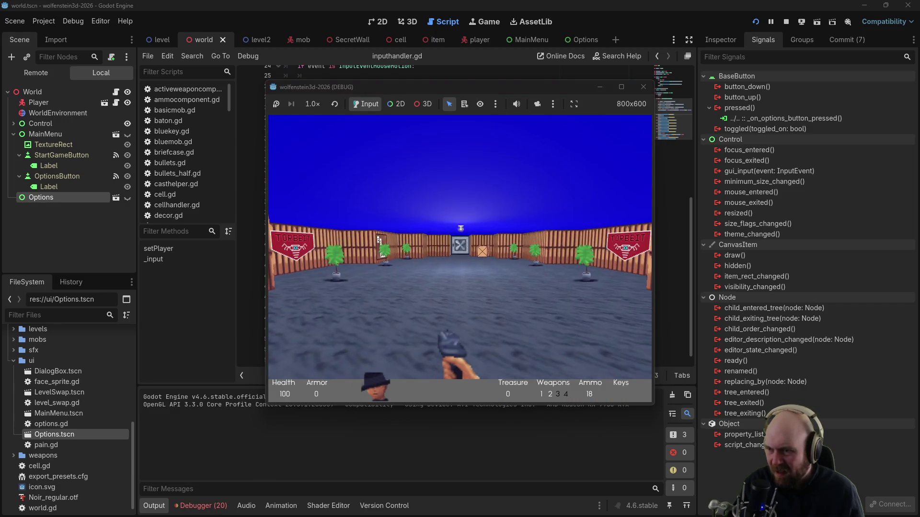
{"action": "key", "text": "Escape"}
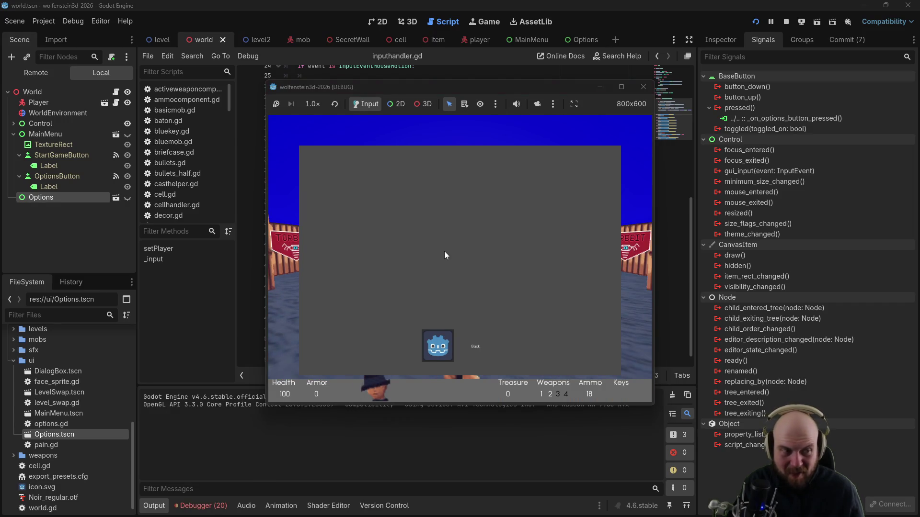
{"action": "left_click", "coordinate": [639, 93]}
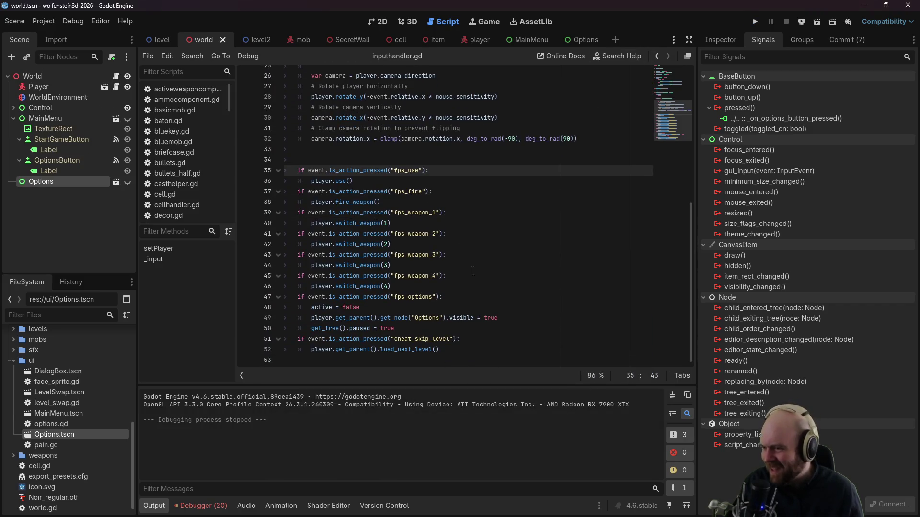
Step: In options.gd, add get_tree().paused = false inside the back handler's game_running check
{"action": "left_click_drag", "start_coordinate": [395, 329], "coordinate": [311, 329]}
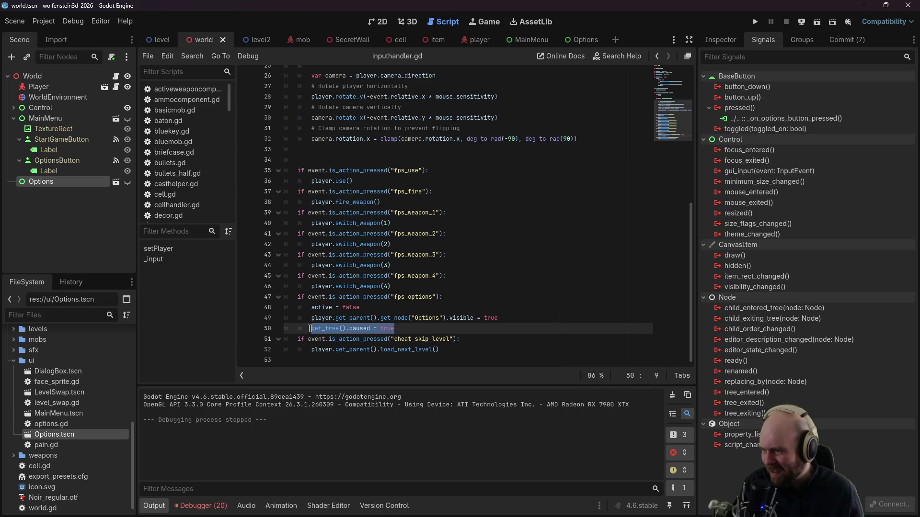
{"action": "double_click", "coordinate": [60, 427]}
{"action": "left_click", "coordinate": [468, 243]}
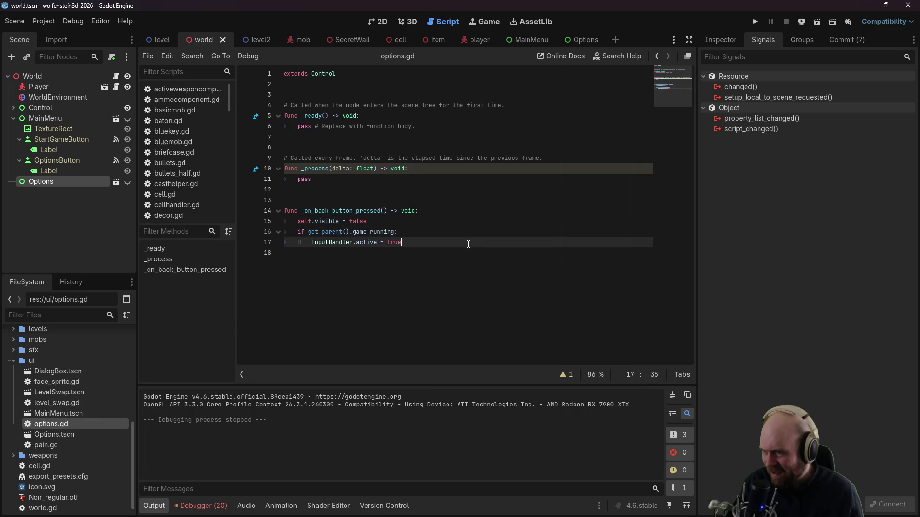
{"action": "left_click", "coordinate": [463, 226]}
{"action": "key", "text": "Return"}
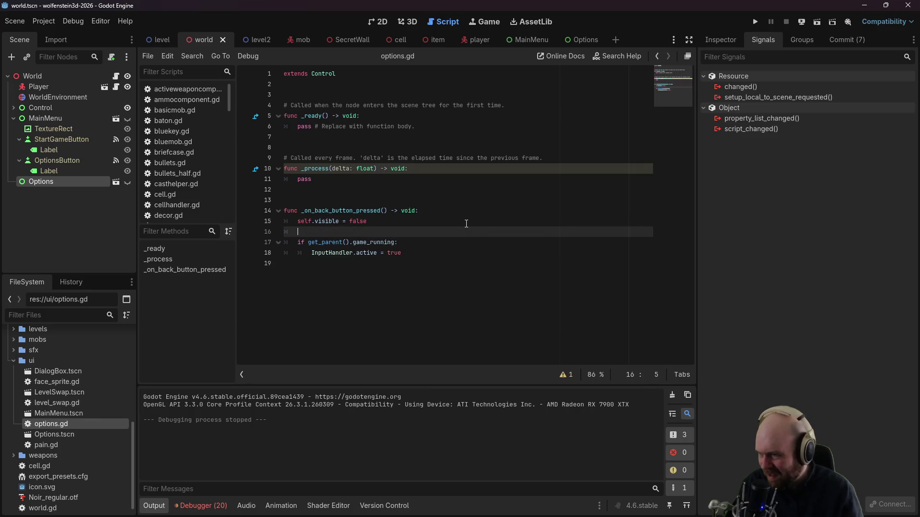
{"action": "key", "text": "Down"}
{"action": "key", "text": "Down"}
{"action": "key", "text": "Down"}
{"action": "key", "text": "Up"}
{"action": "key", "text": "End"}
{"action": "key", "text": "Return"}
{"action": "type", "text": "get_tree().paused = true"}
{"action": "key", "text": "BackSpace"}
{"action": "key", "text": "BackSpace"}
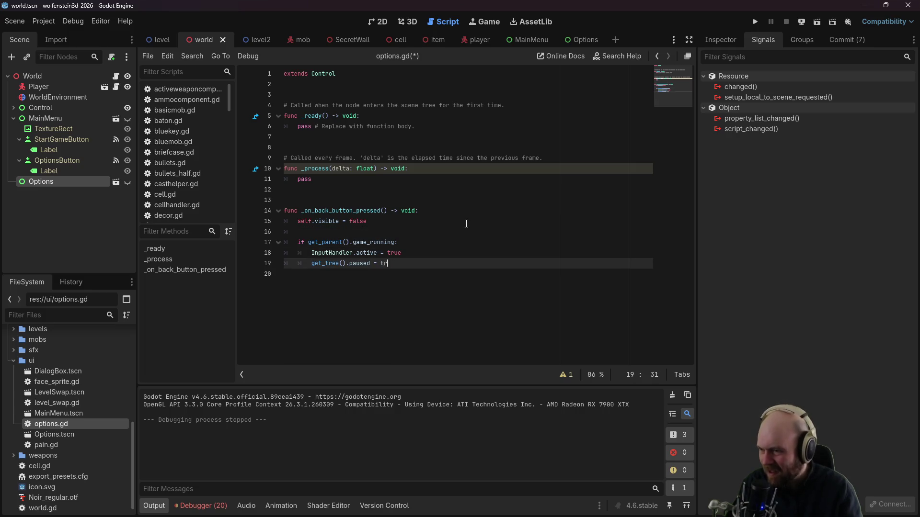
{"action": "type", "text": "lse"}
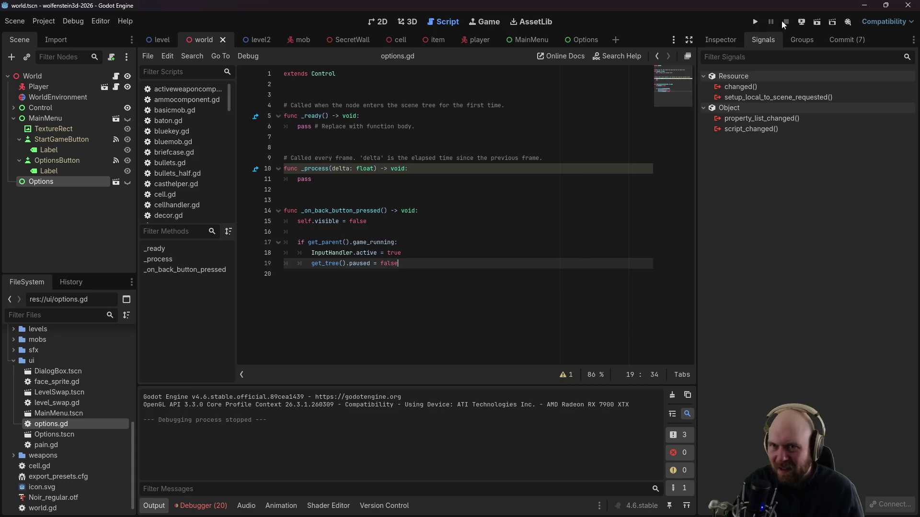
Step: Test the Options panel in a new game run, close it, and switch to Firefox
{"action": "left_click", "coordinate": [758, 24]}
{"action": "left_click", "coordinate": [472, 255]}
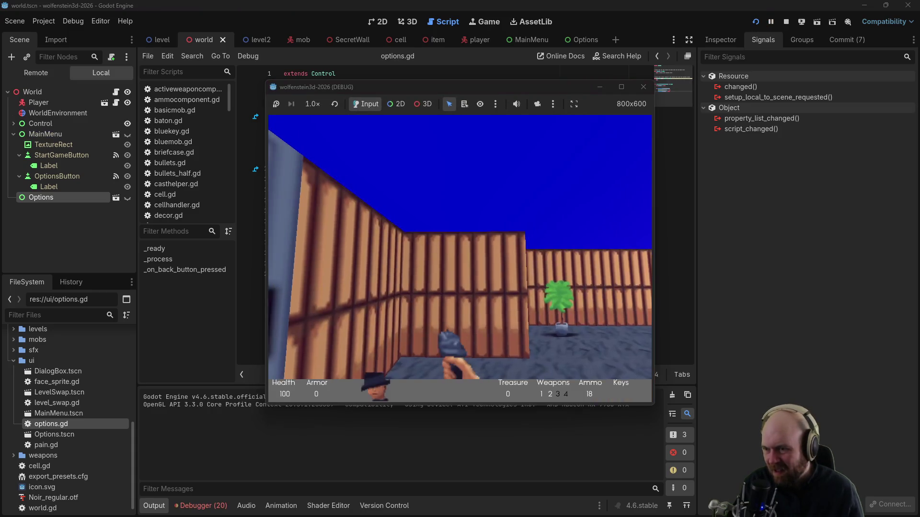
{"action": "key", "text": "Escape"}
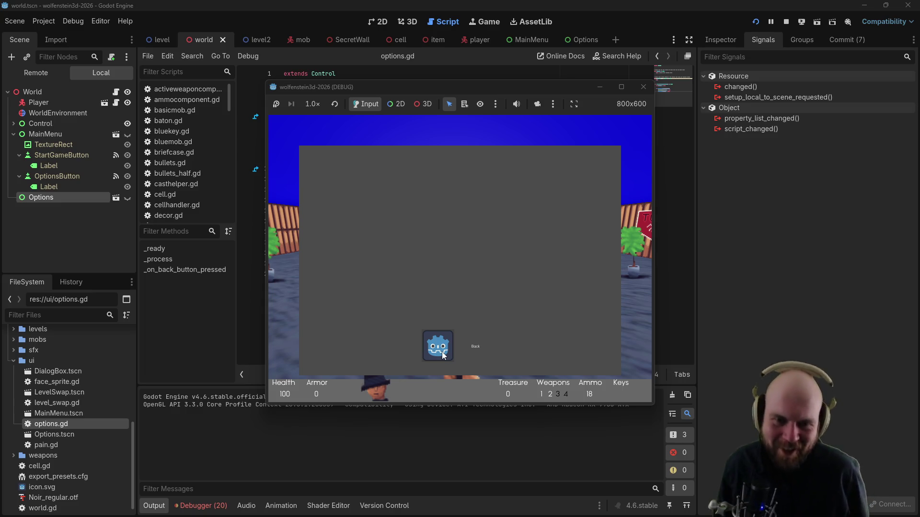
{"action": "left_click", "coordinate": [643, 87]}
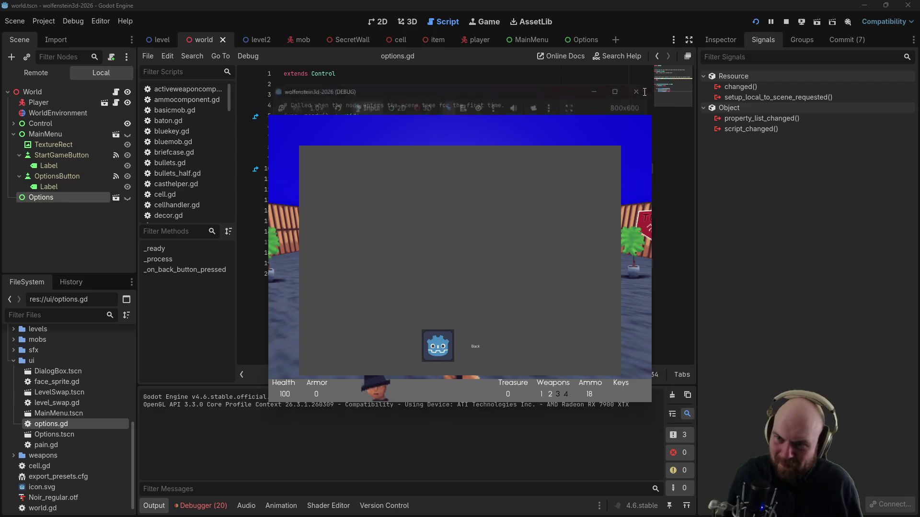
{"action": "key", "text": "alt+Tab"}
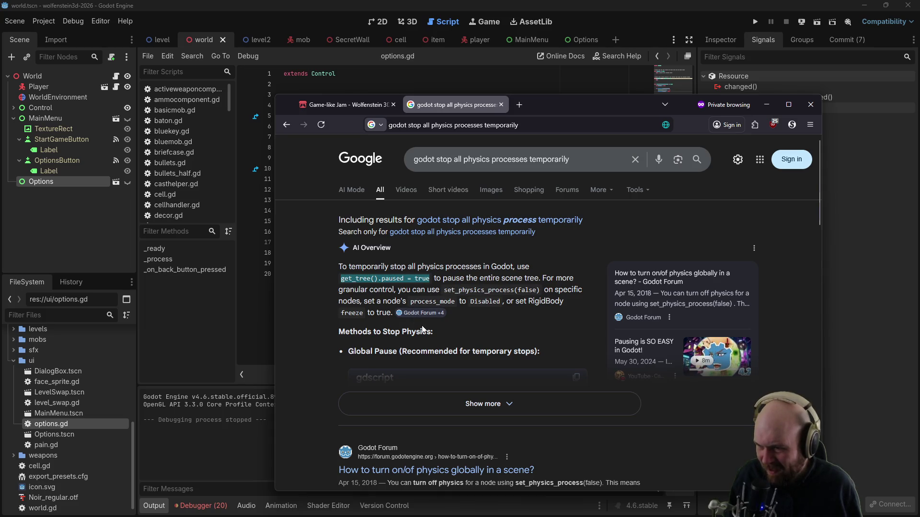
Step: Expand the Google AI Overview on pausing physics, scroll through its code examples, and return to Godot
{"action": "left_click", "coordinate": [421, 403]}
{"action": "scroll", "coordinate": [423, 364], "scroll_direction": "down", "scroll_amount": 1}
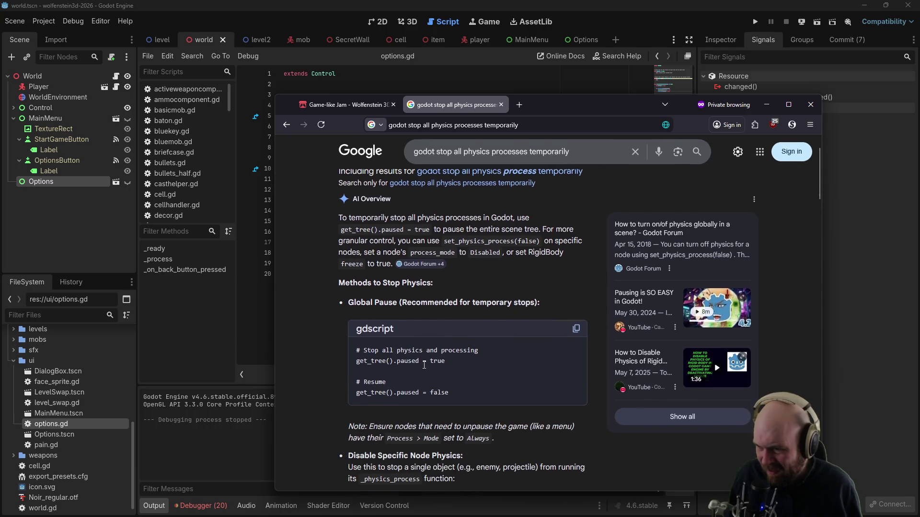
{"action": "scroll", "coordinate": [419, 372], "scroll_direction": "down", "scroll_amount": 2}
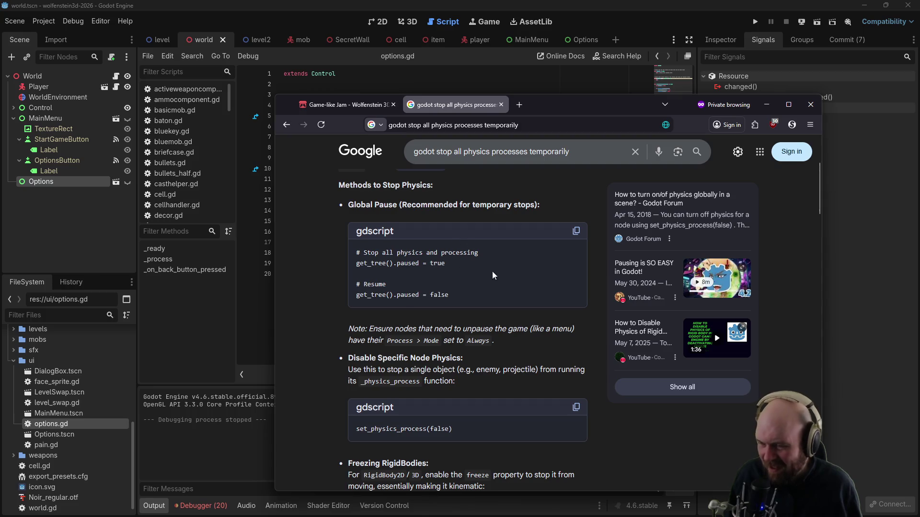
{"action": "scroll", "coordinate": [447, 364], "scroll_direction": "down", "scroll_amount": 4}
{"action": "scroll", "coordinate": [454, 357], "scroll_direction": "down", "scroll_amount": 10}
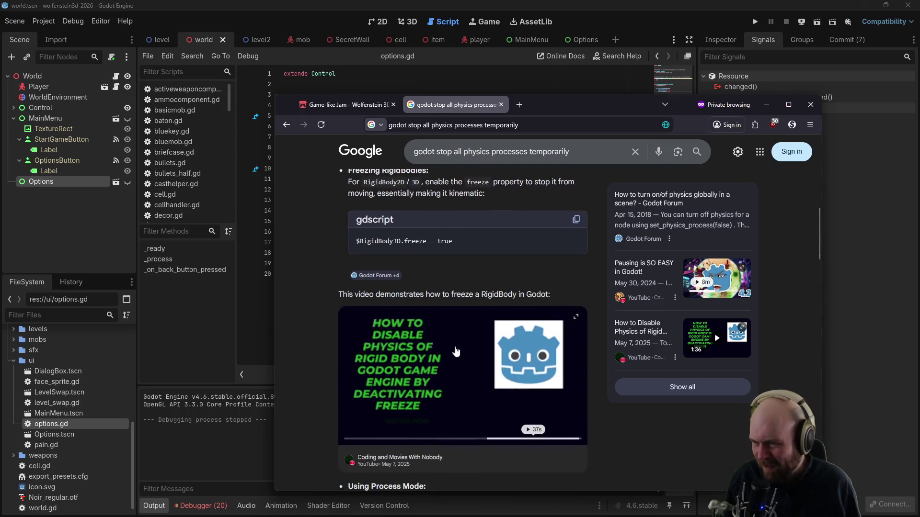
{"action": "scroll", "coordinate": [414, 357], "scroll_direction": "down", "scroll_amount": 3}
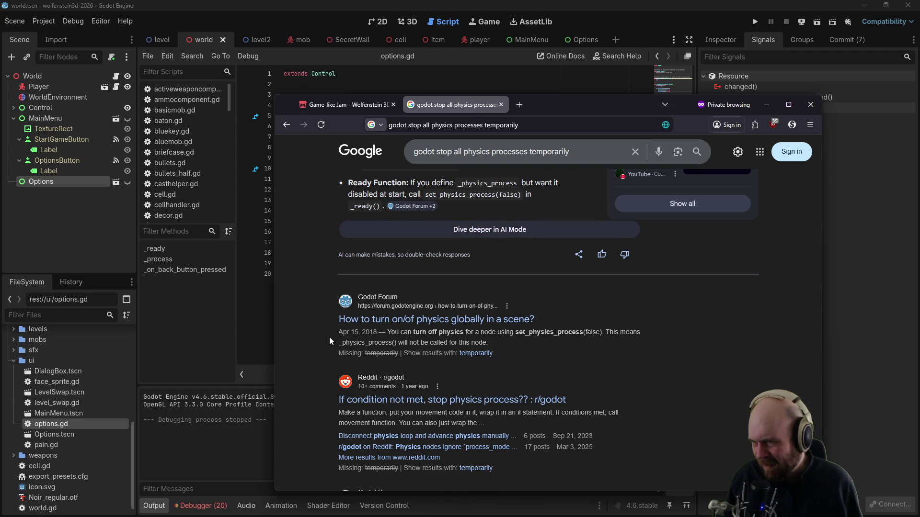
{"action": "left_click", "coordinate": [253, 287]}
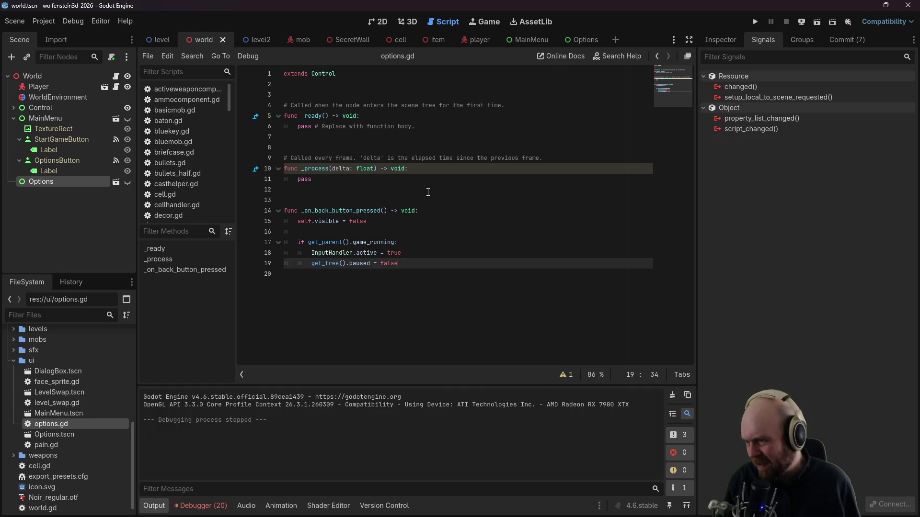
Step: Delete the get_tree().paused = false line from options.gd and save
{"action": "left_click_drag", "start_coordinate": [411, 260], "coordinate": [414, 253]}
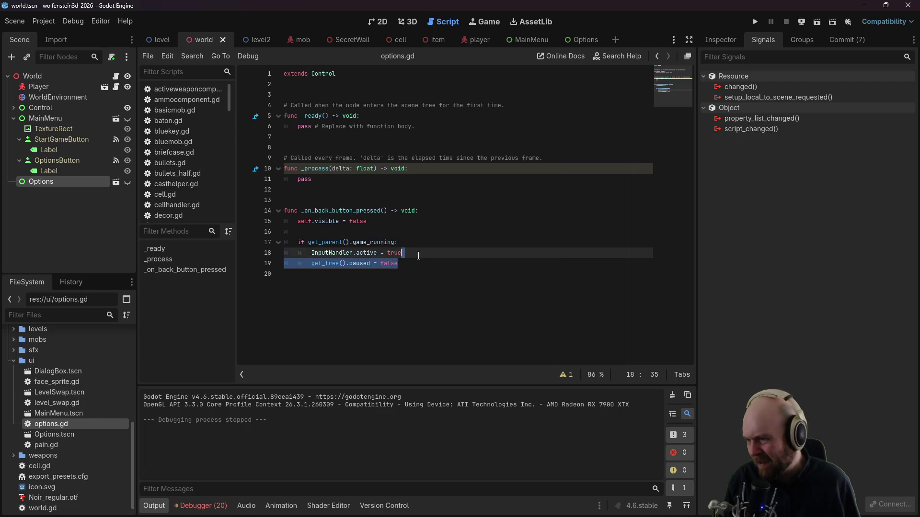
{"action": "key", "text": "BackSpace"}
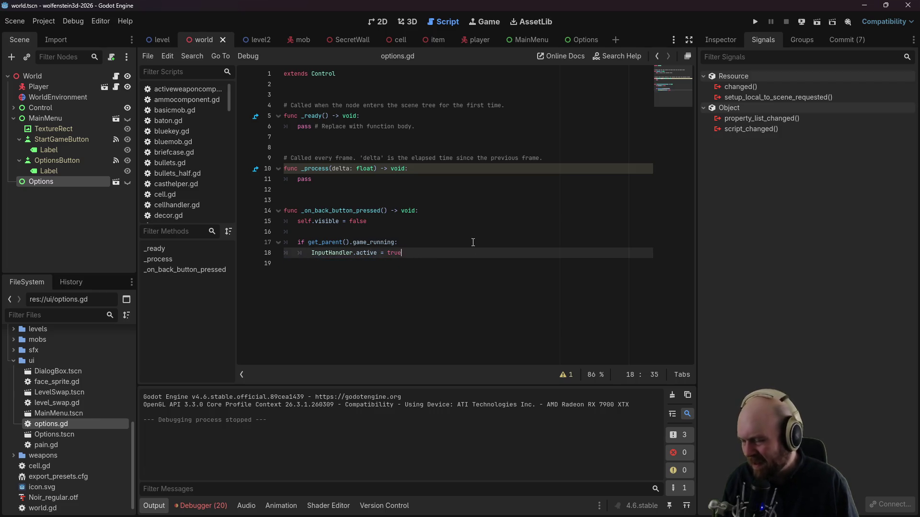
{"action": "key", "text": "ctrl+s"}
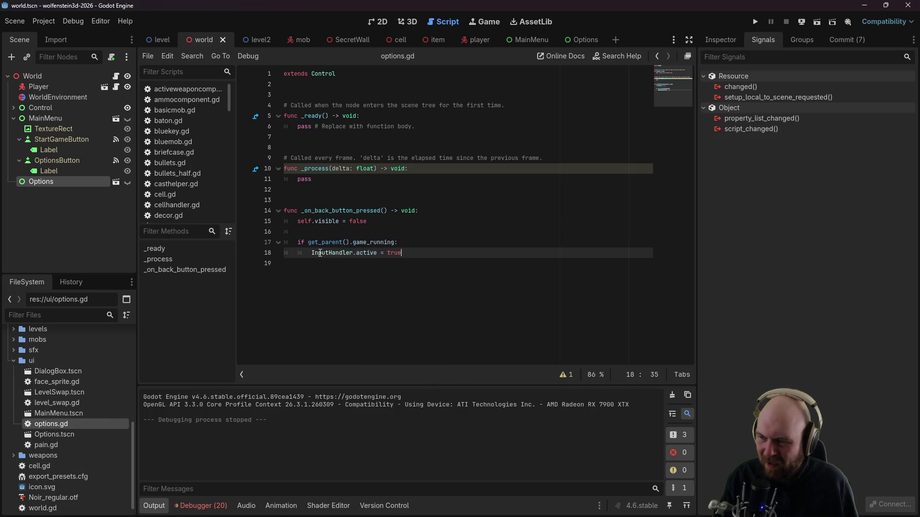
Step: Select InputHandler.active on line 18, then collapse ui and expand mobs in the FileSystem dock
{"action": "left_click_drag", "start_coordinate": [334, 252], "coordinate": [380, 252]}
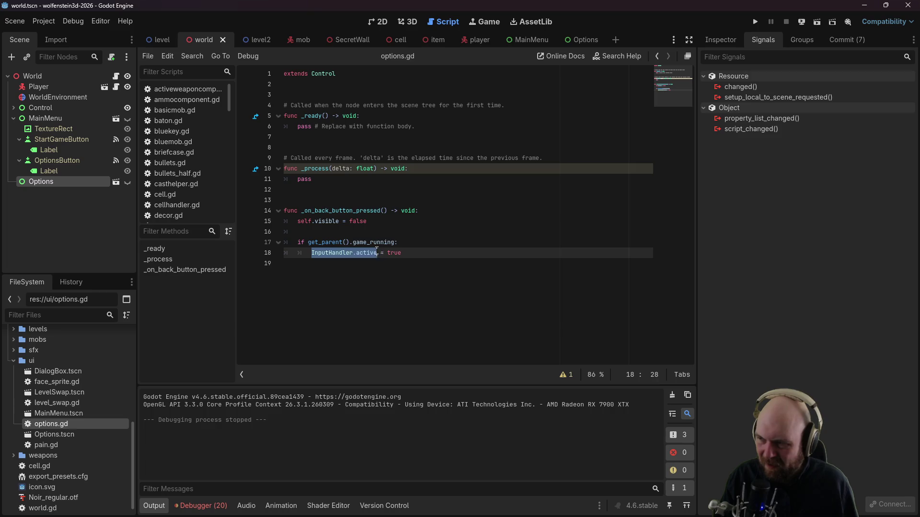
{"action": "scroll", "coordinate": [36, 405], "scroll_direction": "up", "scroll_amount": 3}
{"action": "left_click", "coordinate": [14, 411]}
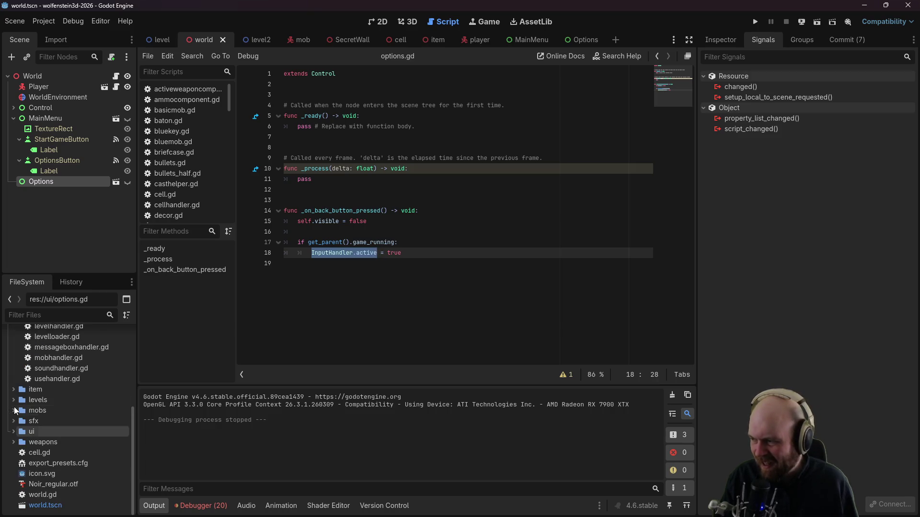
{"action": "left_click", "coordinate": [13, 410]}
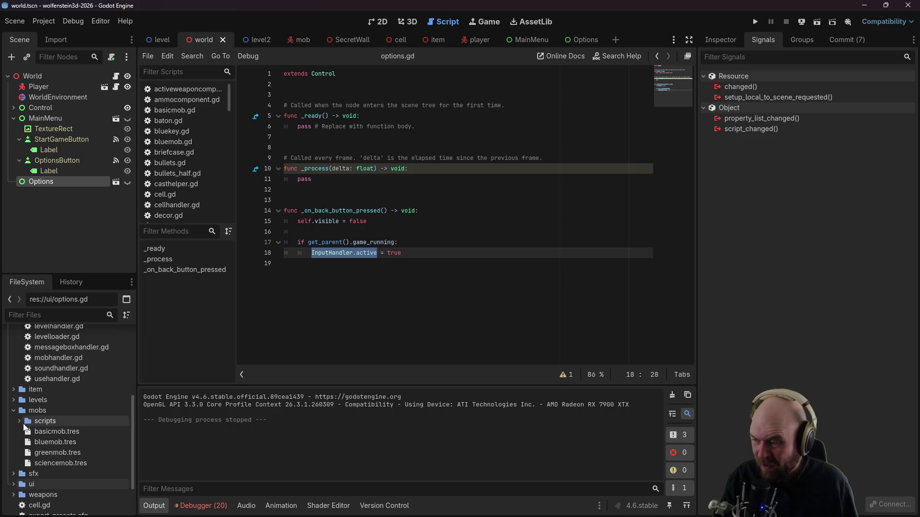
{"action": "scroll", "coordinate": [25, 424], "scroll_direction": "up", "scroll_amount": 2}
{"action": "scroll", "coordinate": [31, 423], "scroll_direction": "up", "scroll_amount": 1}
{"action": "scroll", "coordinate": [33, 421], "scroll_direction": "up", "scroll_amount": 3}
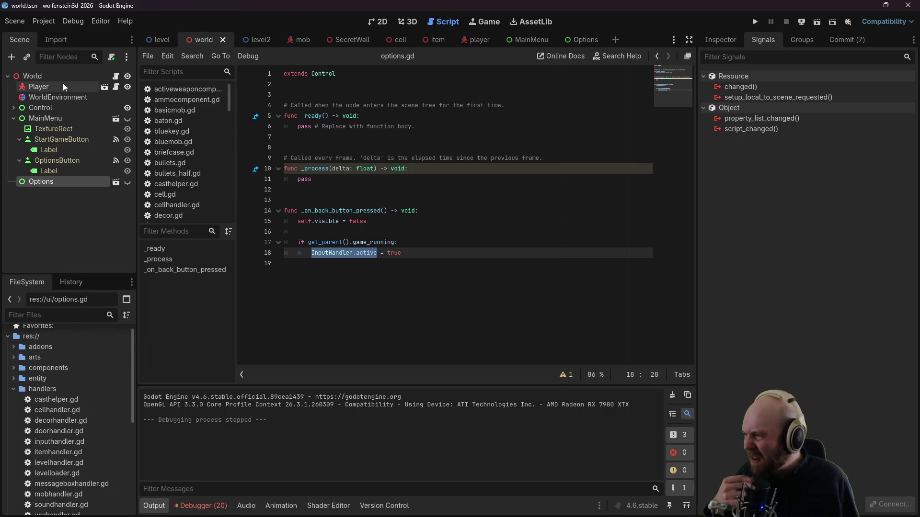
Step: Switch to the Mob scene, browse mob.gd's think, on_death and shoot_player functions, then open thinkcomponent.gd
{"action": "left_click", "coordinate": [299, 39]}
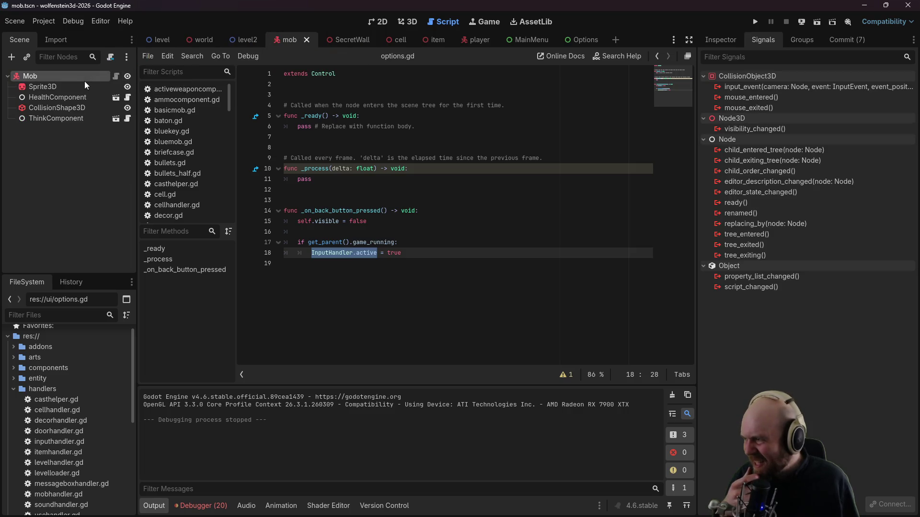
{"action": "left_click", "coordinate": [116, 76]}
{"action": "scroll", "coordinate": [341, 240], "scroll_direction": "up", "scroll_amount": 8}
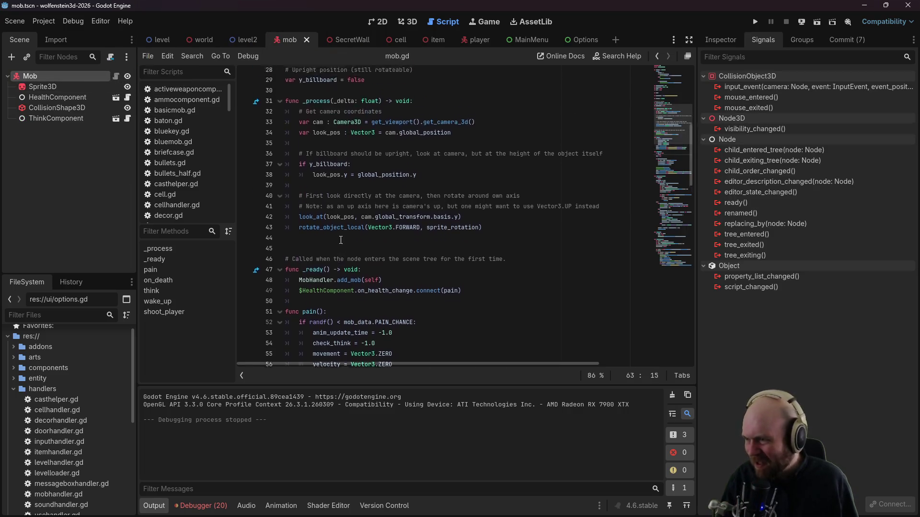
{"action": "scroll", "coordinate": [341, 239], "scroll_direction": "up", "scroll_amount": 3}
{"action": "scroll", "coordinate": [343, 246], "scroll_direction": "down", "scroll_amount": 1}
{"action": "scroll", "coordinate": [347, 268], "scroll_direction": "up", "scroll_amount": 5}
{"action": "scroll", "coordinate": [352, 268], "scroll_direction": "down", "scroll_amount": 15}
{"action": "scroll", "coordinate": [358, 255], "scroll_direction": "down", "scroll_amount": 8}
{"action": "scroll", "coordinate": [358, 256], "scroll_direction": "down", "scroll_amount": 8}
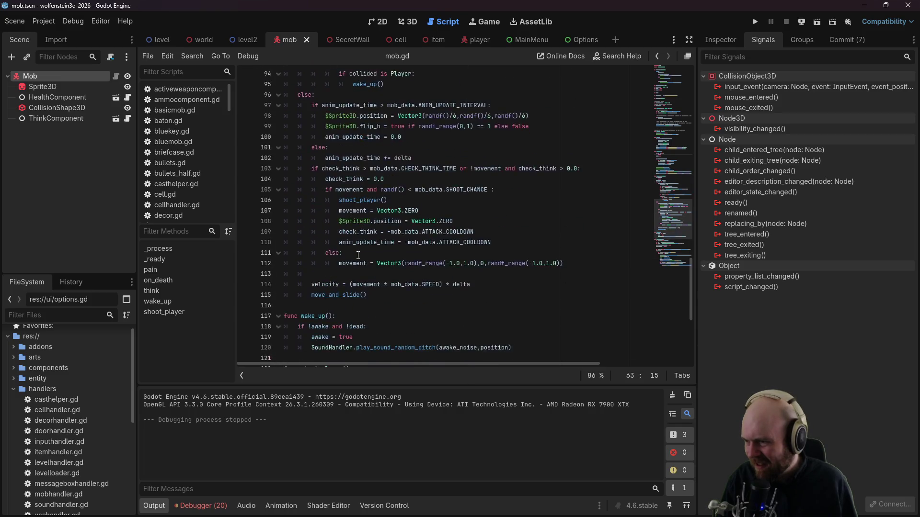
{"action": "scroll", "coordinate": [357, 256], "scroll_direction": "down", "scroll_amount": 7}
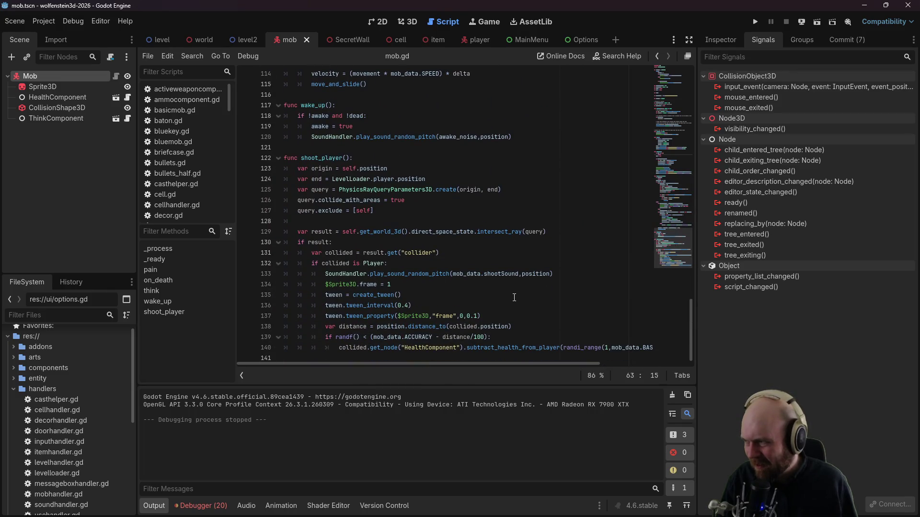
{"action": "scroll", "coordinate": [514, 298], "scroll_direction": "up", "scroll_amount": 16}
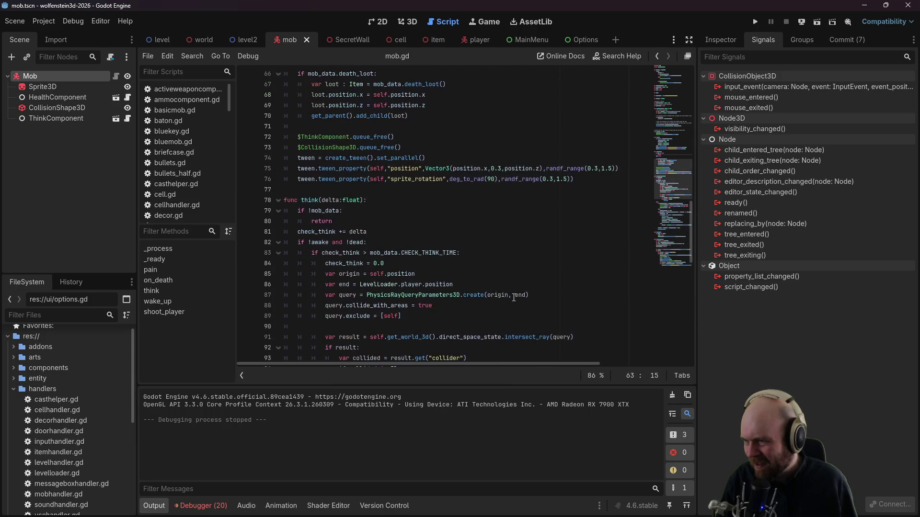
{"action": "left_click", "coordinate": [127, 118]}
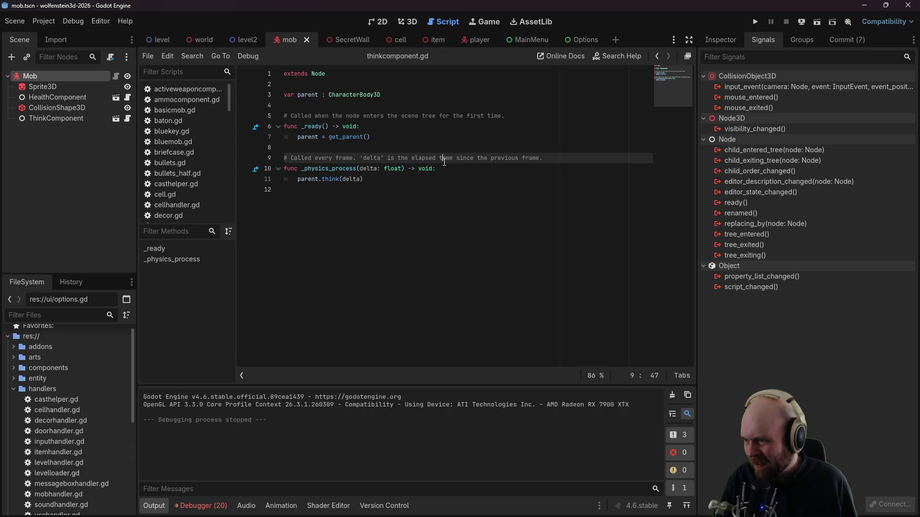
Step: Indent parent.think(delta) under 'if InputHandler.active:' in _physics_process and save thinkcomponent.gd
{"action": "left_click", "coordinate": [460, 170]}
{"action": "key", "text": "Return"}
{"action": "type", "text": "if InputHandler.active:"}
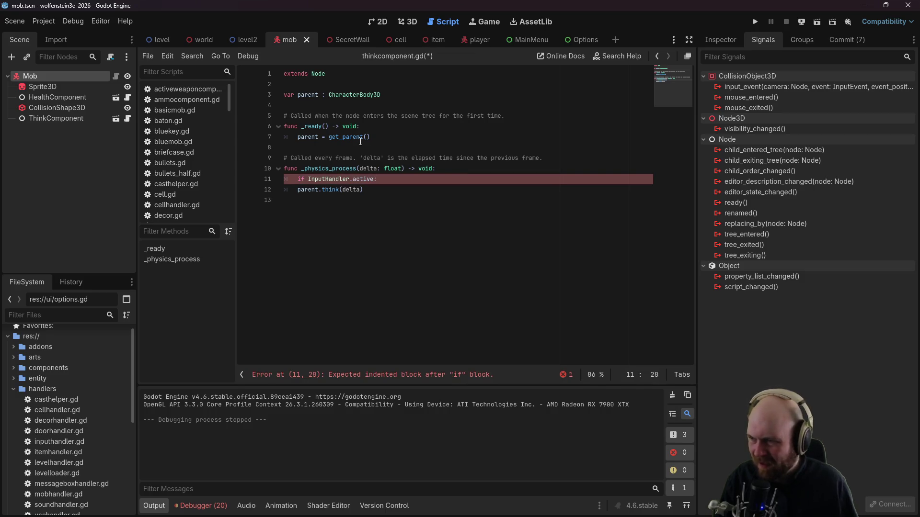
{"action": "left_click", "coordinate": [294, 189]}
{"action": "key", "text": "ctrl+s"}
{"action": "left_click", "coordinate": [383, 137]}
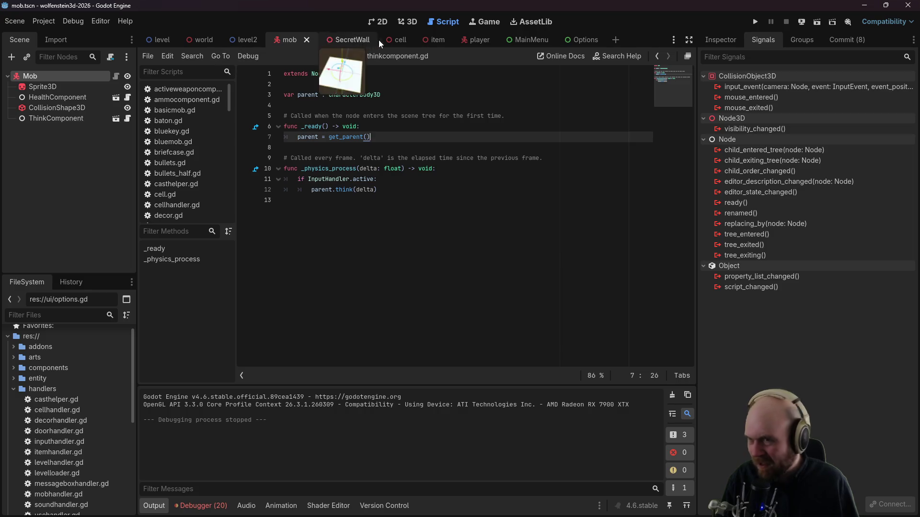
{"action": "left_click", "coordinate": [10, 389]}
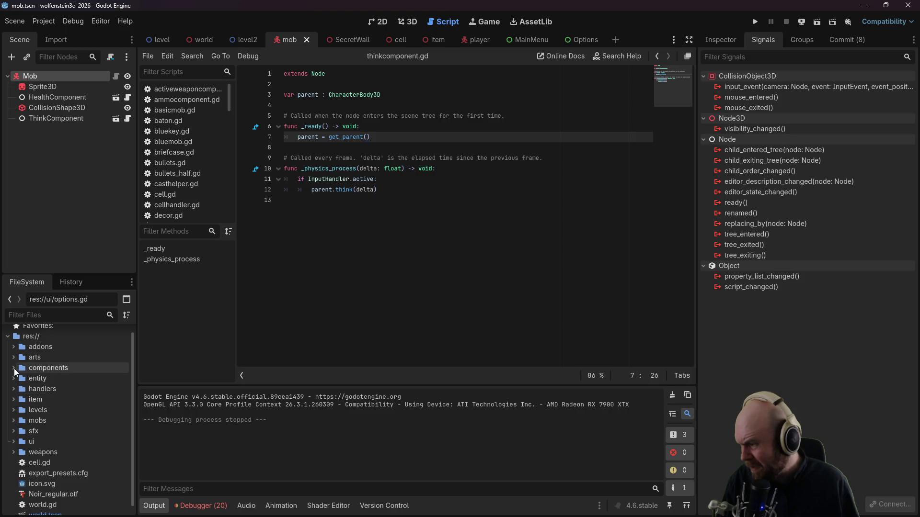
Step: Expand and collapse the entity, components, handlers, item and levels folders in the FileSystem dock
{"action": "left_click", "coordinate": [13, 378]}
{"action": "left_click", "coordinate": [14, 378]}
{"action": "left_click", "coordinate": [14, 368]}
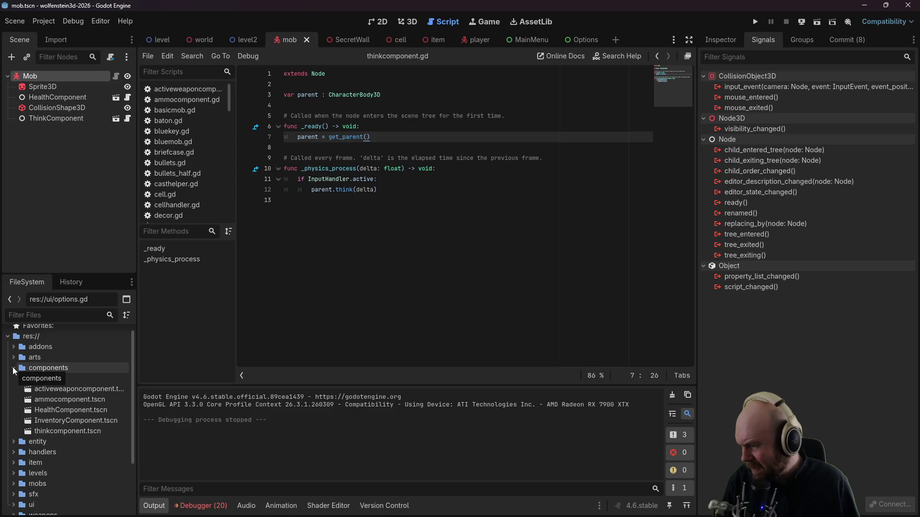
{"action": "left_click", "coordinate": [13, 366]}
{"action": "left_click", "coordinate": [14, 389]}
{"action": "left_click", "coordinate": [15, 389]}
{"action": "left_click", "coordinate": [14, 399]}
{"action": "left_click", "coordinate": [13, 399]}
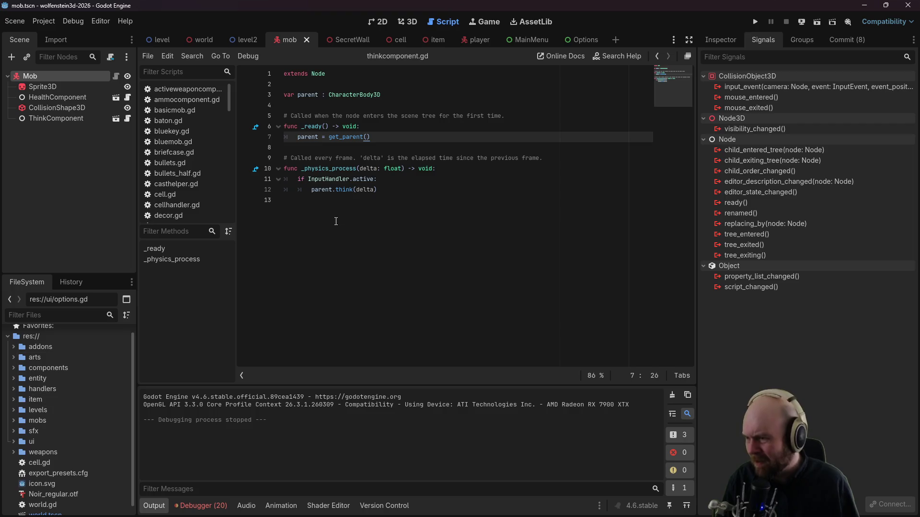
{"action": "scroll", "coordinate": [7, 445], "scroll_direction": "down", "scroll_amount": 1}
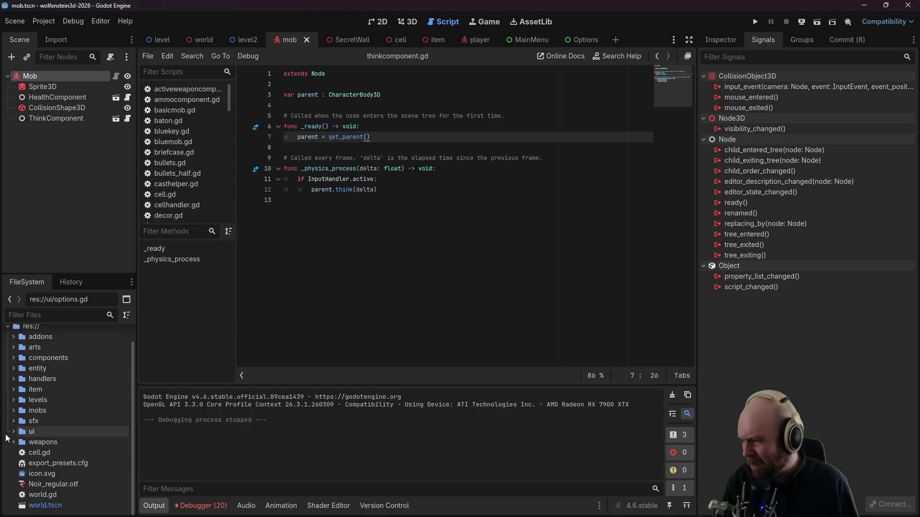
{"action": "left_click", "coordinate": [12, 398]}
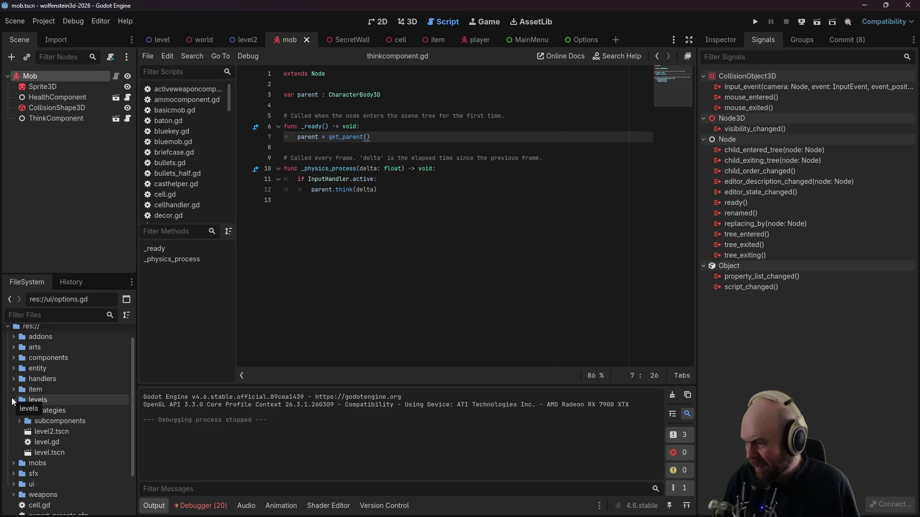
{"action": "left_click", "coordinate": [13, 399]}
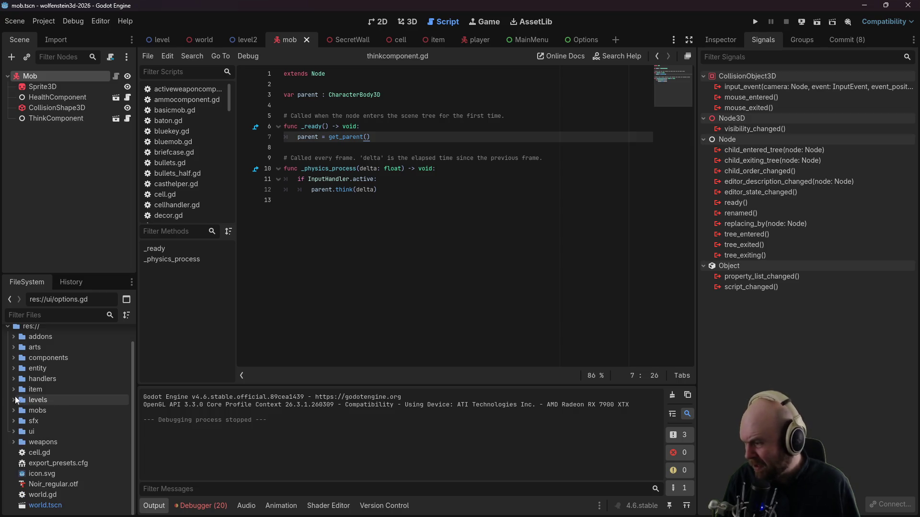
{"action": "left_click", "coordinate": [13, 369]}
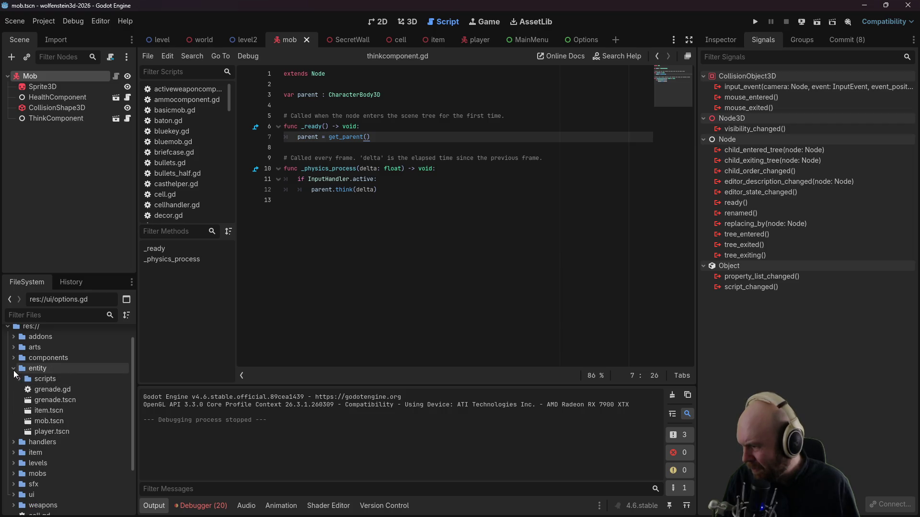
{"action": "left_click", "coordinate": [13, 368]}
Step: Open Door.tscn from the levels > subcomponents folder
{"action": "left_click", "coordinate": [14, 401]}
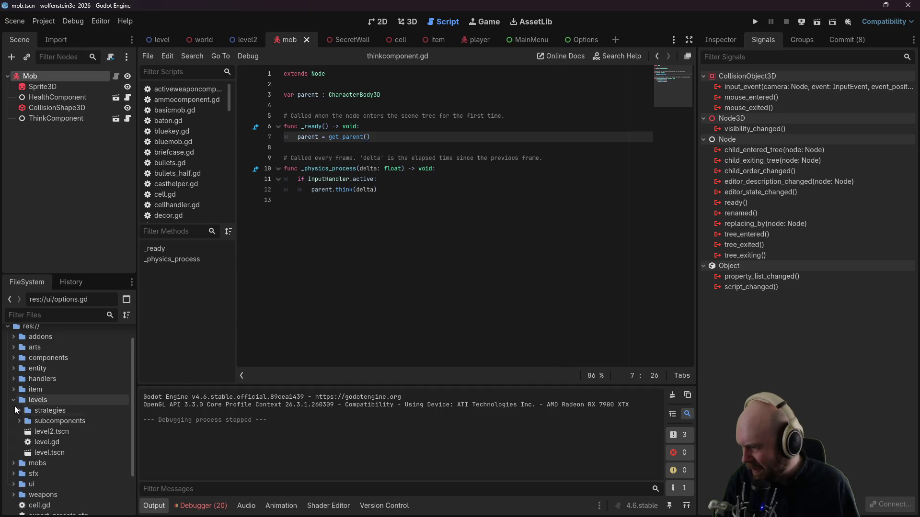
{"action": "left_click", "coordinate": [17, 418]}
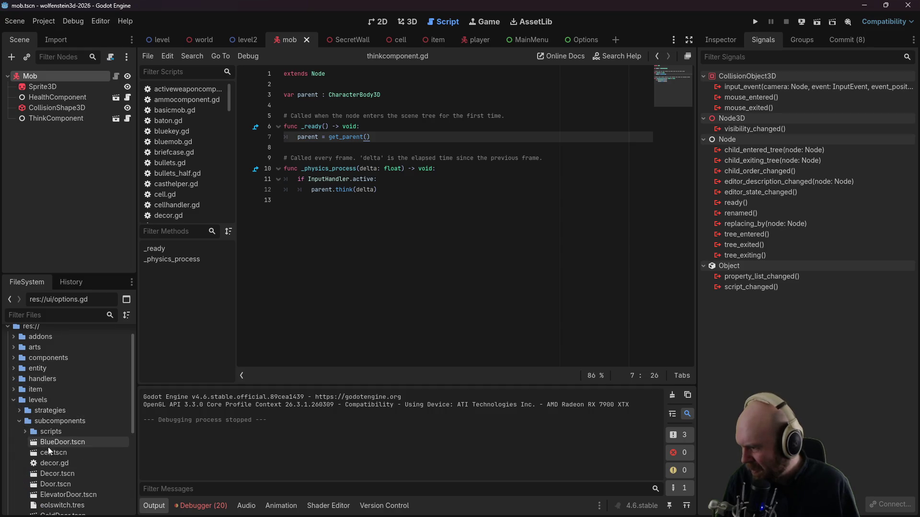
{"action": "scroll", "coordinate": [80, 470], "scroll_direction": "down", "scroll_amount": 2}
{"action": "left_click", "coordinate": [75, 438]}
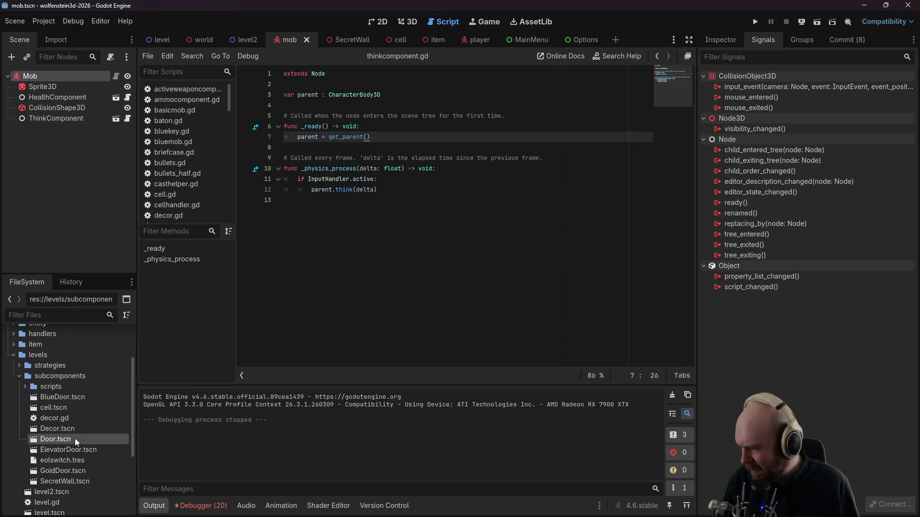
{"action": "double_click", "coordinate": [75, 438]}
Step: Open the Door scene's door.gd script and select line 22 in _physics_process
{"action": "left_click", "coordinate": [116, 75]}
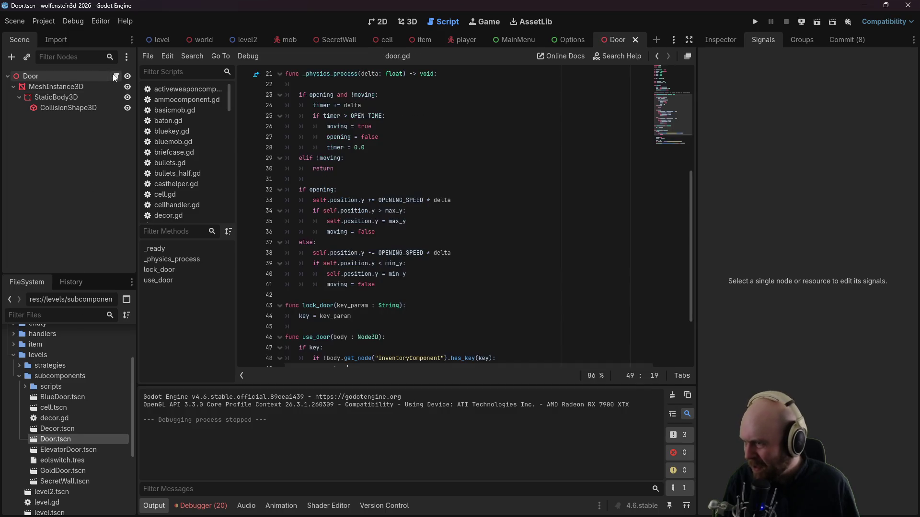
{"action": "scroll", "coordinate": [419, 230], "scroll_direction": "up", "scroll_amount": 3}
{"action": "scroll", "coordinate": [419, 231], "scroll_direction": "up", "scroll_amount": 4}
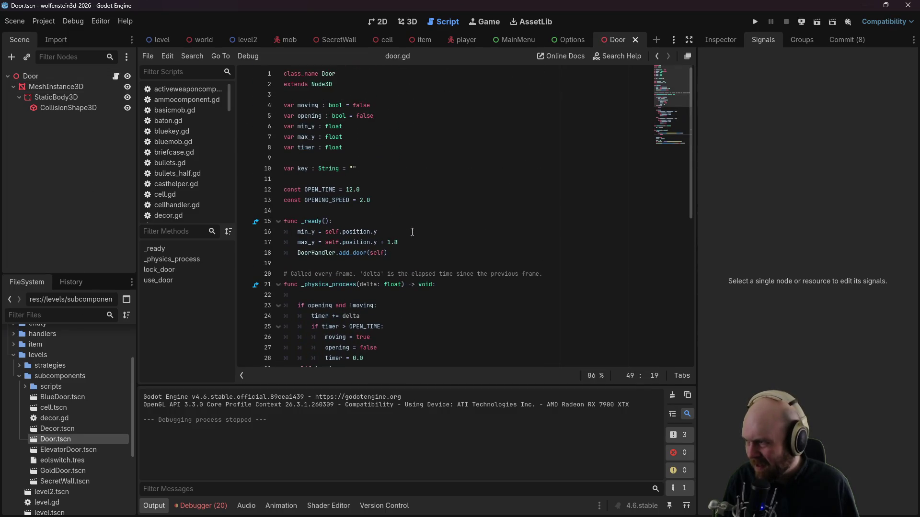
{"action": "scroll", "coordinate": [356, 211], "scroll_direction": "down", "scroll_amount": 2}
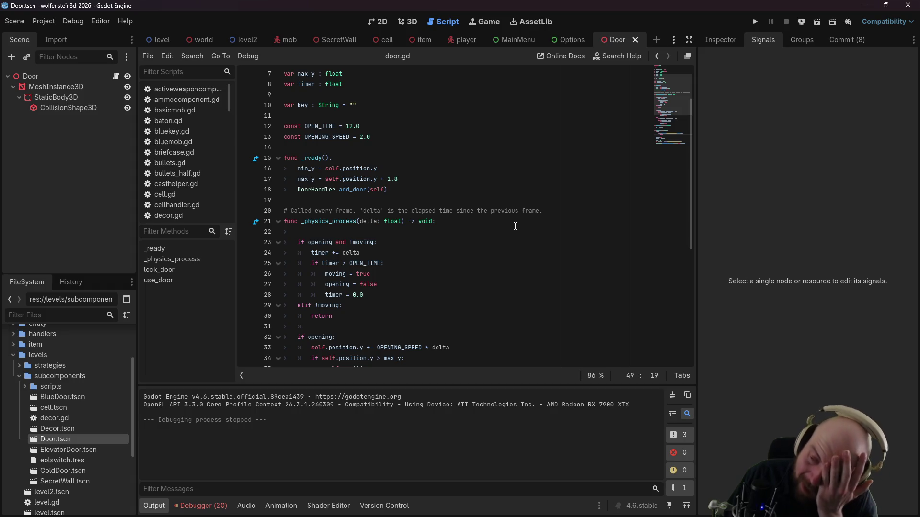
{"action": "left_click", "coordinate": [404, 230]}
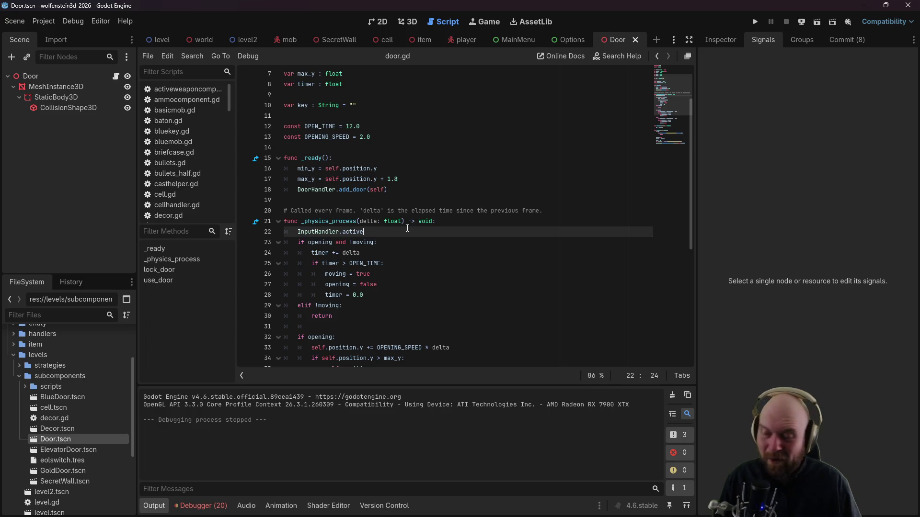
{"action": "triple_click", "coordinate": [407, 229]}
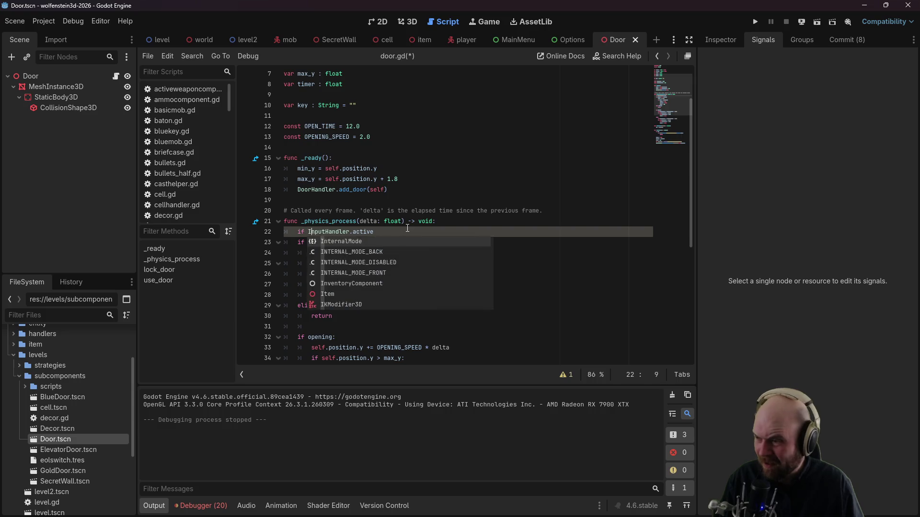
Step: Turn that line into 'if !InputHandler.active: return' and save door.gd
{"action": "key", "text": "End"}
{"action": "type", "text": ":"}
{"action": "key", "text": "Return"}
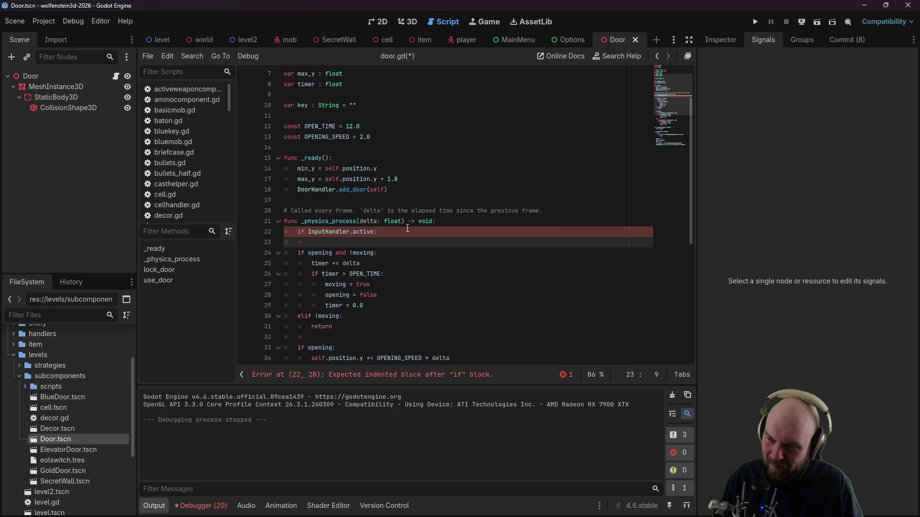
{"action": "key", "text": "Up"}
{"action": "key", "text": "Left"}
{"action": "type", "text": "!"}
{"action": "key", "text": "Down"}
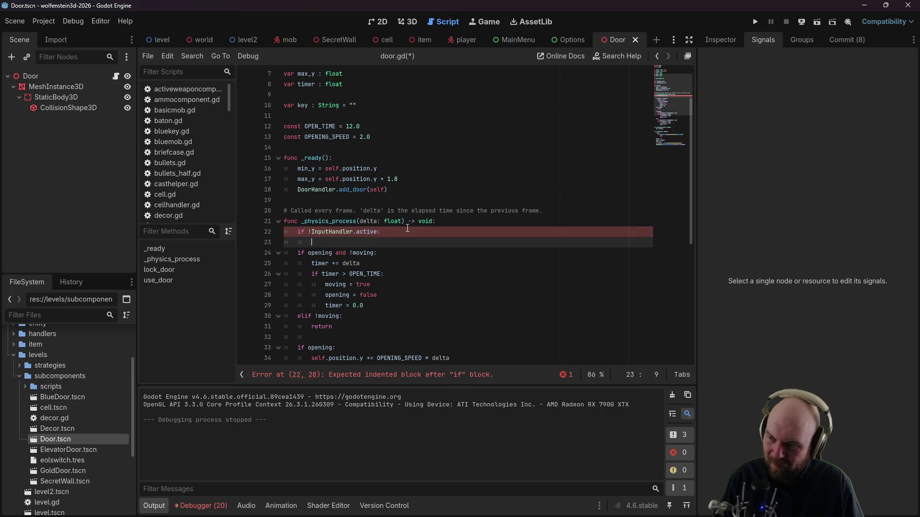
{"action": "type", "text": "return"}
{"action": "key", "text": "ctrl+s"}
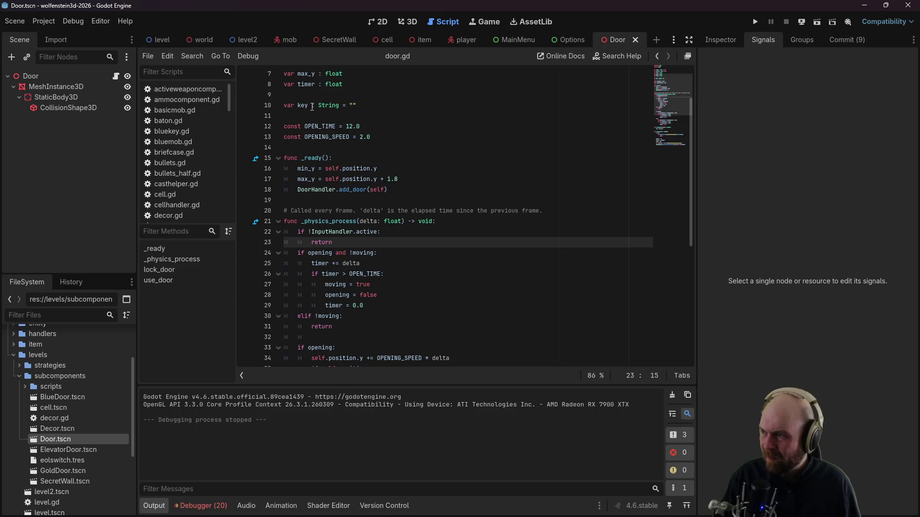
{"action": "left_click", "coordinate": [18, 375]}
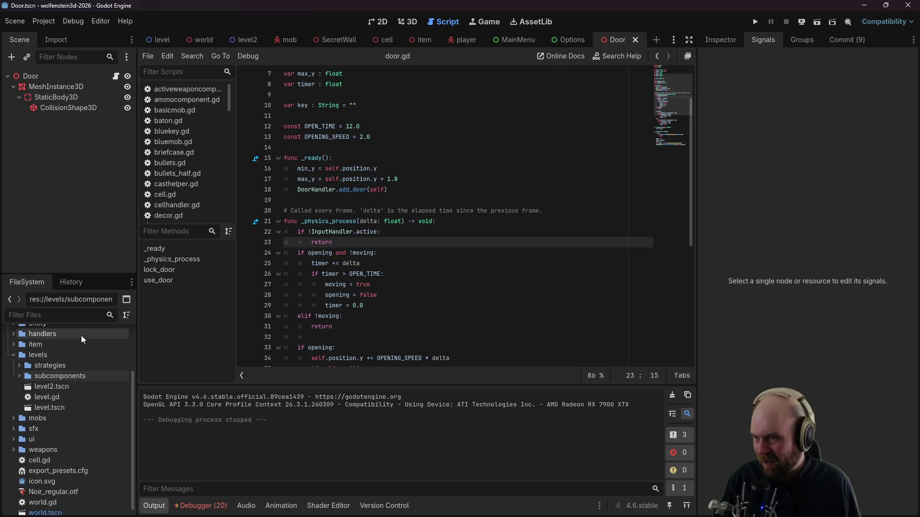
Step: Open thinkcomponent.gd in the script editor
{"action": "scroll", "coordinate": [200, 161], "scroll_direction": "down", "scroll_amount": 3}
{"action": "left_click_drag", "start_coordinate": [227, 111], "coordinate": [220, 186]}
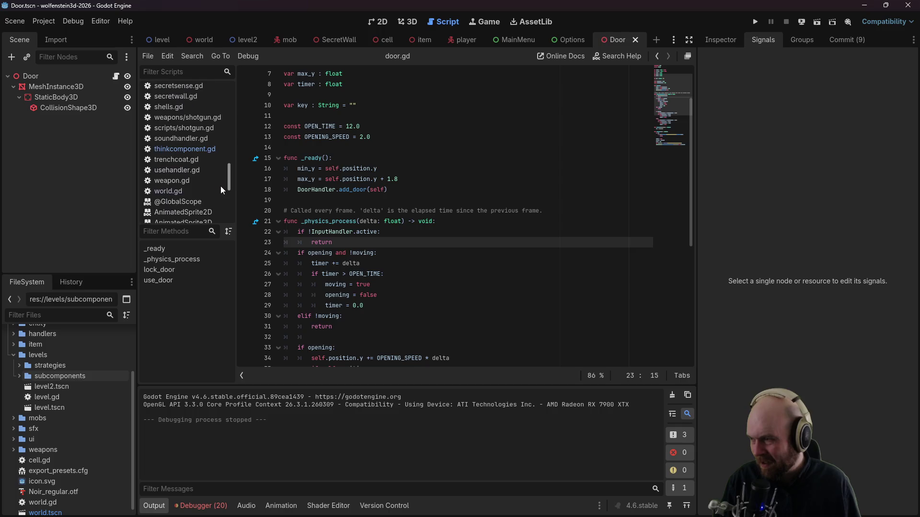
{"action": "left_click", "coordinate": [203, 157]}
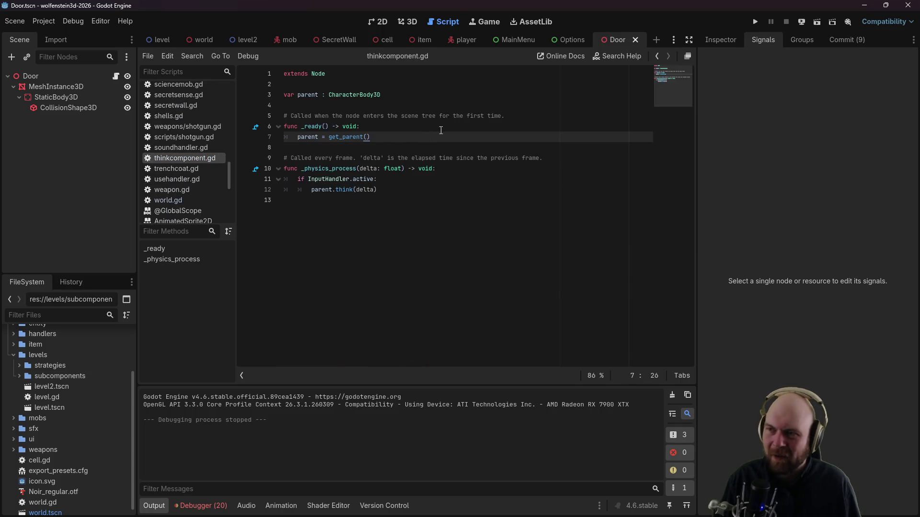
Step: Test-run the game, start it, bring up the Options panel, then stop
{"action": "left_click", "coordinate": [755, 21]}
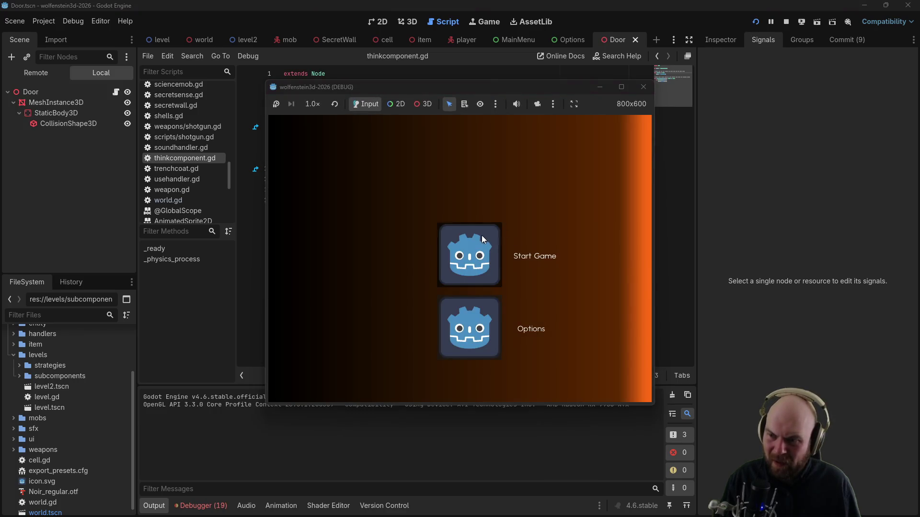
{"action": "left_click", "coordinate": [481, 234]}
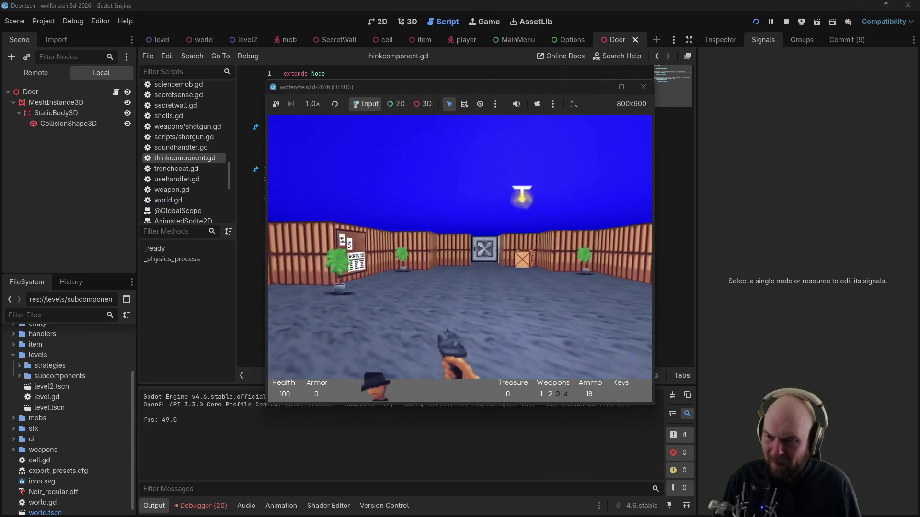
{"action": "key", "text": "Escape"}
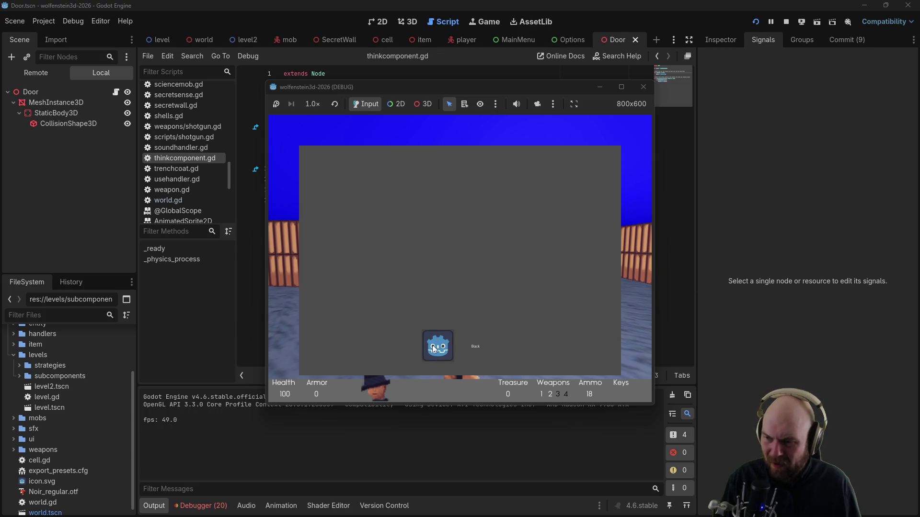
{"action": "left_click", "coordinate": [643, 87]}
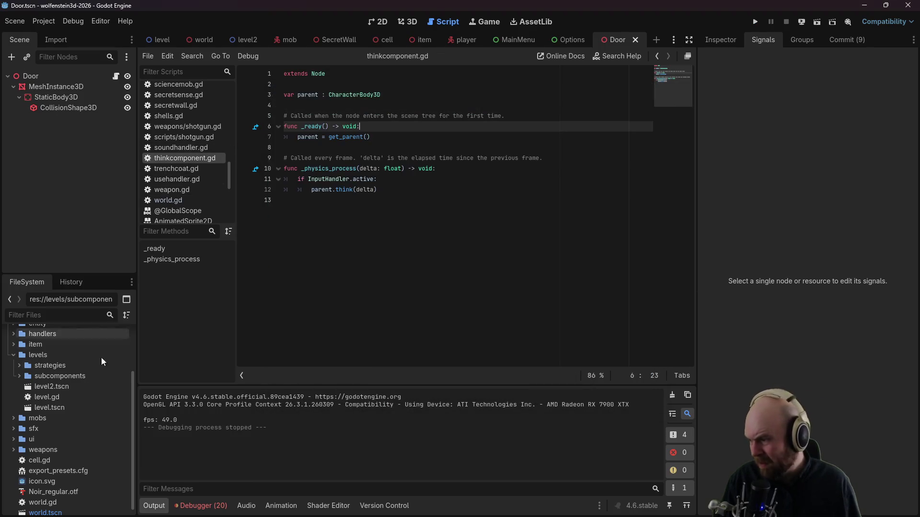
Step: In handlers/inputhandler.gd, comment out line 50 'get_tree().paused = true' and save
{"action": "left_click", "coordinate": [14, 357]}
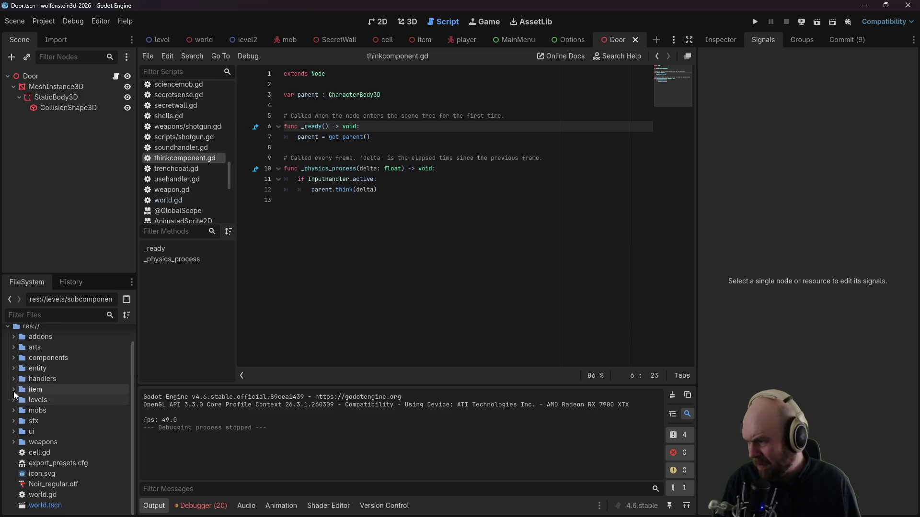
{"action": "left_click", "coordinate": [14, 379]}
{"action": "double_click", "coordinate": [57, 432]}
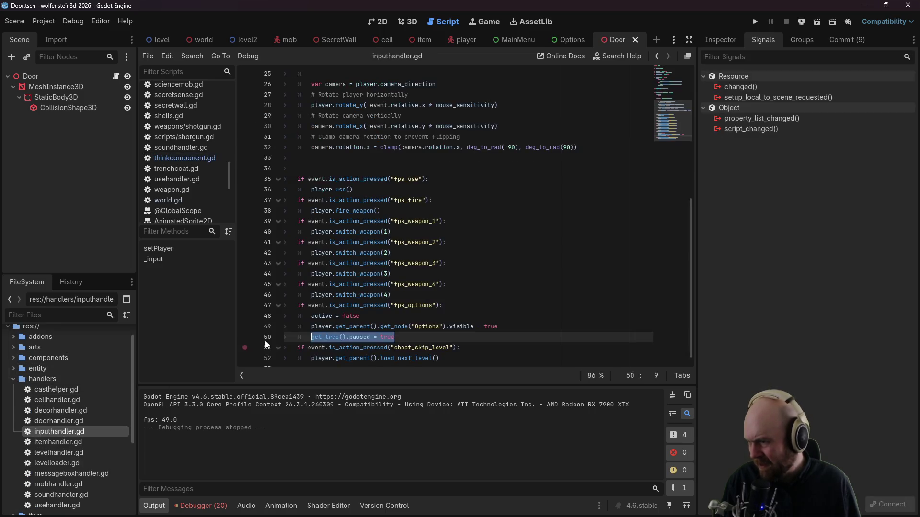
{"action": "scroll", "coordinate": [365, 351], "scroll_direction": "down", "scroll_amount": 1}
{"action": "left_click_drag", "start_coordinate": [395, 329], "coordinate": [228, 324]}
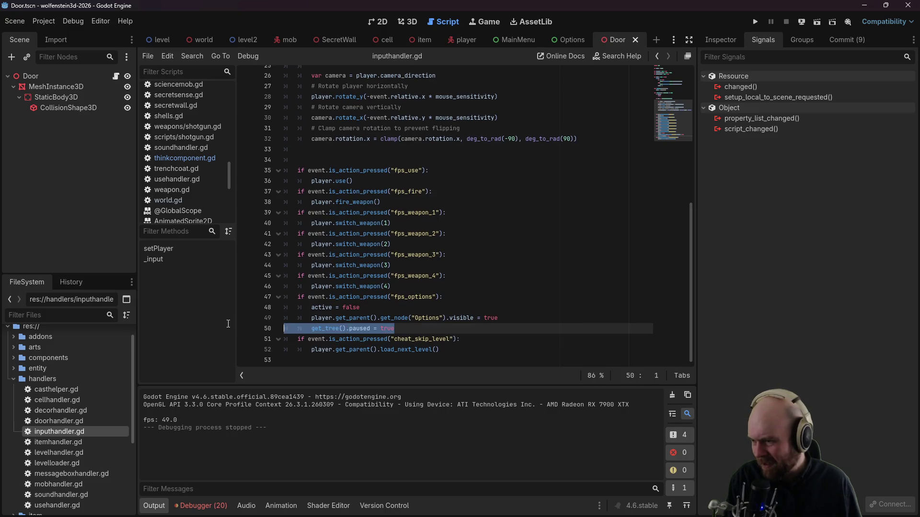
{"action": "key", "text": "ctrl+k"}
{"action": "key", "text": "ctrl+s"}
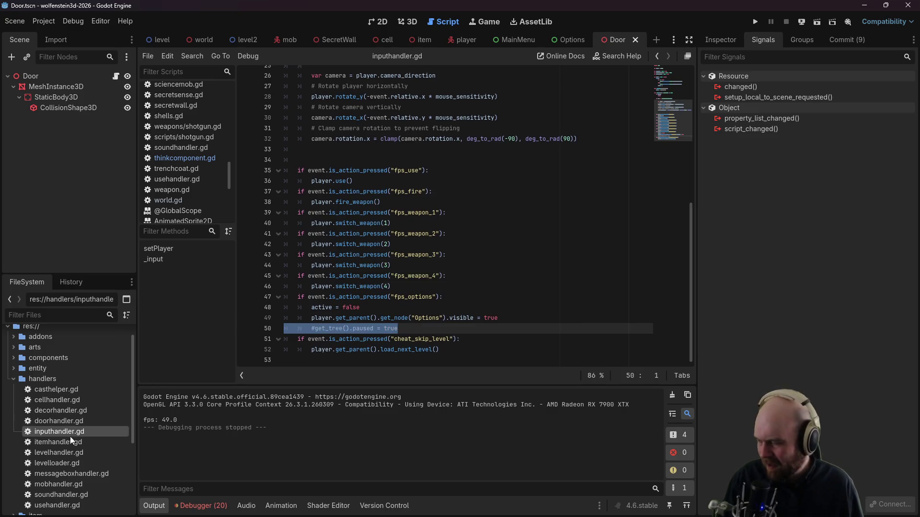
Step: Switch to the Options scene, open its script and save it
{"action": "left_click", "coordinate": [569, 39]}
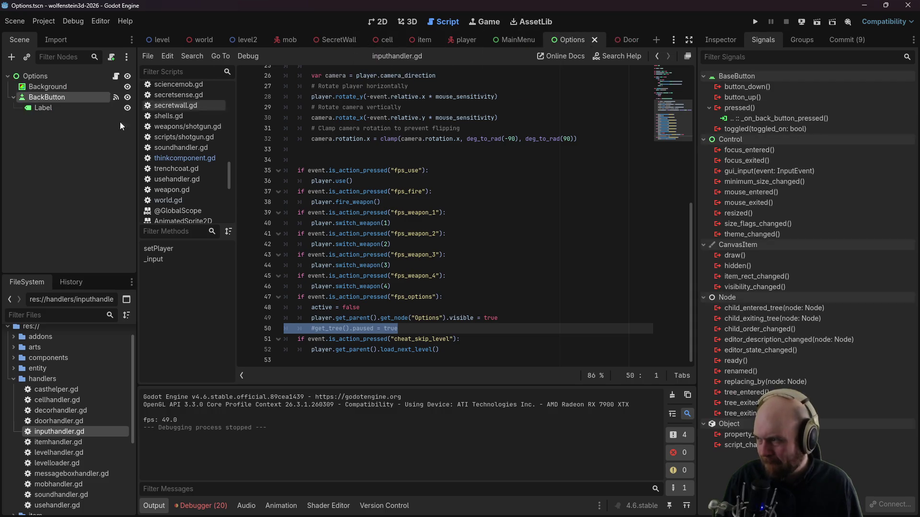
{"action": "left_click", "coordinate": [116, 77]}
{"action": "left_click", "coordinate": [364, 252]}
{"action": "key", "text": "ctrl+s"}
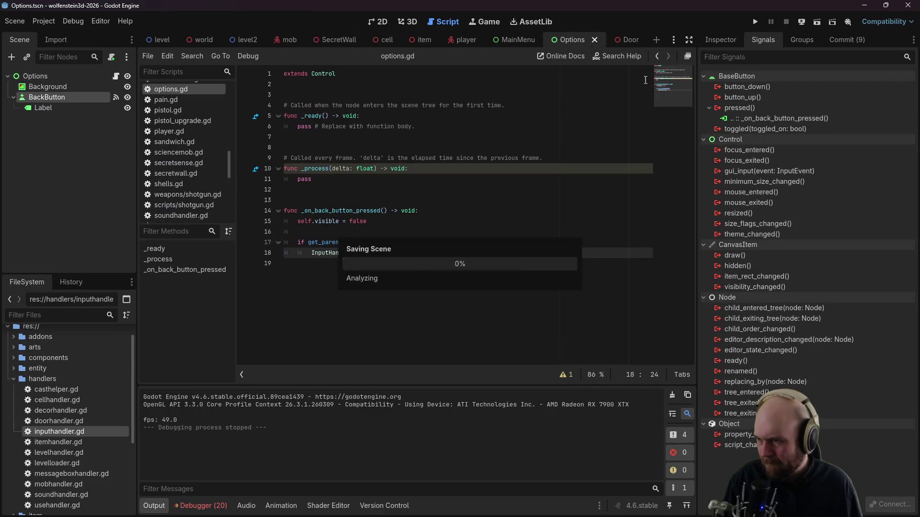
Step: Launch the game and walk the player through the steel door into the room
{"action": "left_click", "coordinate": [752, 22]}
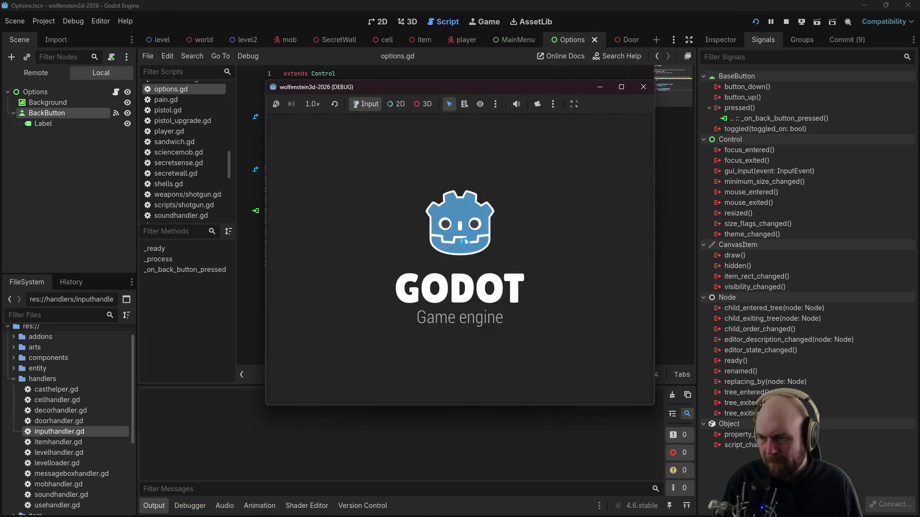
{"action": "key", "text": "w"}
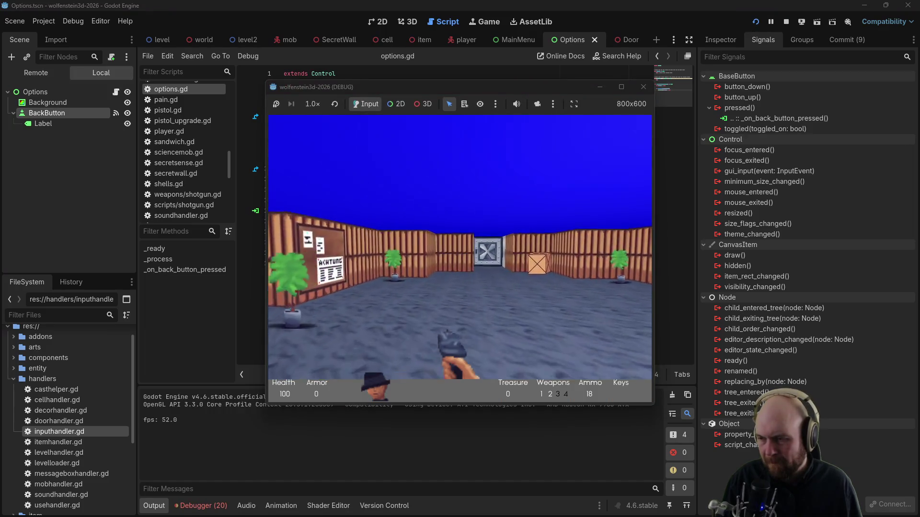
{"action": "key", "text": "w"}
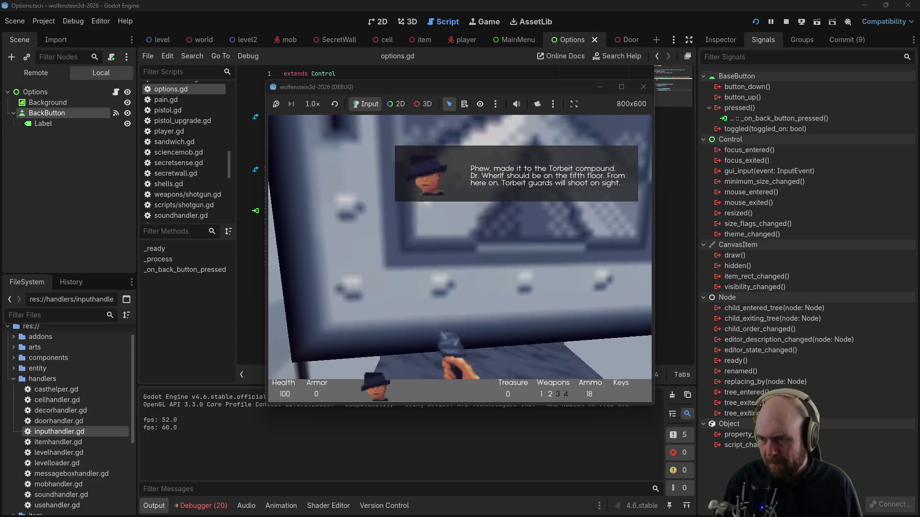
{"action": "key", "text": "w"}
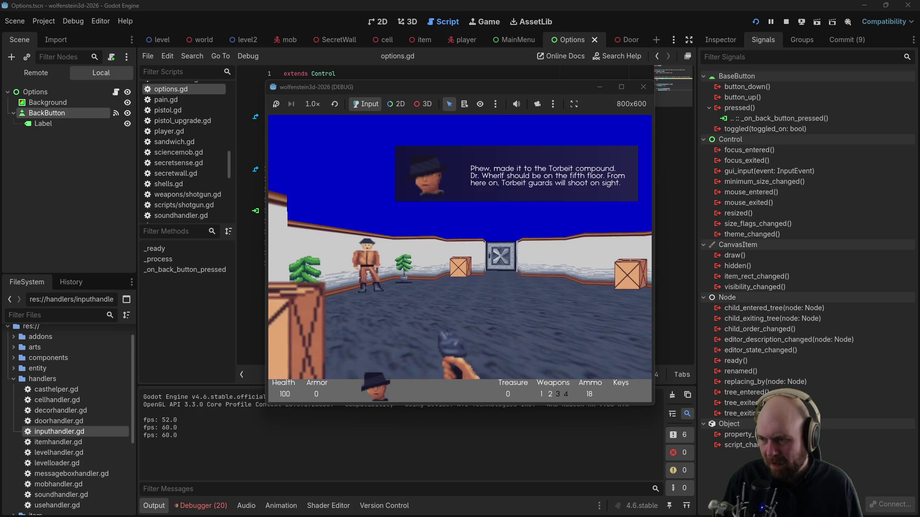
Step: Open and close the in-game options menu several times, then stop the game with F8
{"action": "key", "text": "Escape"}
{"action": "key", "text": "Escape"}
{"action": "key", "text": "Escape"}
{"action": "left_click", "coordinate": [438, 357]}
{"action": "key", "text": "Escape"}
{"action": "key", "text": "Escape"}
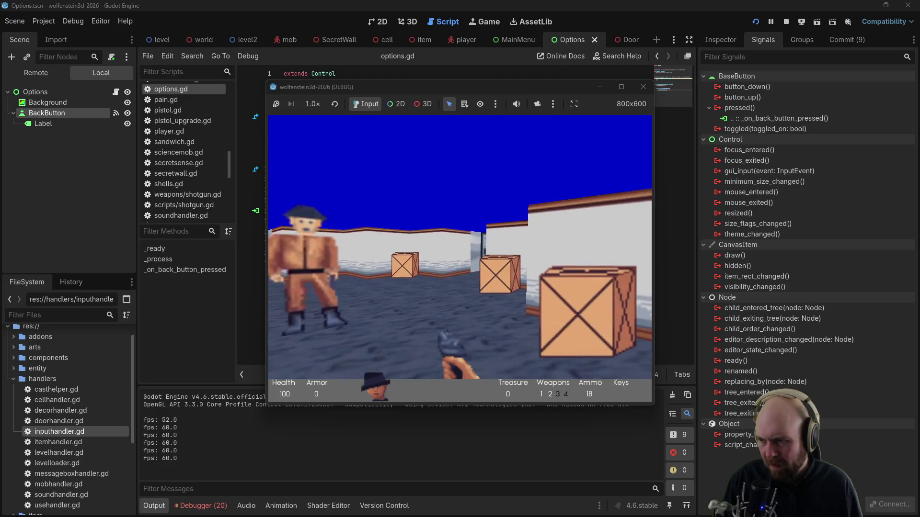
{"action": "key", "text": "Escape"}
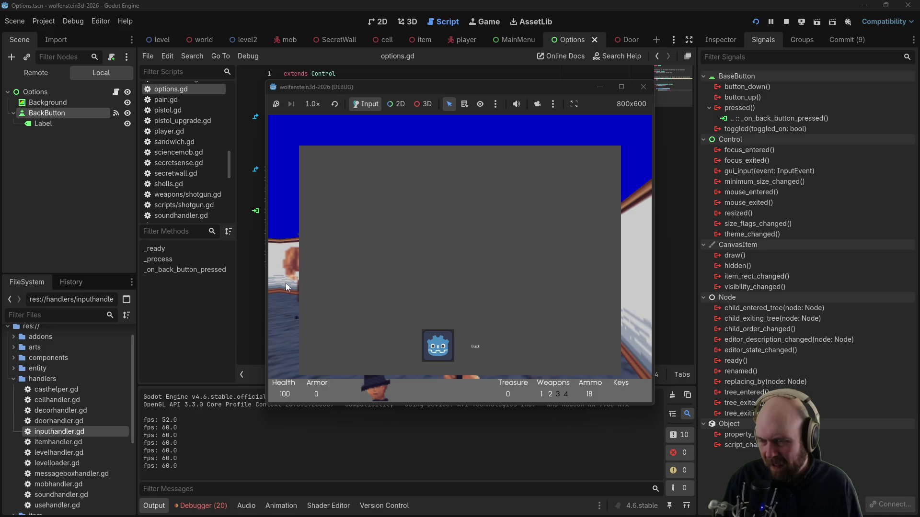
{"action": "left_click", "coordinate": [440, 349]}
{"action": "key", "text": "Escape"}
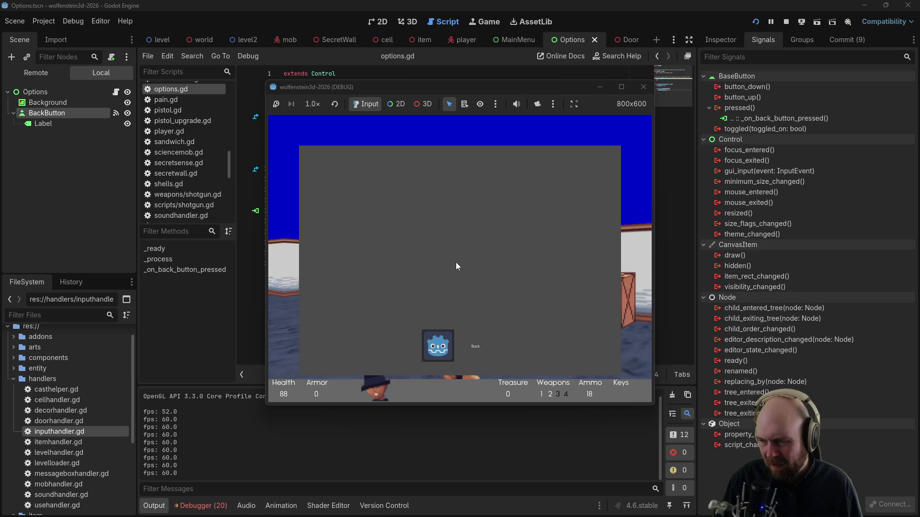
{"action": "left_click", "coordinate": [436, 338]}
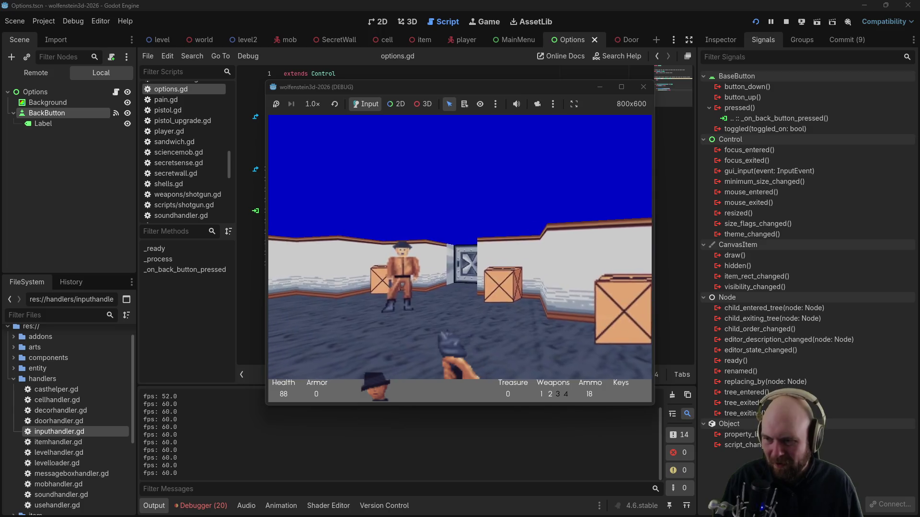
{"action": "key", "text": "F8"}
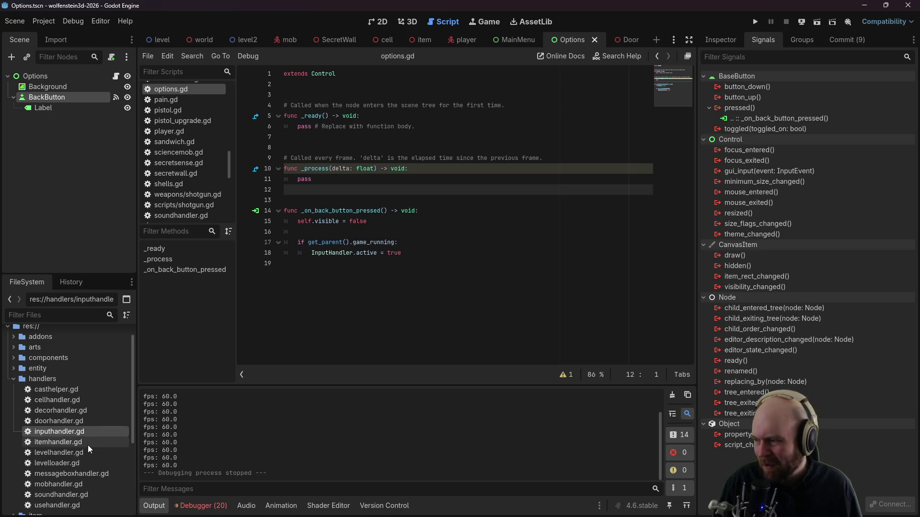
Step: Open player.gd from the script list and scroll down to _physics_process
{"action": "left_click", "coordinate": [14, 379]}
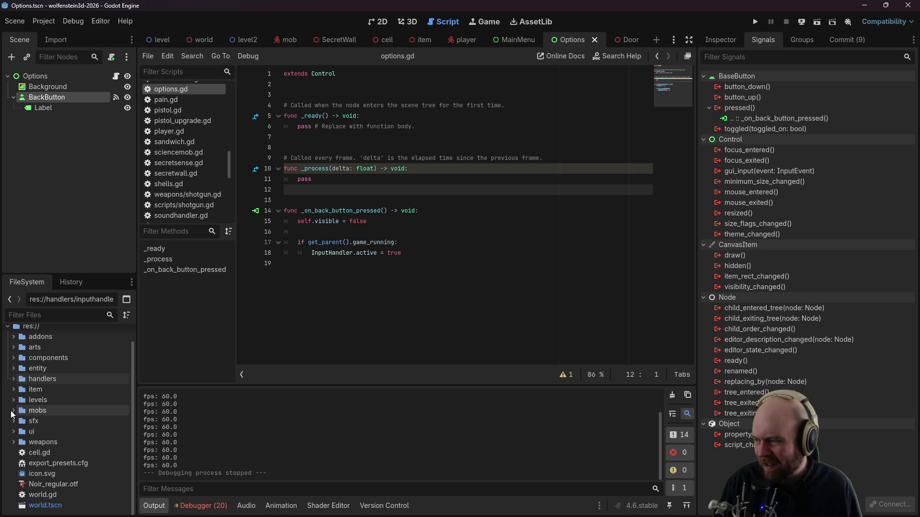
{"action": "scroll", "coordinate": [192, 175], "scroll_direction": "up", "scroll_amount": 3}
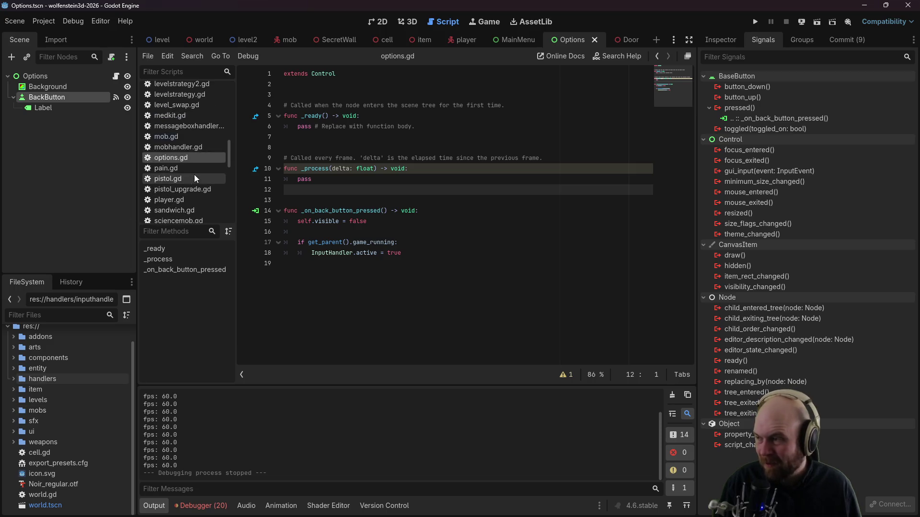
{"action": "scroll", "coordinate": [197, 171], "scroll_direction": "down", "scroll_amount": 3}
{"action": "left_click", "coordinate": [185, 165]}
{"action": "scroll", "coordinate": [397, 205], "scroll_direction": "down", "scroll_amount": 3}
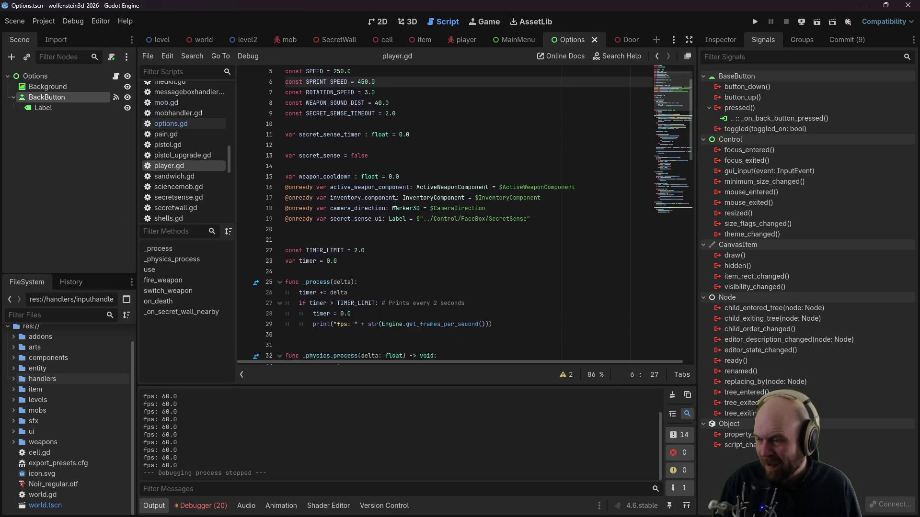
{"action": "scroll", "coordinate": [397, 205], "scroll_direction": "down", "scroll_amount": 4}
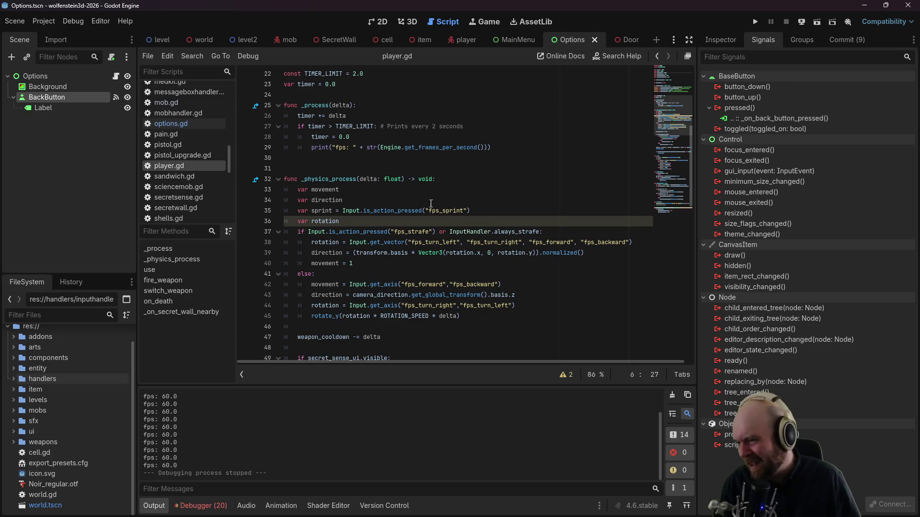
{"action": "scroll", "coordinate": [419, 197], "scroll_direction": "down", "scroll_amount": 1}
Step: Insert a new line at the top of _physics_process
{"action": "left_click", "coordinate": [399, 183]}
{"action": "left_click", "coordinate": [394, 189]}
{"action": "left_click", "coordinate": [544, 148]}
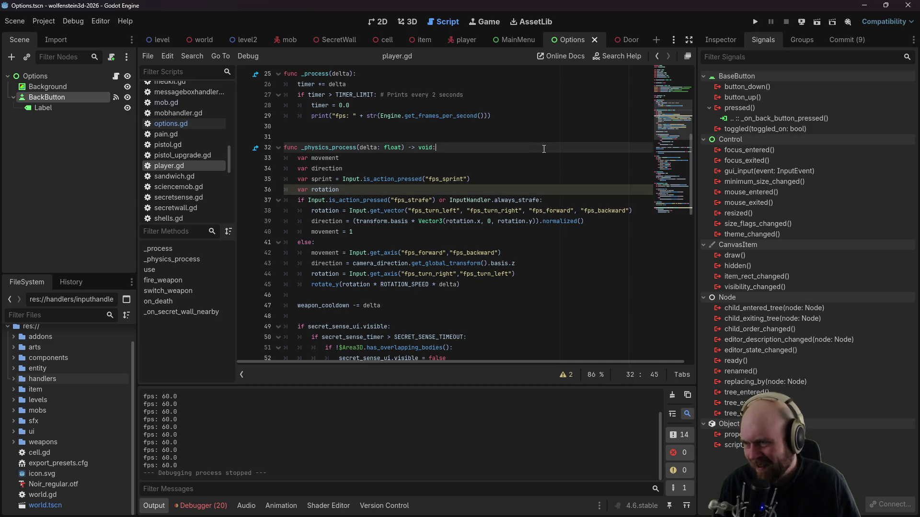
{"action": "key", "text": "Return"}
{"action": "key", "text": "Return"}
{"action": "key", "text": "Up"}
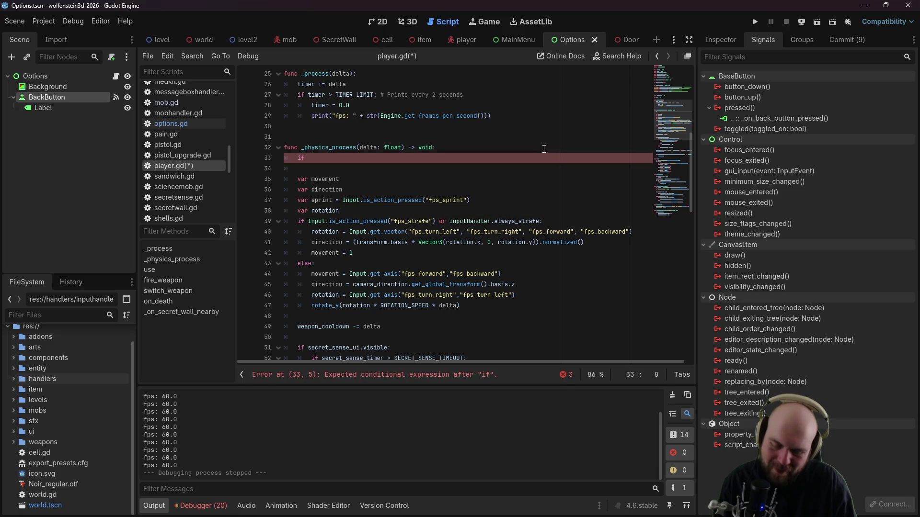
Step: Write 'if !InputHandler.active: return' on it and save player.gd
{"action": "type", "text": "Handler."}
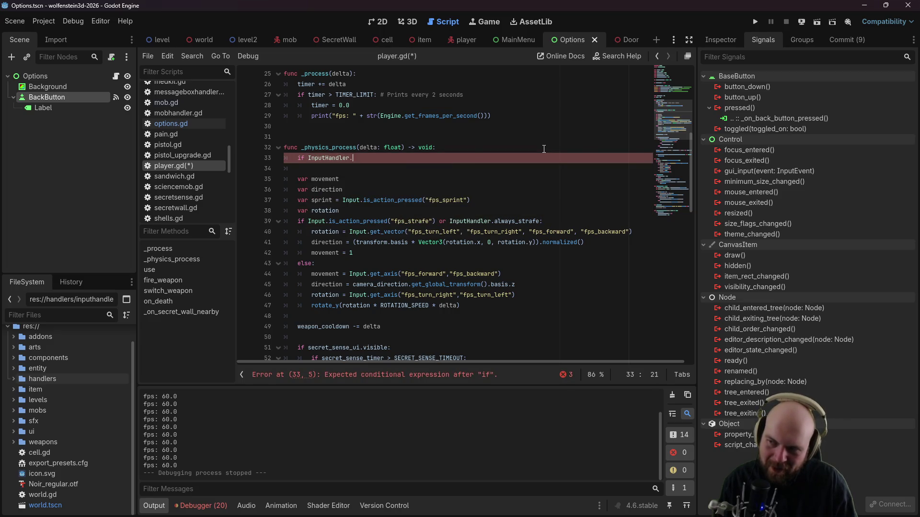
{"action": "type", "text": "active:"}
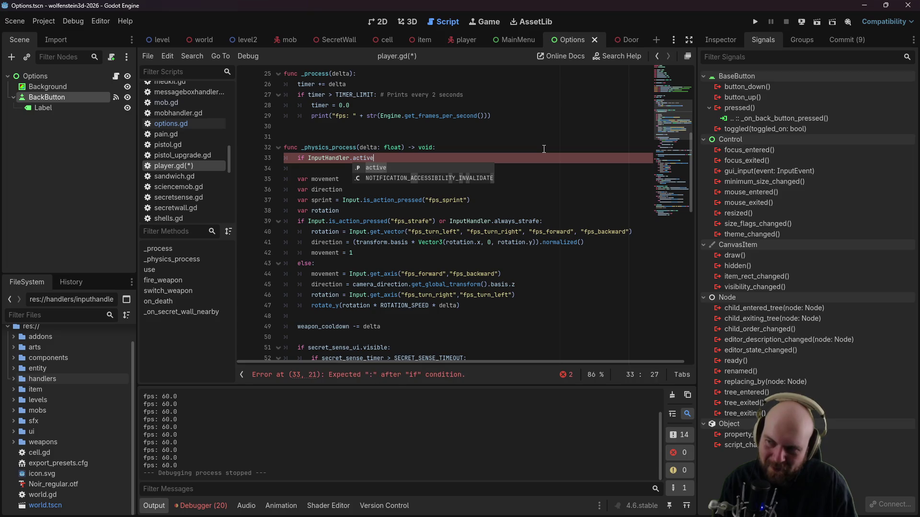
{"action": "key", "text": "Left"}
{"action": "key", "text": "Left"}
{"action": "key", "text": "Left"}
{"action": "type", "text": "!"}
{"action": "key", "text": "Down"}
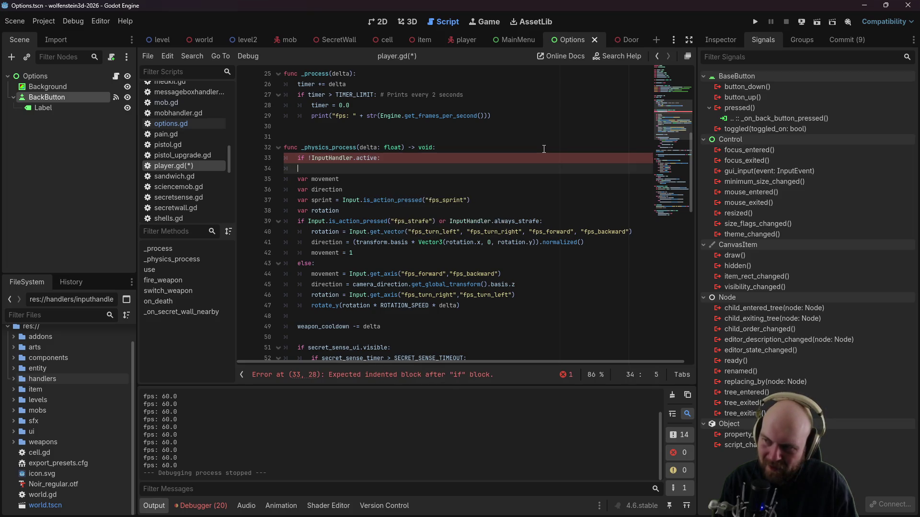
{"action": "type", "text": "return"}
{"action": "key", "text": "Return"}
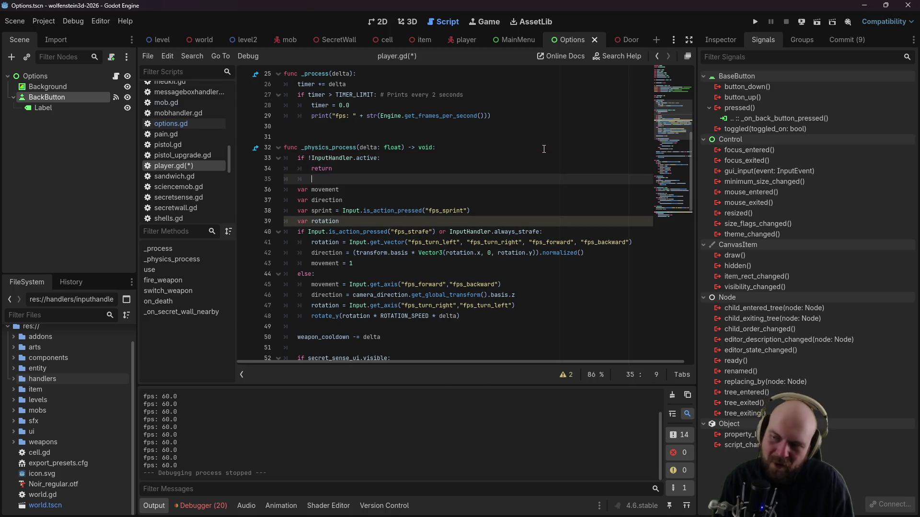
{"action": "key", "text": "ctrl+s"}
{"action": "scroll", "coordinate": [542, 149], "scroll_direction": "down", "scroll_amount": 8}
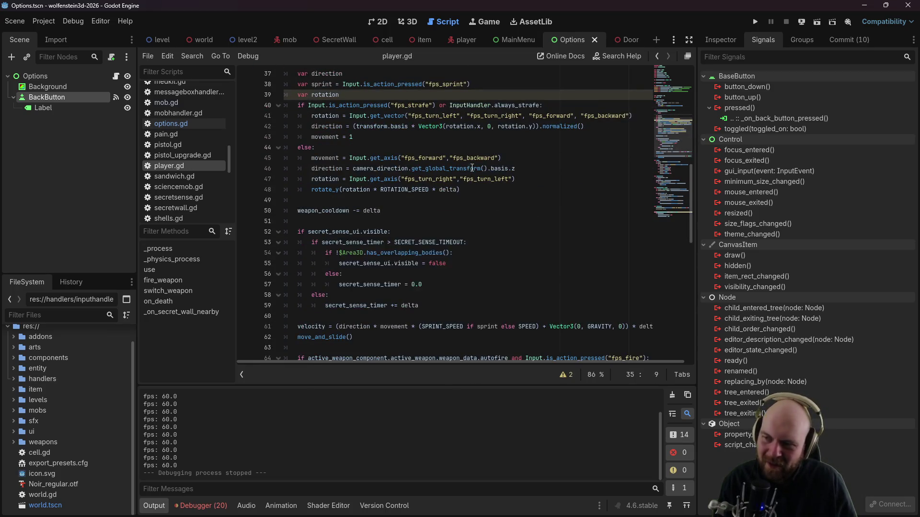
{"action": "scroll", "coordinate": [475, 173], "scroll_direction": "down", "scroll_amount": 2}
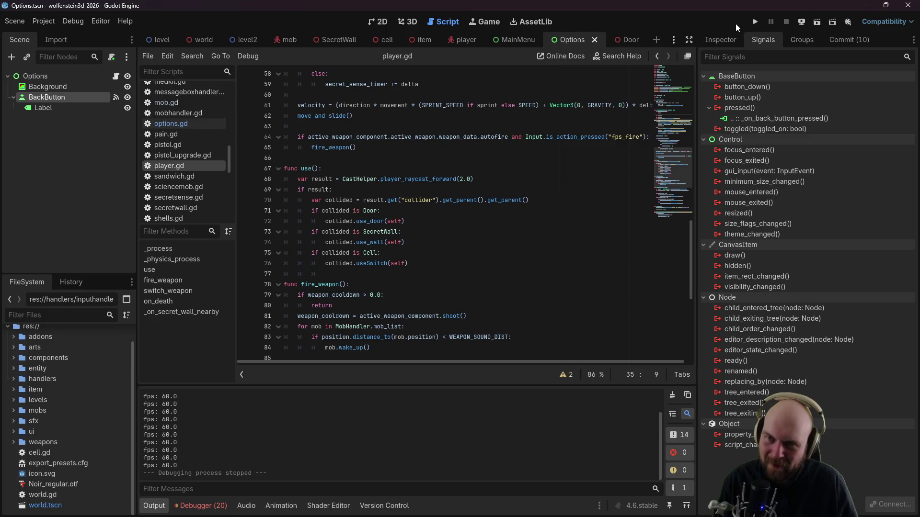
Step: Run the game, toggle the in-game options menu repeatedly while walking to the door, then stop
{"action": "left_click", "coordinate": [755, 24]}
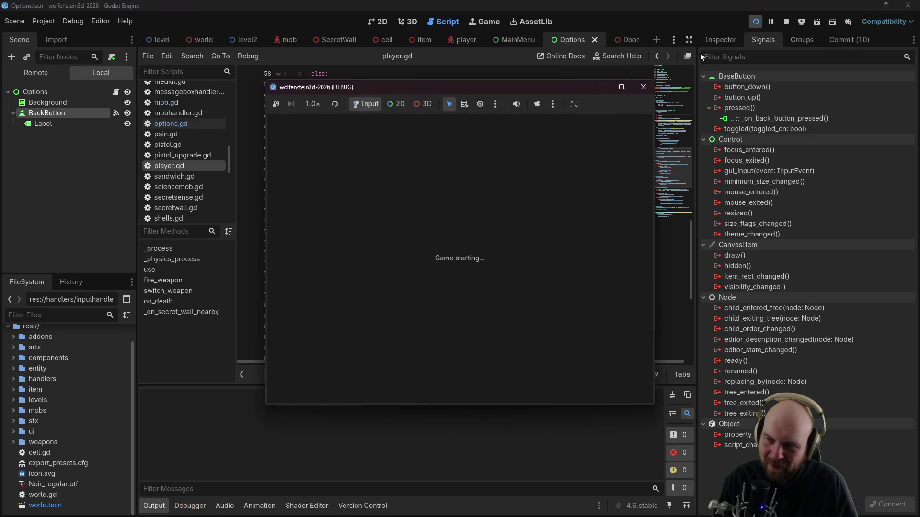
{"action": "left_click", "coordinate": [478, 243]}
{"action": "key", "text": "Escape"}
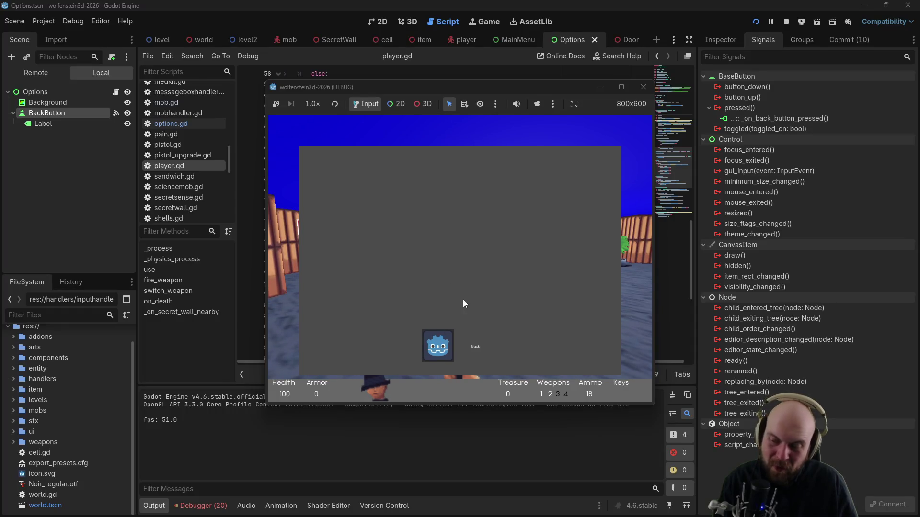
{"action": "left_click", "coordinate": [437, 346]}
{"action": "key", "text": "w"}
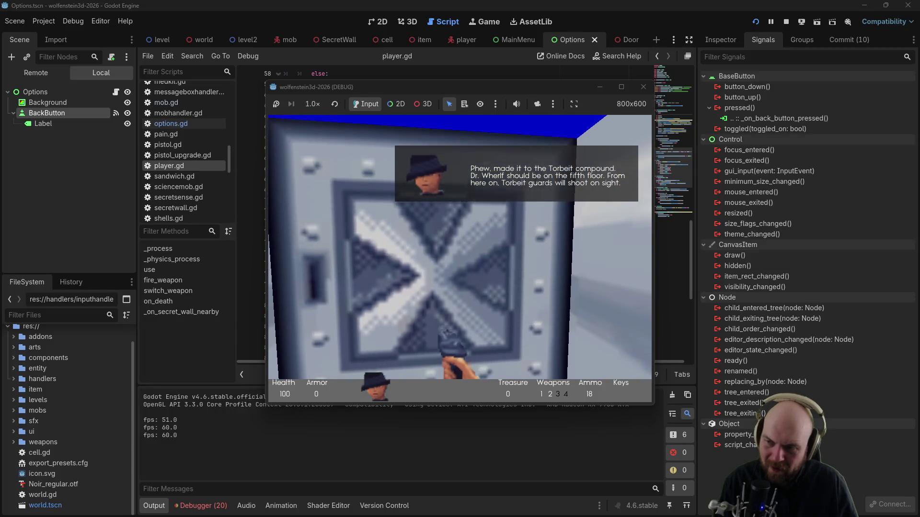
{"action": "key", "text": "Escape"}
{"action": "left_click", "coordinate": [437, 346]}
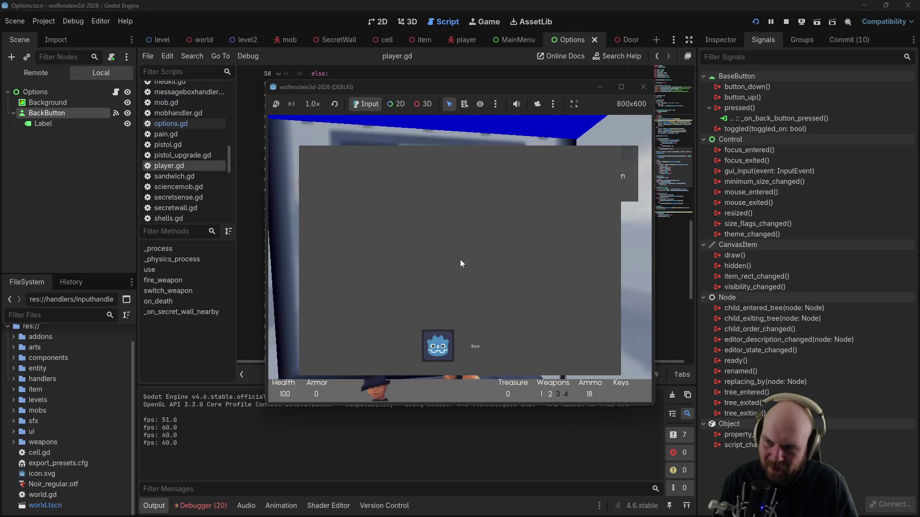
{"action": "key", "text": "Escape"}
{"action": "key", "text": "Escape"}
{"action": "left_click", "coordinate": [437, 345]}
{"action": "key", "text": "Escape"}
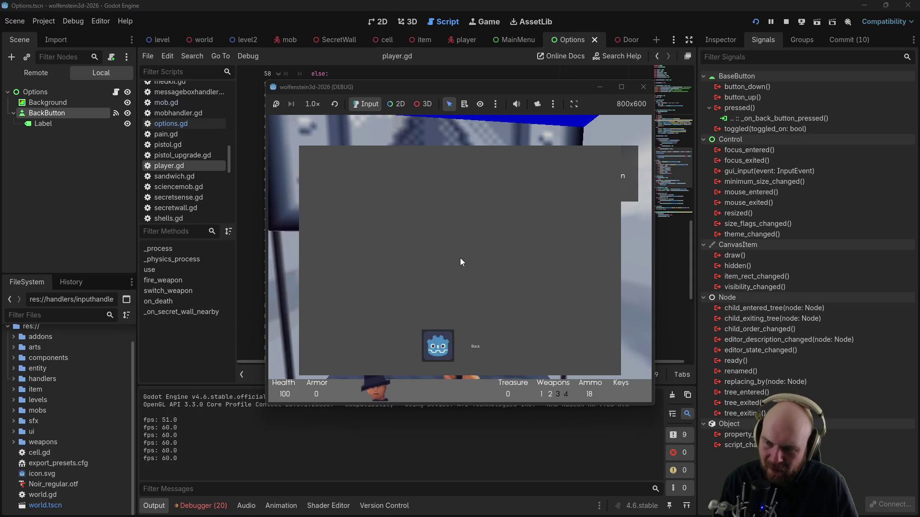
{"action": "key", "text": "Escape"}
{"action": "key", "text": "Escape"}
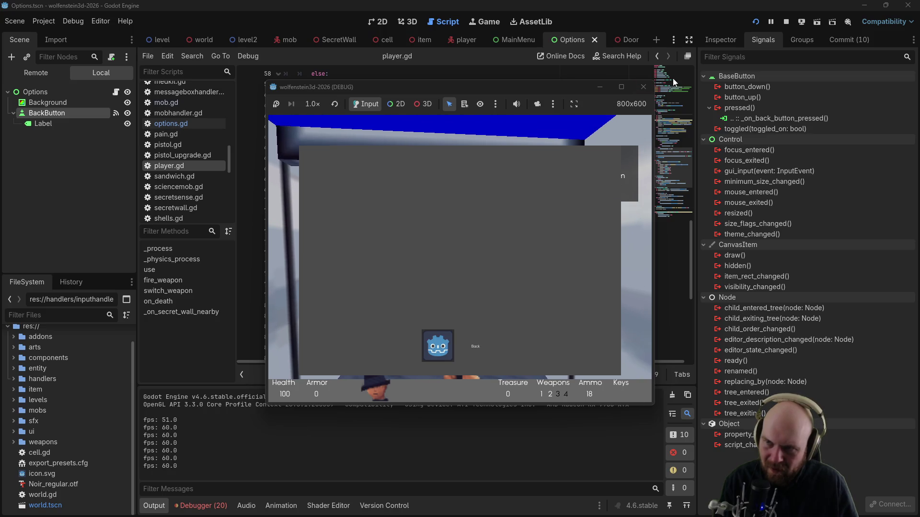
{"action": "left_click", "coordinate": [637, 90]}
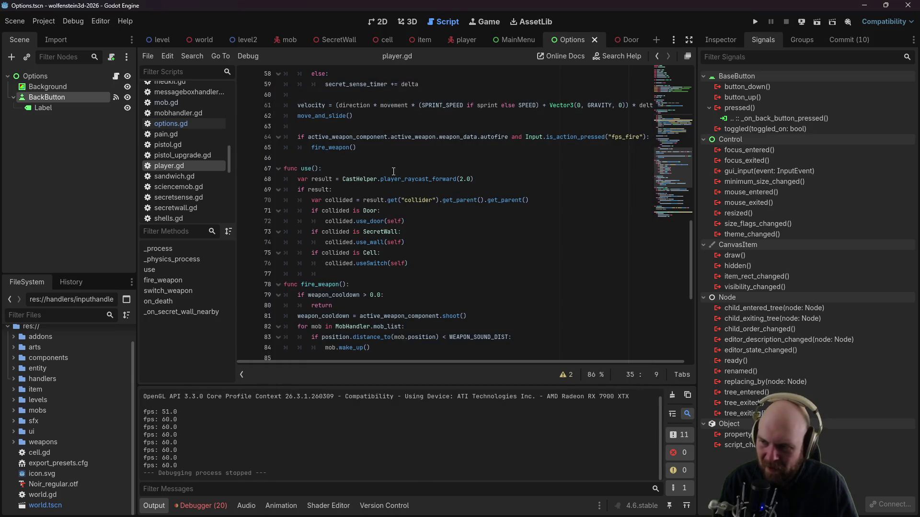
Step: Run again and switch between main menu and options screen with Options and Back, then stop
{"action": "scroll", "coordinate": [393, 171], "scroll_direction": "down", "scroll_amount": 2}
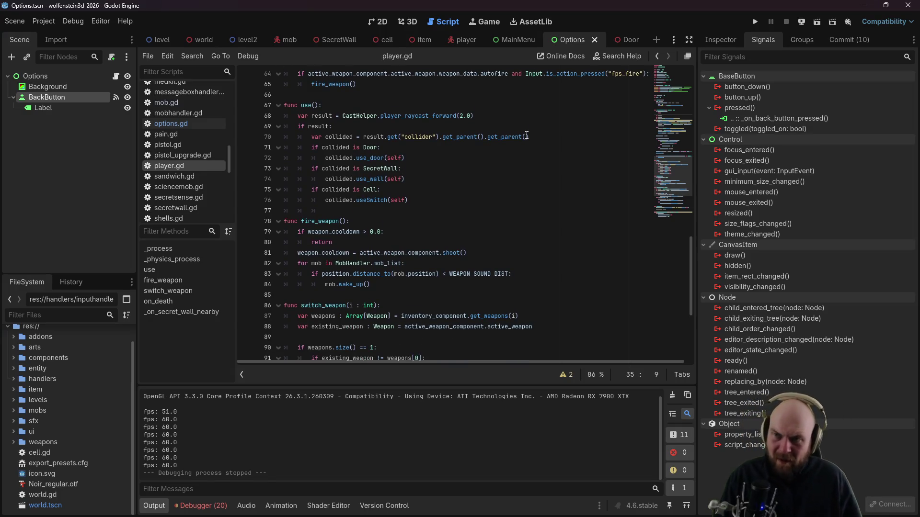
{"action": "left_click", "coordinate": [750, 24]}
{"action": "left_click", "coordinate": [490, 326]}
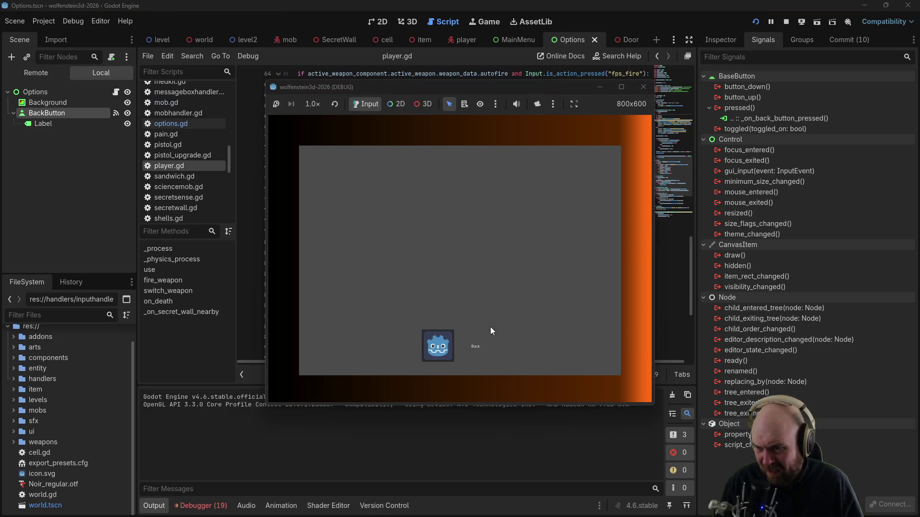
{"action": "left_click", "coordinate": [444, 355]}
{"action": "left_click", "coordinate": [473, 342]}
{"action": "left_click", "coordinate": [443, 355]}
{"action": "left_click", "coordinate": [459, 343]}
{"action": "left_click", "coordinate": [443, 354]}
{"action": "left_click", "coordinate": [459, 343]}
{"action": "left_click", "coordinate": [444, 354]}
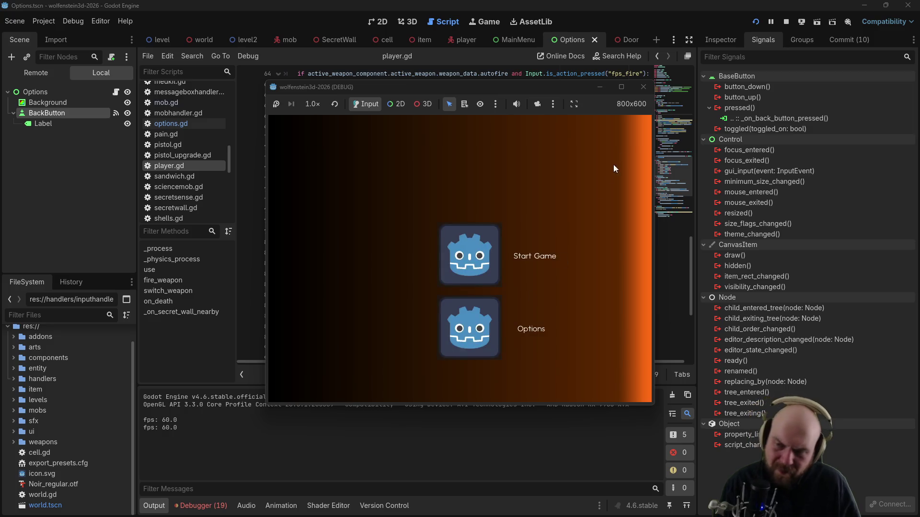
{"action": "left_click", "coordinate": [643, 87]}
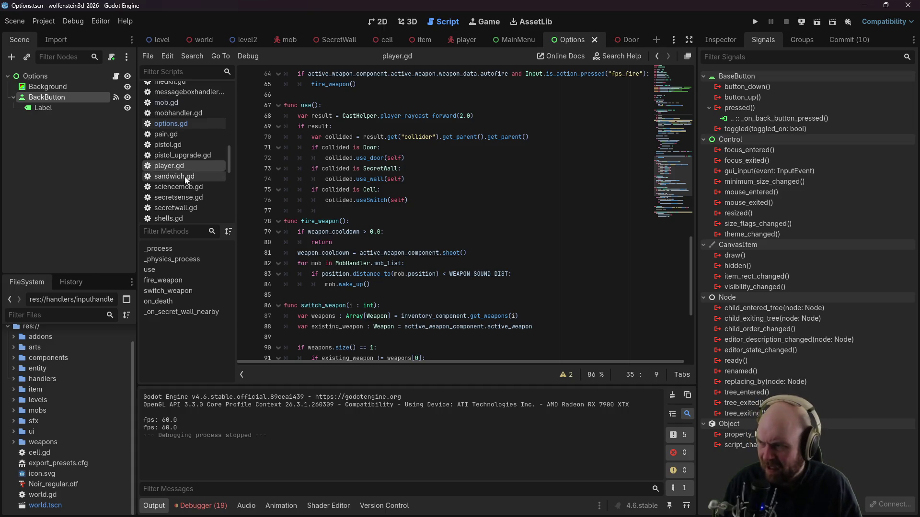
{"action": "scroll", "coordinate": [213, 166], "scroll_direction": "up", "scroll_amount": 1}
Step: Open soundhandler.gd and read down through the music and adjust_sound_volume functions
{"action": "scroll", "coordinate": [210, 168], "scroll_direction": "down", "scroll_amount": 3}
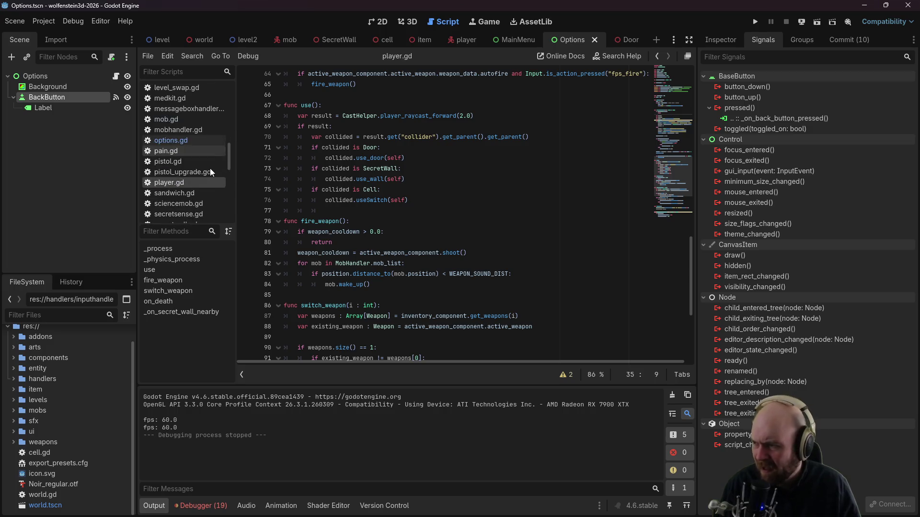
{"action": "scroll", "coordinate": [210, 173], "scroll_direction": "down", "scroll_amount": 1}
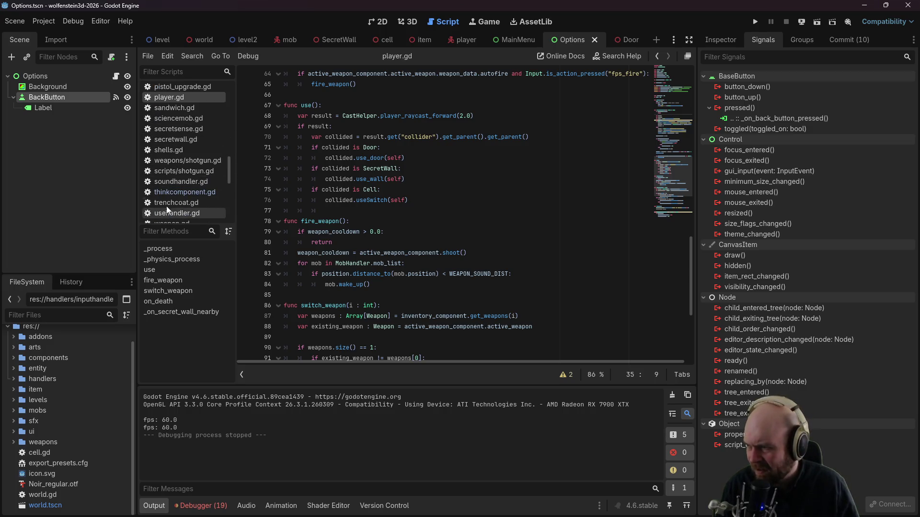
{"action": "left_click", "coordinate": [177, 182]}
{"action": "scroll", "coordinate": [531, 227], "scroll_direction": "down", "scroll_amount": 2}
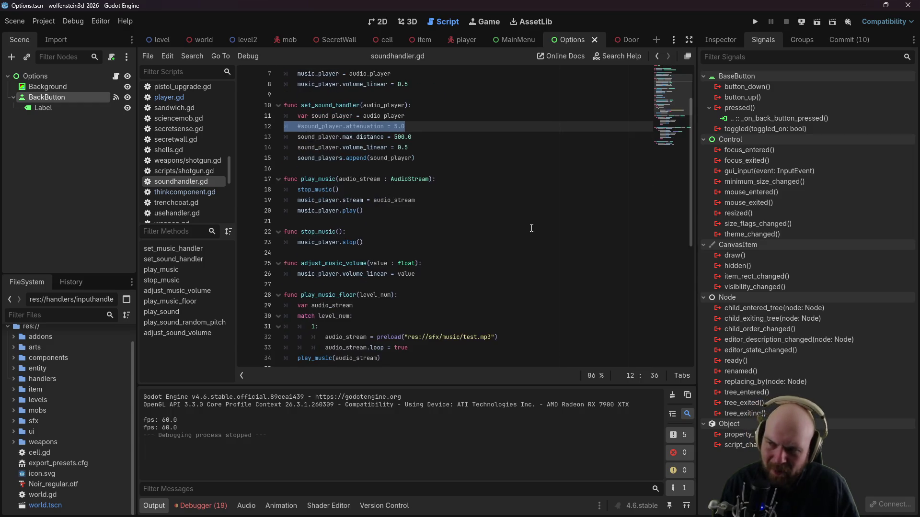
{"action": "scroll", "coordinate": [525, 227], "scroll_direction": "up", "scroll_amount": 2}
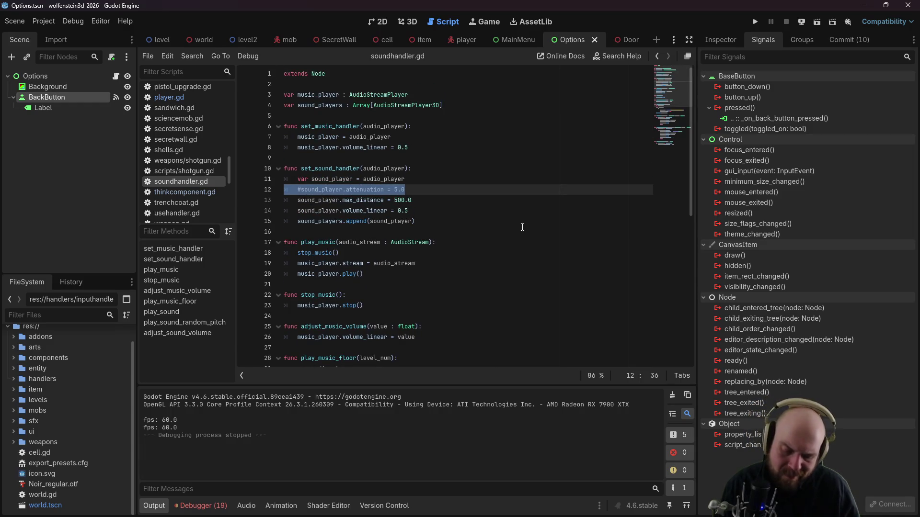
{"action": "left_click", "coordinate": [448, 204]}
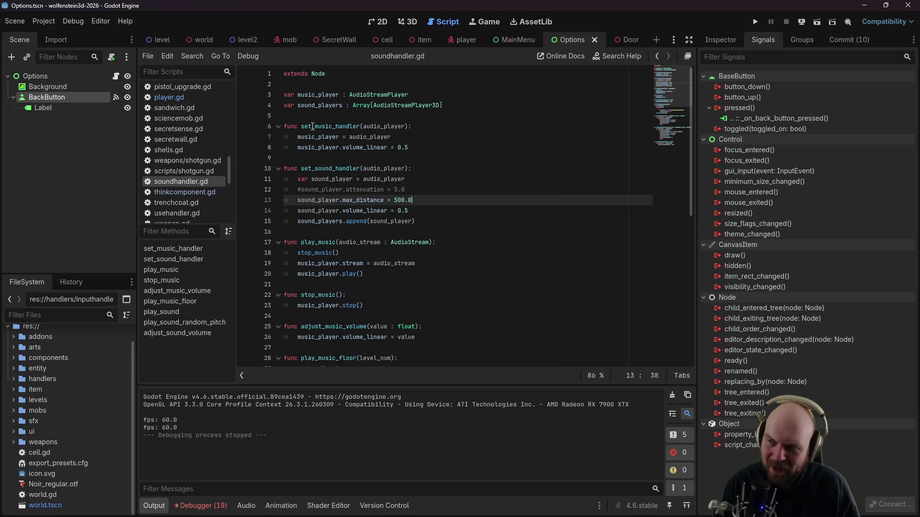
{"action": "scroll", "coordinate": [373, 257], "scroll_direction": "down", "scroll_amount": 2}
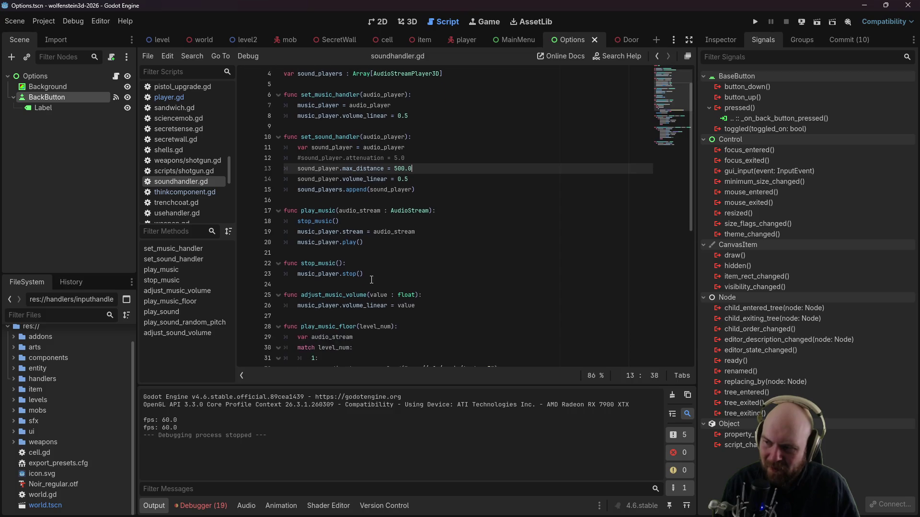
{"action": "scroll", "coordinate": [401, 270], "scroll_direction": "down", "scroll_amount": 7}
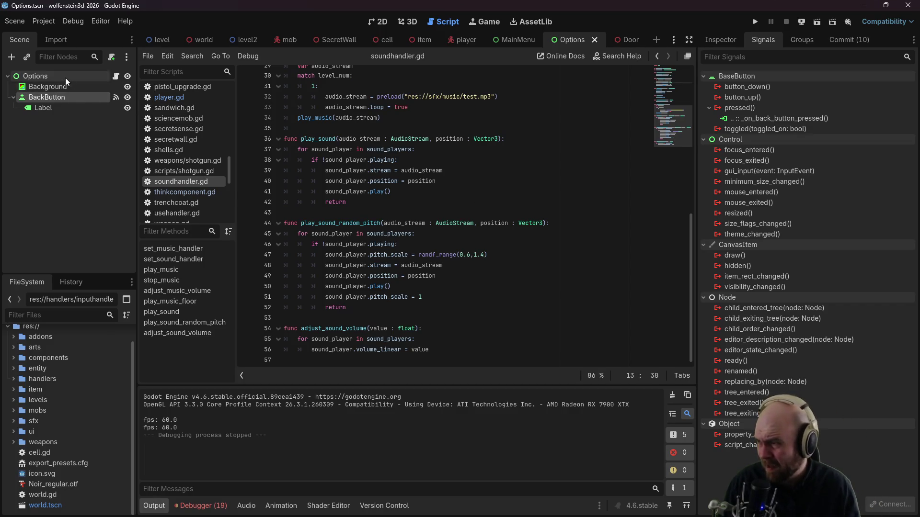
{"action": "left_click", "coordinate": [380, 22]}
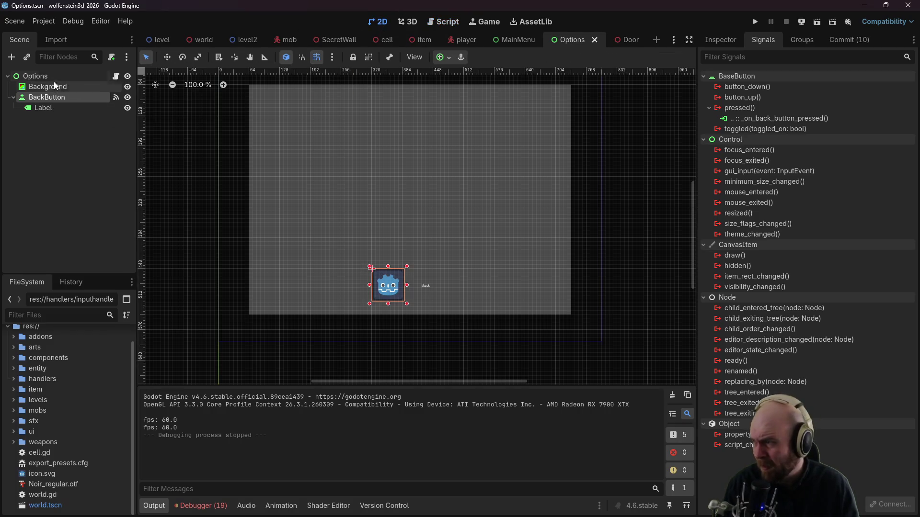
Step: Start adding a child node under Options and clear the leftover search text
{"action": "right_click", "coordinate": [53, 80]}
{"action": "mouse_move", "coordinate": [92, 90]}
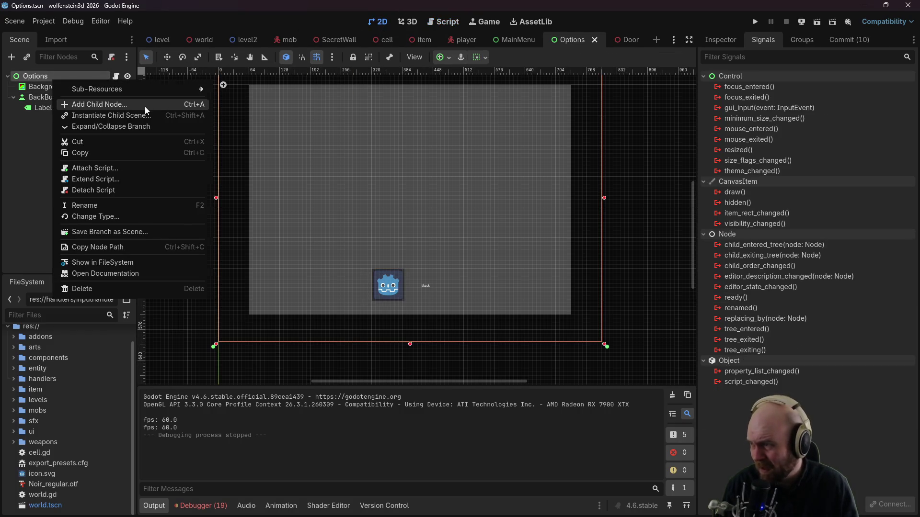
{"action": "left_click", "coordinate": [144, 105]}
{"action": "left_click", "coordinate": [389, 120]}
{"action": "double_click", "coordinate": [389, 120]}
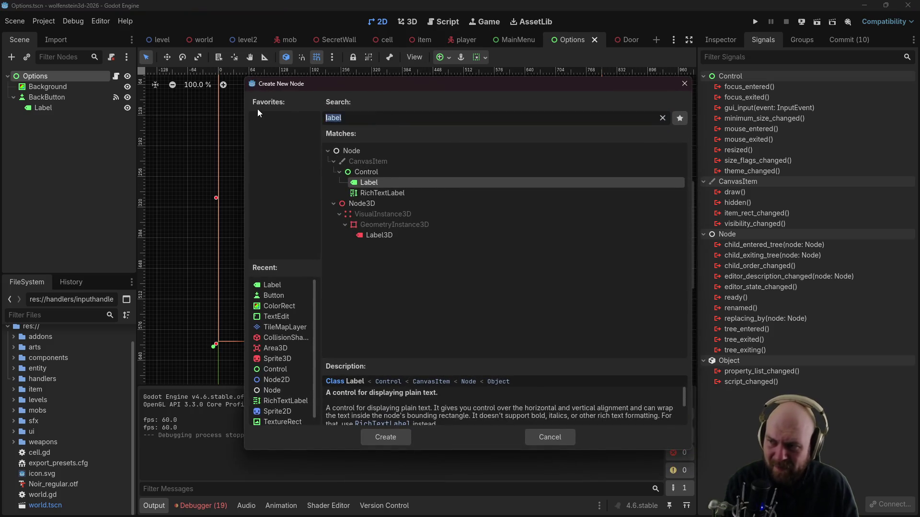
{"action": "key", "text": "BackSpace"}
Step: Pick HSlider under Control > Range > Slider and create it
{"action": "scroll", "coordinate": [365, 288], "scroll_direction": "down", "scroll_amount": 5}
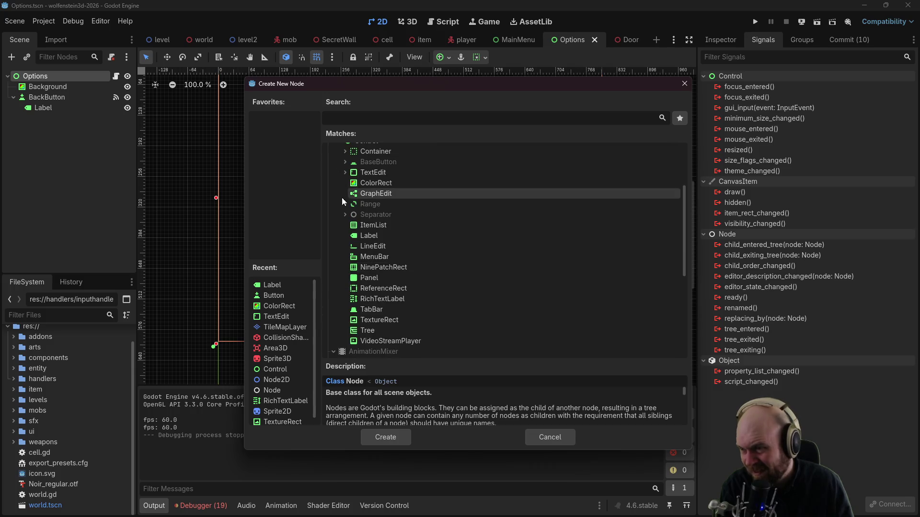
{"action": "scroll", "coordinate": [342, 199], "scroll_direction": "up", "scroll_amount": 1}
{"action": "left_click", "coordinate": [344, 171]}
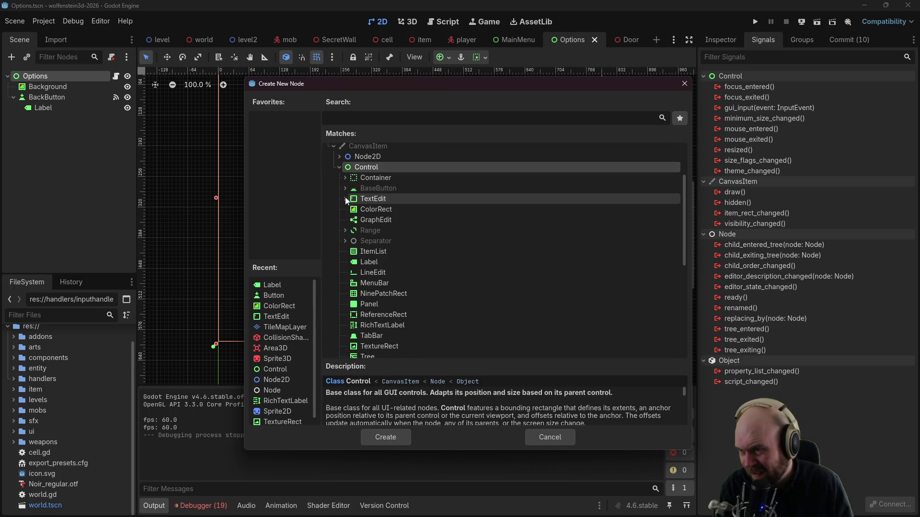
{"action": "scroll", "coordinate": [347, 209], "scroll_direction": "down", "scroll_amount": 2}
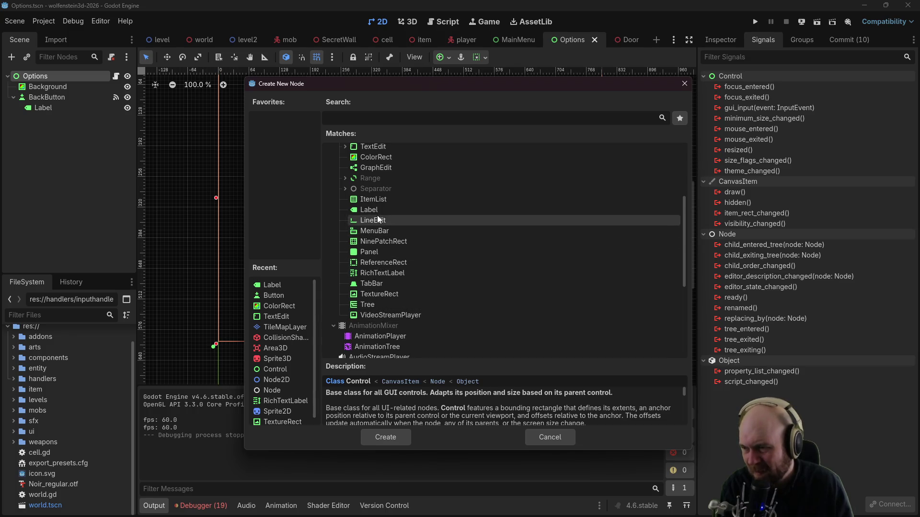
{"action": "scroll", "coordinate": [377, 214], "scroll_direction": "up", "scroll_amount": 1}
{"action": "left_click", "coordinate": [343, 215]}
{"action": "left_click", "coordinate": [344, 214]}
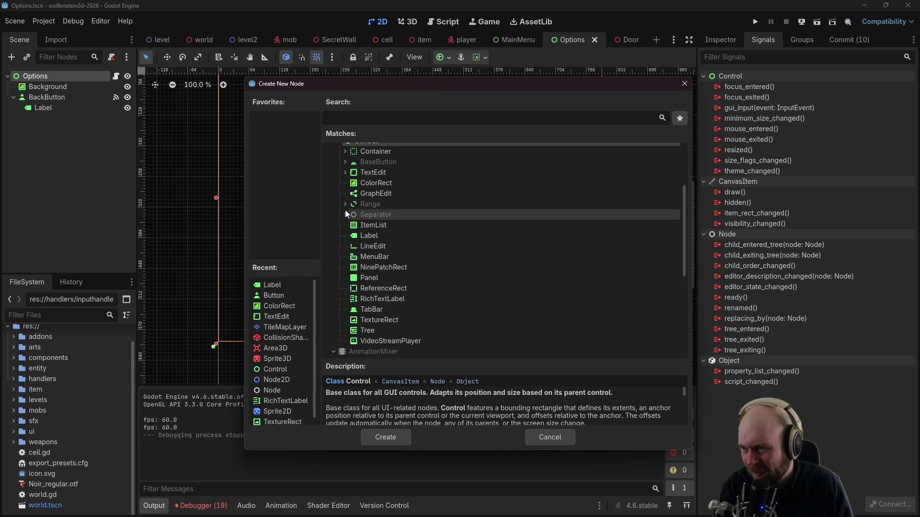
{"action": "left_click", "coordinate": [345, 206]}
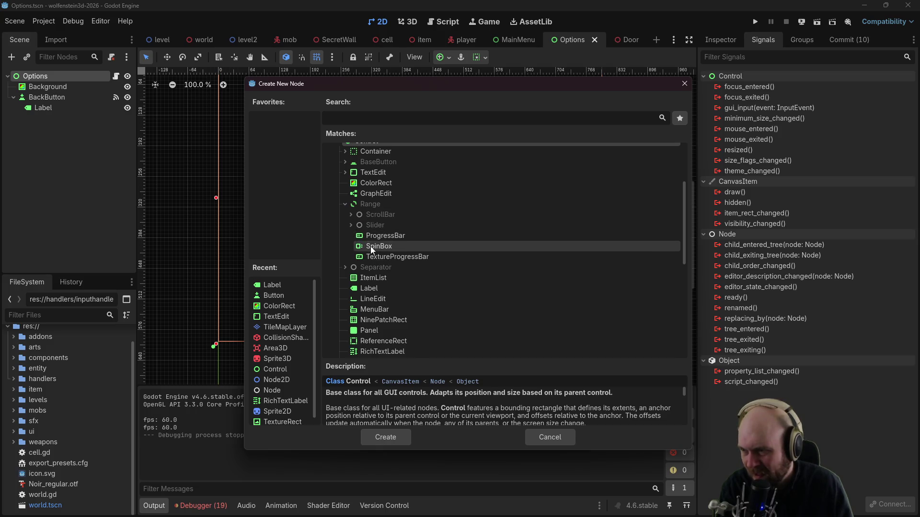
{"action": "left_click", "coordinate": [350, 225]}
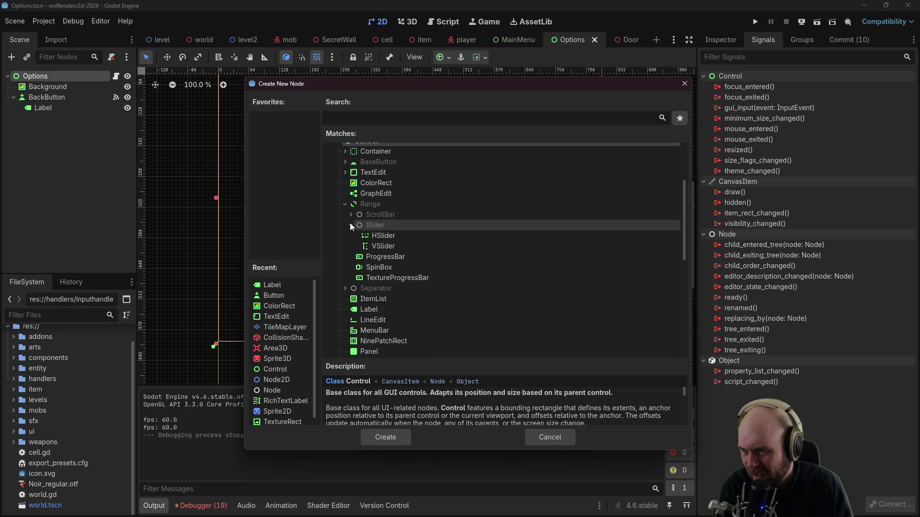
{"action": "left_click", "coordinate": [376, 236]}
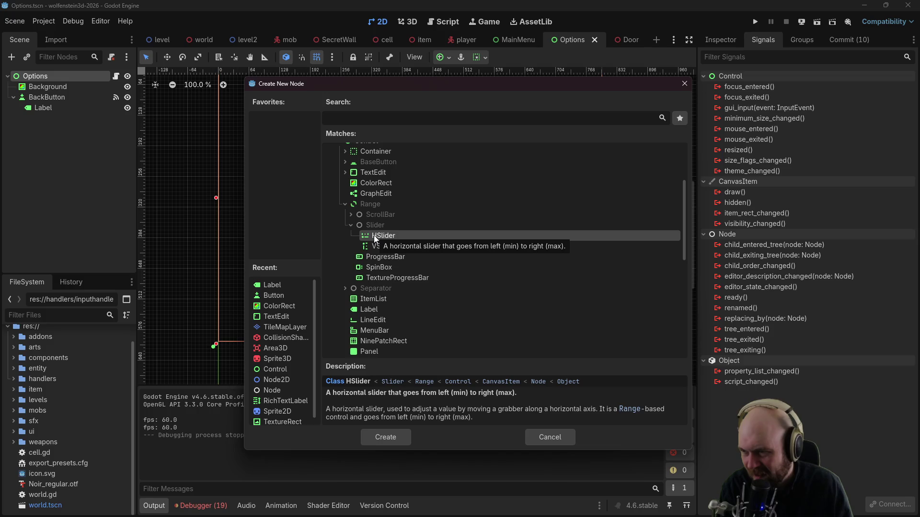
{"action": "left_click", "coordinate": [396, 435]}
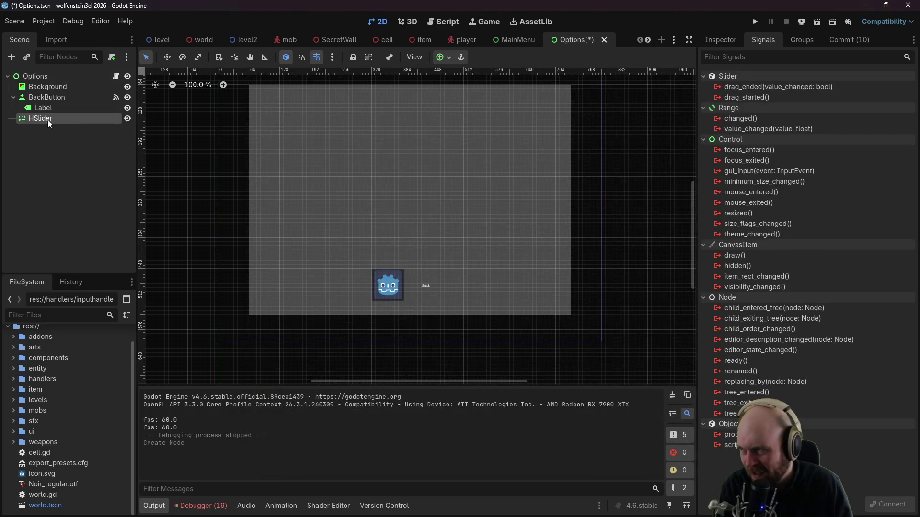
Step: Resize the first slider to 64×56 and move it onto the grey options background
{"action": "scroll", "coordinate": [337, 210], "scroll_direction": "up", "scroll_amount": 1}
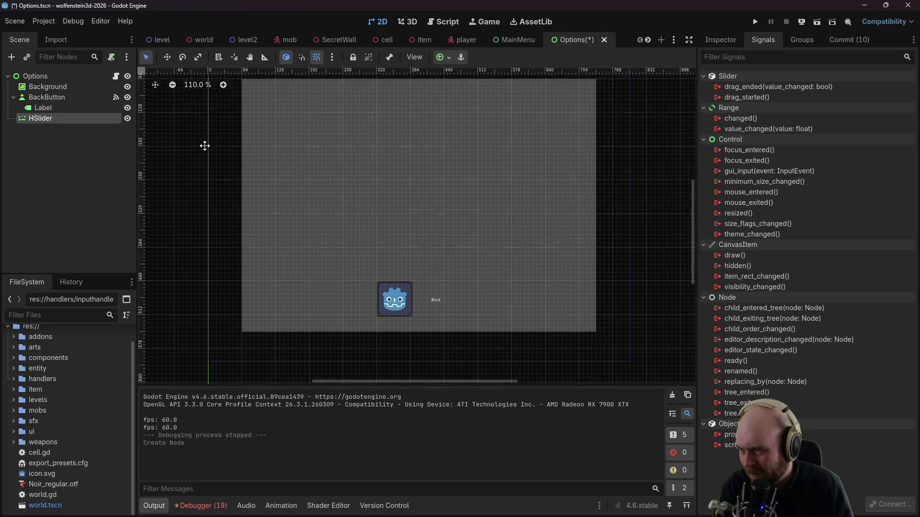
{"action": "left_click_drag", "start_coordinate": [198, 138], "coordinate": [233, 228]}
{"action": "left_click_drag", "start_coordinate": [255, 157], "coordinate": [283, 178]}
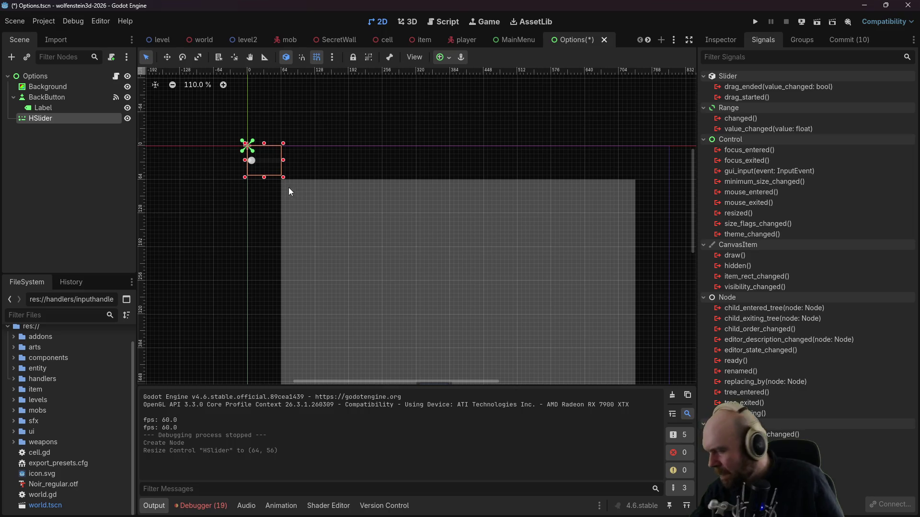
{"action": "mouse_move", "coordinate": [267, 158]}
{"action": "left_mouse_down"}
{"action": "mouse_move", "coordinate": [303, 179]}
{"action": "mouse_move", "coordinate": [417, 297]}
{"action": "mouse_move", "coordinate": [400, 283]}
{"action": "mouse_move", "coordinate": [409, 285]}
{"action": "mouse_move", "coordinate": [406, 297]}
{"action": "mouse_move", "coordinate": [376, 286]}
{"action": "mouse_move", "coordinate": [321, 235]}
{"action": "left_mouse_up"}
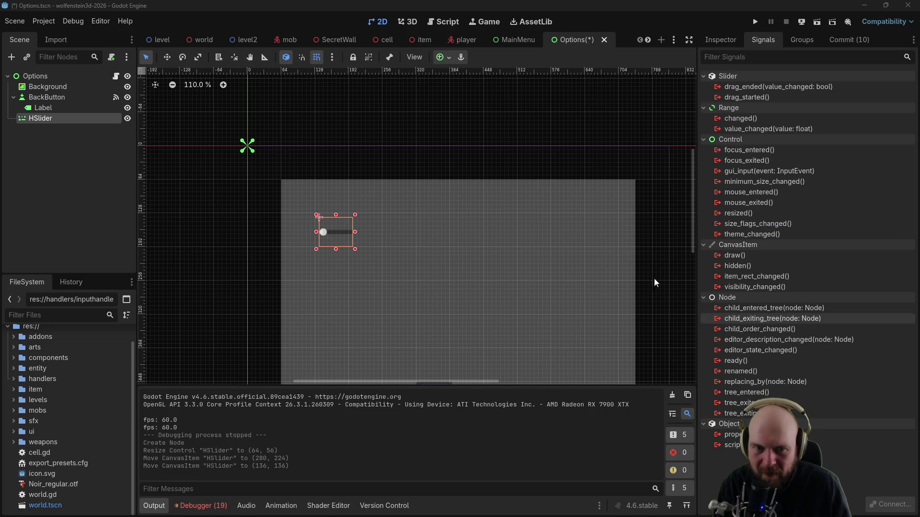
Step: Add a second HSlider to Options and place it below the first slider
{"action": "right_click", "coordinate": [41, 76]}
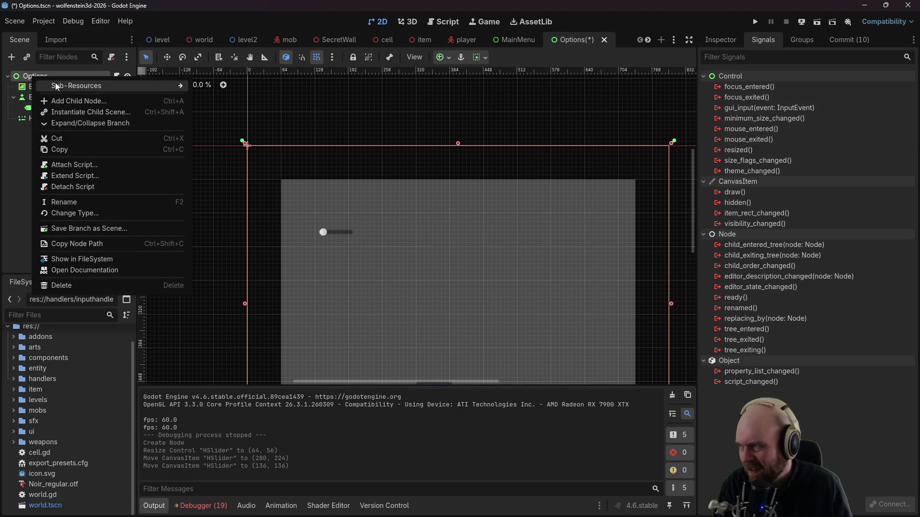
{"action": "left_click", "coordinate": [88, 102]}
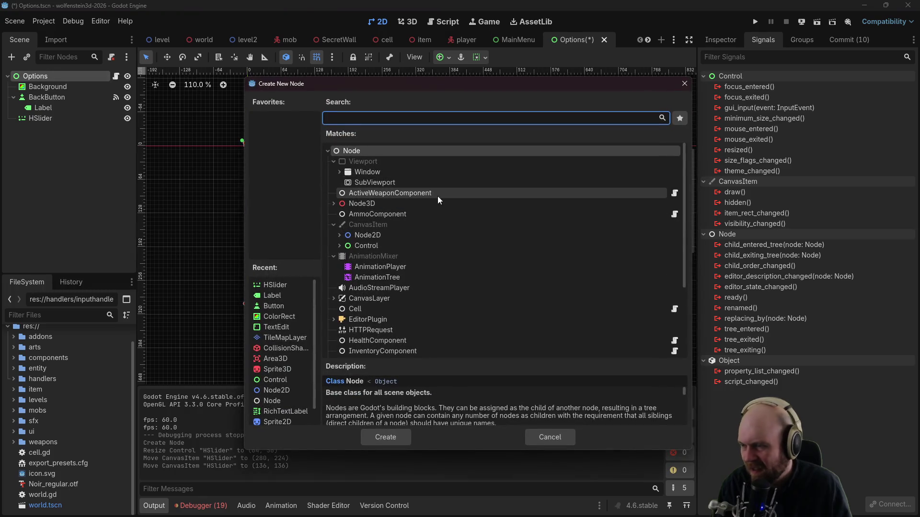
{"action": "type", "text": "hslid"}
{"action": "key", "text": "BackSpace"}
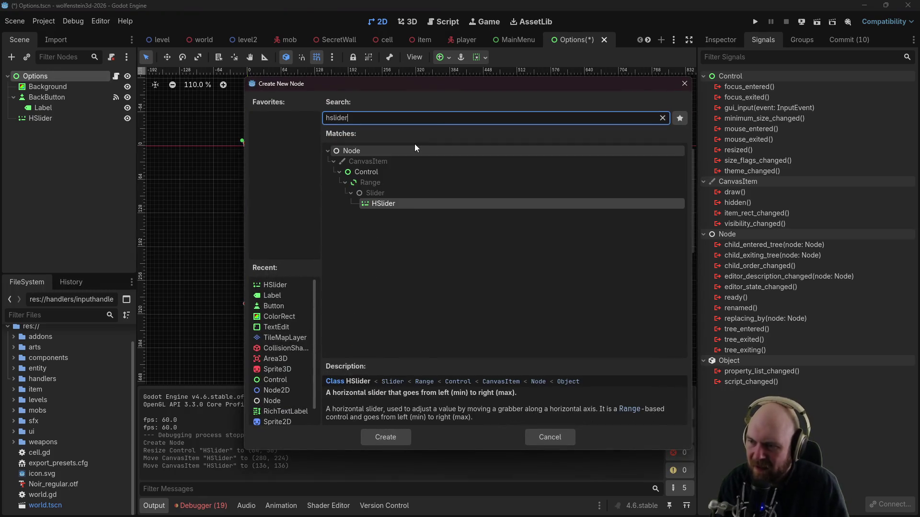
{"action": "key", "text": "BackSpace"}
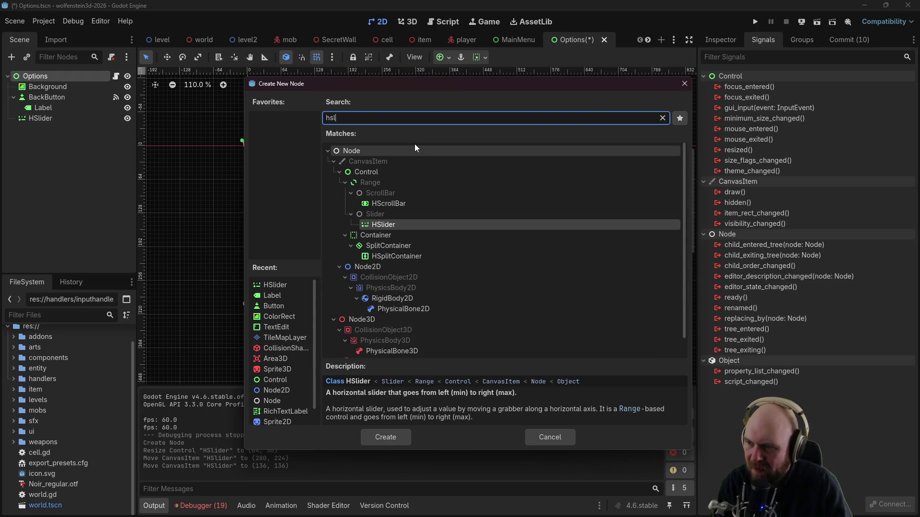
{"action": "double_click", "coordinate": [394, 224]}
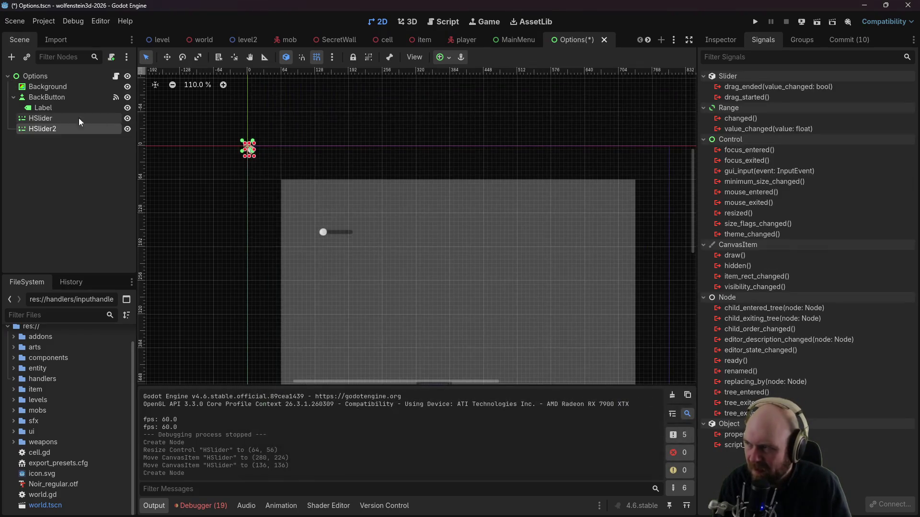
{"action": "mouse_move", "coordinate": [254, 161]}
{"action": "left_mouse_down"}
{"action": "mouse_move", "coordinate": [290, 176]}
{"action": "mouse_move", "coordinate": [335, 267]}
{"action": "mouse_move", "coordinate": [338, 257]}
{"action": "mouse_move", "coordinate": [335, 277]}
{"action": "left_mouse_up"}
Step: Widen both sliders to the same 184 px length
{"action": "left_click", "coordinate": [337, 235]}
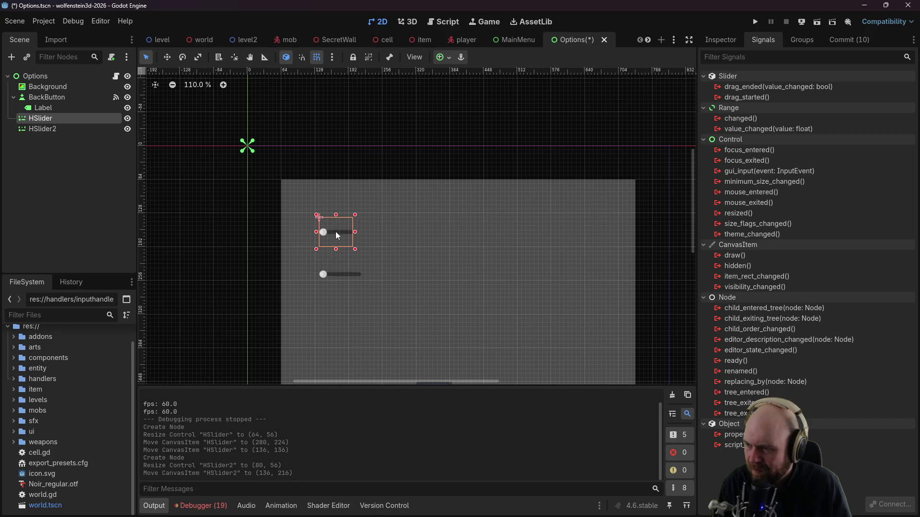
{"action": "left_click_drag", "start_coordinate": [355, 232], "coordinate": [416, 236]}
{"action": "left_click", "coordinate": [348, 276]}
{"action": "left_click_drag", "start_coordinate": [361, 275], "coordinate": [417, 275]}
{"action": "left_click", "coordinate": [389, 236]}
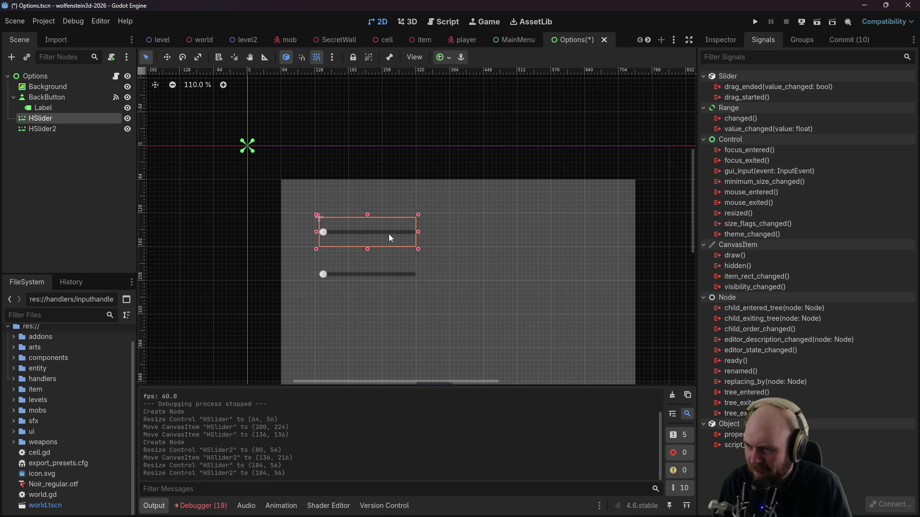
Step: Rename the two sliders in the Scene dock to SoundSlider and MusicSlider
{"action": "double_click", "coordinate": [44, 118]}
{"action": "type", "text": "Sound"}
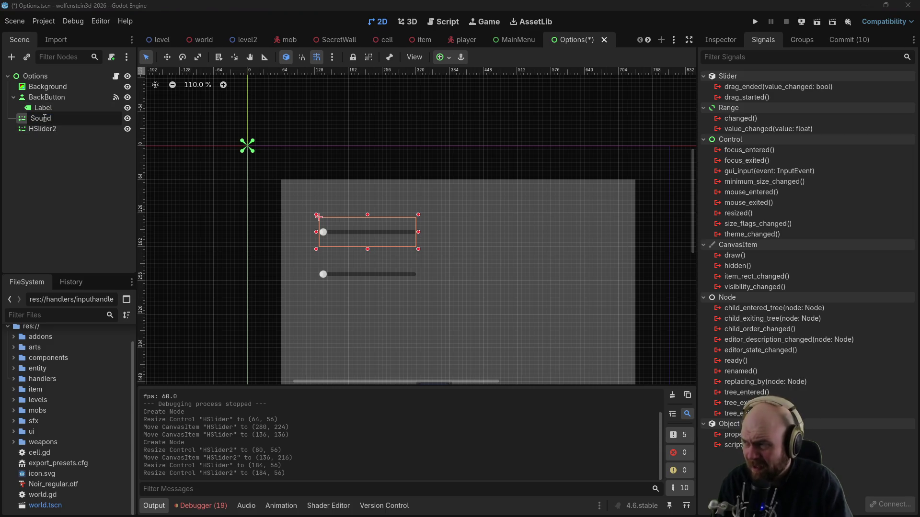
{"action": "type", "text": "Slider"}
{"action": "key", "text": "Return"}
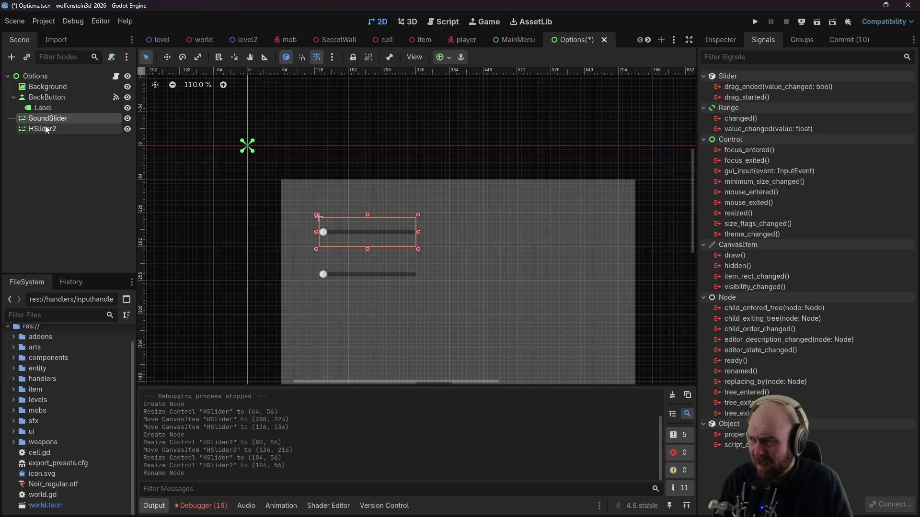
{"action": "left_click", "coordinate": [46, 128]}
{"action": "double_click", "coordinate": [46, 129]}
{"action": "type", "text": "Music"}
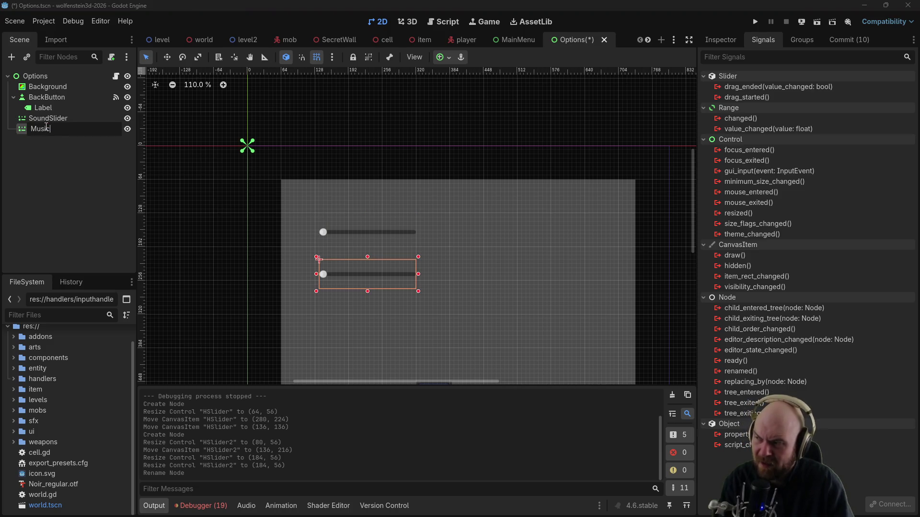
{"action": "type", "text": "Slider"}
{"action": "key", "text": "Return"}
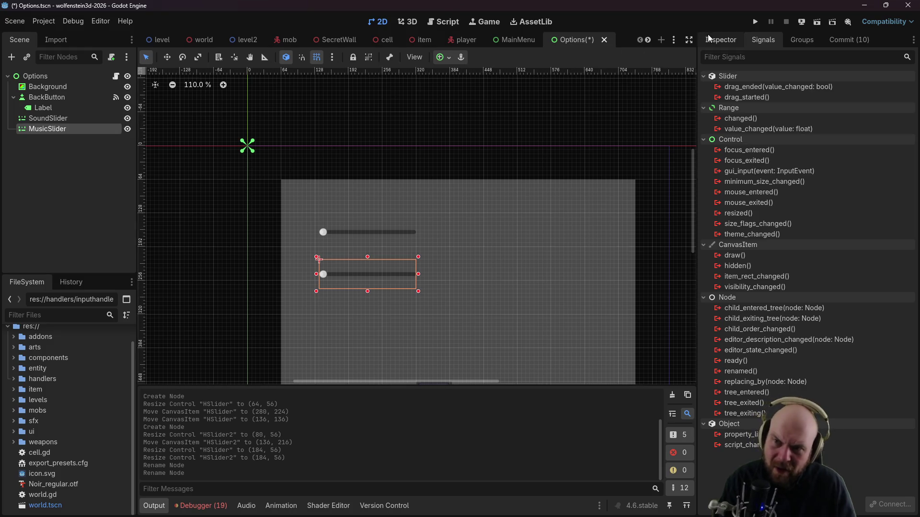
Step: Set the Value of both MusicSlider and SoundSlider to 50 in the Inspector
{"action": "left_click", "coordinate": [721, 43]}
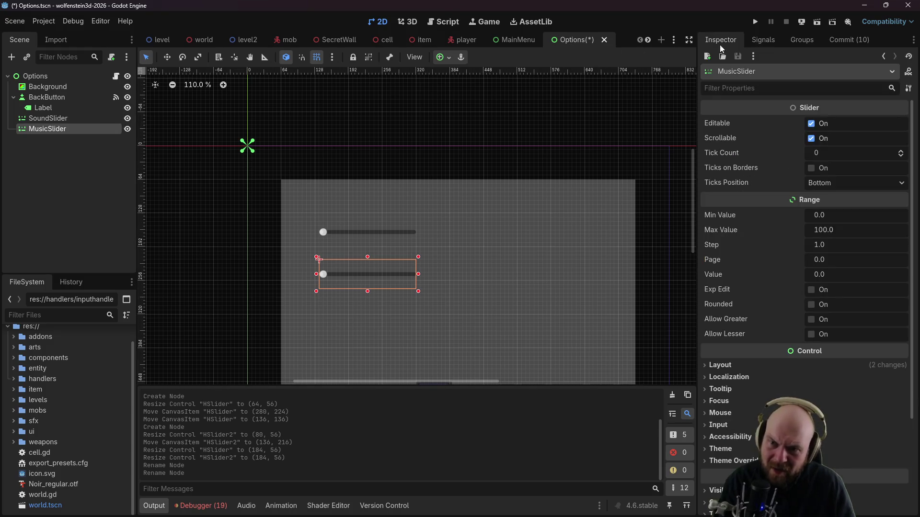
{"action": "left_click", "coordinate": [831, 246]}
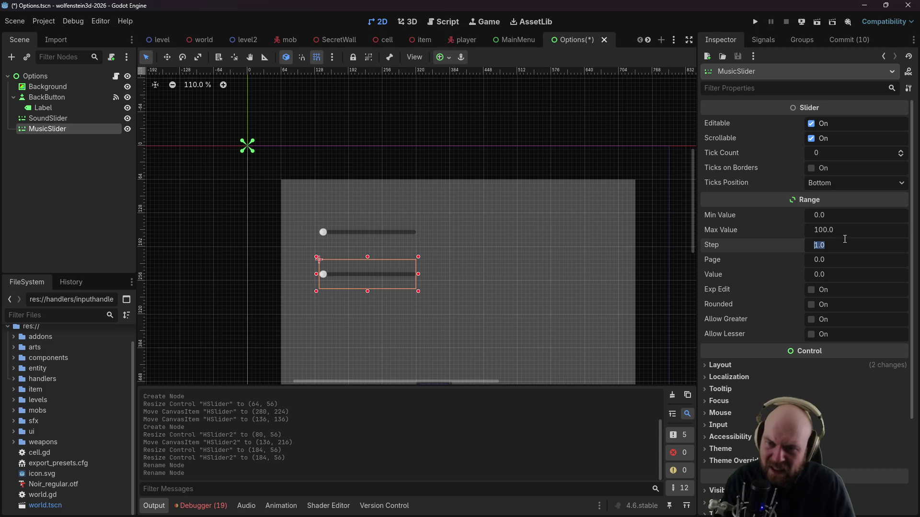
{"action": "left_click", "coordinate": [836, 275]}
{"action": "type", "text": "50"}
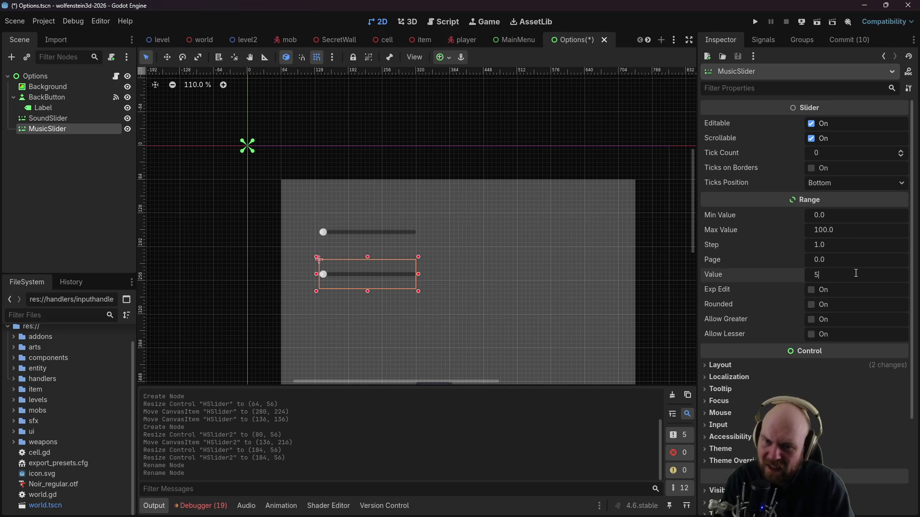
{"action": "key", "text": "Return"}
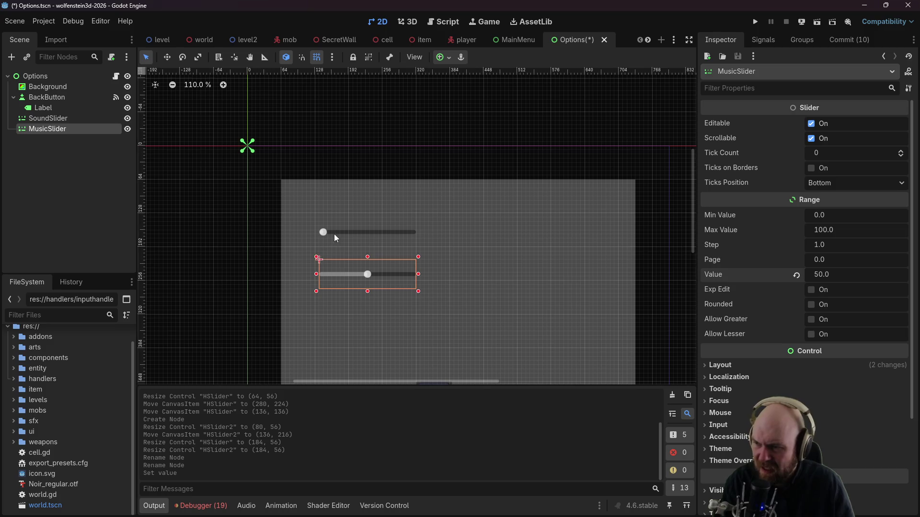
{"action": "left_click", "coordinate": [362, 235]}
{"action": "left_click", "coordinate": [832, 278]}
{"action": "type", "text": "50"}
{"action": "key", "text": "Return"}
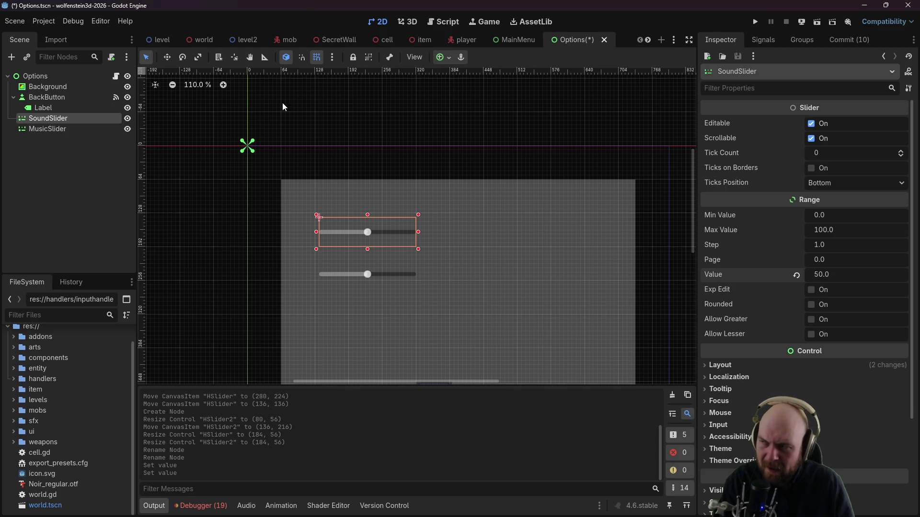
{"action": "left_click", "coordinate": [443, 22]}
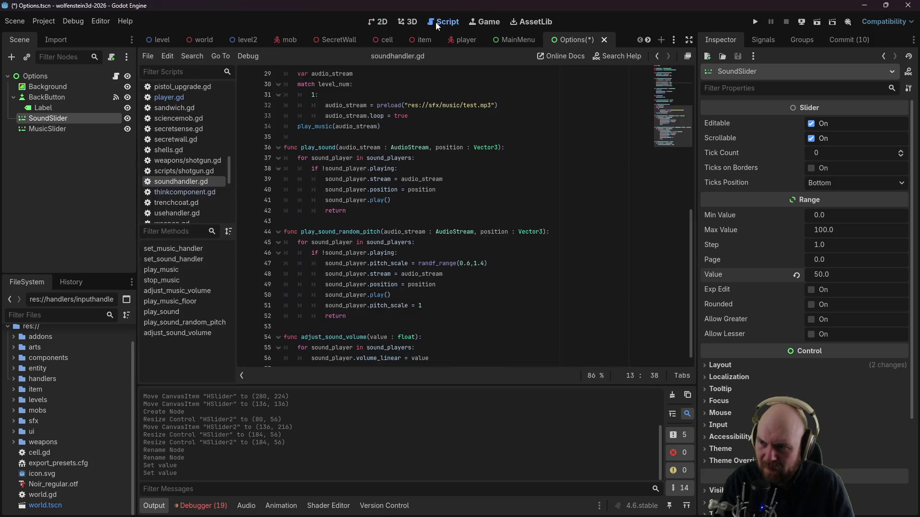
Step: Review adjust_sound_volume and the 0.5 volume_linear defaults in soundhandler.gd, then save
{"action": "scroll", "coordinate": [386, 221], "scroll_direction": "down", "scroll_amount": 1}
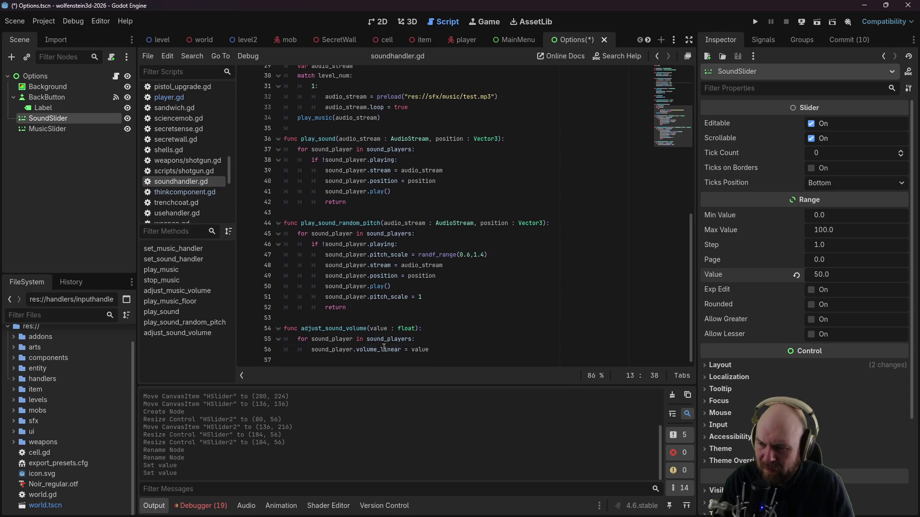
{"action": "left_click", "coordinate": [384, 349]}
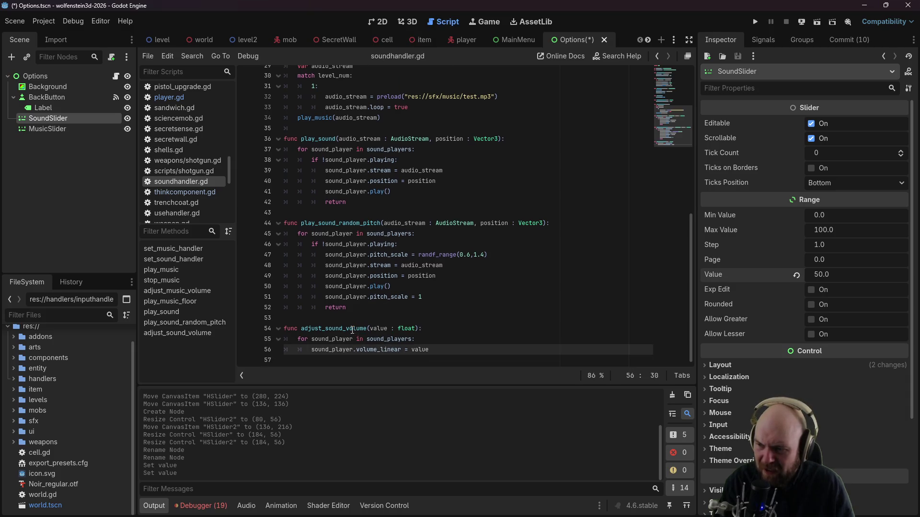
{"action": "left_click", "coordinate": [350, 328]}
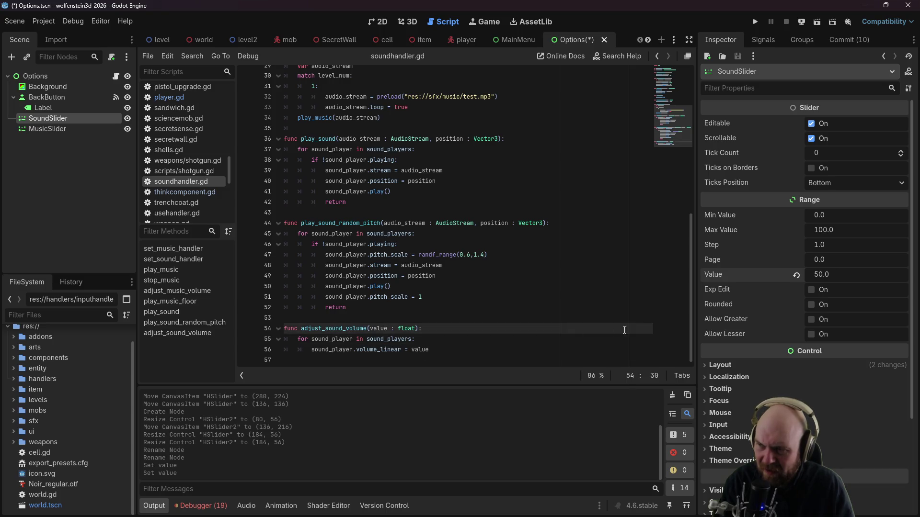
{"action": "left_click", "coordinate": [683, 83]}
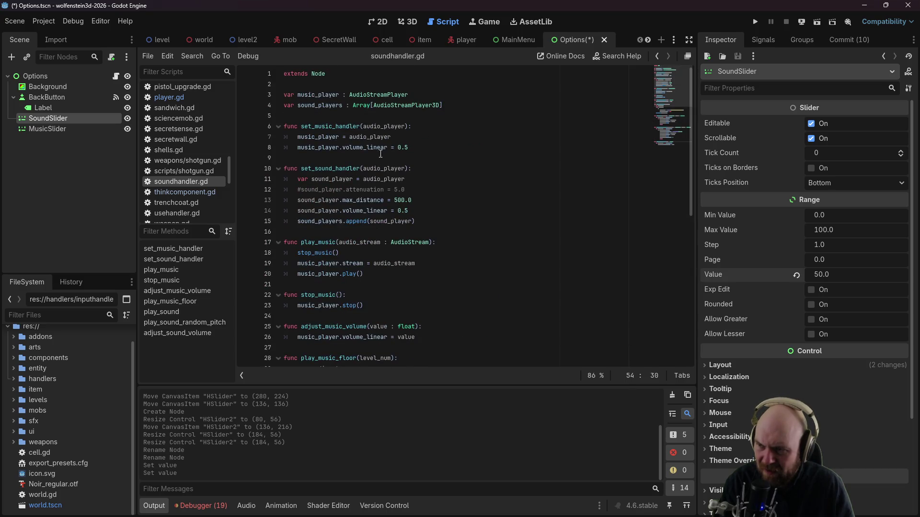
{"action": "left_click", "coordinate": [327, 147]}
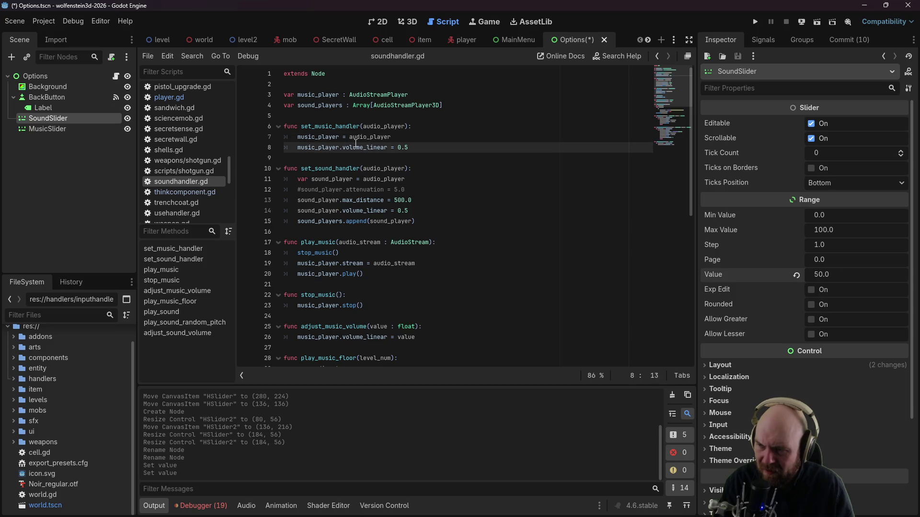
{"action": "mouse_move", "coordinate": [356, 144]}
{"action": "left_click", "coordinate": [388, 211]}
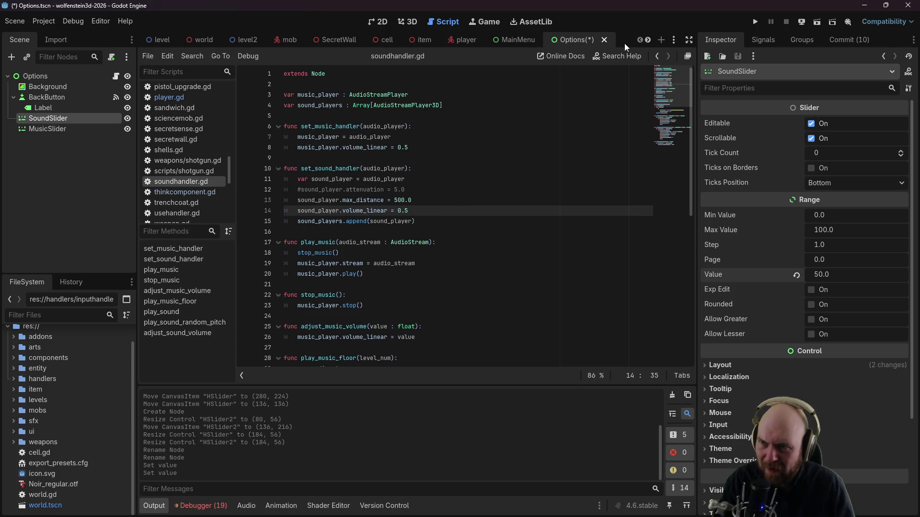
{"action": "key", "text": "ctrl+s"}
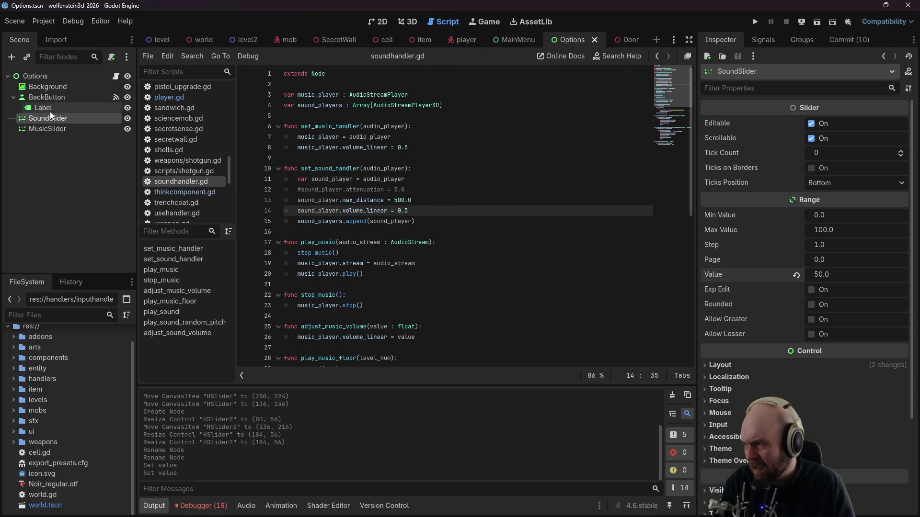
Step: Give SoundSlider a Max Value of 1, Value 1 and Step 0.01
{"action": "left_click", "coordinate": [835, 218]}
{"action": "left_click", "coordinate": [844, 233]}
{"action": "type", "text": "1"}
{"action": "key", "text": "Return"}
{"action": "left_click", "coordinate": [826, 272]}
{"action": "type", "text": "1"}
{"action": "key", "text": "Return"}
{"action": "left_click", "coordinate": [825, 243]}
{"action": "type", "text": "0.01"}
{"action": "key", "text": "Return"}
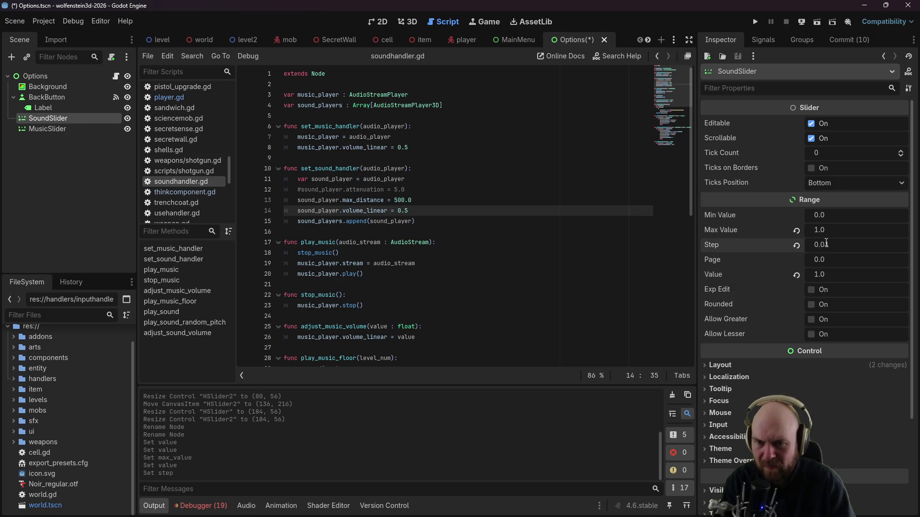
Step: Give MusicSlider Max Value 1.0, Step 0.01 and Value 0.5, then save the scene
{"action": "left_click", "coordinate": [72, 129]}
{"action": "left_click", "coordinate": [830, 230]}
{"action": "type", "text": "1.0"}
{"action": "key", "text": "Return"}
{"action": "key", "text": "Tab"}
{"action": "type", "text": "01"}
{"action": "key", "text": "Return"}
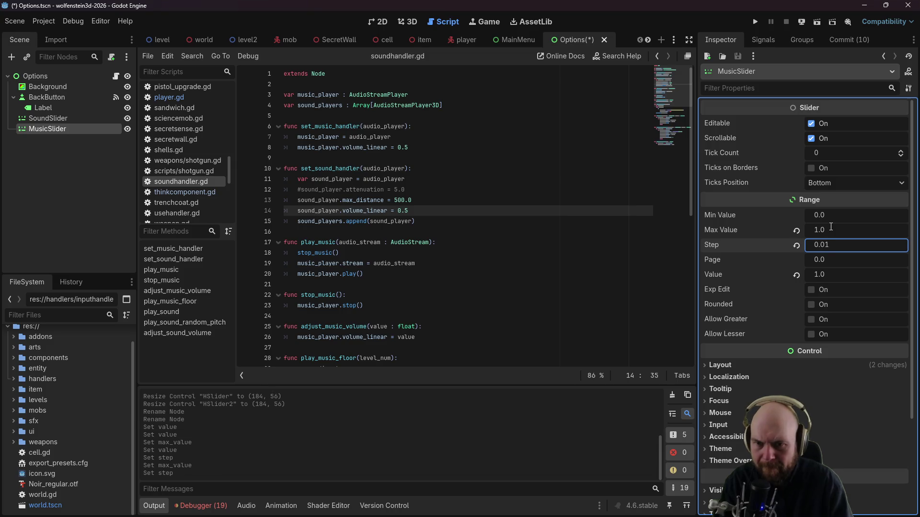
{"action": "left_click", "coordinate": [826, 272]}
{"action": "type", "text": "0.5"}
{"action": "key", "text": "Return"}
{"action": "key", "text": "ctrl+s"}
{"action": "left_click", "coordinate": [380, 24]}
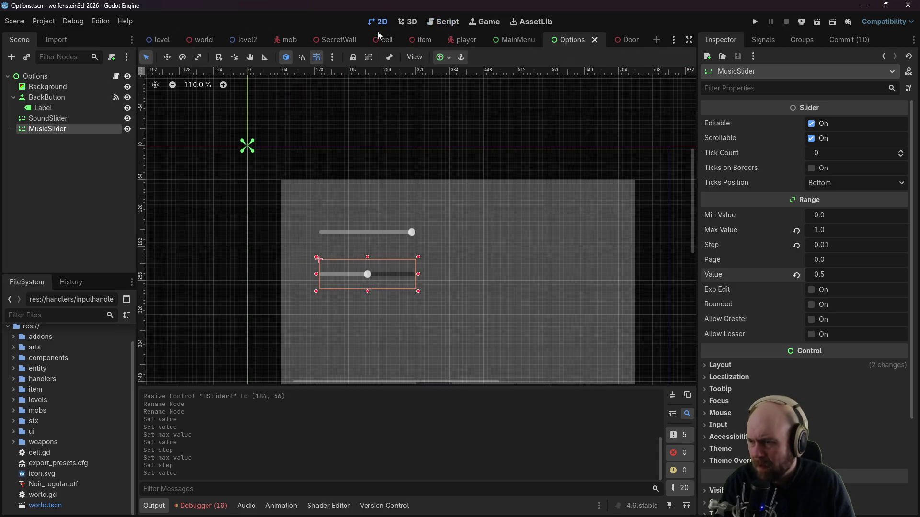
Step: Set the sound slider's value to 0.5
{"action": "left_click", "coordinate": [375, 236]}
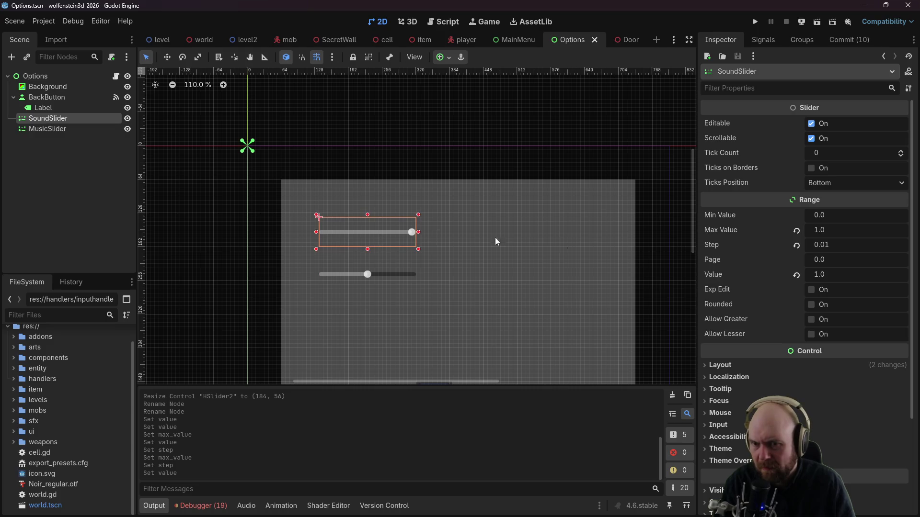
{"action": "left_click", "coordinate": [831, 274]}
{"action": "type", "text": "0"}
{"action": "key", "text": "Return"}
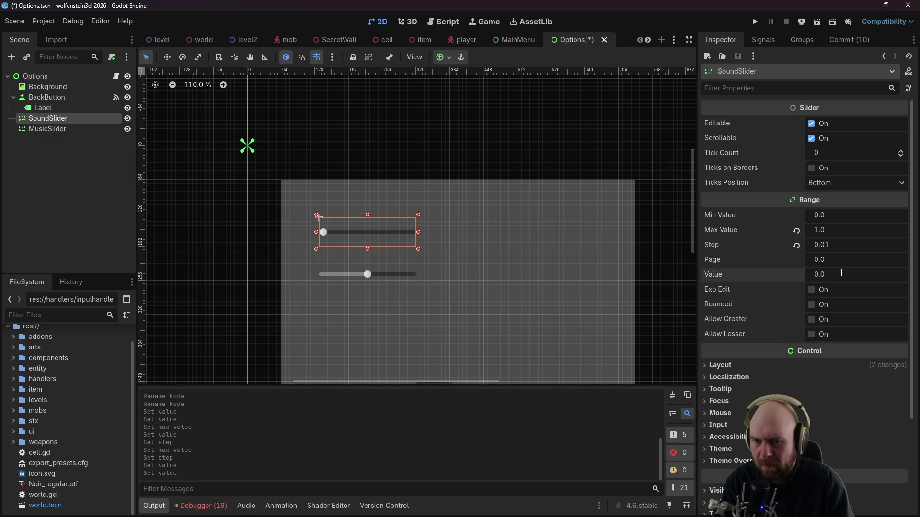
{"action": "type", "text": "0.5"}
{"action": "key", "text": "Return"}
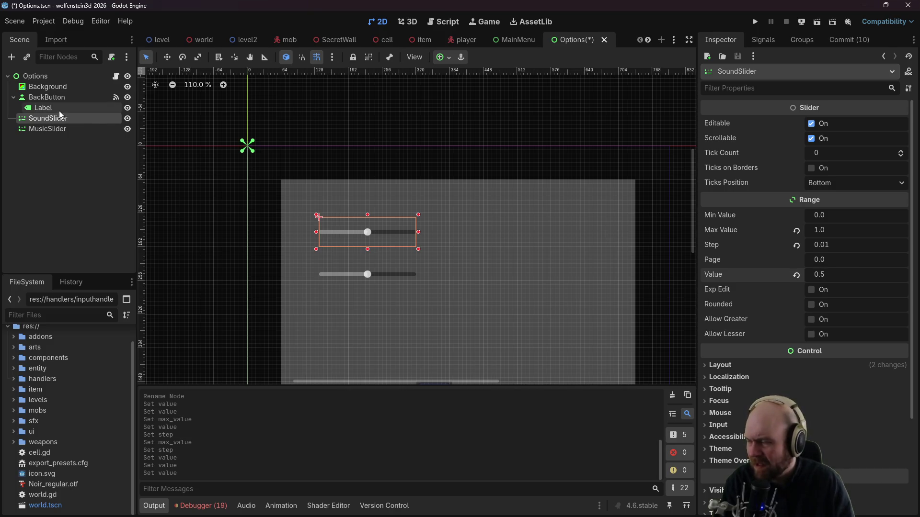
Step: Rename the back button's Label node to BackText
{"action": "left_click", "coordinate": [57, 110]}
{"action": "key", "text": "F2"}
{"action": "type", "text": "Backte"}
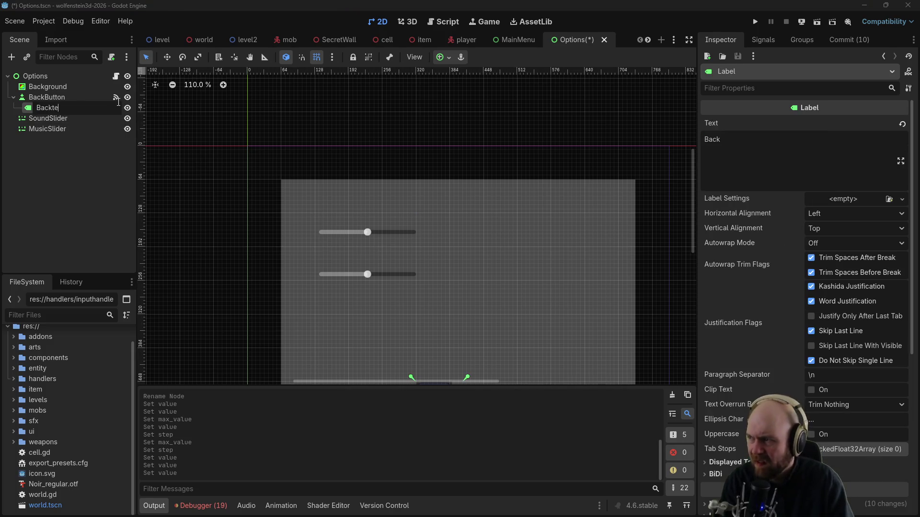
{"action": "type", "text": "t"}
{"action": "key", "text": "Return"}
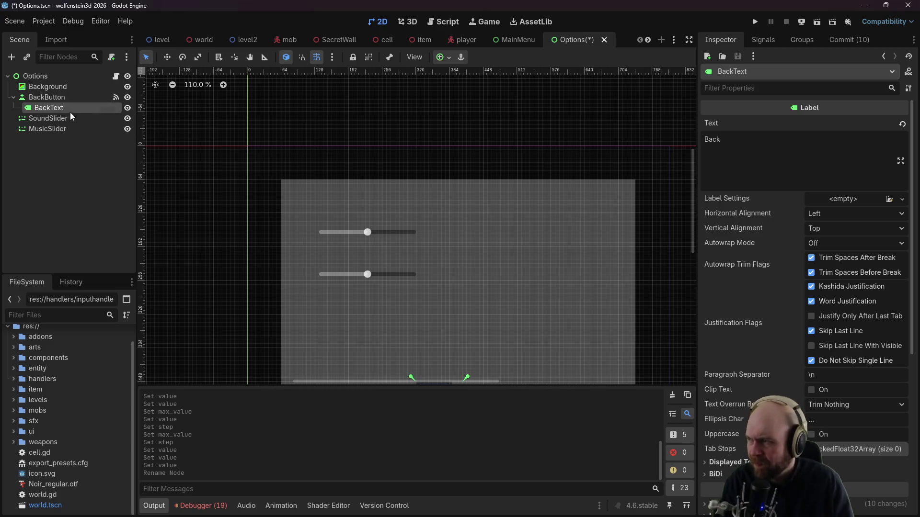
Step: Add a Label under SoundSlider reading 'Sound Volume' and name it SoundText
{"action": "right_click", "coordinate": [66, 118]}
{"action": "left_click", "coordinate": [116, 125]}
{"action": "type", "text": "Label"}
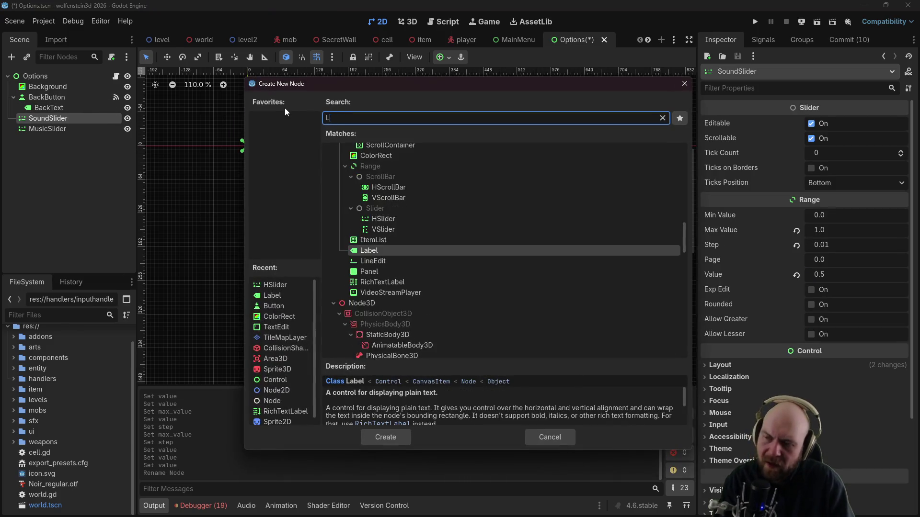
{"action": "left_click", "coordinate": [383, 436]}
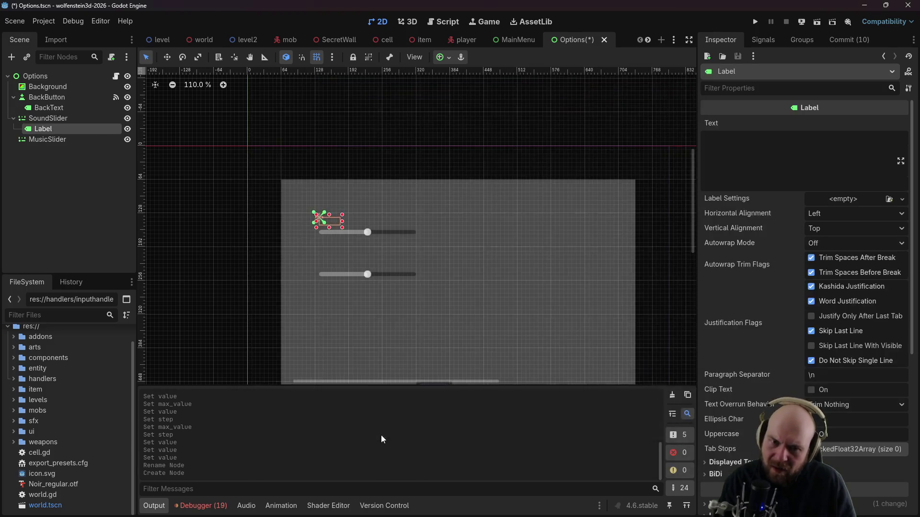
{"action": "left_click", "coordinate": [806, 174]}
{"action": "type", "text": "Sound Volume"}
{"action": "key", "text": "Return"}
{"action": "key", "text": "BackSpace"}
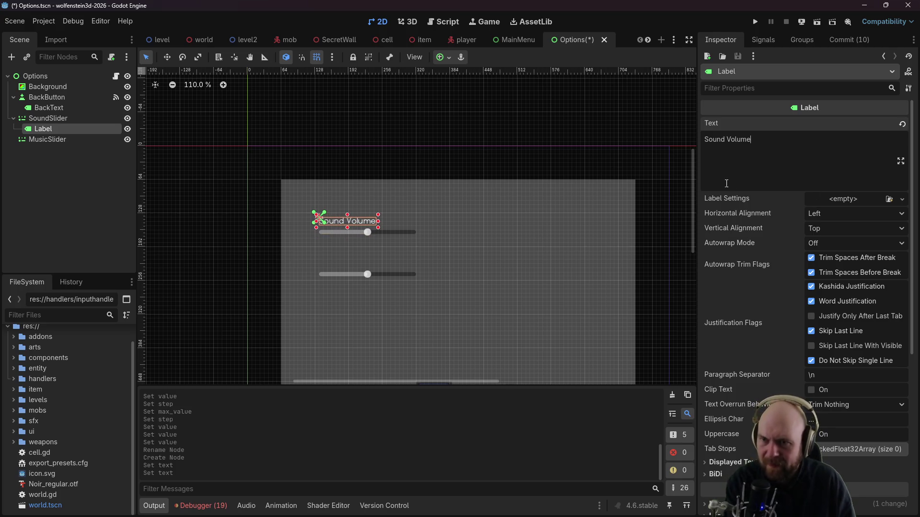
{"action": "left_click", "coordinate": [514, 263]}
{"action": "left_click", "coordinate": [66, 128]}
{"action": "left_click", "coordinate": [66, 128]}
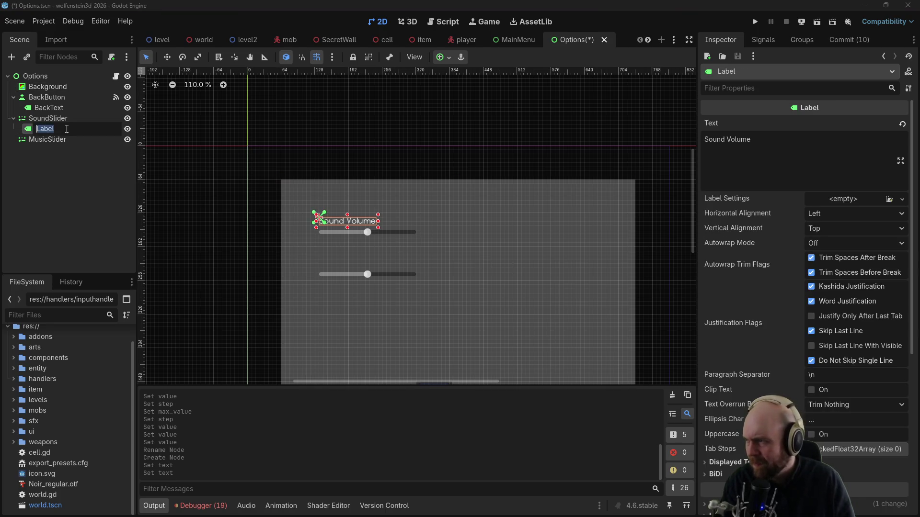
{"action": "type", "text": "SoundText"}
{"action": "key", "text": "Return"}
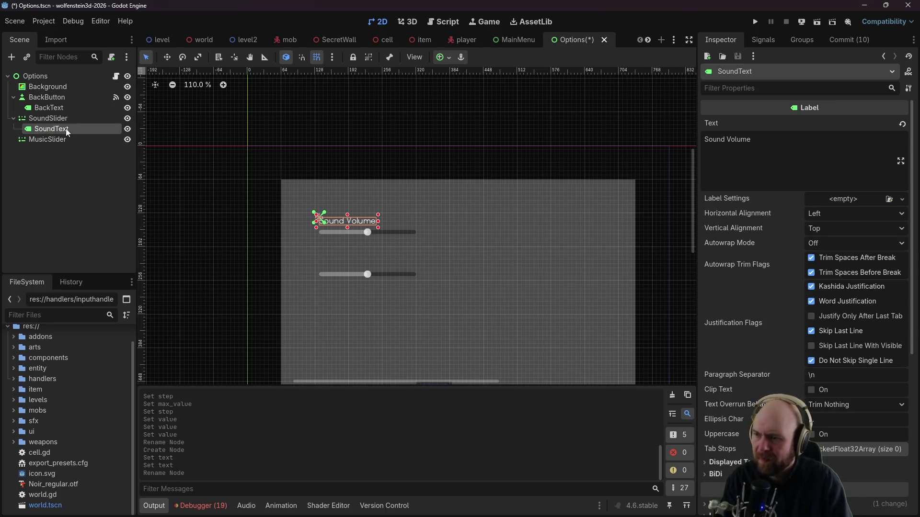
Step: Add a Label reading 'Music Volume' under MusicSlider and view MusicSlider's signals
{"action": "right_click", "coordinate": [47, 139]}
{"action": "left_click", "coordinate": [67, 143]}
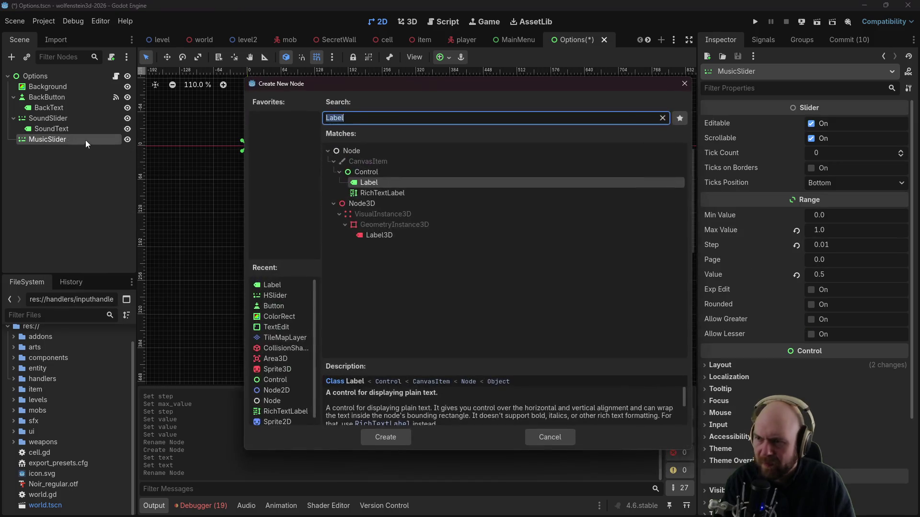
{"action": "left_click", "coordinate": [391, 436]}
{"action": "left_click", "coordinate": [782, 155]}
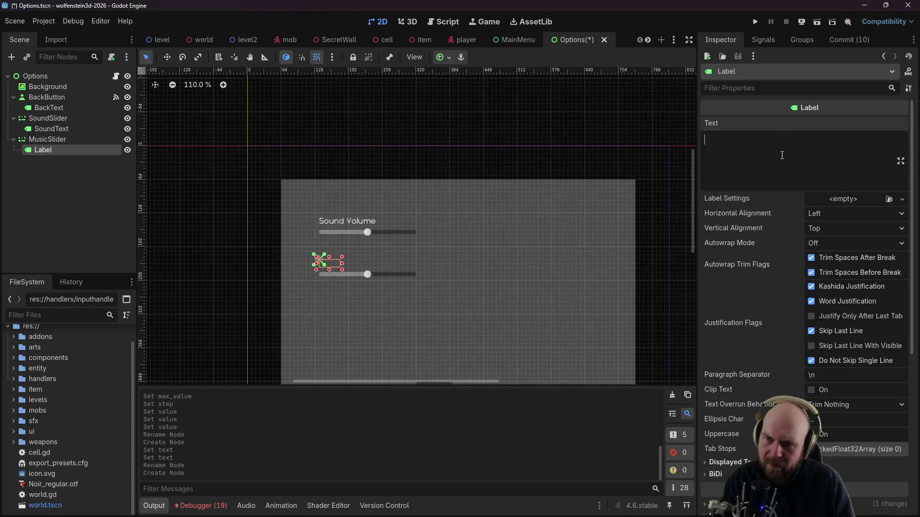
{"action": "type", "text": "Music Volume"}
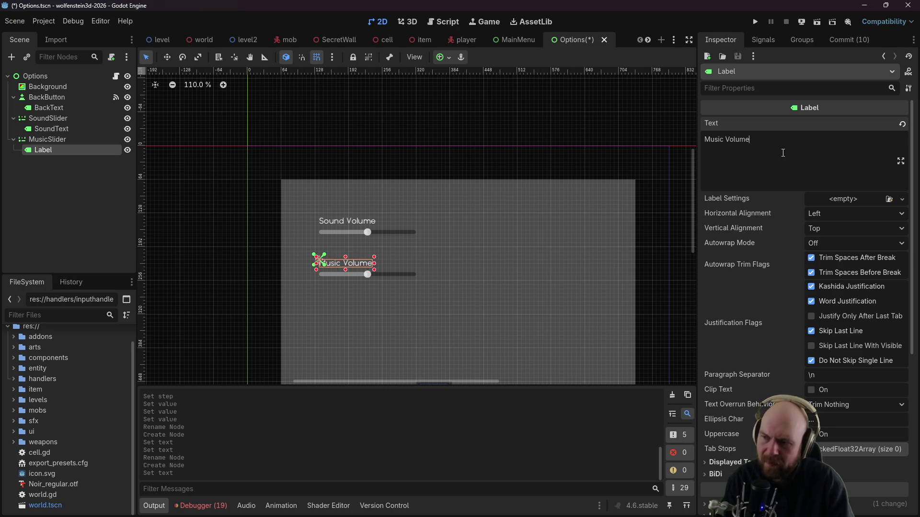
{"action": "left_click", "coordinate": [378, 274]}
{"action": "left_click", "coordinate": [766, 42]}
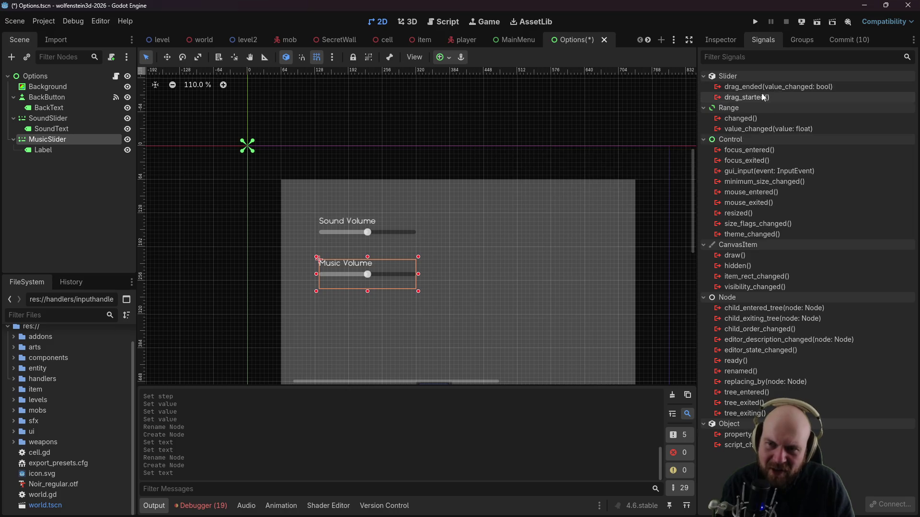
Step: Connect SoundSlider's value_changed signal to a new _on_sound_slider_value_changed function
{"action": "mouse_move", "coordinate": [761, 93]}
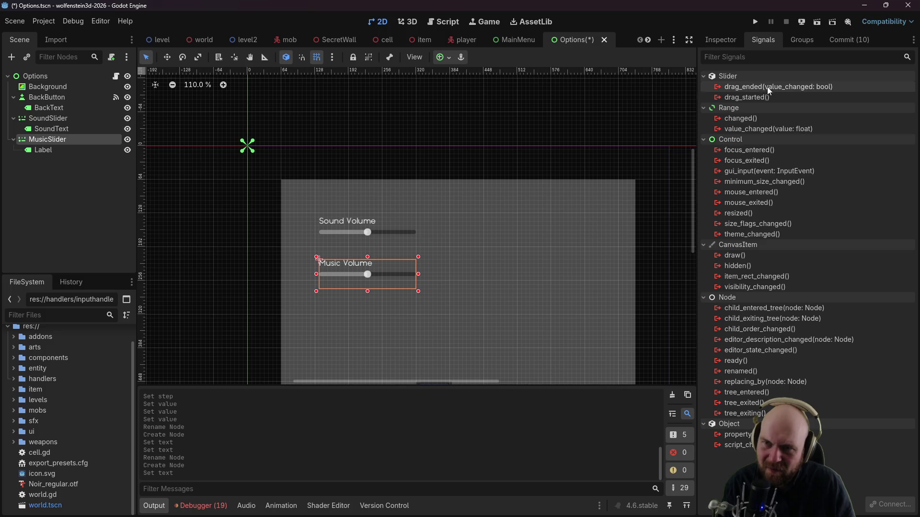
{"action": "mouse_move", "coordinate": [762, 130]}
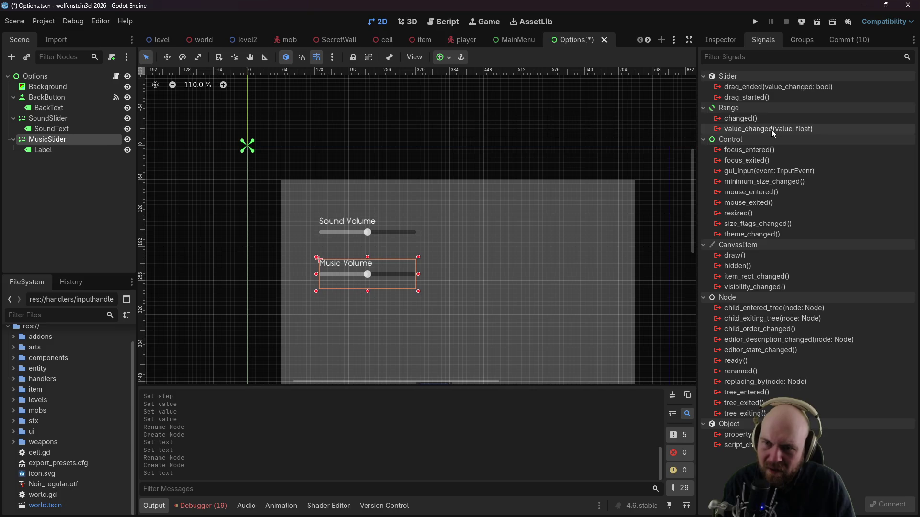
{"action": "double_click", "coordinate": [772, 130]}
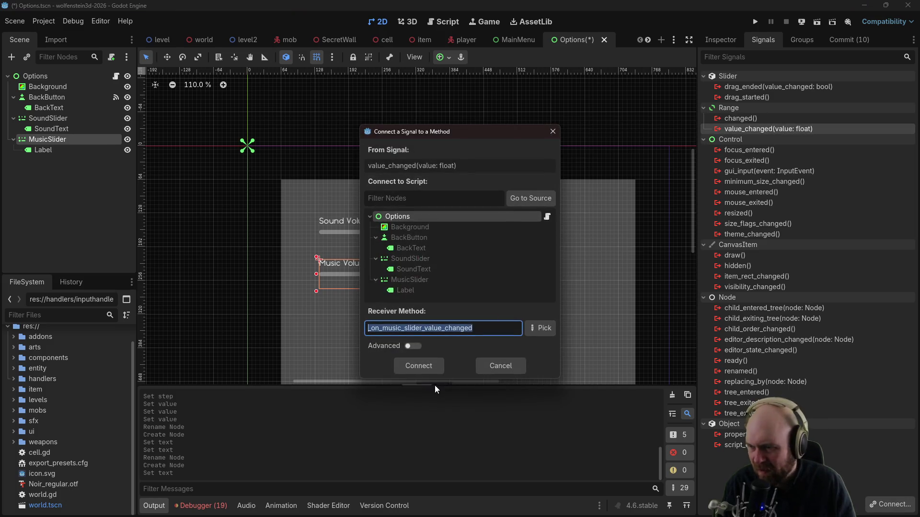
{"action": "left_click", "coordinate": [487, 364]}
{"action": "left_click", "coordinate": [390, 237]}
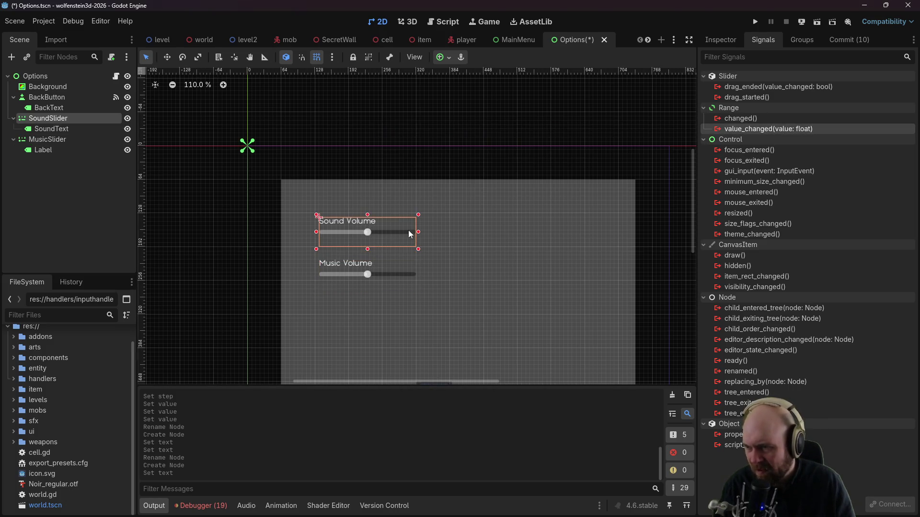
{"action": "double_click", "coordinate": [770, 129]}
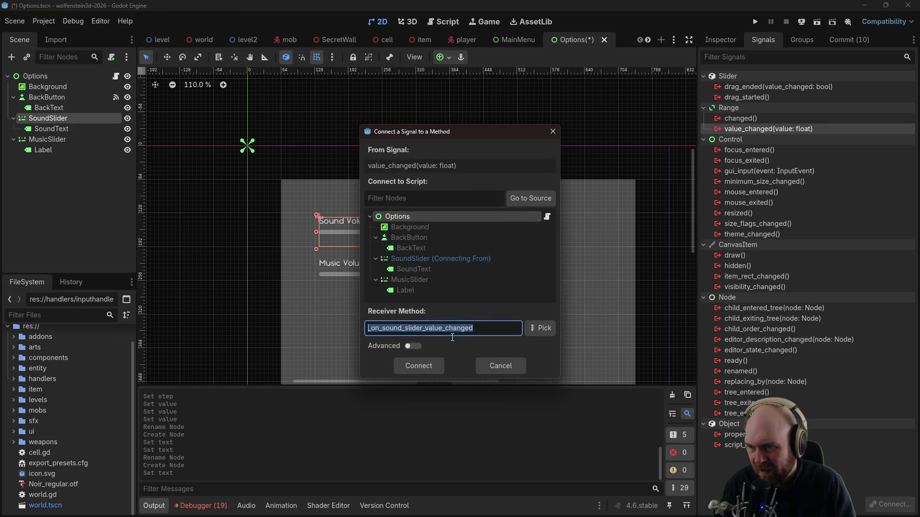
{"action": "left_click", "coordinate": [423, 367]}
{"action": "left_click", "coordinate": [424, 367]}
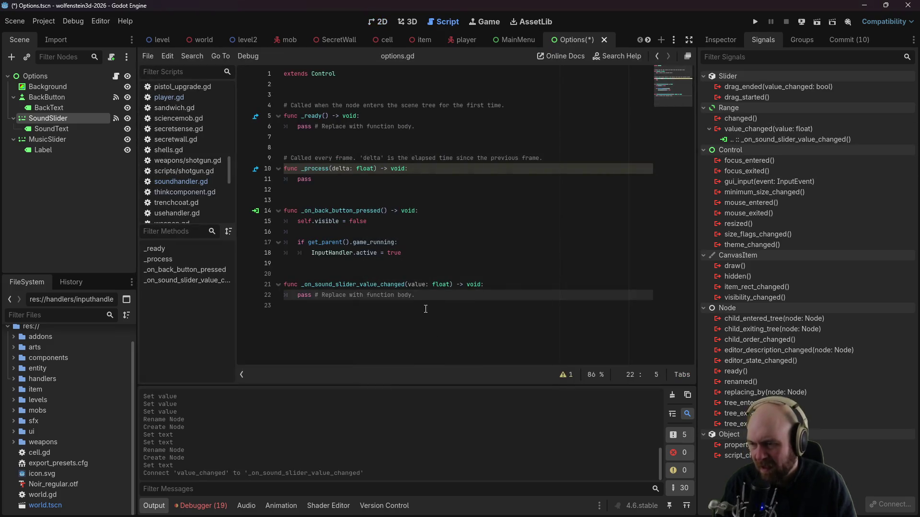
Step: Replace the sound handler's pass with SoundHandler.adjust_sound_volume(value) and save
{"action": "left_click_drag", "start_coordinate": [438, 298], "coordinate": [298, 295]}
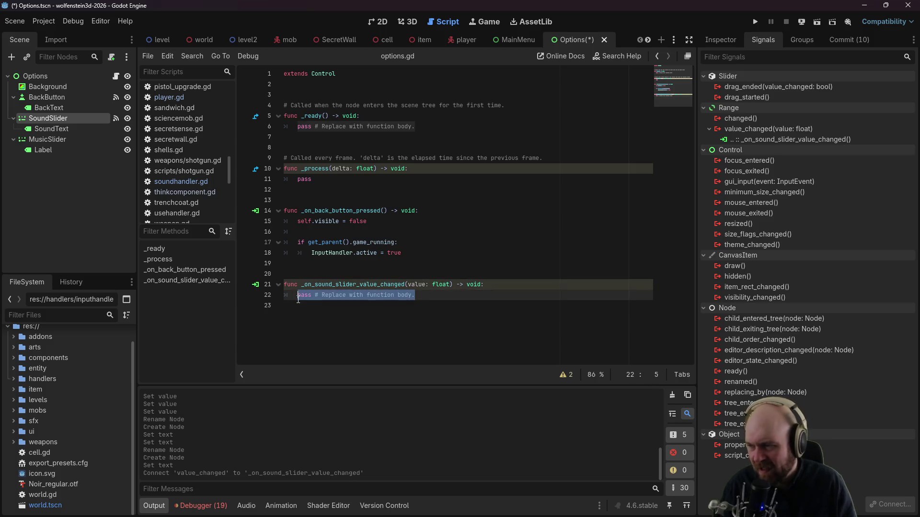
{"action": "type", "text": "SoundHandler.set"}
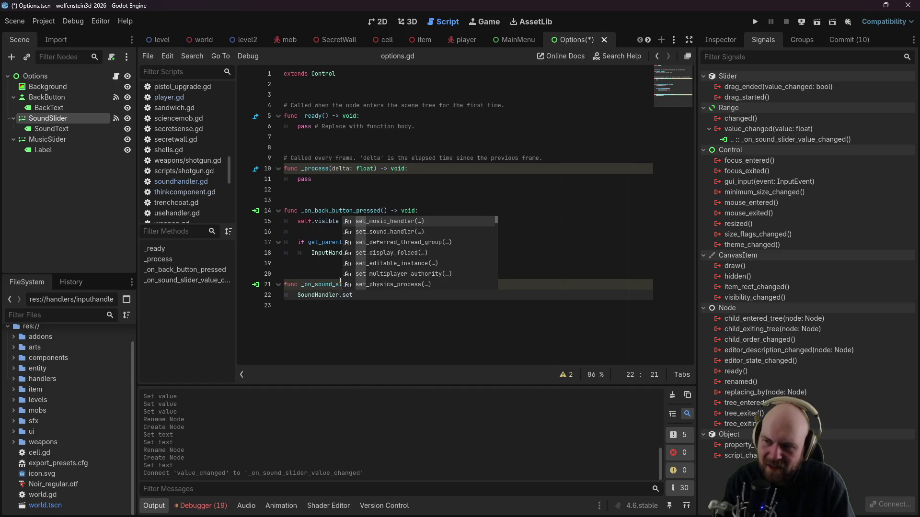
{"action": "type", "text": "_v"}
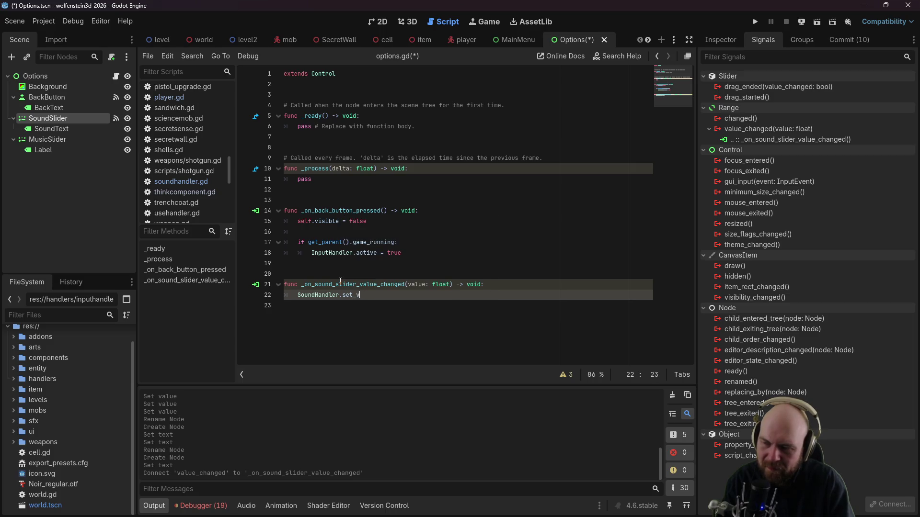
{"action": "type", "text": "oj"}
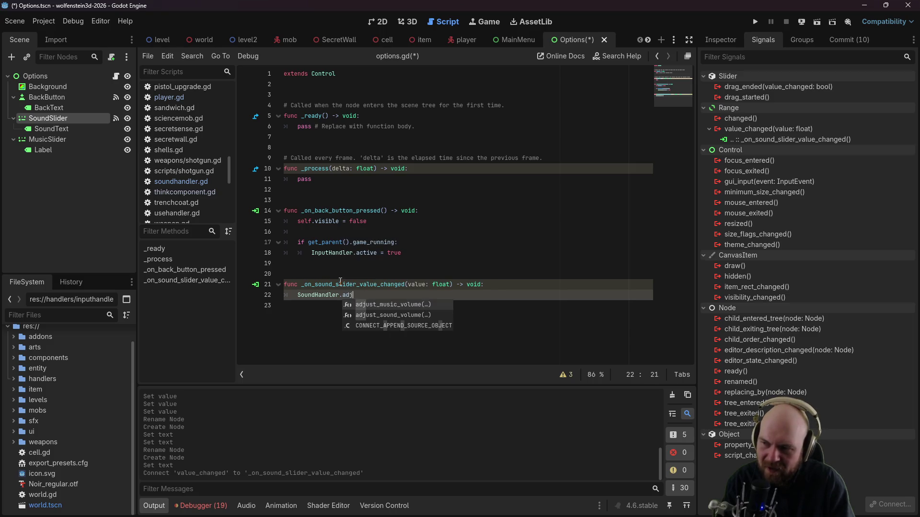
{"action": "key", "text": "Down"}
{"action": "key", "text": "Return"}
{"action": "type", "text": "value"}
{"action": "left_click", "coordinate": [470, 158]}
{"action": "key", "text": "ctrl+s"}
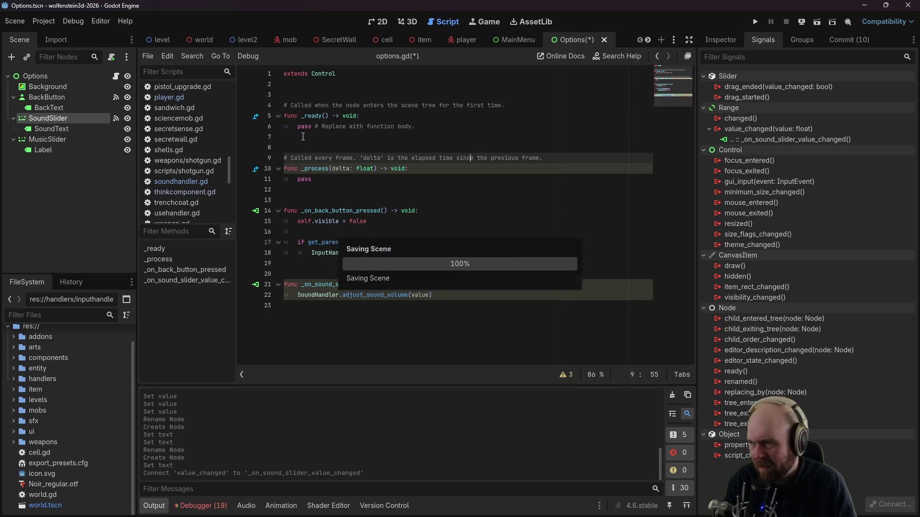
Step: Connect MusicSlider's value_changed to a new function calling SoundHandler.adjust_music_volume(value), and save
{"action": "double_click", "coordinate": [59, 139]}
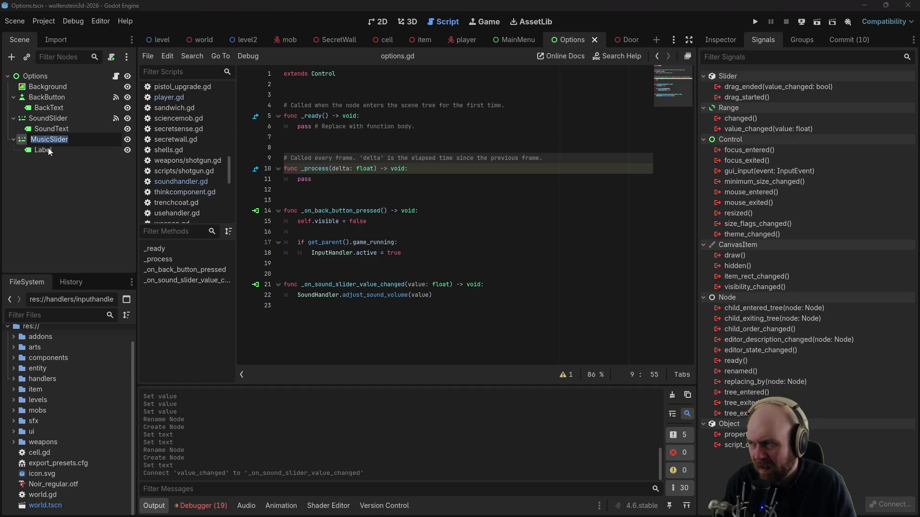
{"action": "key", "text": "Return"}
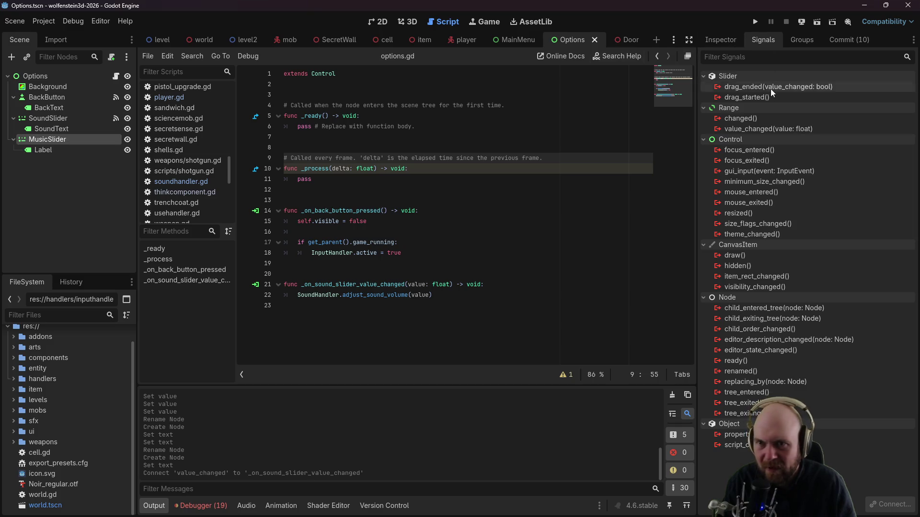
{"action": "right_click", "coordinate": [752, 129]}
{"action": "left_click", "coordinate": [786, 138]}
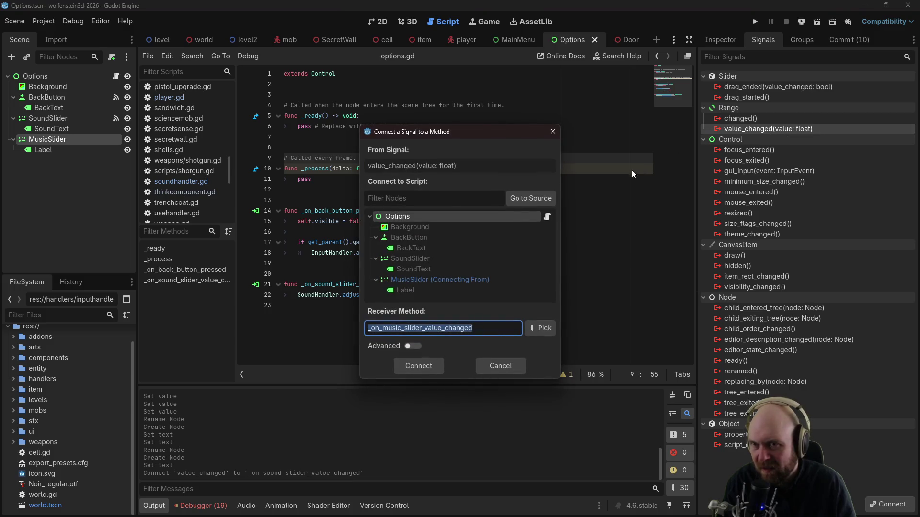
{"action": "left_click", "coordinate": [430, 364]}
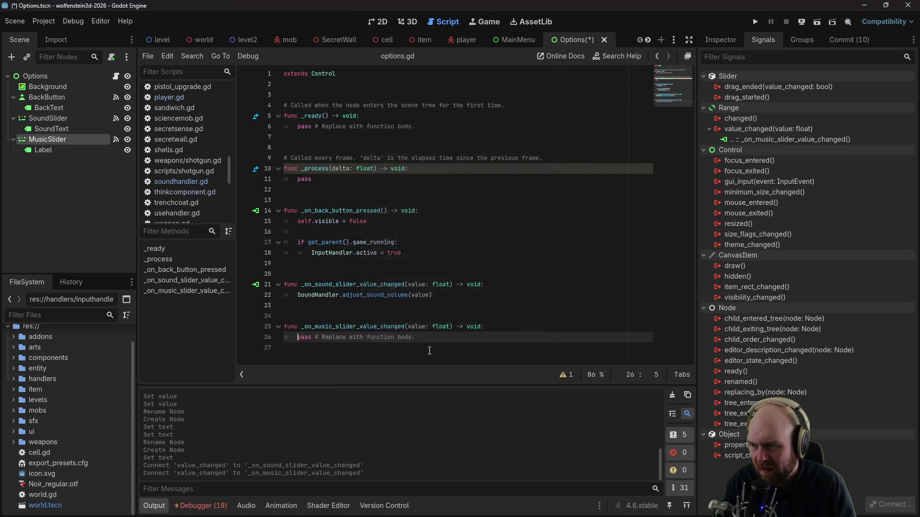
{"action": "left_click_drag", "start_coordinate": [298, 339], "coordinate": [416, 338]}
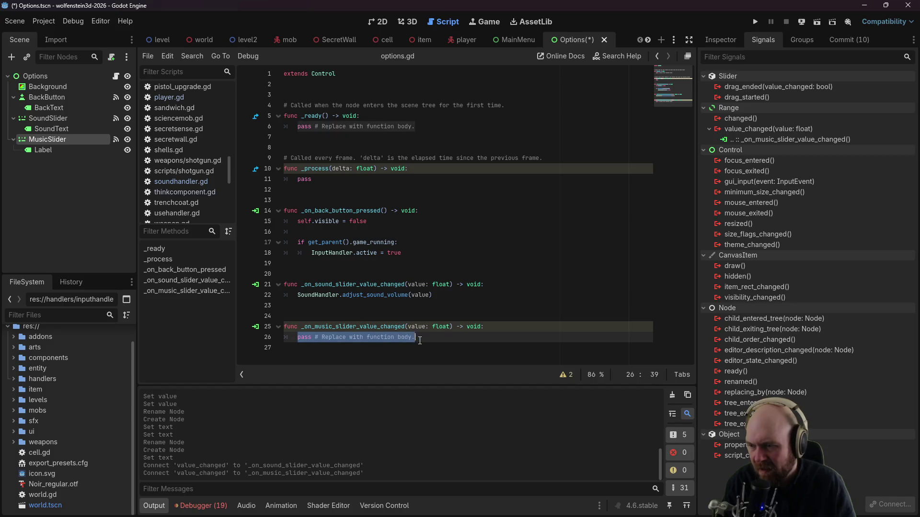
{"action": "type", "text": "SoundHandler"}
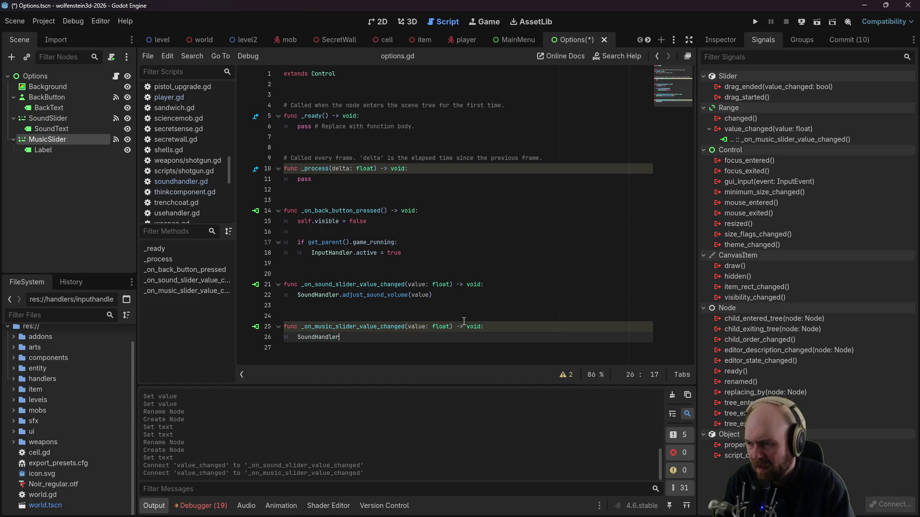
{"action": "type", "text": ".adjust_music_volu"}
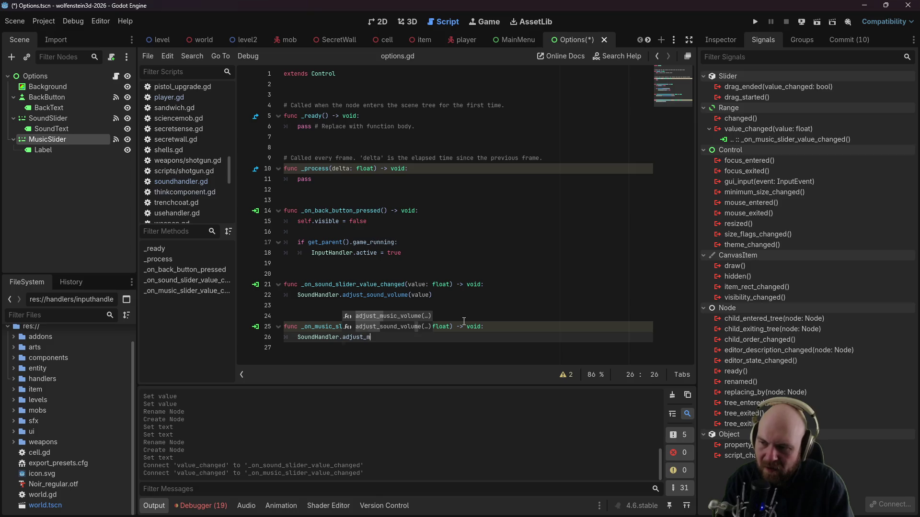
{"action": "key", "text": "Return"}
{"action": "type", "text": "value"}
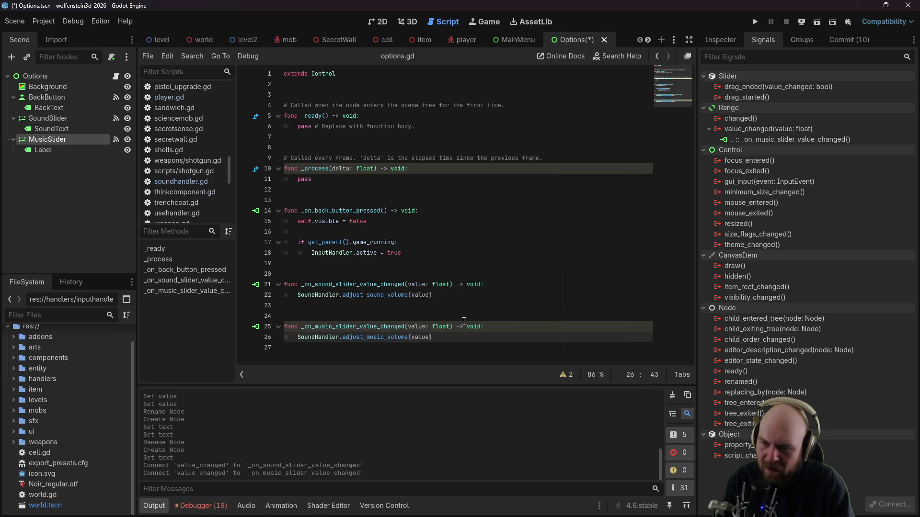
{"action": "key", "text": "ctrl+s"}
{"action": "left_click", "coordinate": [573, 180]}
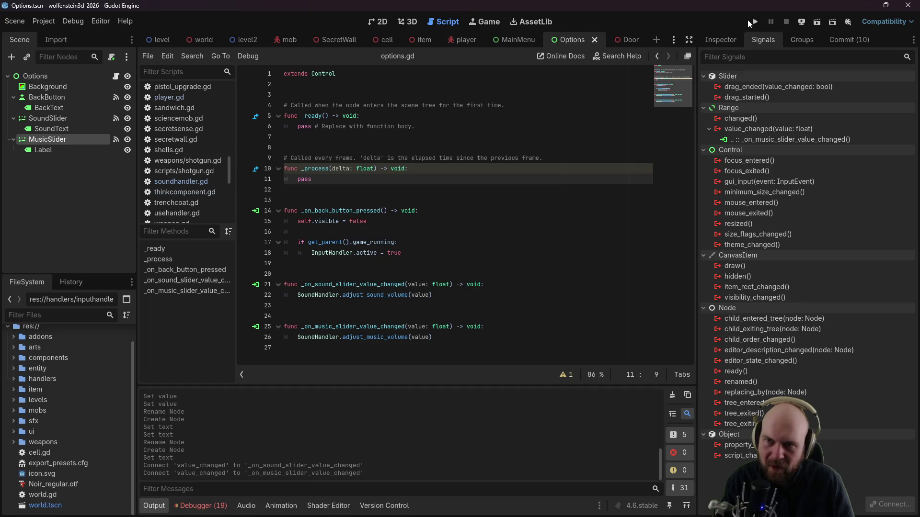
Step: Run the game, drag the in-game Options sound volume to minimum then maximum, then stop it
{"action": "left_click", "coordinate": [750, 22]}
{"action": "left_click", "coordinate": [490, 240]}
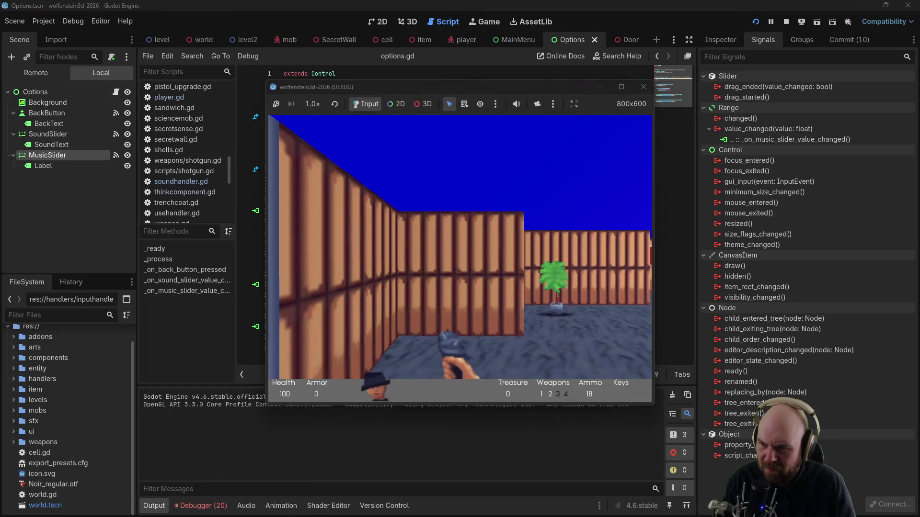
{"action": "key", "text": "Escape"}
{"action": "mouse_move", "coordinate": [376, 233]}
{"action": "left_mouse_down"}
{"action": "mouse_move", "coordinate": [332, 234]}
{"action": "mouse_move", "coordinate": [470, 239]}
{"action": "mouse_move", "coordinate": [374, 233]}
{"action": "left_mouse_up"}
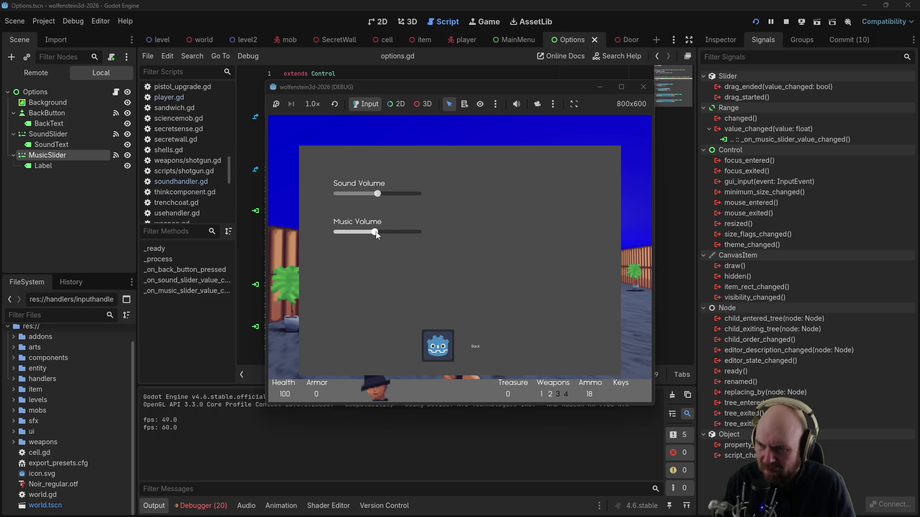
{"action": "left_click_drag", "start_coordinate": [378, 197], "coordinate": [326, 191]}
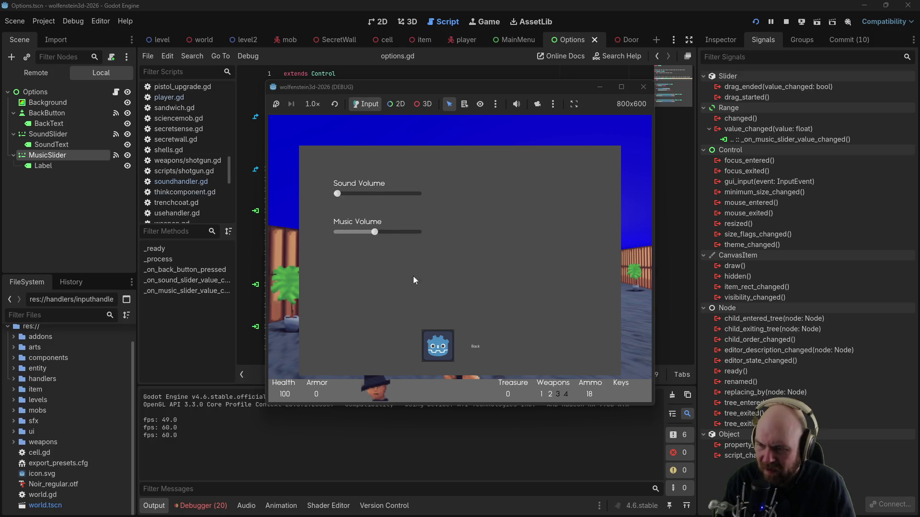
{"action": "left_click", "coordinate": [420, 343]}
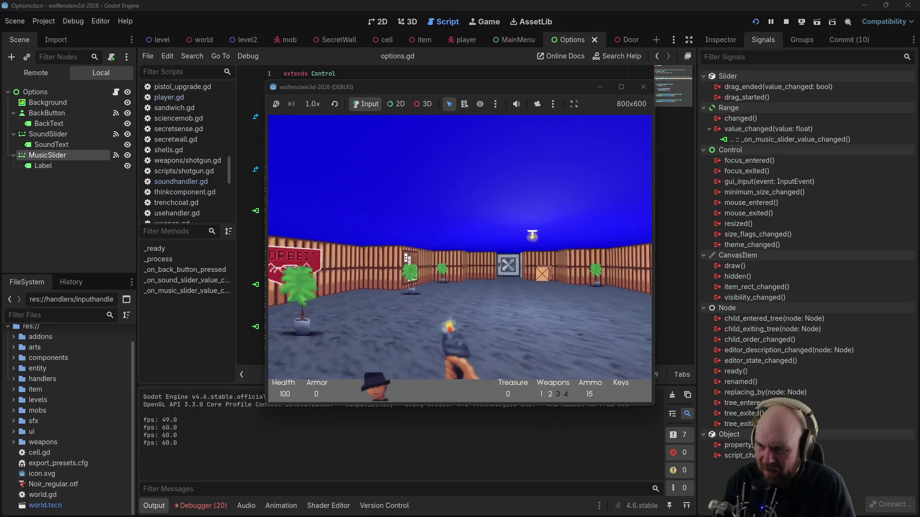
{"action": "key", "text": "Escape"}
{"action": "mouse_move", "coordinate": [338, 194]}
{"action": "left_mouse_down"}
{"action": "mouse_move", "coordinate": [441, 197]}
{"action": "mouse_move", "coordinate": [455, 211]}
{"action": "left_mouse_up"}
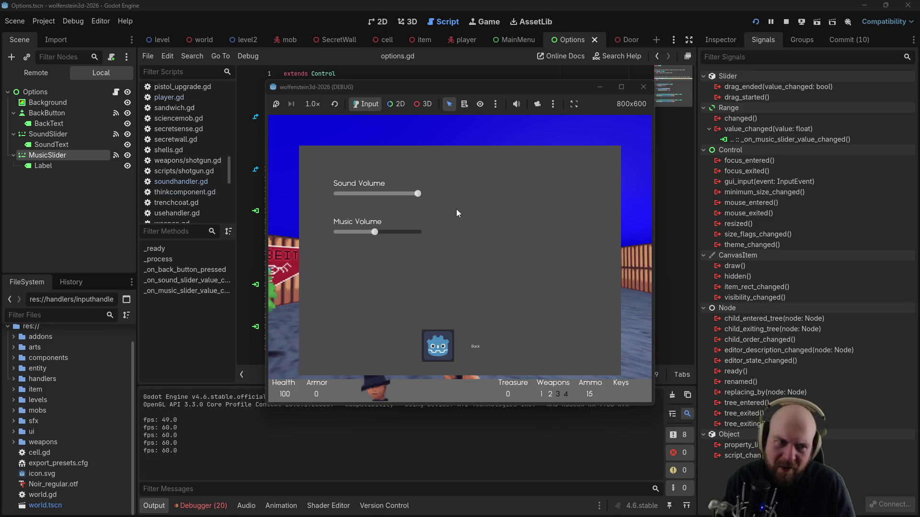
{"action": "left_click", "coordinate": [437, 344]}
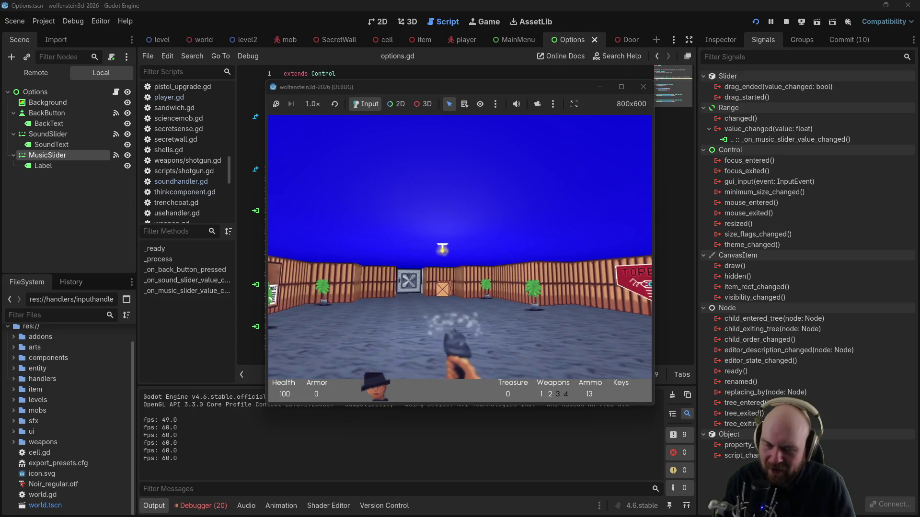
{"action": "key", "text": "F8"}
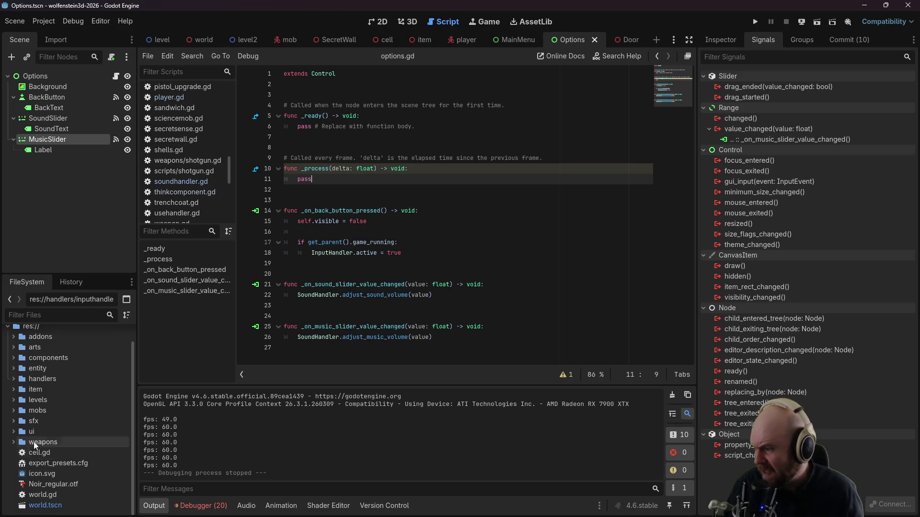
Step: Open inputhandler.gd and check the mouse_sensitivity default of 0.003 at the top
{"action": "scroll", "coordinate": [186, 136], "scroll_direction": "up", "scroll_amount": 6}
{"action": "scroll", "coordinate": [188, 135], "scroll_direction": "up", "scroll_amount": 4}
{"action": "left_click", "coordinate": [188, 136]}
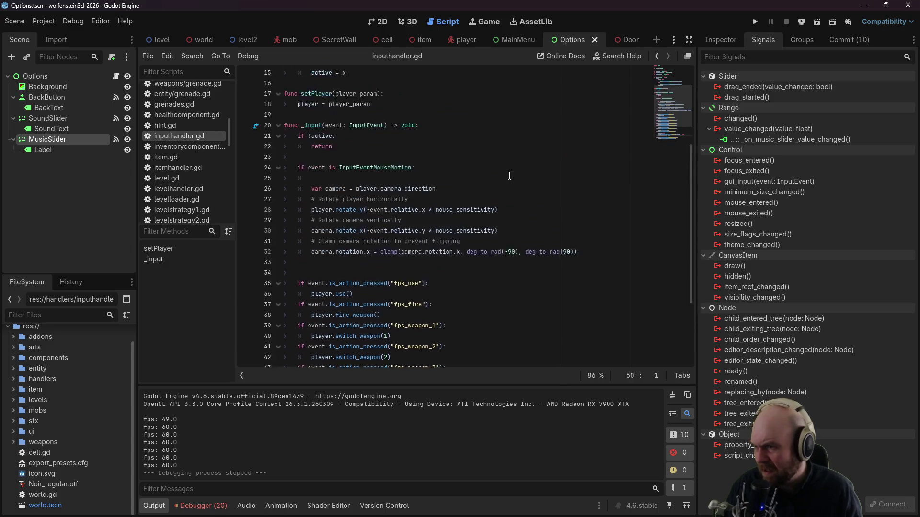
{"action": "scroll", "coordinate": [509, 176], "scroll_direction": "up", "scroll_amount": 5}
{"action": "left_click", "coordinate": [437, 147]}
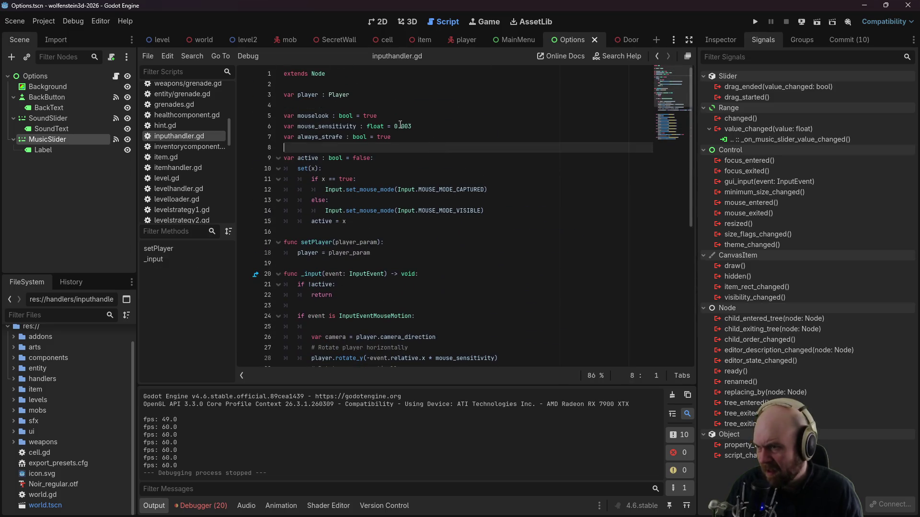
{"action": "left_click", "coordinate": [375, 126]}
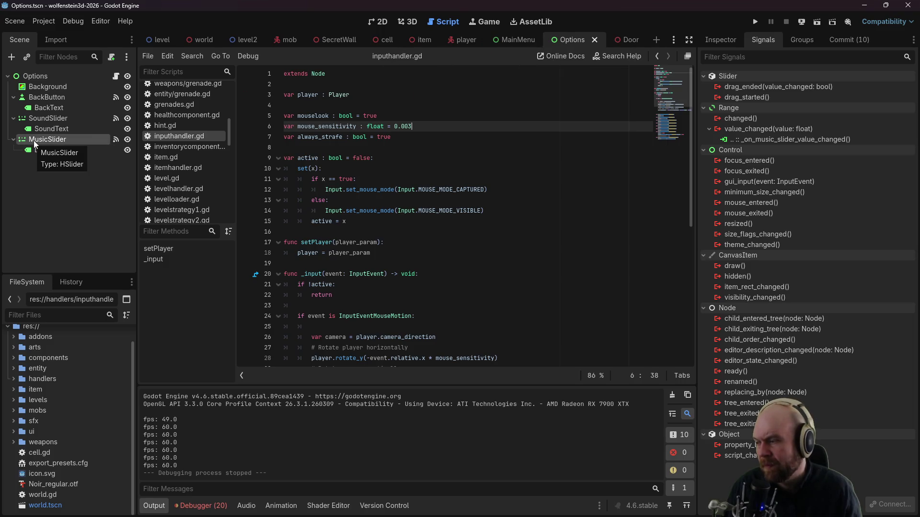
{"action": "left_click", "coordinate": [490, 169]}
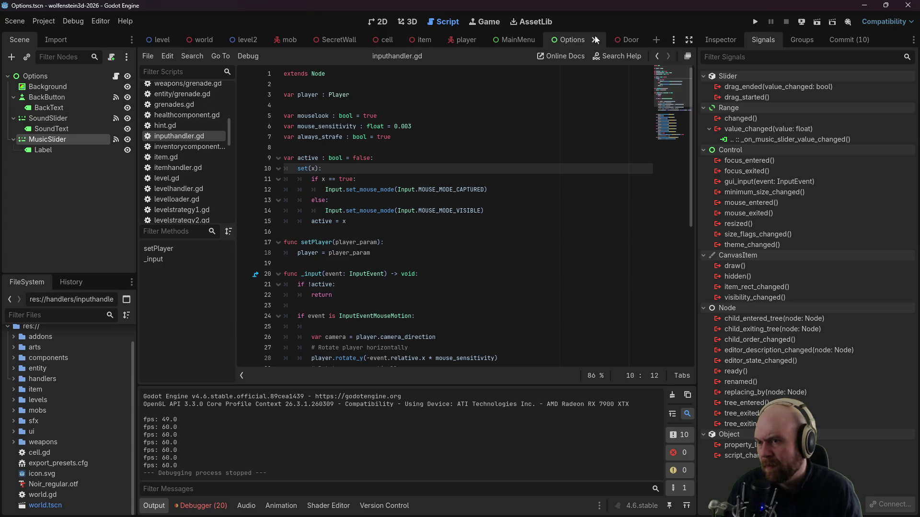
{"action": "left_click", "coordinate": [376, 21]}
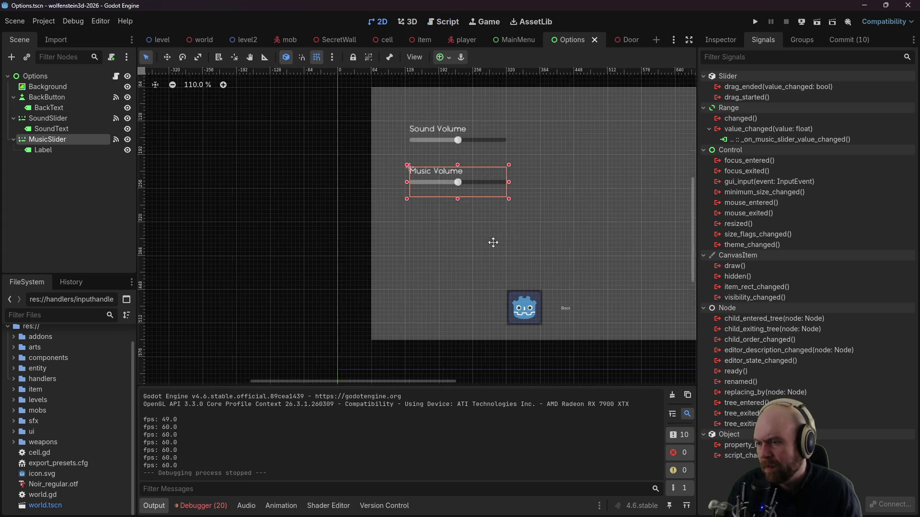
Step: Add an HSlider as a child of Options and resize it into a wide bar
{"action": "right_click", "coordinate": [23, 77]}
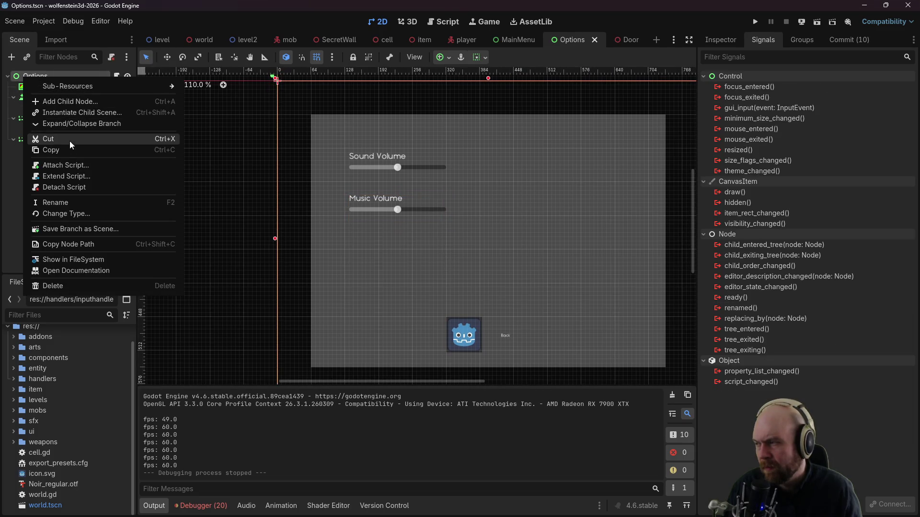
{"action": "left_click", "coordinate": [9, 183]}
{"action": "right_click", "coordinate": [40, 78]}
{"action": "mouse_move", "coordinate": [111, 86]}
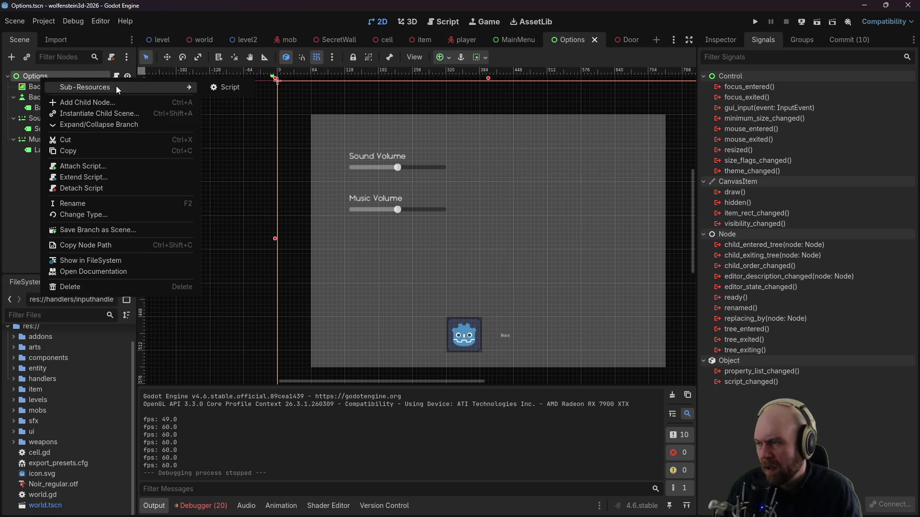
{"action": "left_click", "coordinate": [23, 195]}
{"action": "right_click", "coordinate": [45, 78]}
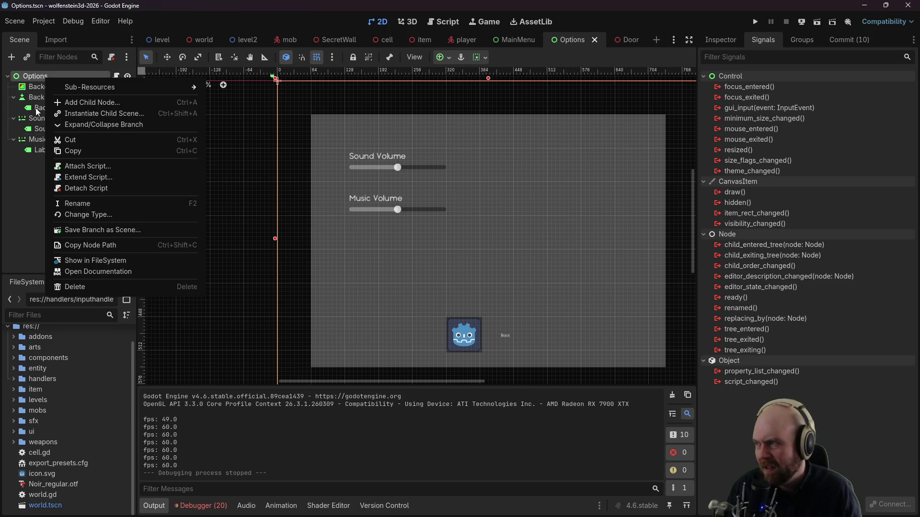
{"action": "left_click", "coordinate": [114, 104]}
{"action": "type", "text": "Hslider"}
{"action": "key", "text": "Return"}
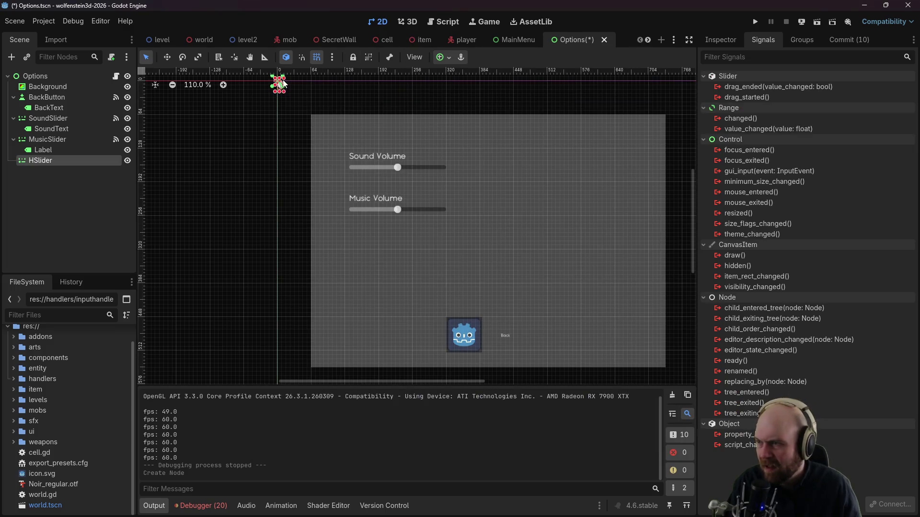
{"action": "mouse_move", "coordinate": [282, 94]}
{"action": "left_mouse_down"}
{"action": "mouse_move", "coordinate": [296, 119]}
{"action": "mouse_move", "coordinate": [307, 107]}
{"action": "mouse_move", "coordinate": [361, 107]}
{"action": "mouse_move", "coordinate": [403, 249]}
{"action": "mouse_move", "coordinate": [387, 259]}
{"action": "mouse_move", "coordinate": [562, 261]}
{"action": "mouse_move", "coordinate": [576, 158]}
{"action": "mouse_move", "coordinate": [576, 167]}
{"action": "left_mouse_up"}
Step: Rename the new slider node to MouseSlider
{"action": "right_click", "coordinate": [59, 160]}
{"action": "left_click", "coordinate": [29, 165]}
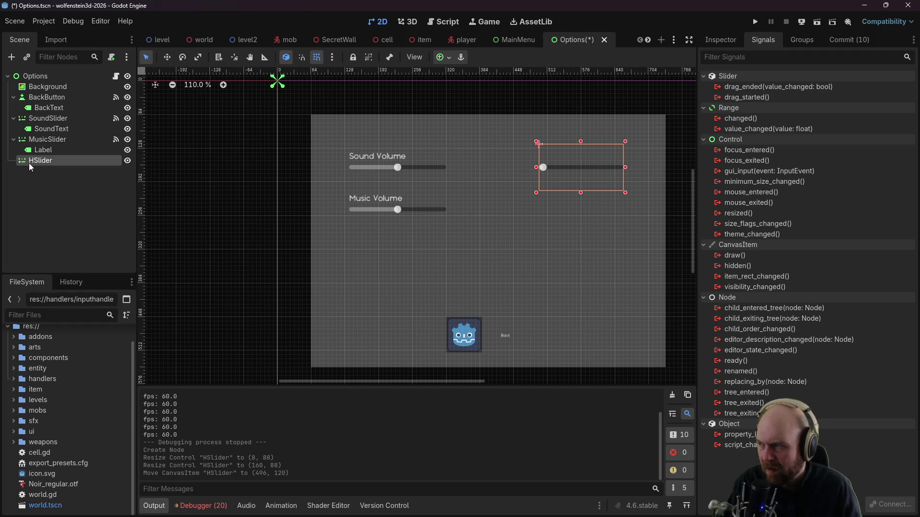
{"action": "type", "text": "MouseSlider"}
{"action": "key", "text": "Return"}
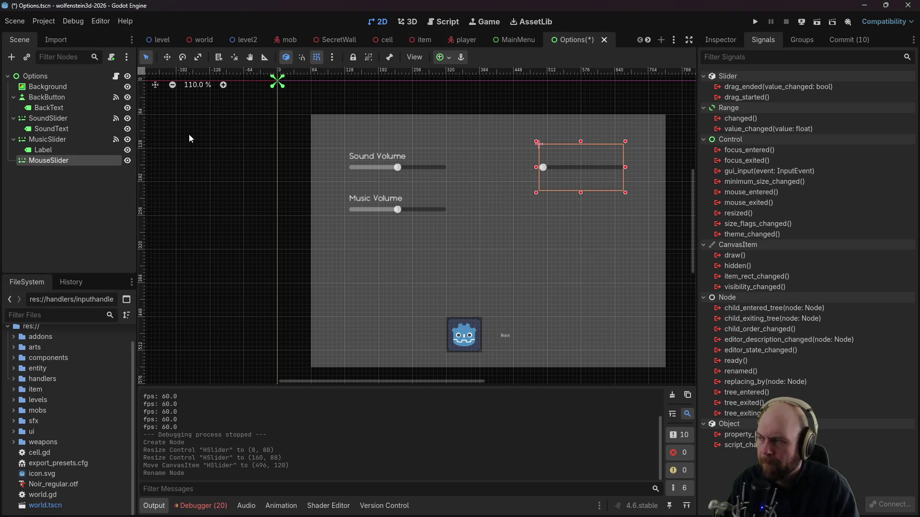
{"action": "double_click", "coordinate": [87, 150]}
Step: Rename the music slider's label to MusicText
{"action": "type", "text": "MusicT"}
{"action": "type", "text": "MusicText"}
{"action": "key", "text": "Return"}
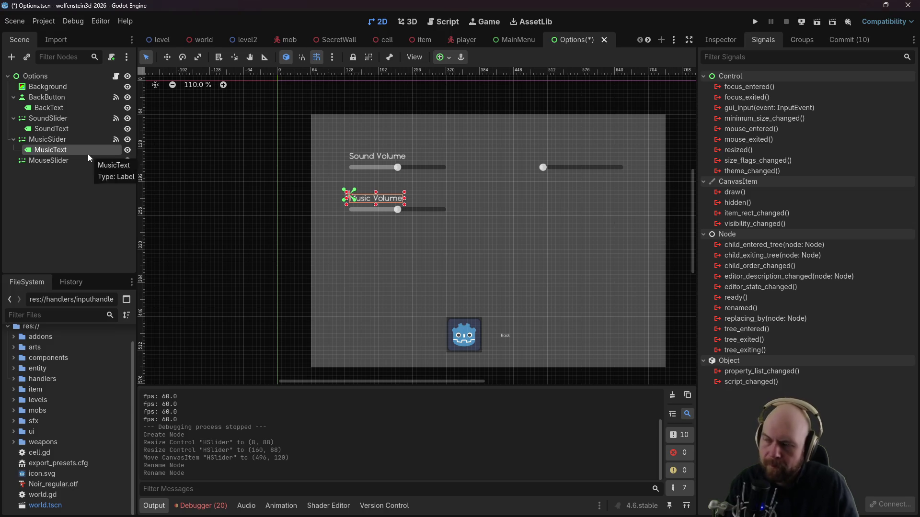
Step: Add a Label child under MouseSlider, rename it MouseText, and bring up MouseSlider's properties
{"action": "right_click", "coordinate": [67, 153]}
{"action": "right_click", "coordinate": [56, 159]}
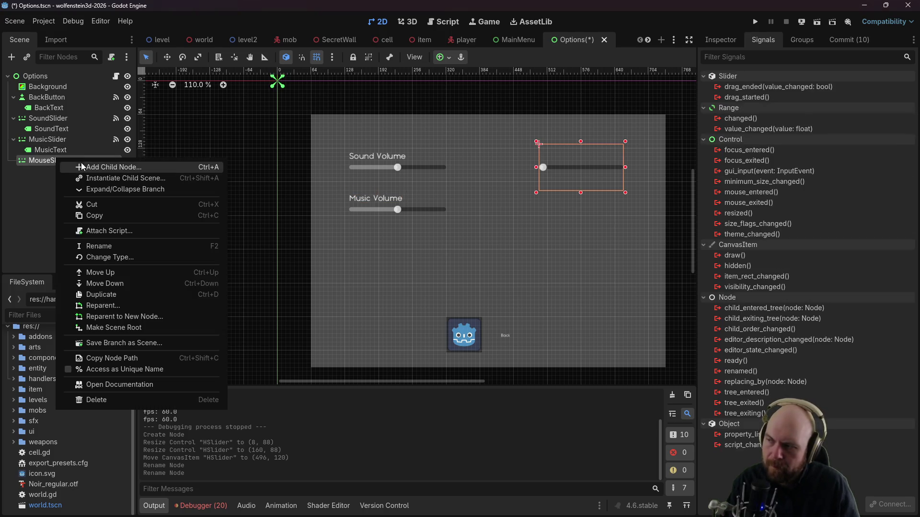
{"action": "left_click", "coordinate": [86, 167]}
{"action": "type", "text": "text"}
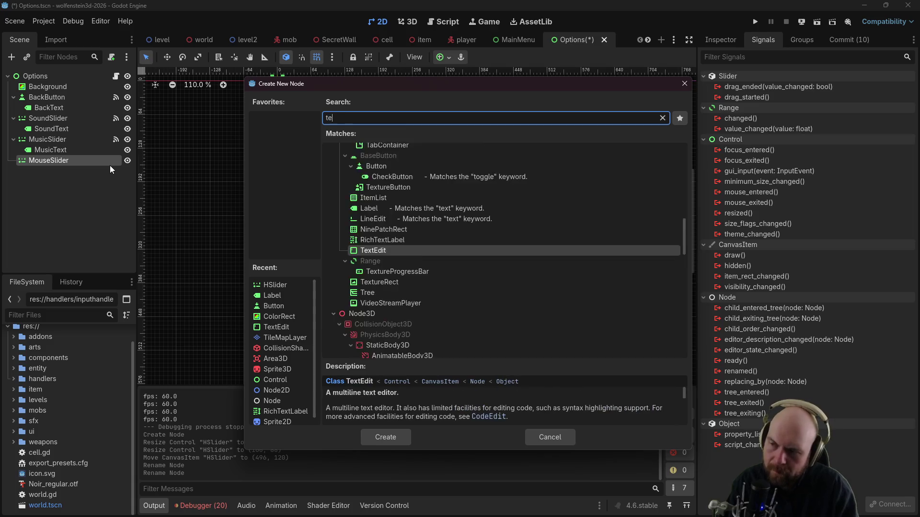
{"action": "key", "text": "BackSpace"}
{"action": "key", "text": "BackSpace"}
{"action": "key", "text": "BackSpace"}
{"action": "type", "text": "label"}
{"action": "key", "text": "Return"}
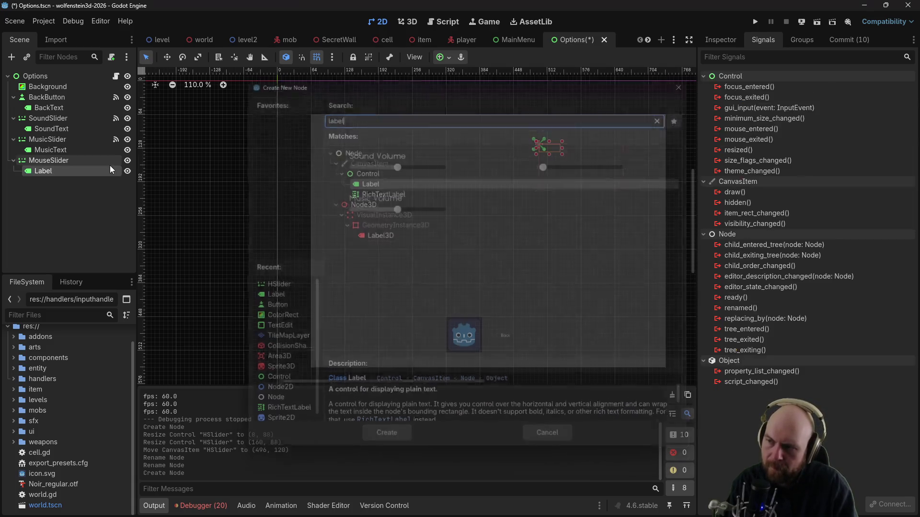
{"action": "key", "text": "F2"}
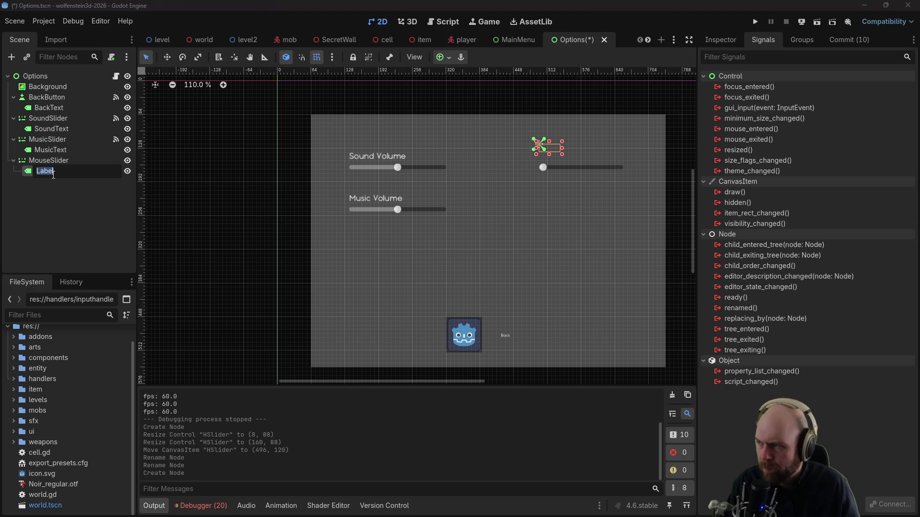
{"action": "type", "text": "MouseText"}
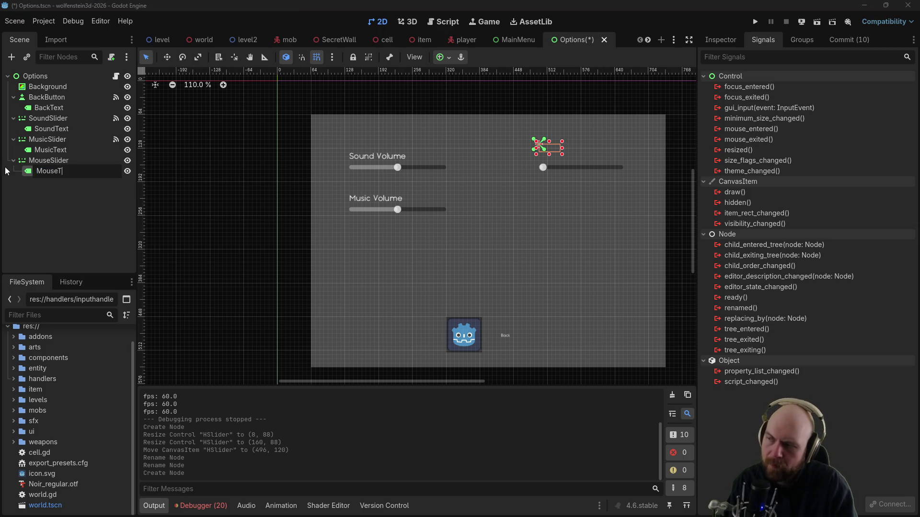
{"action": "key", "text": "Return"}
{"action": "left_click", "coordinate": [612, 166]}
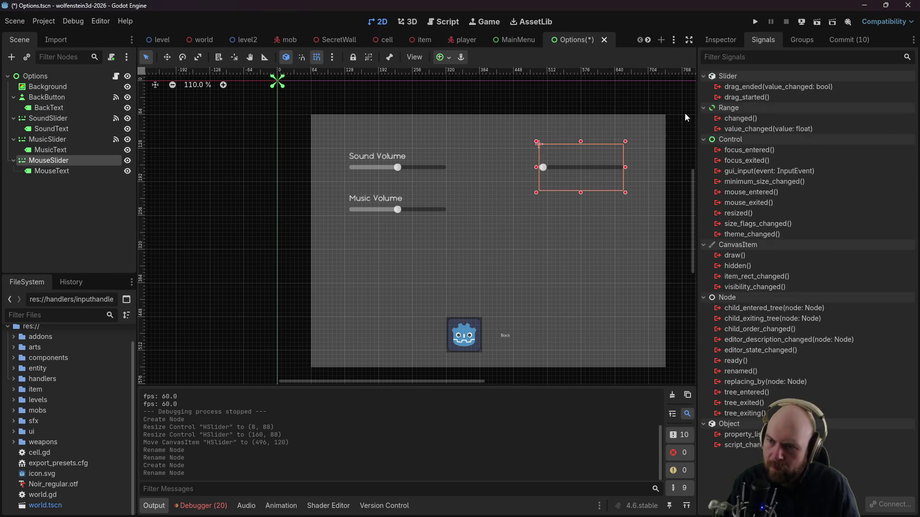
{"action": "left_click", "coordinate": [719, 41]}
Step: Set MouseSlider's minimum to 0.001, step to 0.001 and starting value to 0.003
{"action": "left_click", "coordinate": [846, 210]}
{"action": "type", "text": "0."}
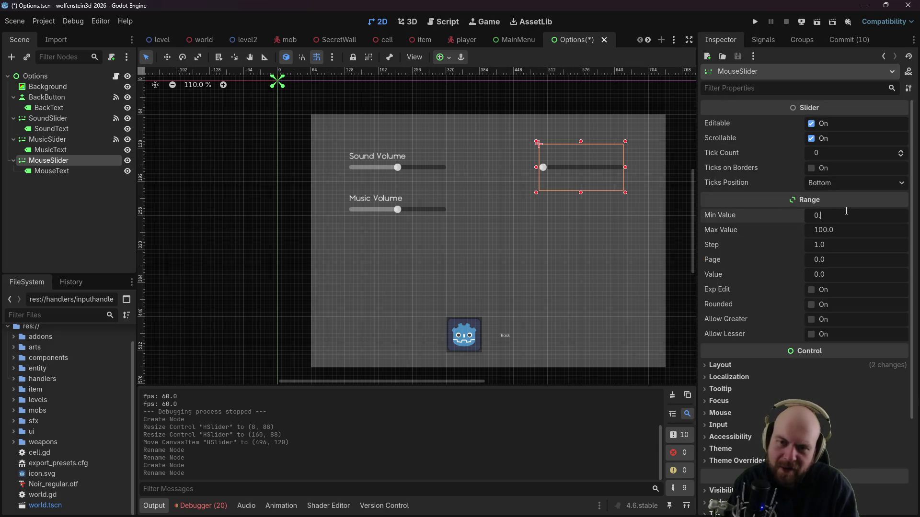
{"action": "type", "text": "001"}
{"action": "key", "text": "Tab"}
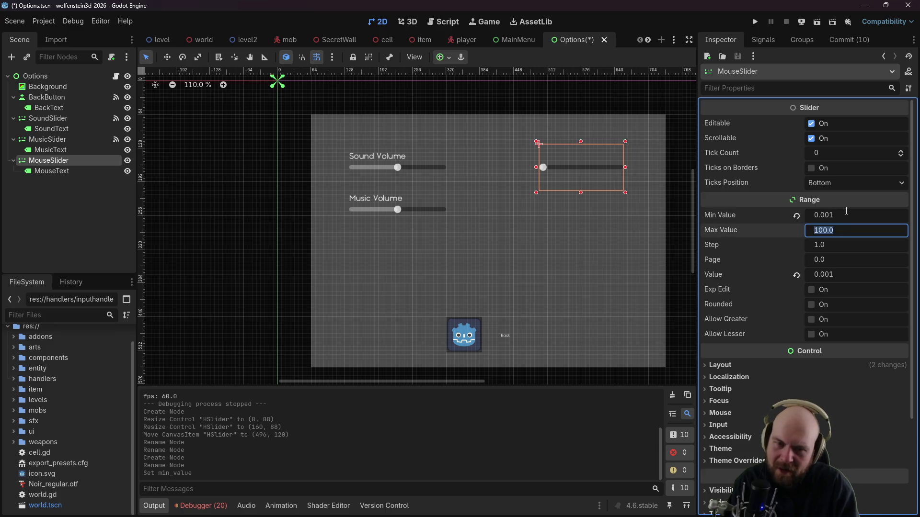
{"action": "type", "text": "0."}
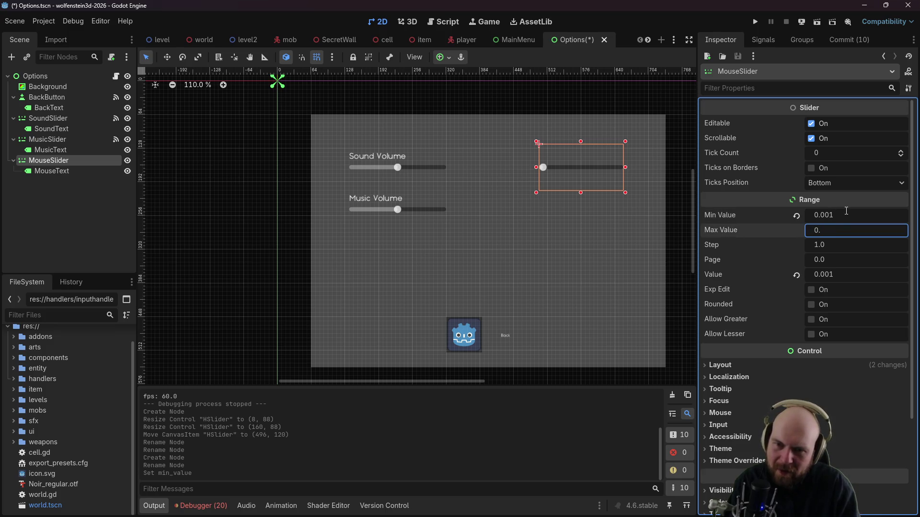
{"action": "type", "text": "050"}
{"action": "left_click_drag", "start_coordinate": [834, 239], "coordinate": [815, 244]}
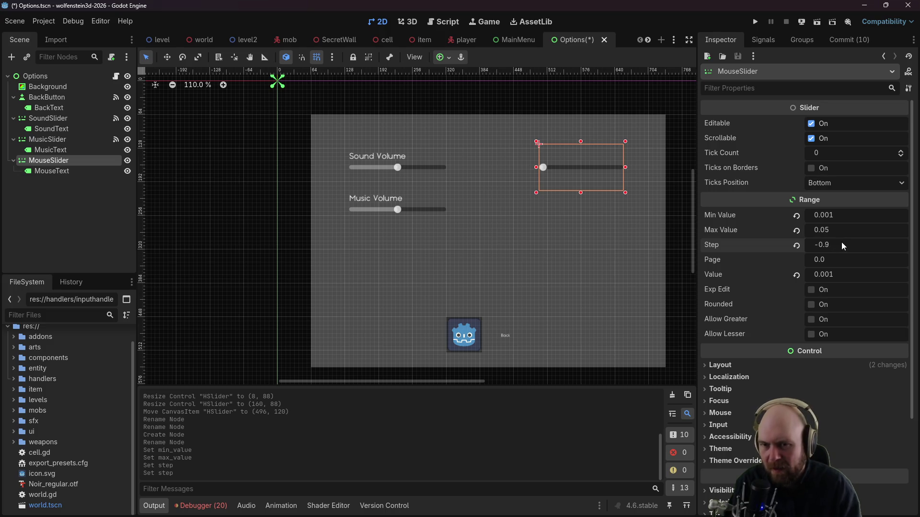
{"action": "left_click", "coordinate": [841, 243]}
{"action": "type", "text": "0.001"}
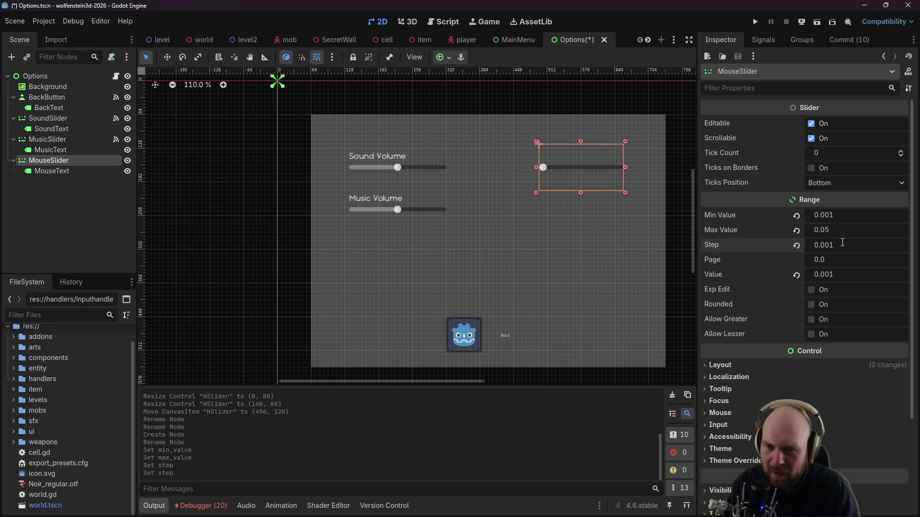
{"action": "left_click", "coordinate": [843, 274]}
{"action": "type", "text": "0.003"}
{"action": "key", "text": "Return"}
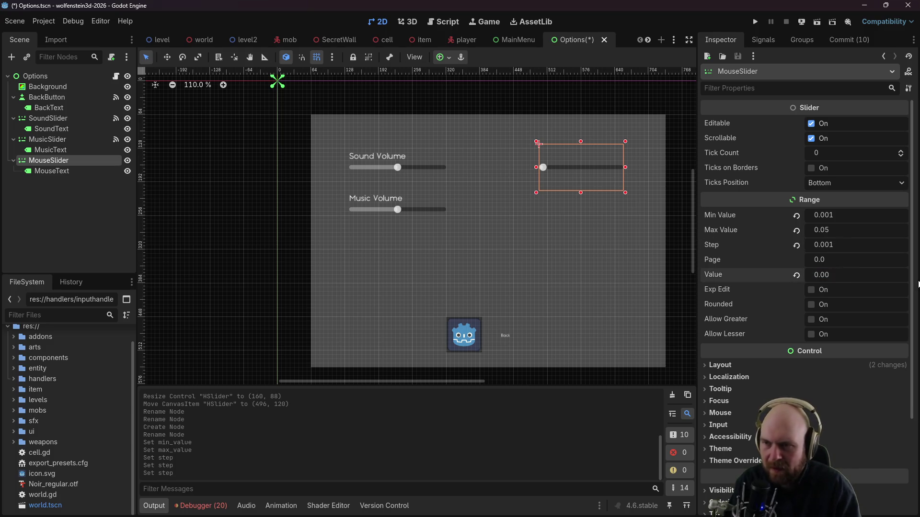
Step: Correct MouseSlider's maximum value to 0.01
{"action": "left_click", "coordinate": [660, 285]}
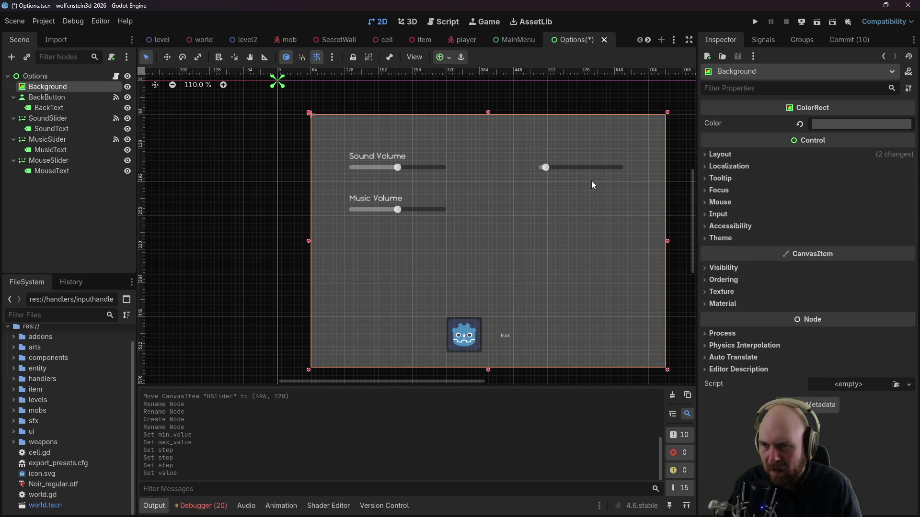
{"action": "left_click", "coordinate": [584, 165]}
{"action": "left_click", "coordinate": [834, 231]}
{"action": "key", "text": "BackSpace"}
{"action": "type", "text": "01"}
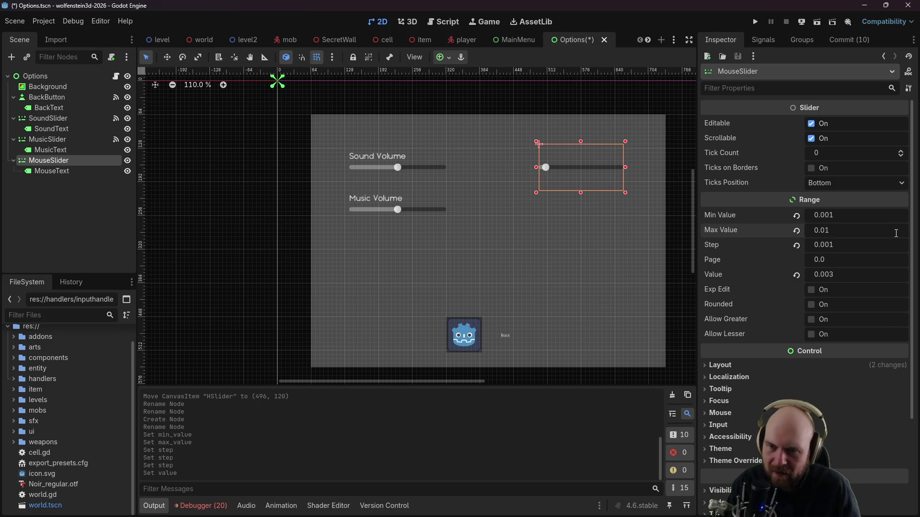
{"action": "key", "text": "Return"}
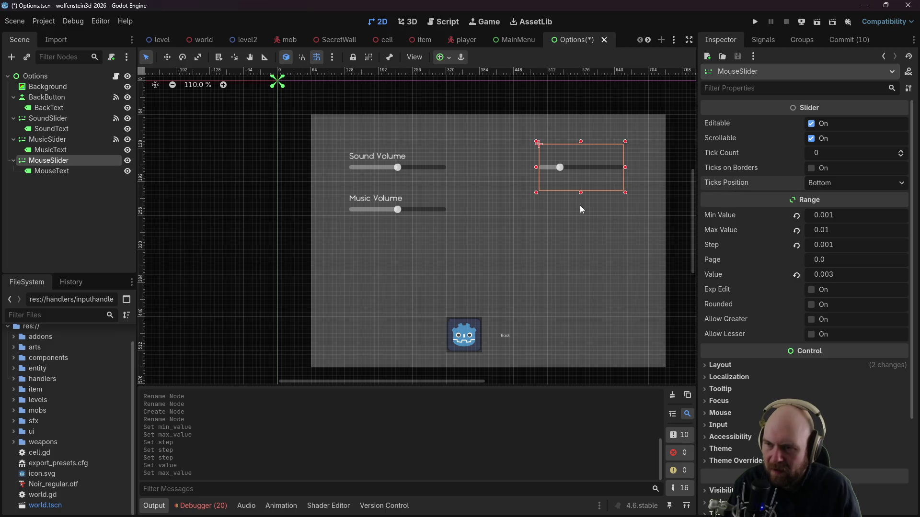
Step: Set the MouseText label's text to 'Mouse Sensitivity'
{"action": "left_click", "coordinate": [562, 214]}
{"action": "left_click", "coordinate": [61, 173]}
{"action": "left_click", "coordinate": [759, 147]}
{"action": "type", "text": "Mouse Sensitivity"}
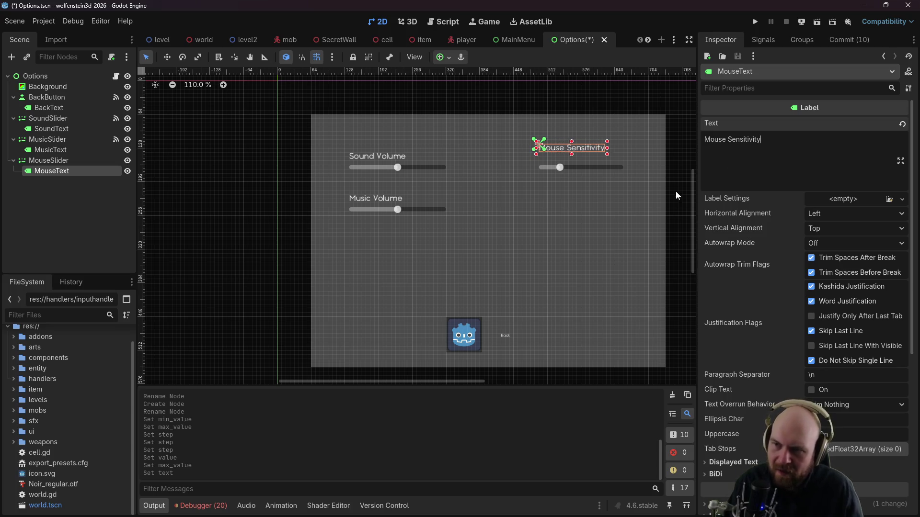
Step: Select MouseSlider and list its signals, including value_changed(value: float)
{"action": "left_click", "coordinate": [674, 205]}
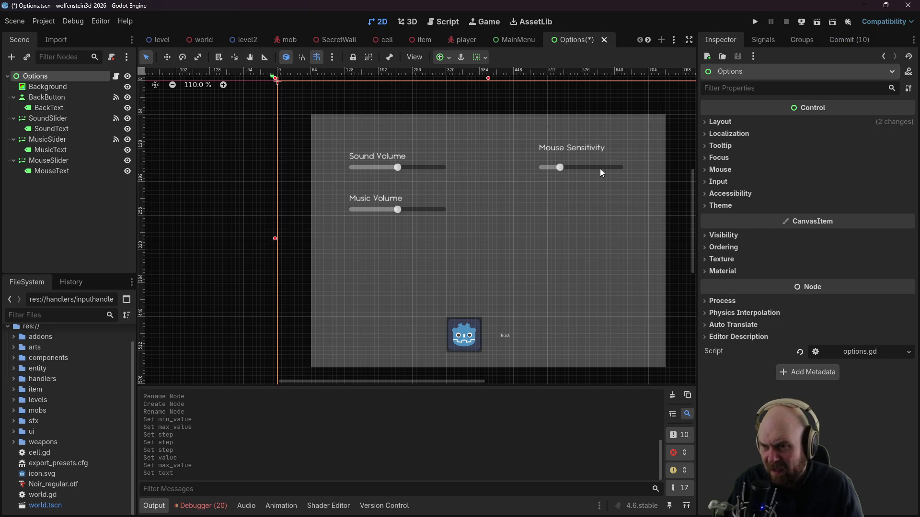
{"action": "left_click", "coordinate": [600, 169]}
{"action": "left_click", "coordinate": [766, 38]}
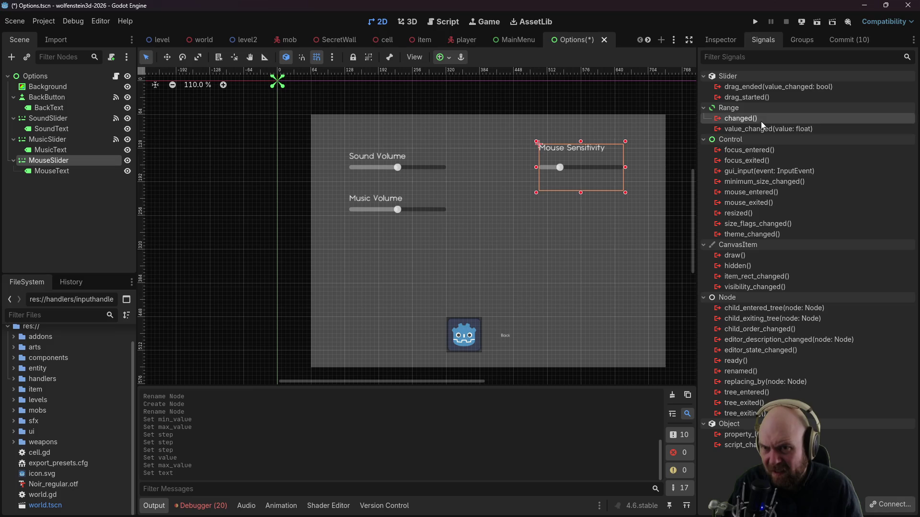
Step: Connect MouseSlider's changed signal and begin writing 'InputHandler.mouse_sensitivity =' in its handler
{"action": "double_click", "coordinate": [759, 119]}
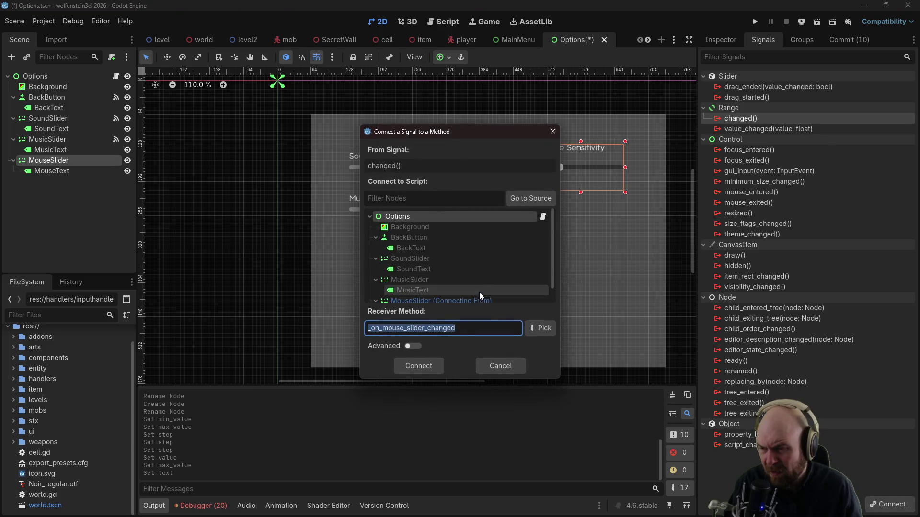
{"action": "left_click", "coordinate": [419, 365]}
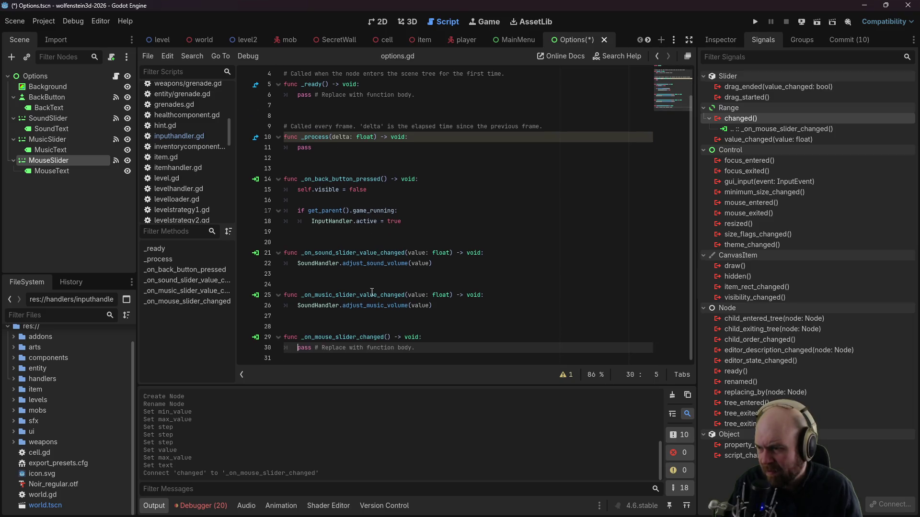
{"action": "left_click_drag", "start_coordinate": [414, 347], "coordinate": [296, 349]}
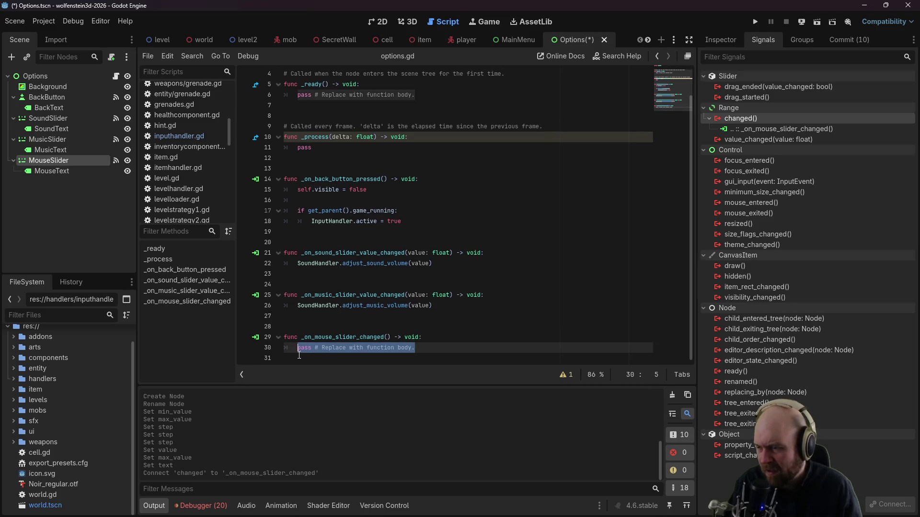
{"action": "type", "text": "InputHandler."}
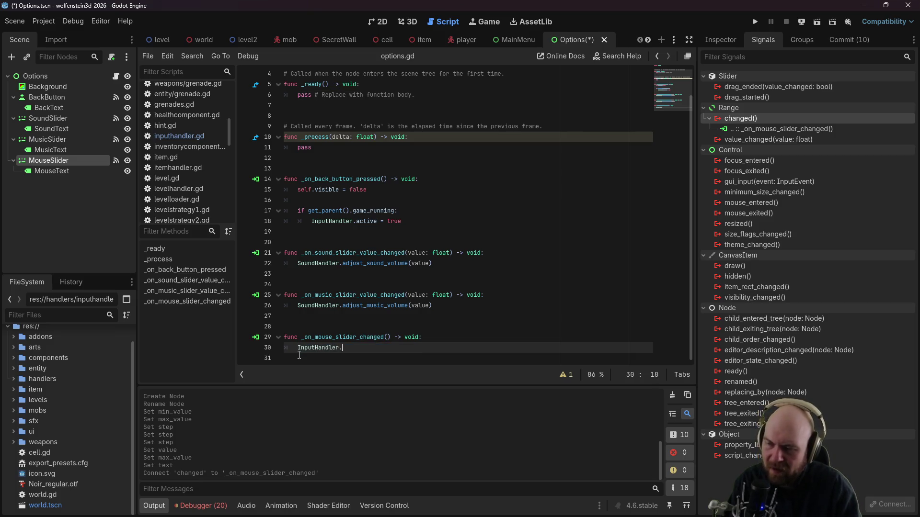
{"action": "type", "text": "mouse"}
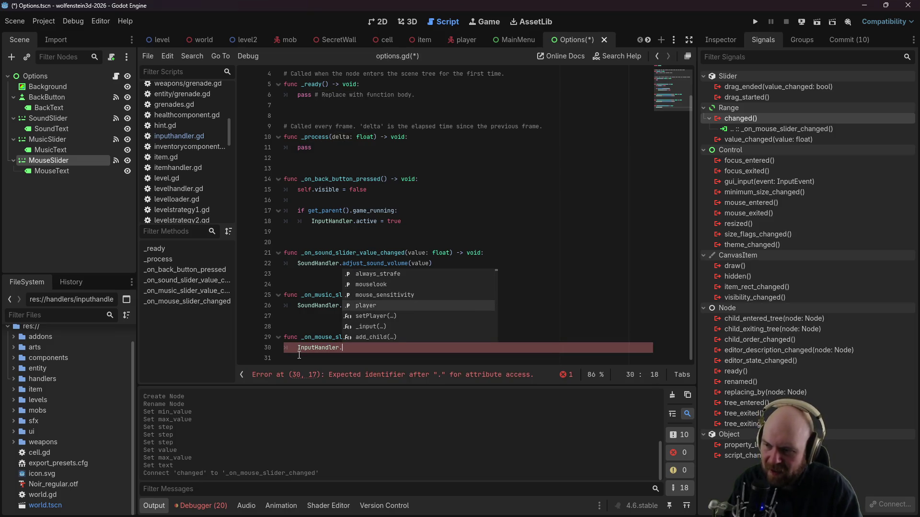
{"action": "key", "text": "Return"}
{"action": "type", "text": "="}
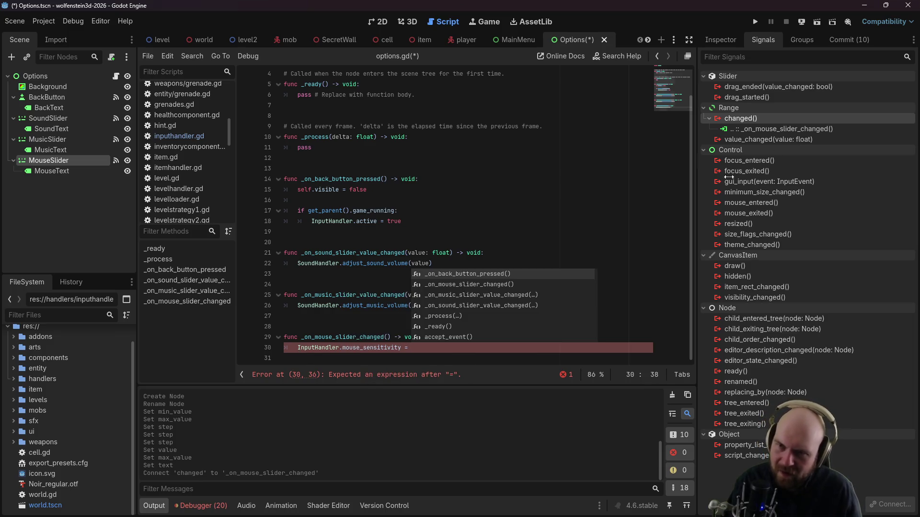
Step: Disconnect the changed signal and connect value_changed to _on_mouse_slider_value_changed instead
{"action": "left_click", "coordinate": [779, 129]}
{"action": "right_click", "coordinate": [770, 133]}
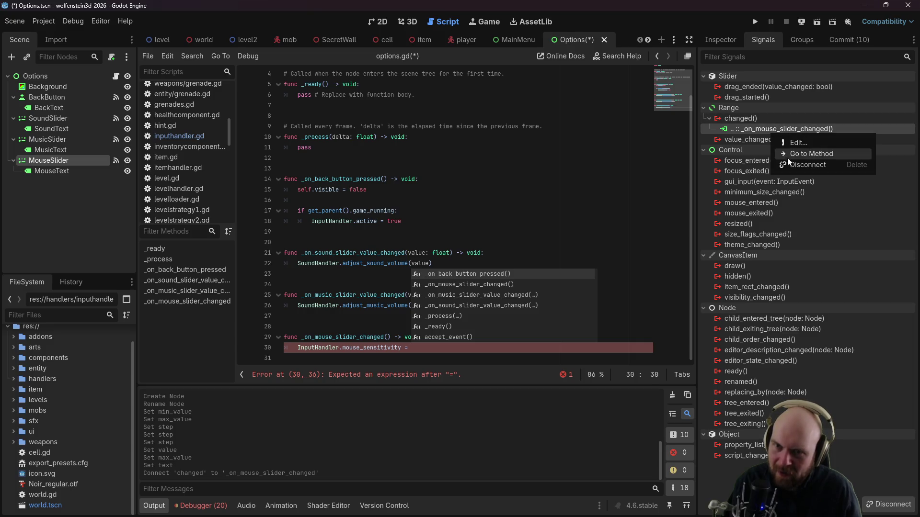
{"action": "left_click", "coordinate": [781, 165]}
{"action": "right_click", "coordinate": [755, 129]}
{"action": "left_click", "coordinate": [776, 135]}
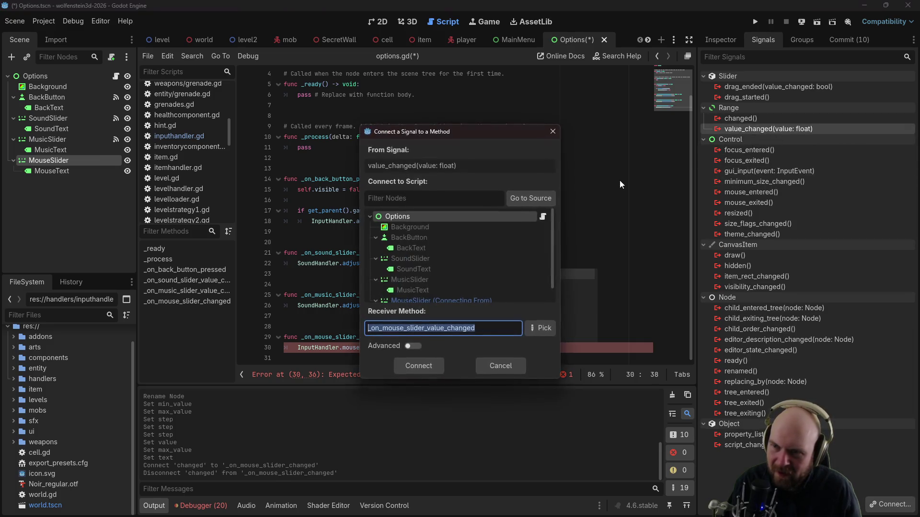
{"action": "left_click", "coordinate": [403, 368]}
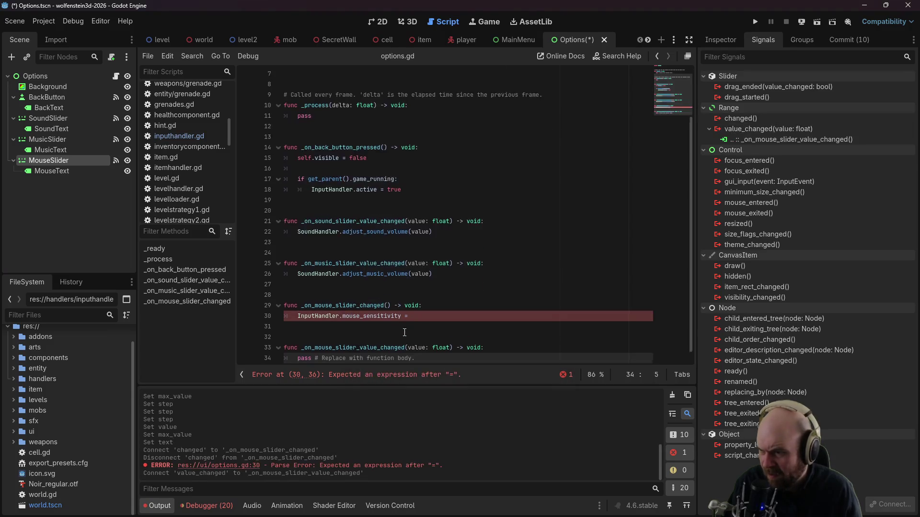
Step: Delete the old handler, write 'InputHandler.mouse_sensitivity = value' in the new one, save and run
{"action": "left_click_drag", "start_coordinate": [412, 306], "coordinate": [297, 305]}
{"action": "key", "text": "BackSpace"}
{"action": "key", "text": "BackSpace"}
{"action": "left_click_drag", "start_coordinate": [422, 294], "coordinate": [284, 295]}
{"action": "key", "text": "BackSpace"}
{"action": "key", "text": "BackSpace"}
{"action": "key", "text": "BackSpace"}
{"action": "key", "text": "BackSpace"}
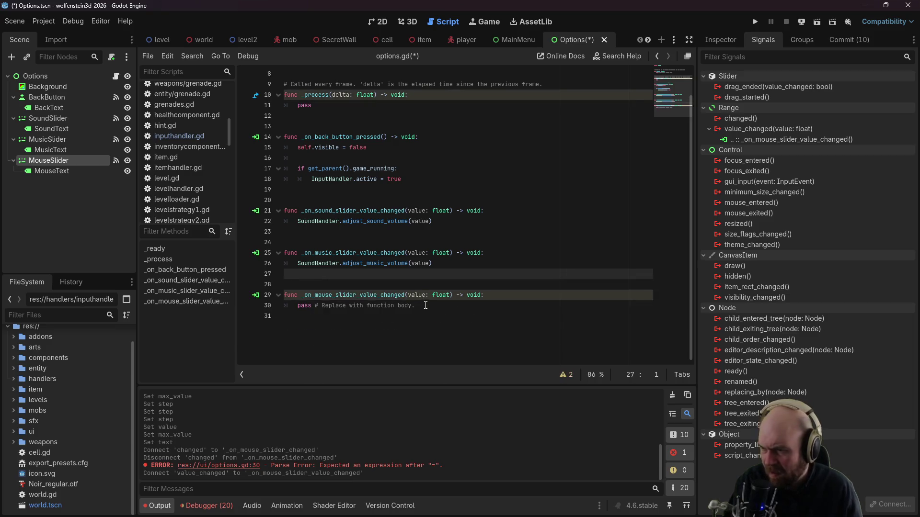
{"action": "left_click_drag", "start_coordinate": [415, 305], "coordinate": [297, 305]}
{"action": "type", "text": "InputHandler.mouse_sensitivity = value"}
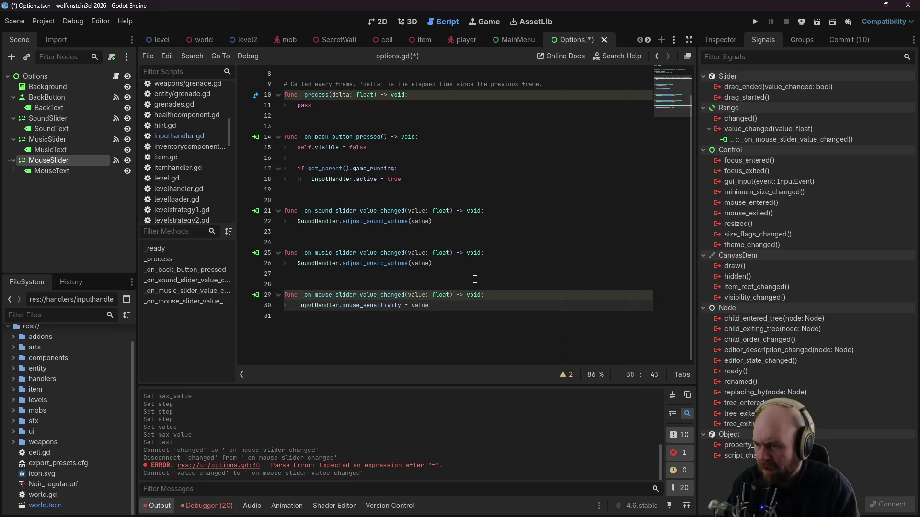
{"action": "key", "text": "ctrl+s"}
{"action": "left_click", "coordinate": [759, 21]}
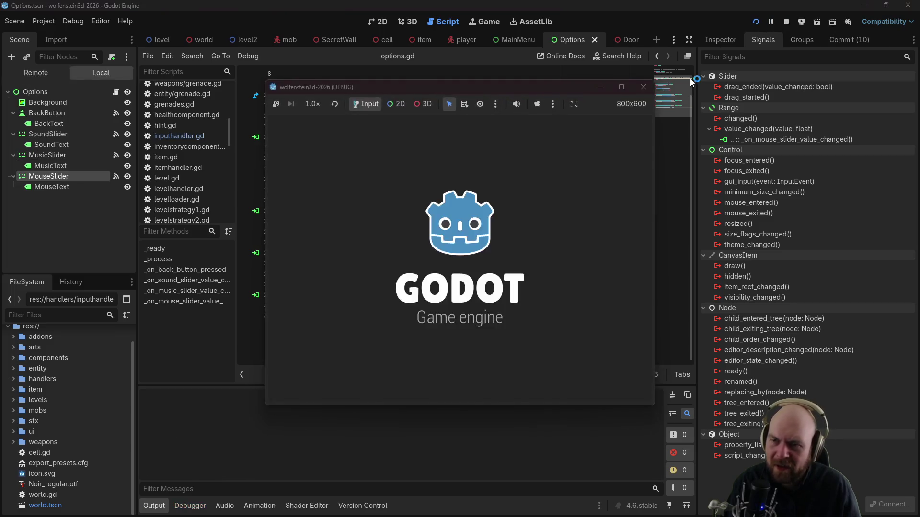
Step: Start a new game and raise Mouse Sensitivity to maximum in the in-game options
{"action": "left_click", "coordinate": [472, 247]}
{"action": "key", "text": "Escape"}
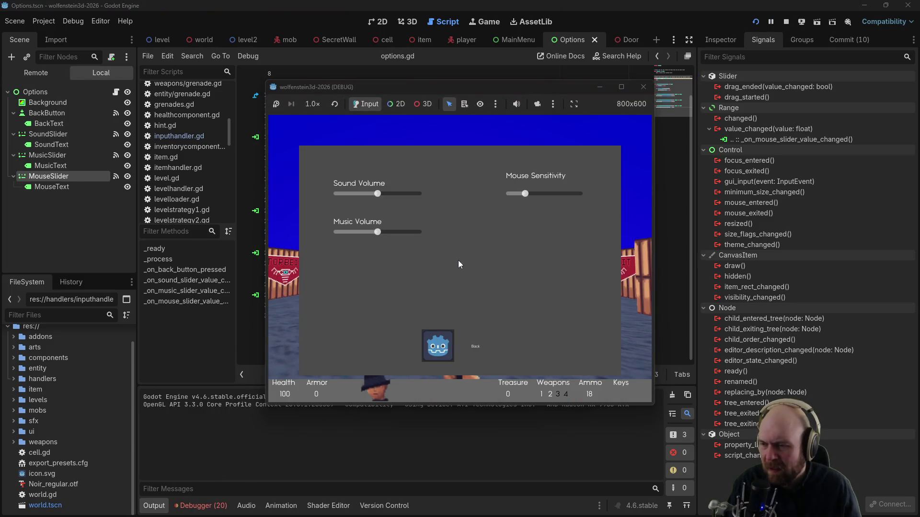
{"action": "left_click", "coordinate": [438, 346]}
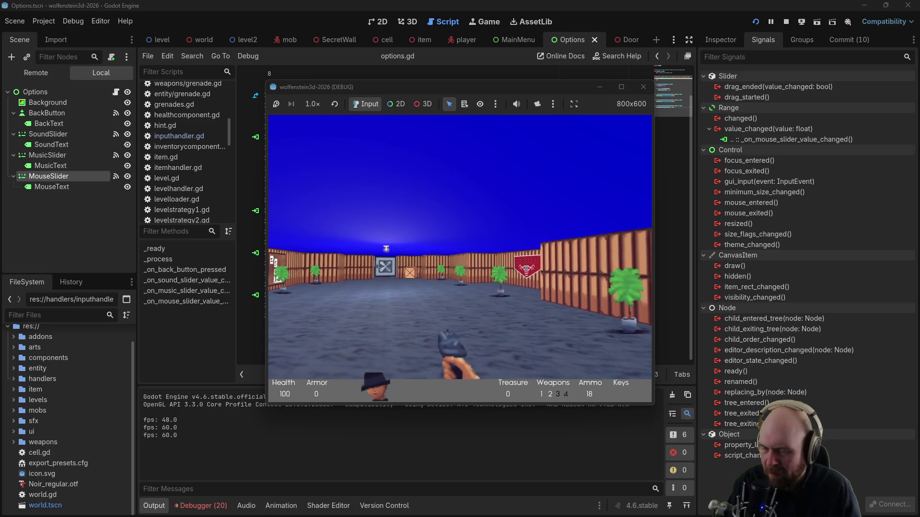
{"action": "key", "text": "Escape"}
{"action": "left_click_drag", "start_coordinate": [509, 194], "coordinate": [623, 193]}
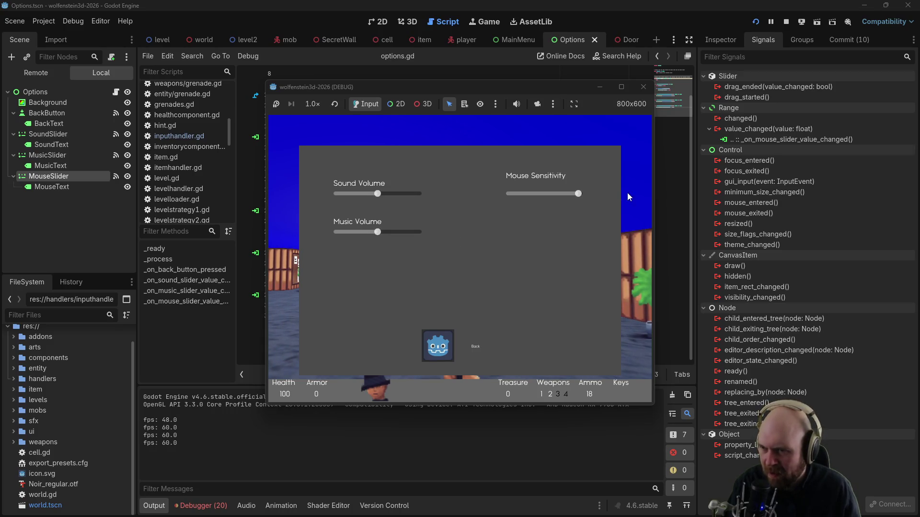
{"action": "left_click", "coordinate": [438, 346]}
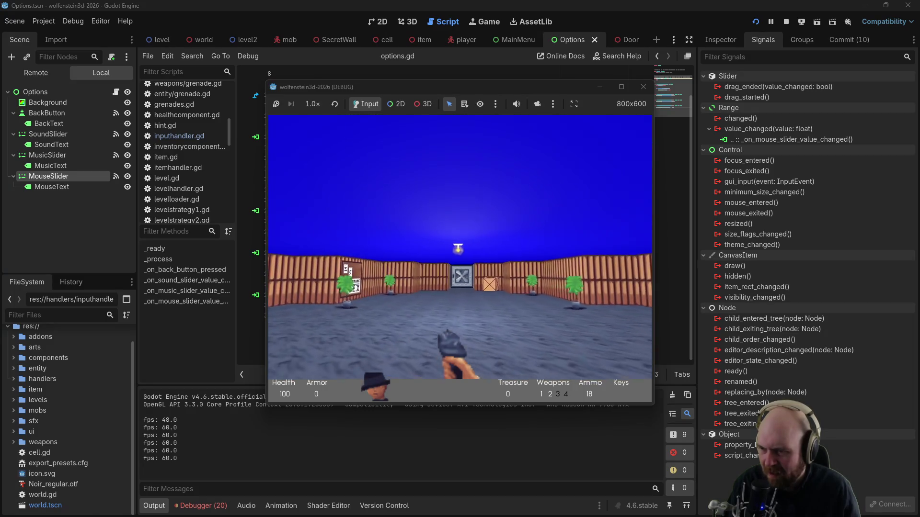
Step: Try a slightly lower Mouse Sensitivity in play, then stop the game with F8
{"action": "key", "text": "Escape"}
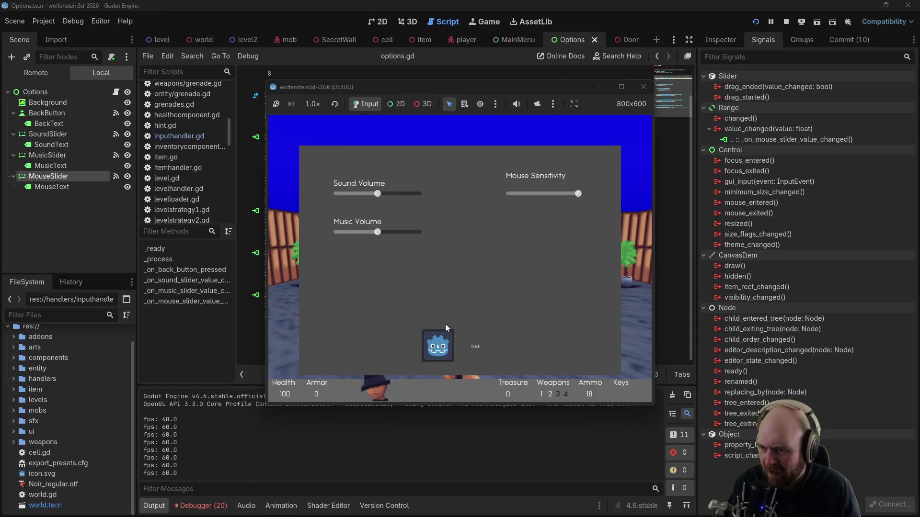
{"action": "left_click", "coordinate": [441, 335]}
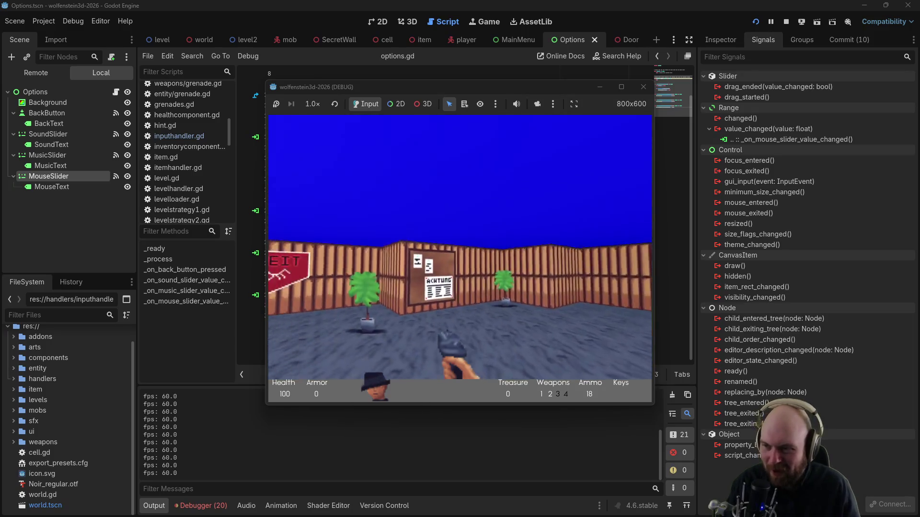
{"action": "key", "text": "Escape"}
{"action": "left_click", "coordinate": [565, 194]}
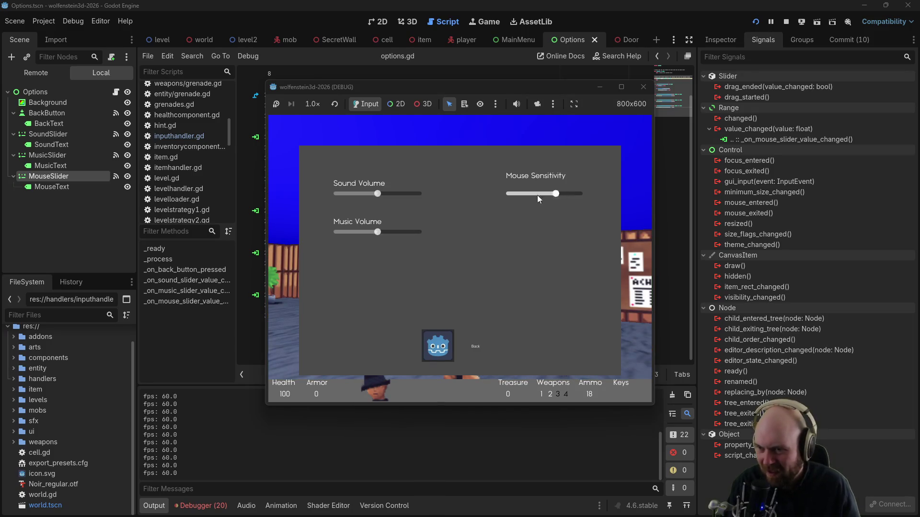
{"action": "left_click", "coordinate": [450, 360]}
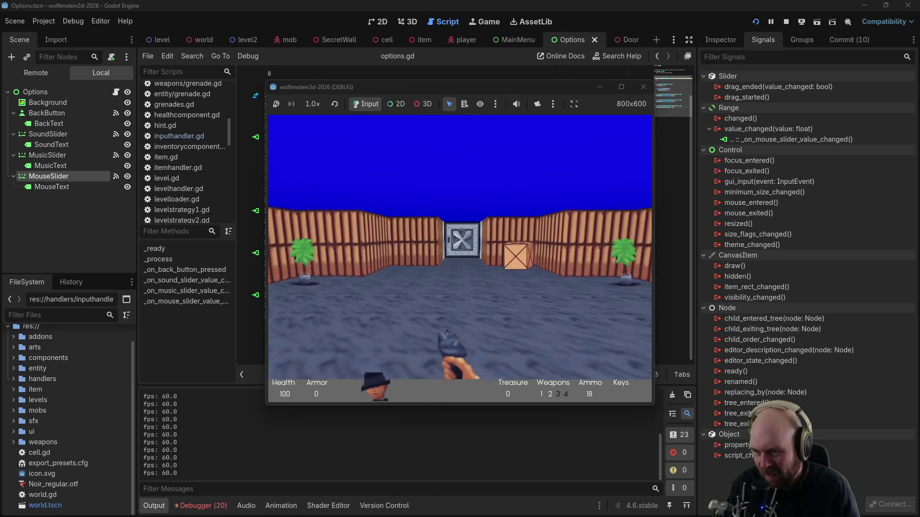
{"action": "key", "text": "F8"}
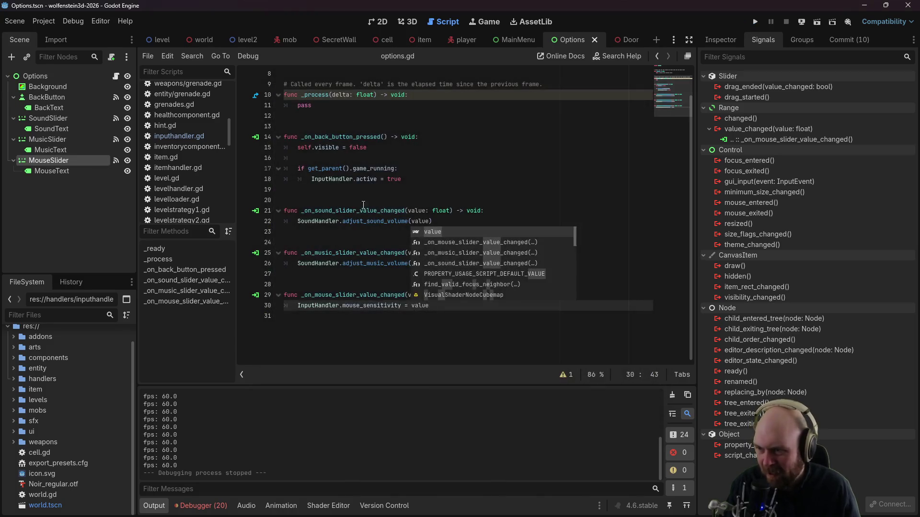
Step: Leave options.gd for the 2D view of the Options scene with its three sliders
{"action": "left_click", "coordinate": [443, 211]}
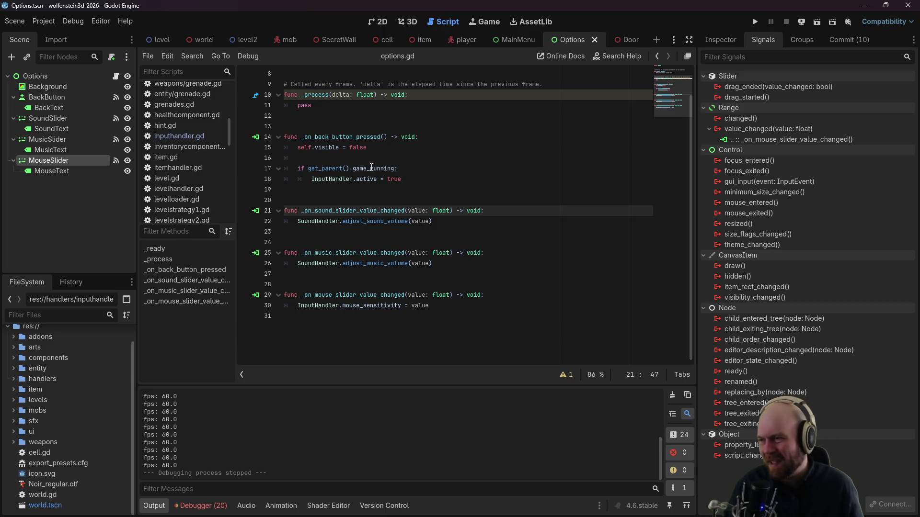
{"action": "key", "text": "ctrl+F1"}
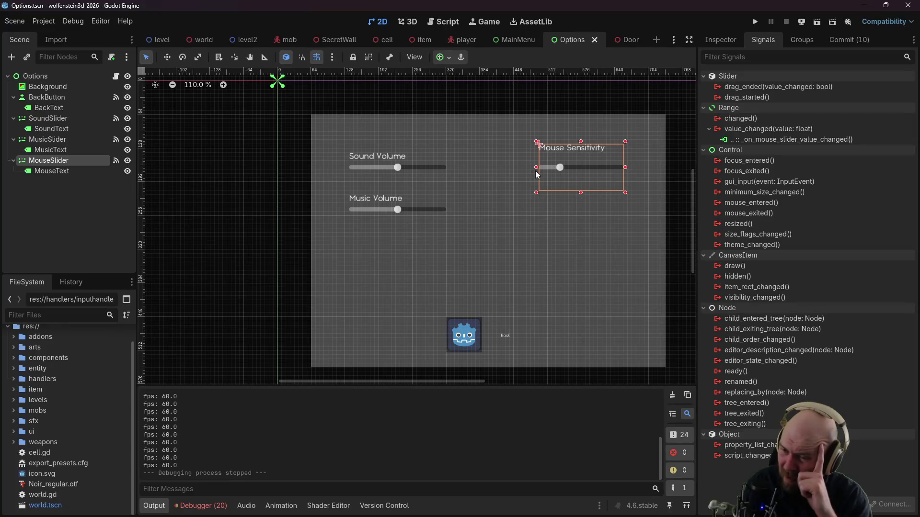
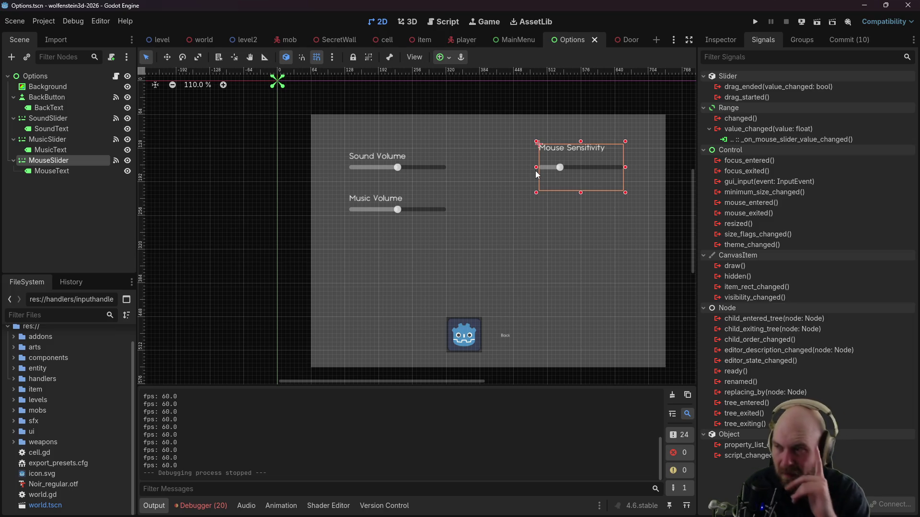
Step: Collapse the levels and item folders in FileSystem and switch to the player scene
{"action": "scroll", "coordinate": [55, 406], "scroll_direction": "up", "scroll_amount": 2}
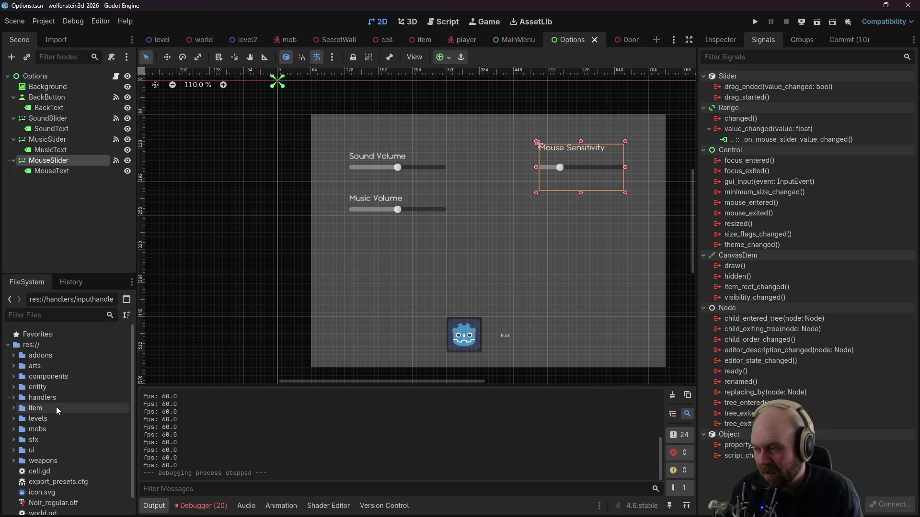
{"action": "left_click", "coordinate": [13, 421]}
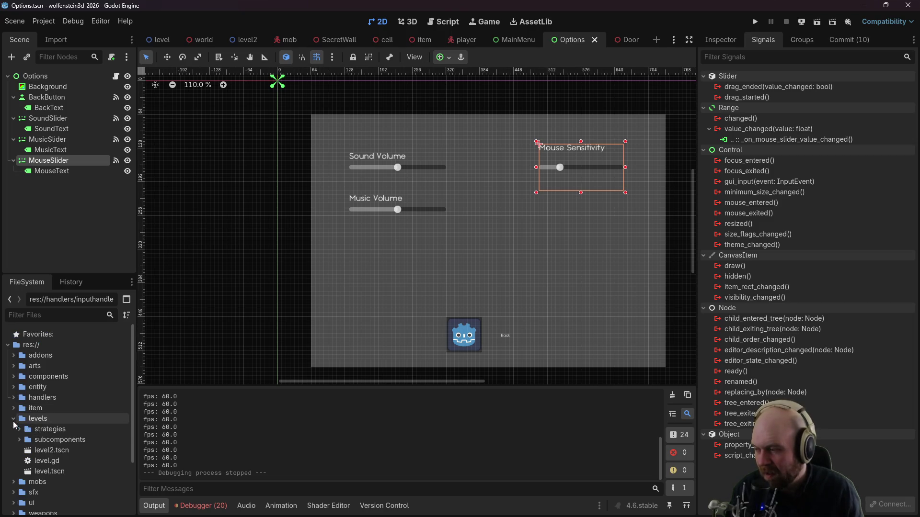
{"action": "left_click", "coordinate": [13, 421]}
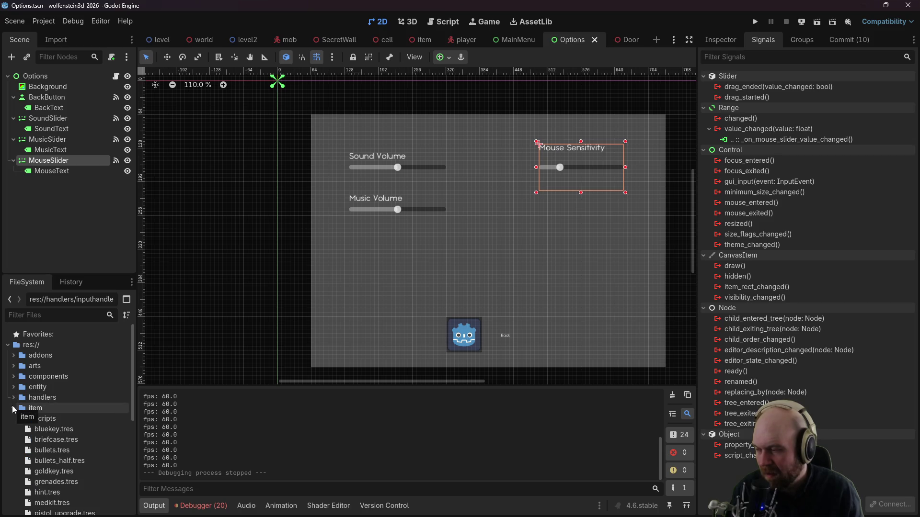
{"action": "left_click", "coordinate": [13, 409]}
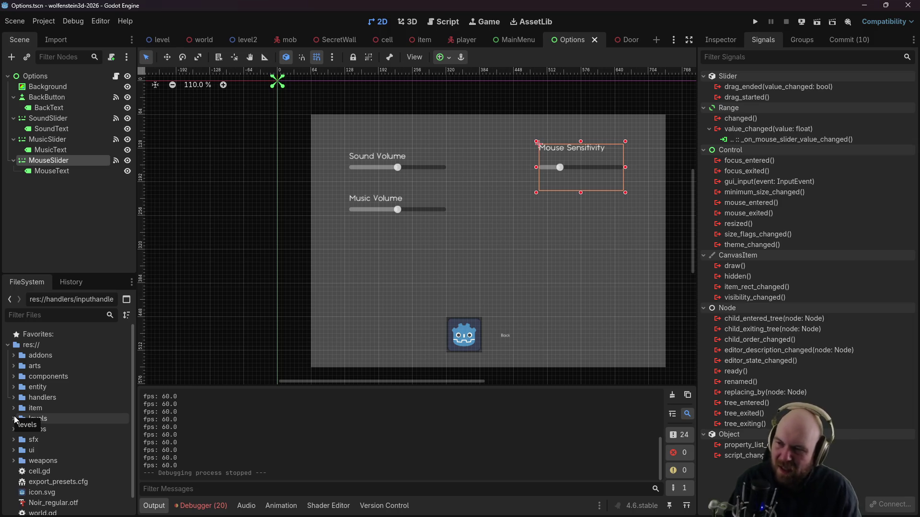
{"action": "left_click", "coordinate": [462, 41]}
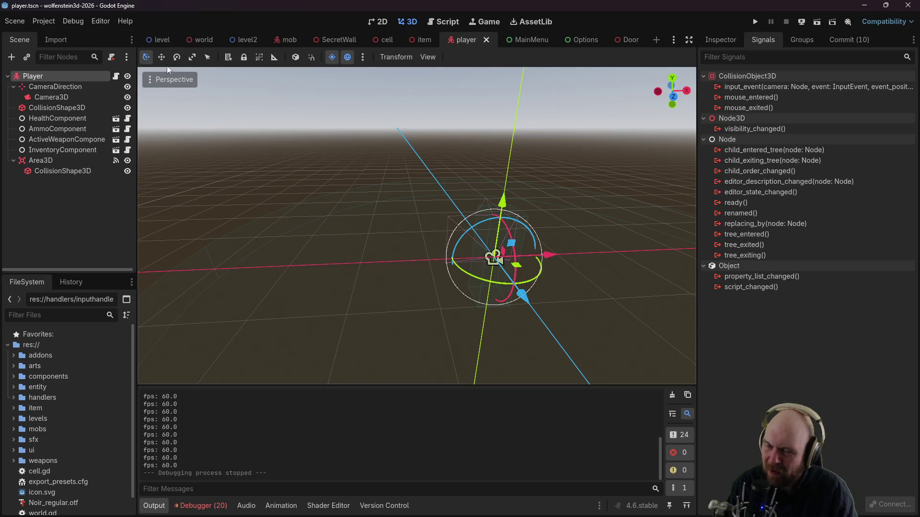
Step: Open player.gd and start adding an autorun condition to sprint line 38
{"action": "left_click", "coordinate": [117, 76]}
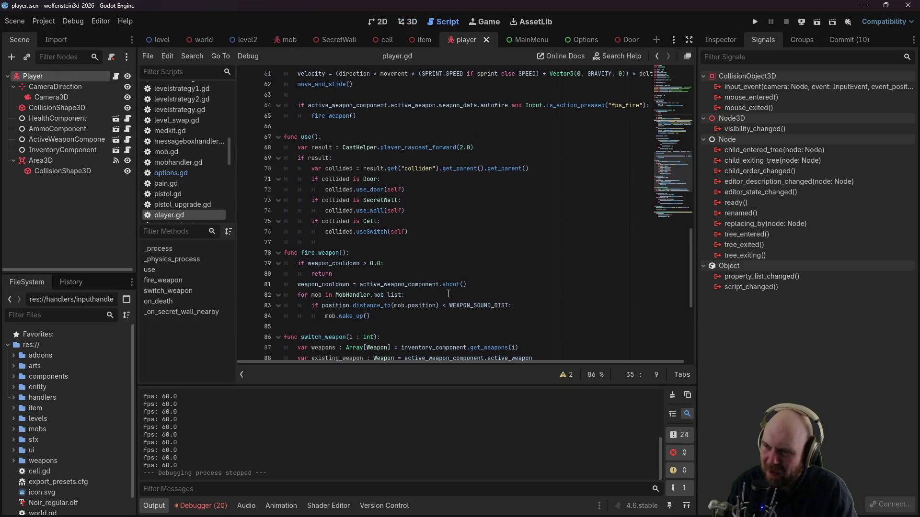
{"action": "scroll", "coordinate": [686, 242], "scroll_direction": "up", "scroll_amount": 8}
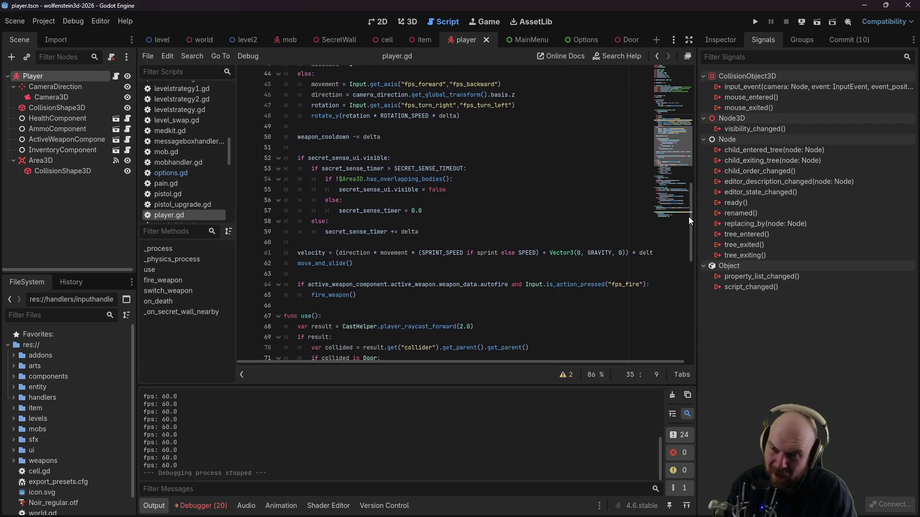
{"action": "scroll", "coordinate": [689, 213], "scroll_direction": "up", "scroll_amount": 4}
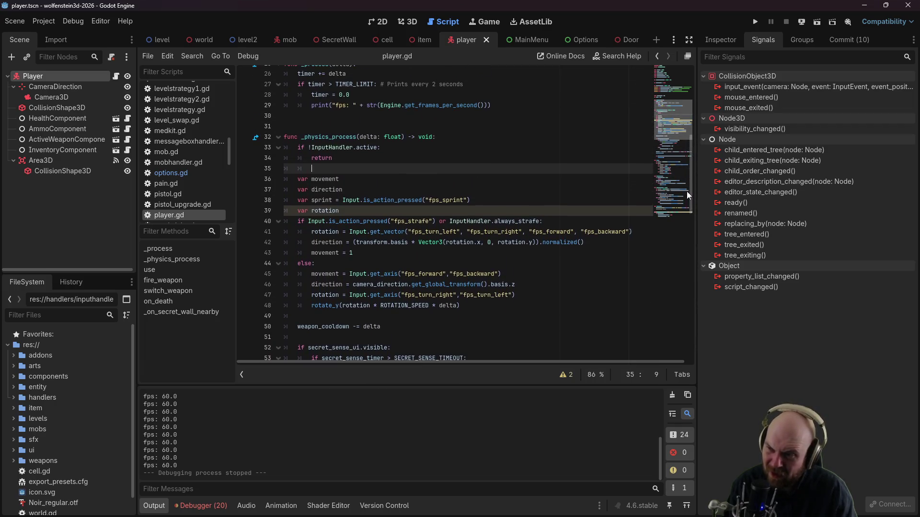
{"action": "left_click", "coordinate": [334, 200]}
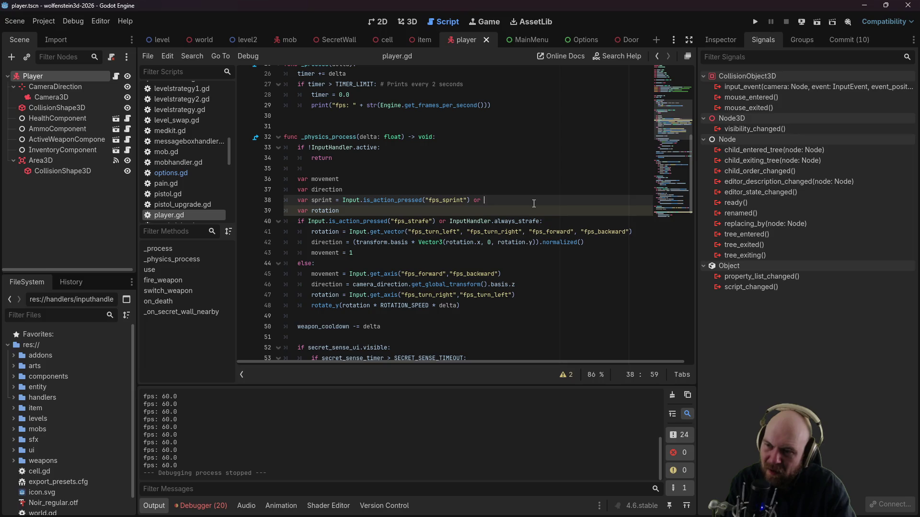
{"action": "type", "text": "Input.autor"}
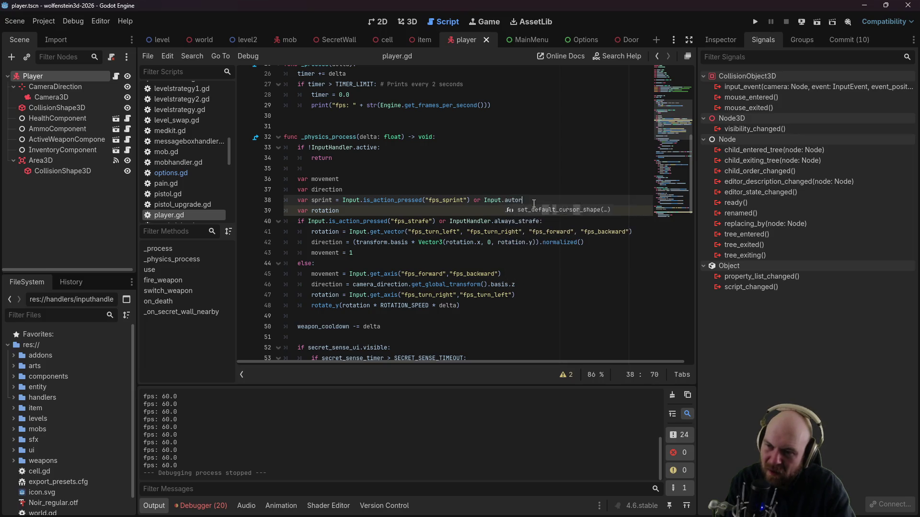
{"action": "type", "text": "uned"}
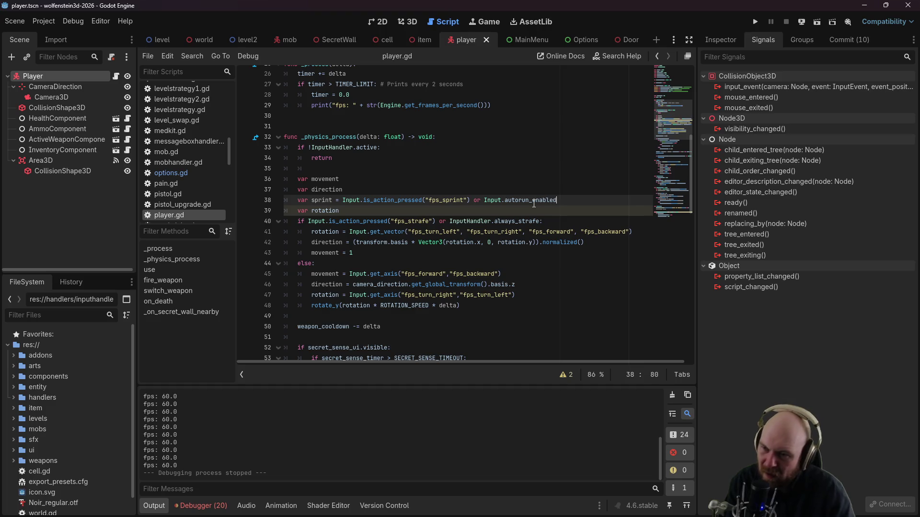
Step: Complete the condition as 'or InputHandler.autorun_enabled' and jump into inputhandler.gd at line 8
{"action": "left_click", "coordinate": [501, 210]}
{"action": "type", "text": "Hand"}
{"action": "key", "text": "Return"}
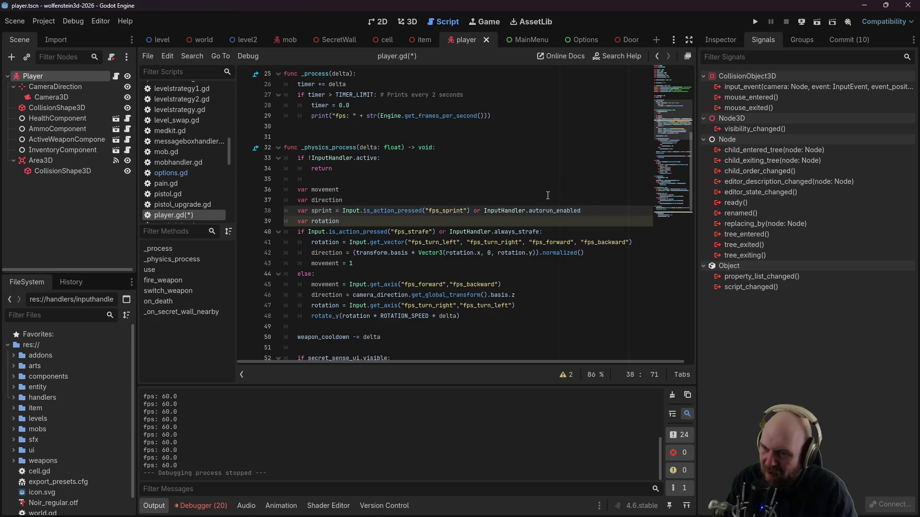
{"action": "left_click", "coordinate": [492, 210], "text": "ctrl"}
{"action": "left_click", "coordinate": [417, 147]}
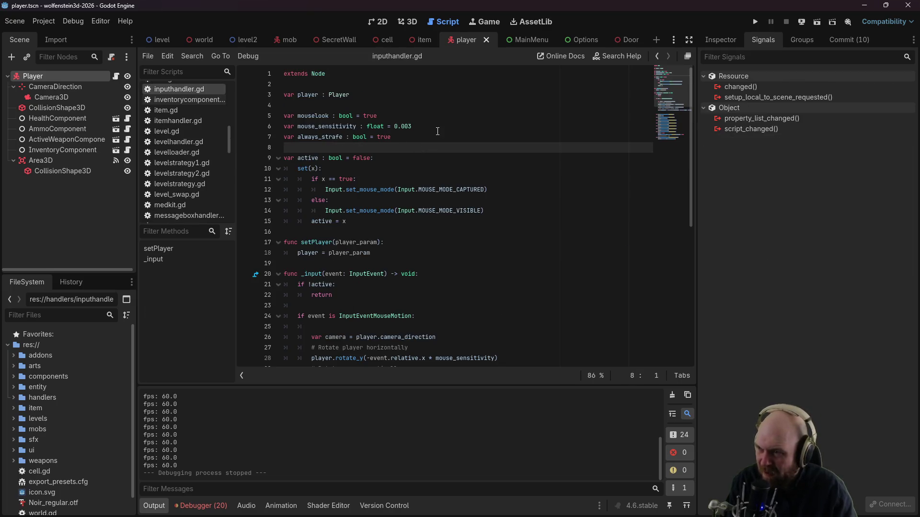
Step: Declare 'var autorun_enabled : bool = false' on line 8 of inputhandler.gd and save it
{"action": "key", "text": "Return"}
{"action": "key", "text": "Up"}
{"action": "type", "text": "var autorun_enabled : bool = false"}
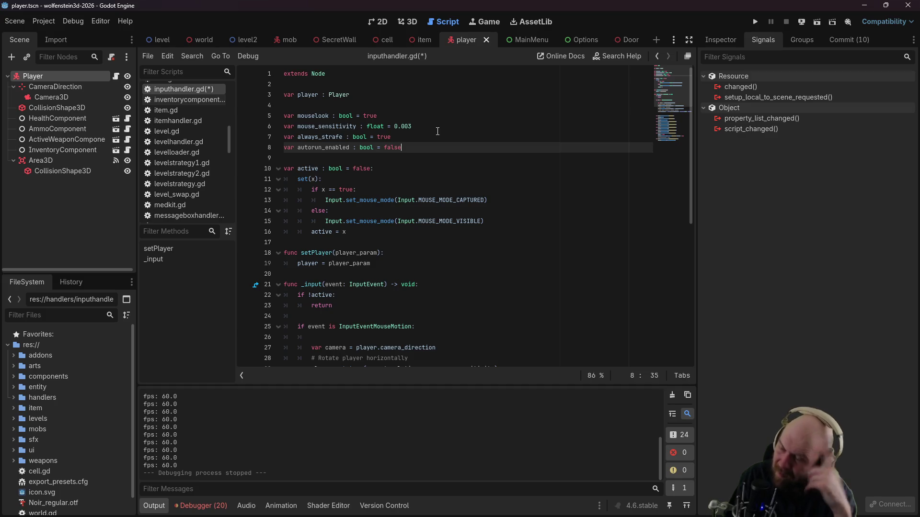
{"action": "key", "text": "ctrl+s"}
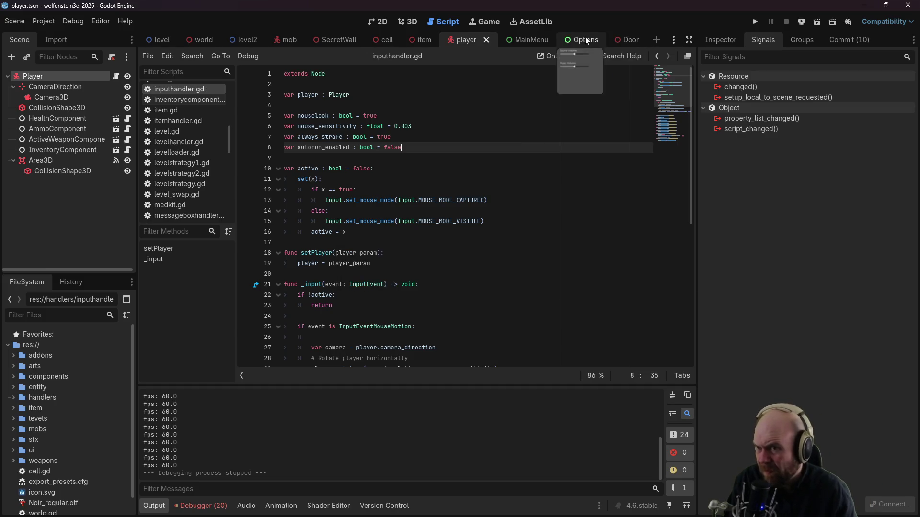
{"action": "left_click", "coordinate": [575, 38]}
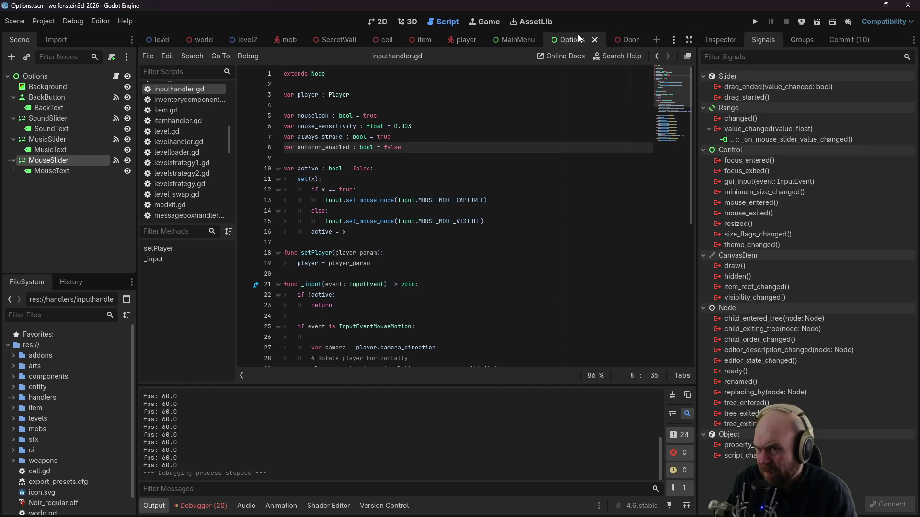
Step: In the 2D view, begin adding a child node to the Options root with an empty search
{"action": "left_click", "coordinate": [374, 23]}
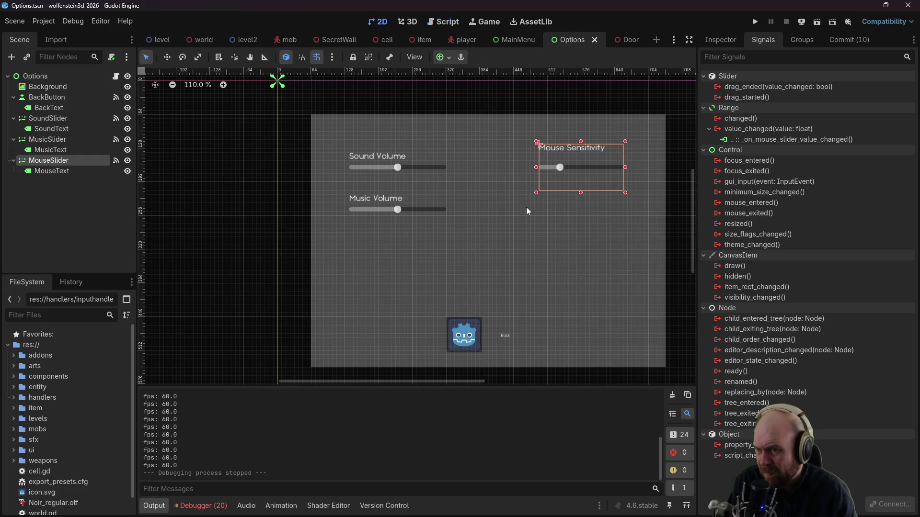
{"action": "right_click", "coordinate": [44, 75]}
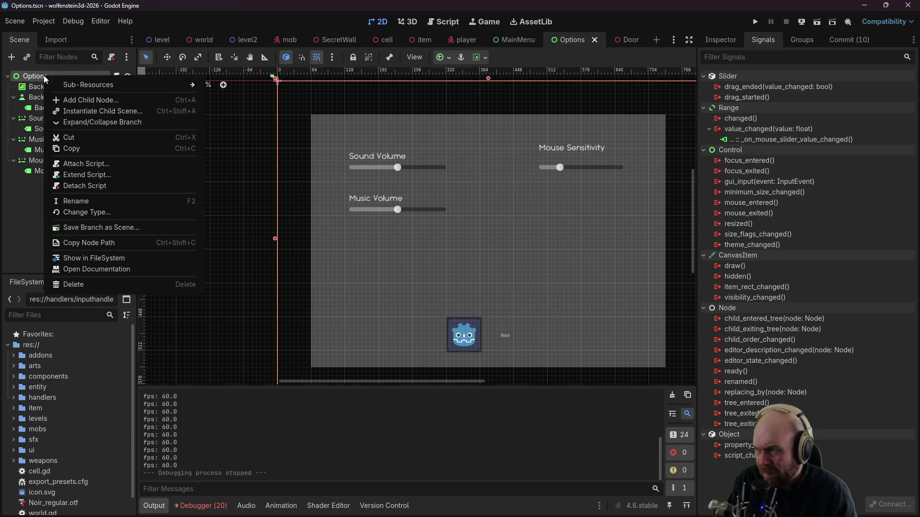
{"action": "left_click", "coordinate": [109, 98]}
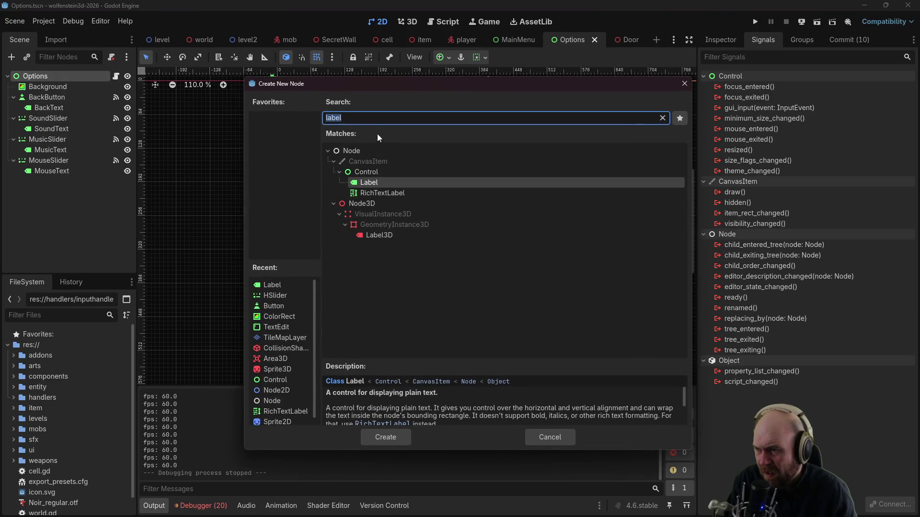
{"action": "key", "text": "ctrl+a"}
{"action": "key", "text": "BackSpace"}
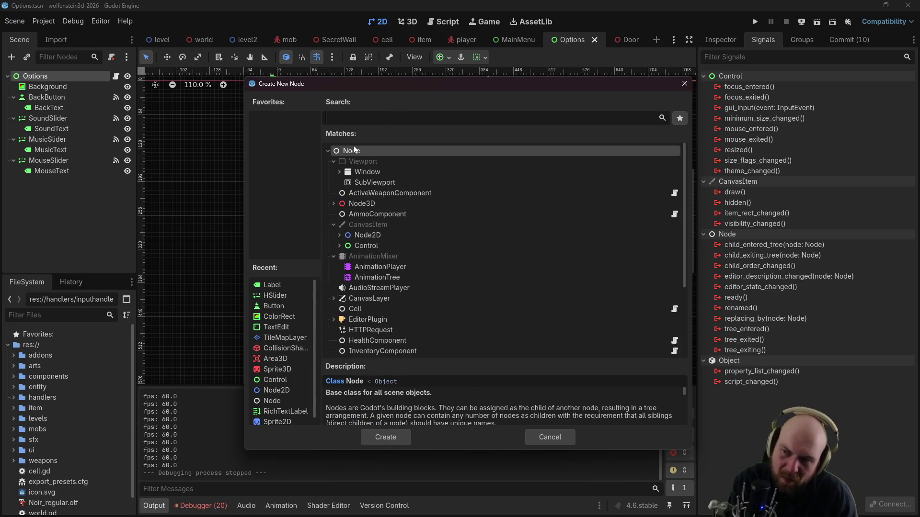
Step: Expand the Control category and scroll through its node types
{"action": "left_click", "coordinate": [339, 245]}
{"action": "scroll", "coordinate": [350, 269], "scroll_direction": "down", "scroll_amount": 3}
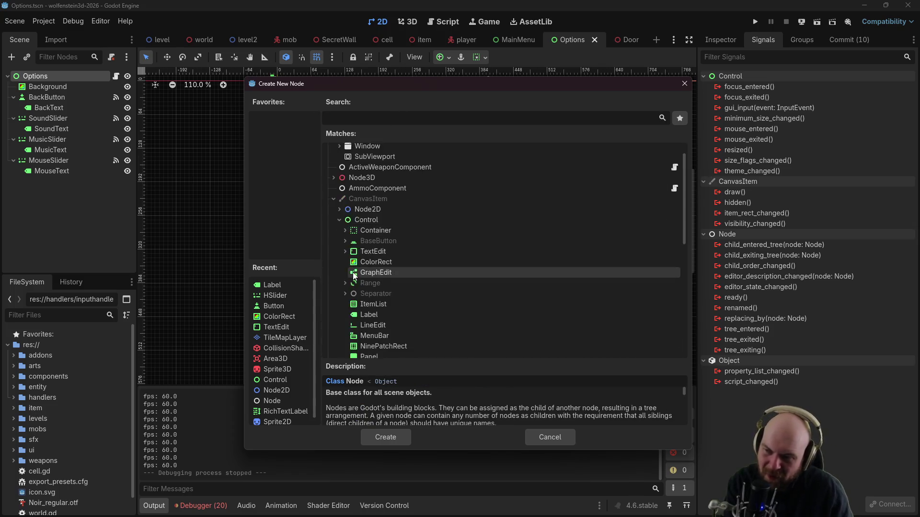
{"action": "scroll", "coordinate": [355, 281], "scroll_direction": "down", "scroll_amount": 1}
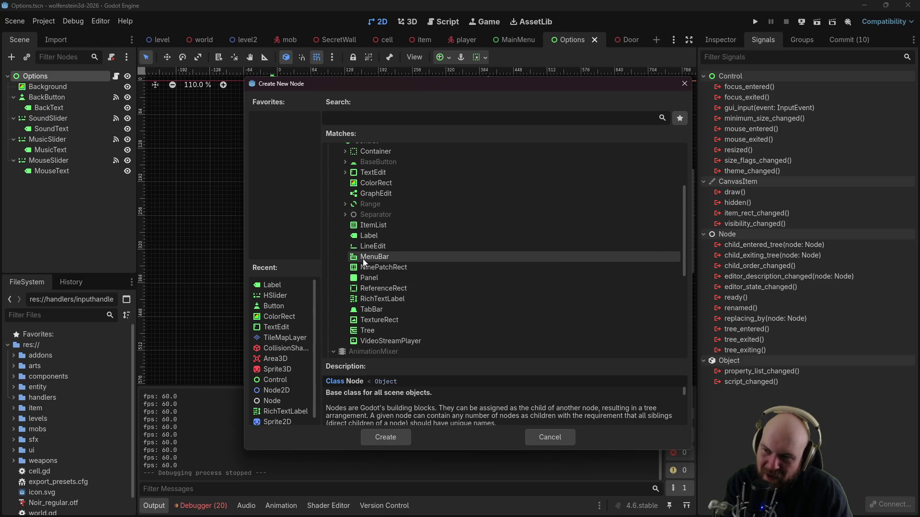
{"action": "scroll", "coordinate": [365, 211], "scroll_direction": "up", "scroll_amount": 1}
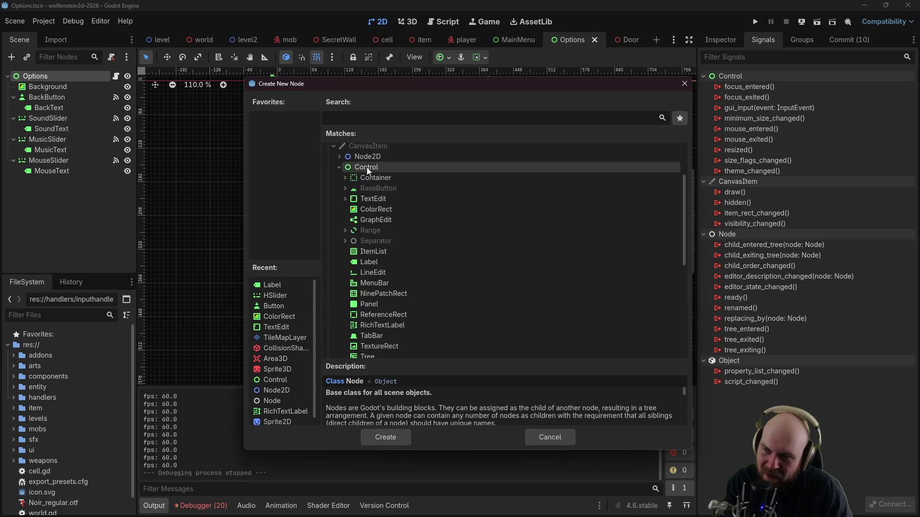
{"action": "scroll", "coordinate": [368, 240], "scroll_direction": "down", "scroll_amount": 2}
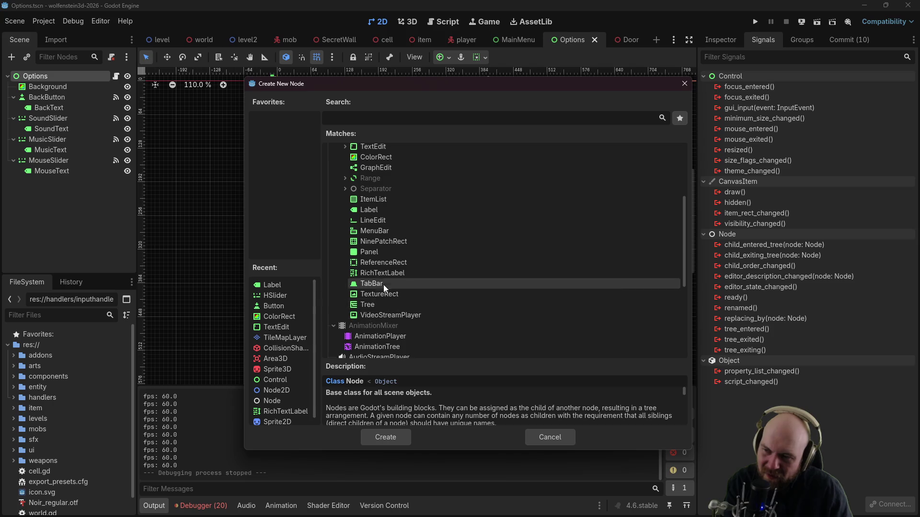
{"action": "scroll", "coordinate": [376, 228], "scroll_direction": "up", "scroll_amount": 1}
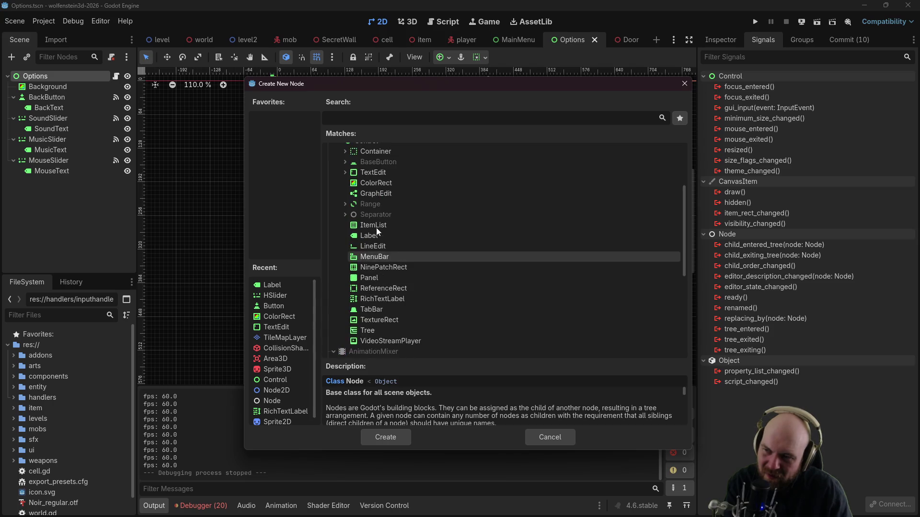
Step: Inspect the Separator, Range, Container, BaseButton and TextEdit node groups
{"action": "left_click", "coordinate": [345, 215]}
{"action": "left_click", "coordinate": [345, 214]}
{"action": "left_click", "coordinate": [343, 204]}
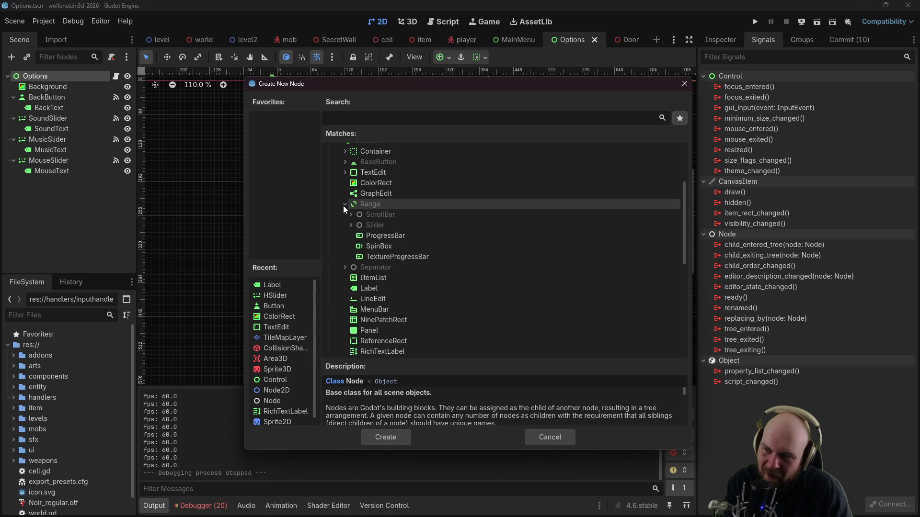
{"action": "scroll", "coordinate": [343, 182], "scroll_direction": "up", "scroll_amount": 2}
{"action": "left_click", "coordinate": [344, 203]}
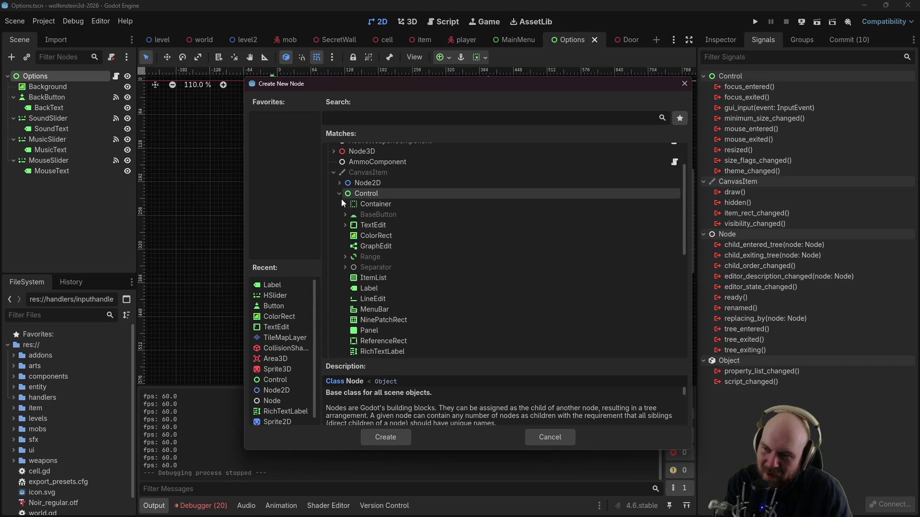
{"action": "left_click", "coordinate": [343, 202]}
{"action": "left_click", "coordinate": [345, 211]}
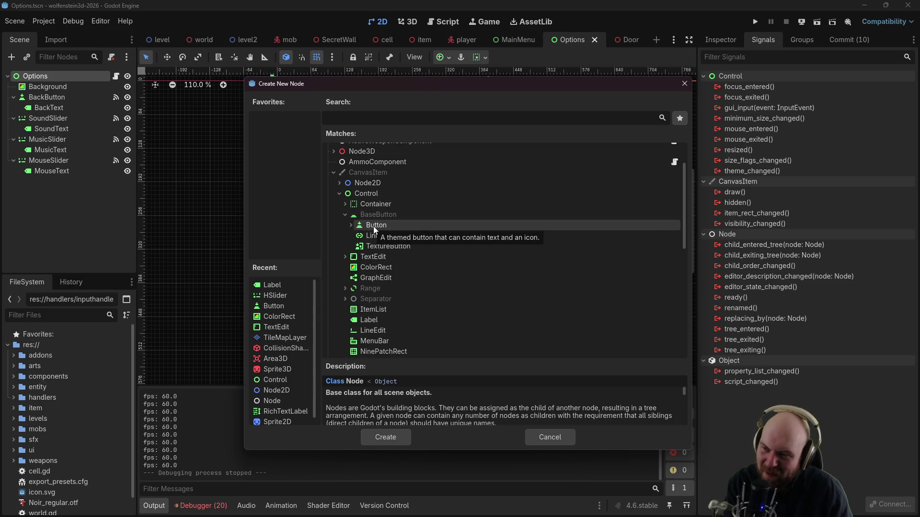
{"action": "left_click", "coordinate": [345, 214]}
{"action": "left_click", "coordinate": [345, 225]}
{"action": "left_click", "coordinate": [344, 225]}
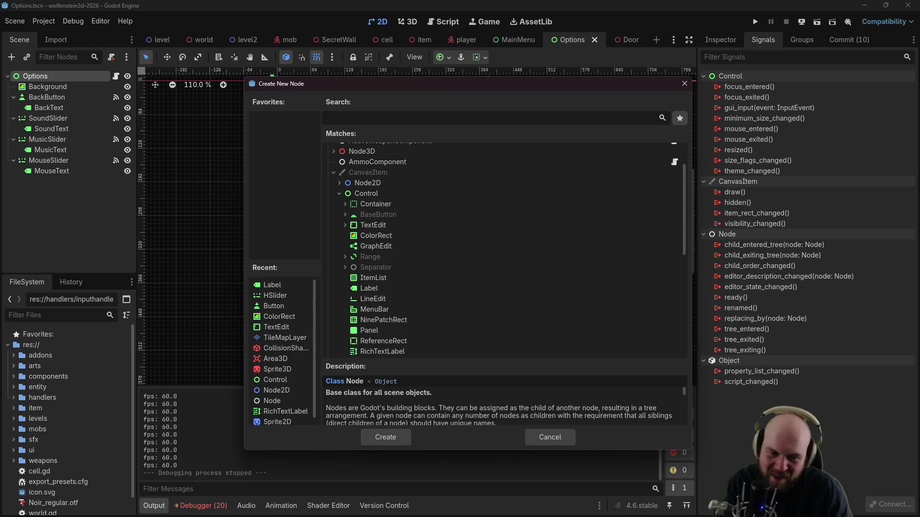
{"action": "key", "text": "alt+Tab"}
Step: Search Google for 'godot checkbox'
{"action": "triple_click", "coordinate": [527, 151]}
{"action": "type", "text": "godot stop alg"}
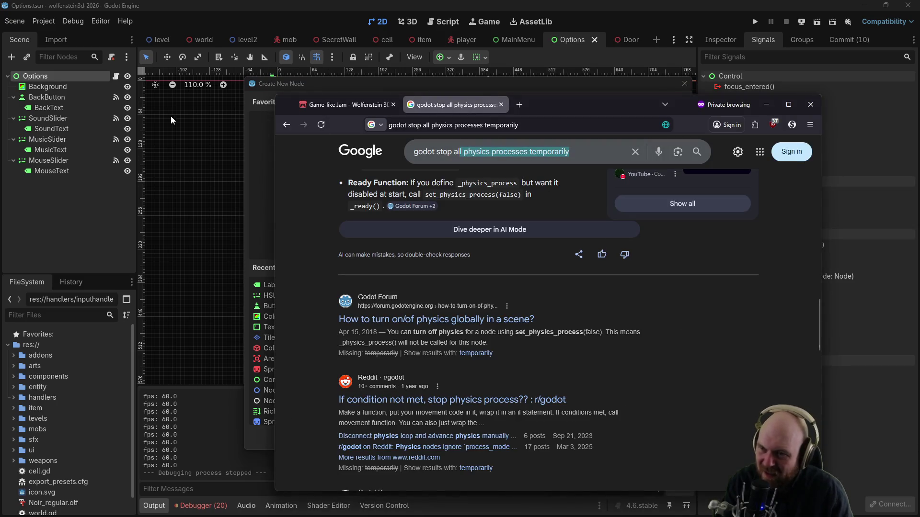
{"action": "key", "text": "BackSpace"}
{"action": "key", "text": "BackSpace"}
{"action": "key", "text": "BackSpace"}
{"action": "type", "text": "che"}
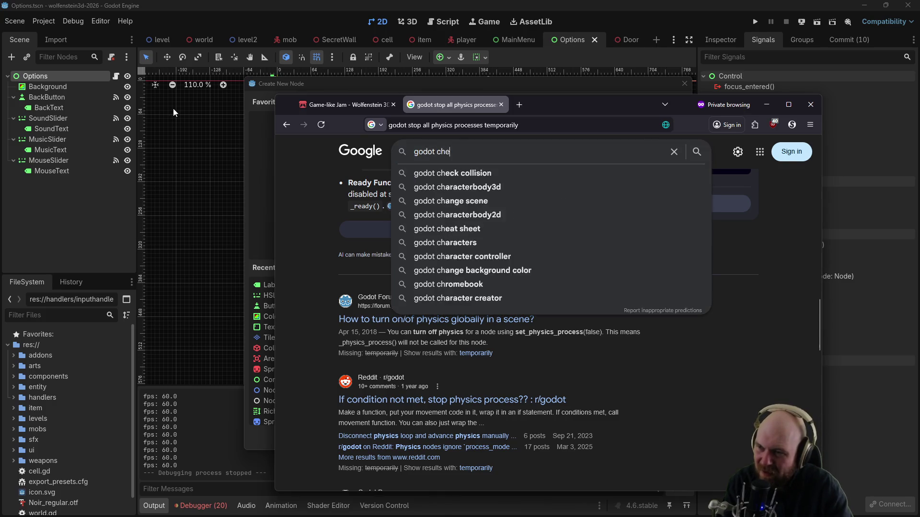
{"action": "type", "text": "ckbox"}
{"action": "key", "text": "Return"}
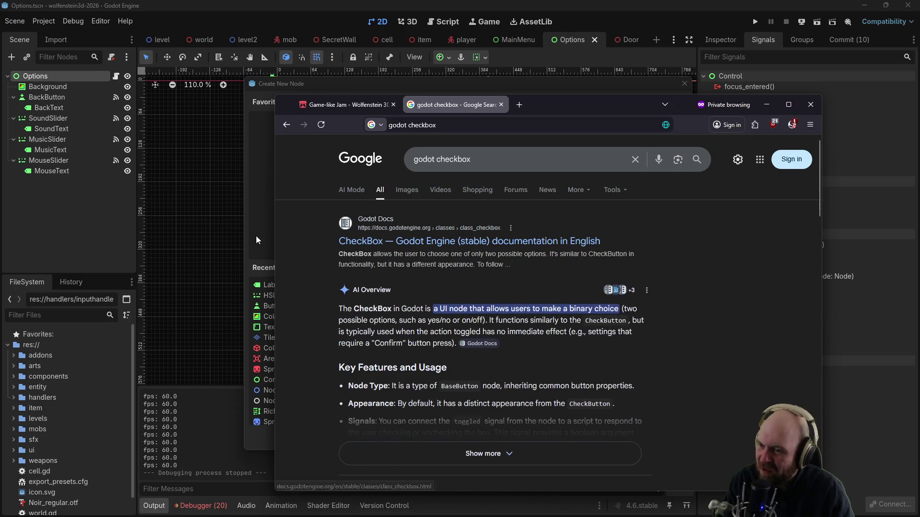
Step: Filter the Create New Node list with 'chec' to show CheckBox and CheckButton
{"action": "left_click", "coordinate": [262, 225]}
{"action": "left_click", "coordinate": [381, 118]}
{"action": "type", "text": "chec"}
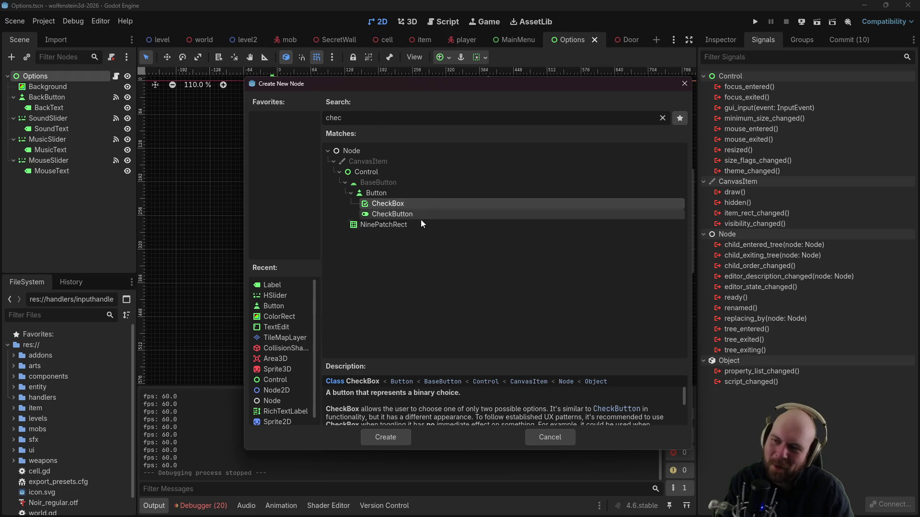
Step: Create a CheckBox under Options near Mouse Sensitivity and rename it AutorunBox
{"action": "left_click", "coordinate": [378, 214]}
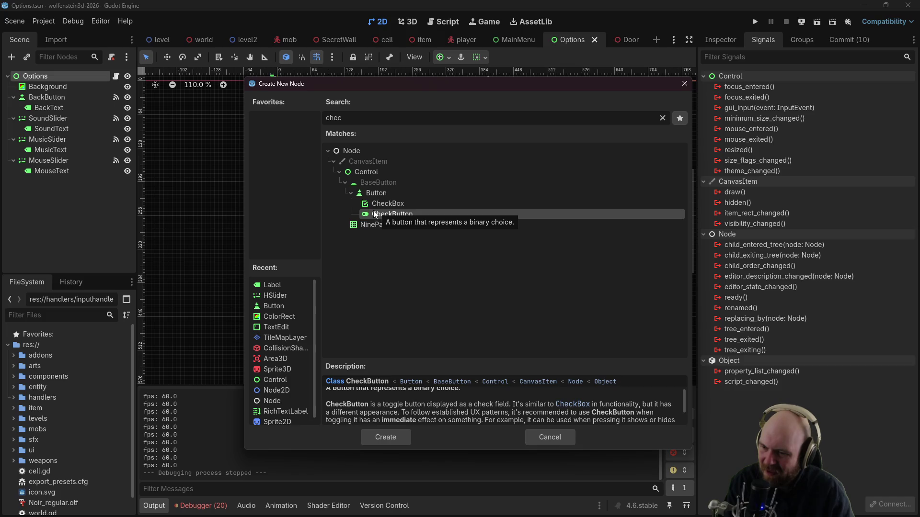
{"action": "scroll", "coordinate": [430, 415], "scroll_direction": "down", "scroll_amount": 2}
{"action": "scroll", "coordinate": [427, 416], "scroll_direction": "down", "scroll_amount": 3}
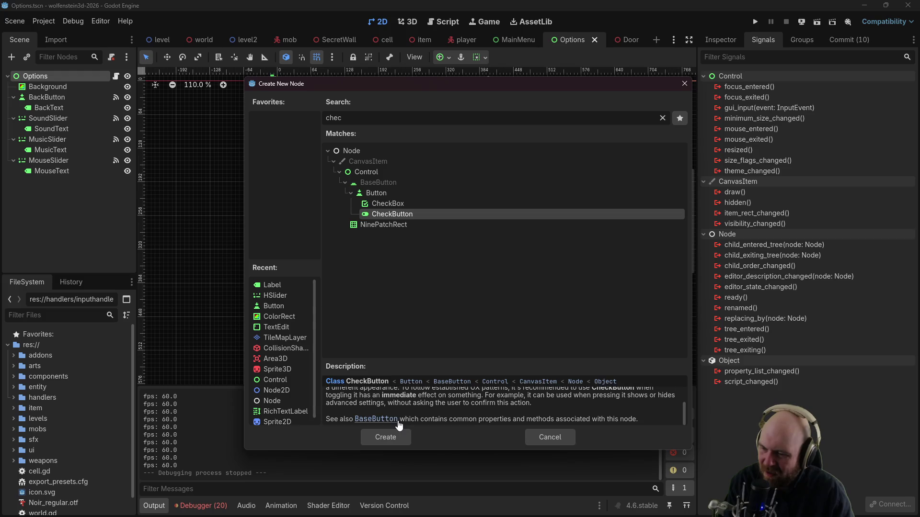
{"action": "scroll", "coordinate": [397, 421], "scroll_direction": "up", "scroll_amount": 4}
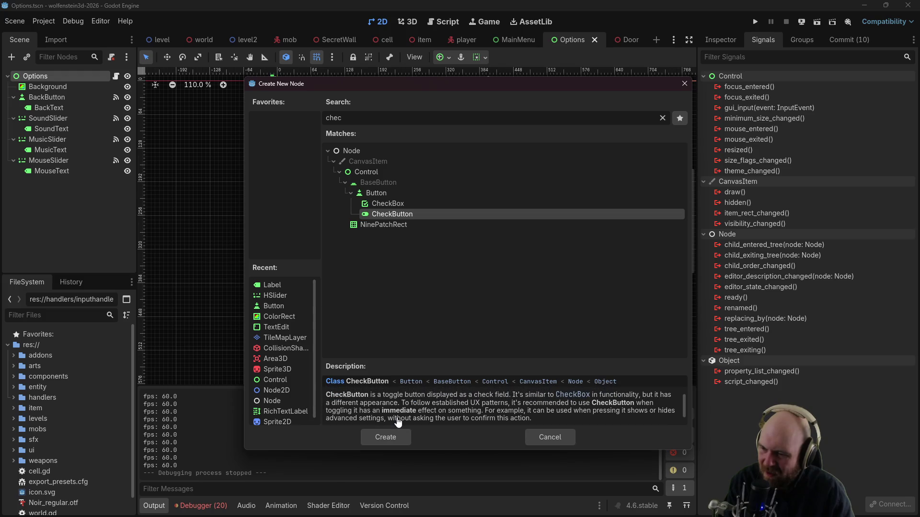
{"action": "left_click", "coordinate": [373, 206]}
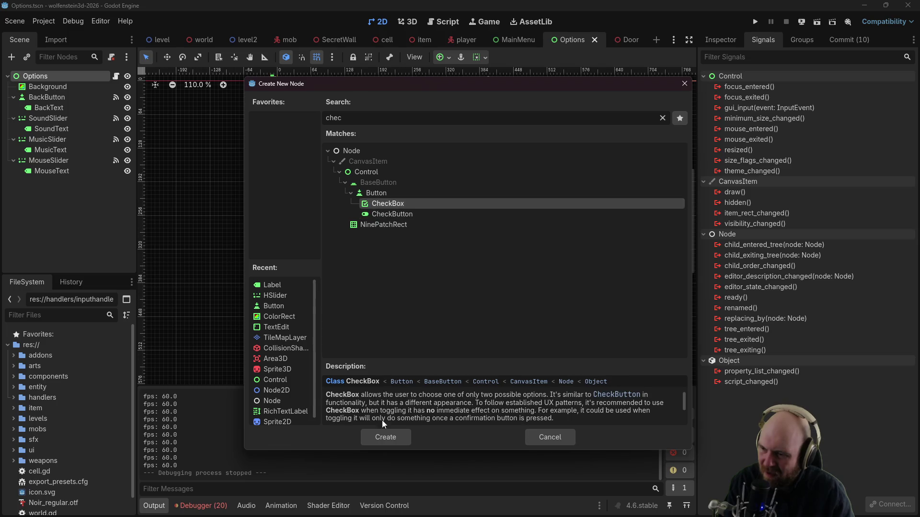
{"action": "left_click", "coordinate": [385, 434]}
{"action": "mouse_move", "coordinate": [280, 90]}
{"action": "left_mouse_down"}
{"action": "mouse_move", "coordinate": [547, 201]}
{"action": "mouse_move", "coordinate": [557, 222]}
{"action": "left_mouse_up"}
{"action": "right_click", "coordinate": [63, 180]}
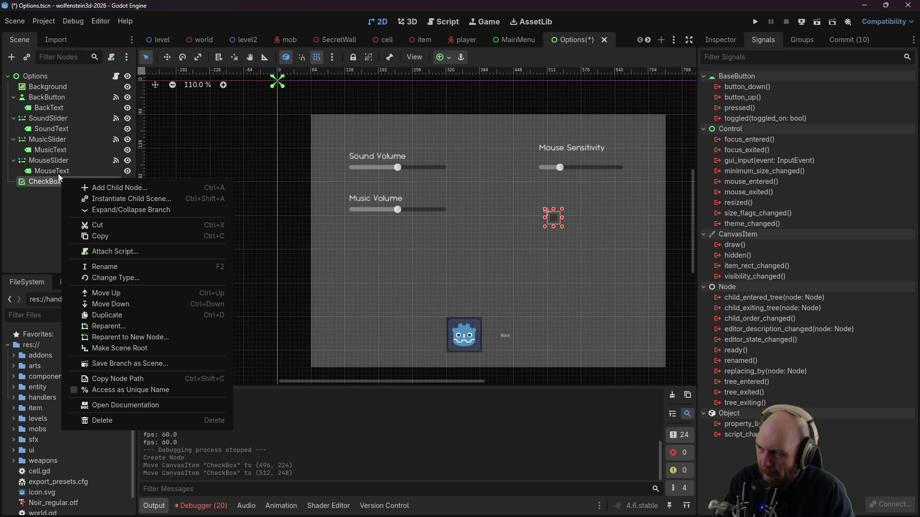
{"action": "left_click", "coordinate": [111, 271]}
{"action": "type", "text": "Aut"}
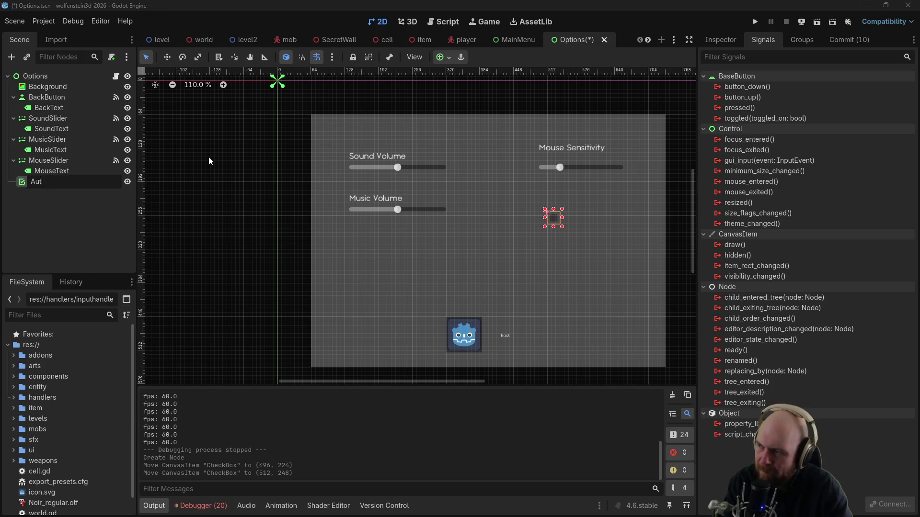
{"action": "type", "text": "orunBox"}
{"action": "key", "text": "Return"}
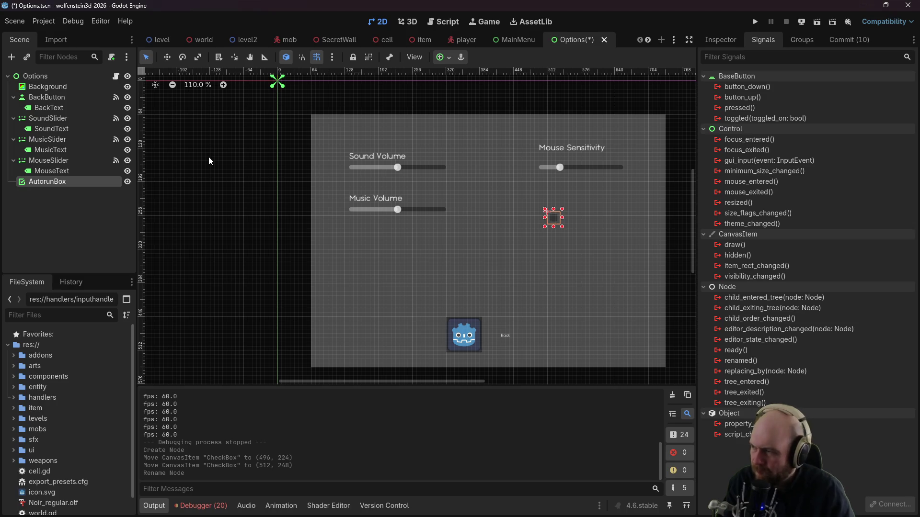
Step: Add a Label child to AutorunBox named AutorunText with Text 'Autorun'
{"action": "right_click", "coordinate": [38, 181]}
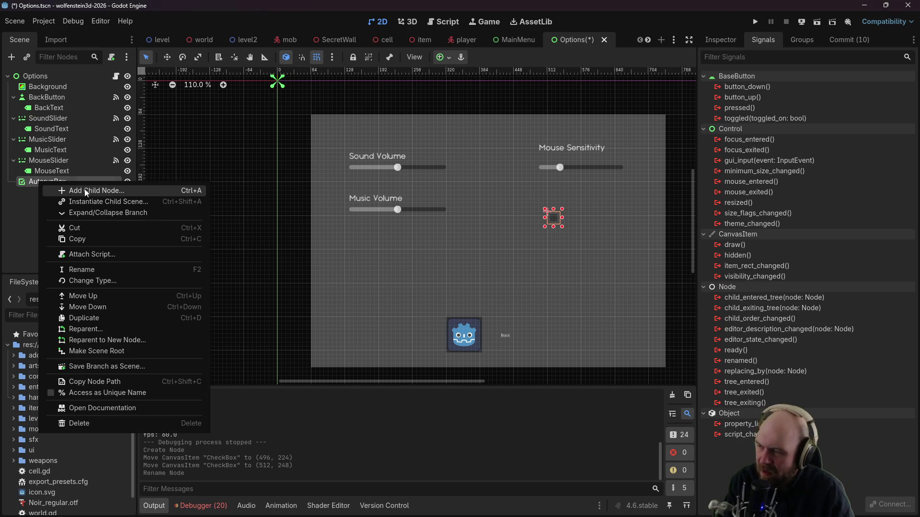
{"action": "left_click", "coordinate": [84, 190]}
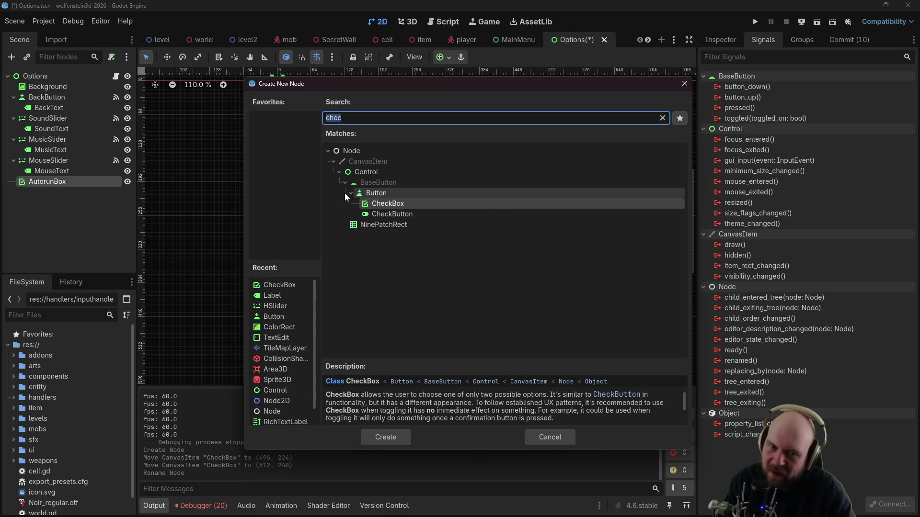
{"action": "type", "text": "label"}
{"action": "key", "text": "Return"}
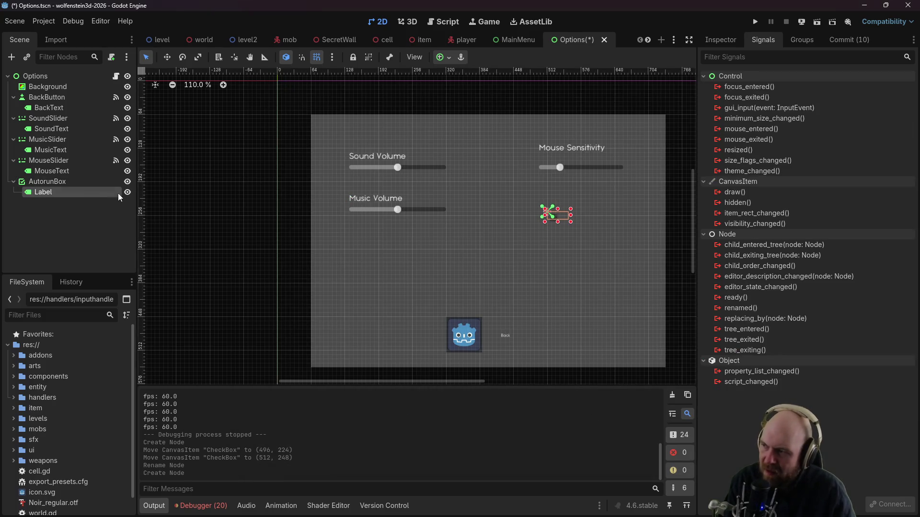
{"action": "double_click", "coordinate": [90, 191]}
{"action": "type", "text": "Auto"}
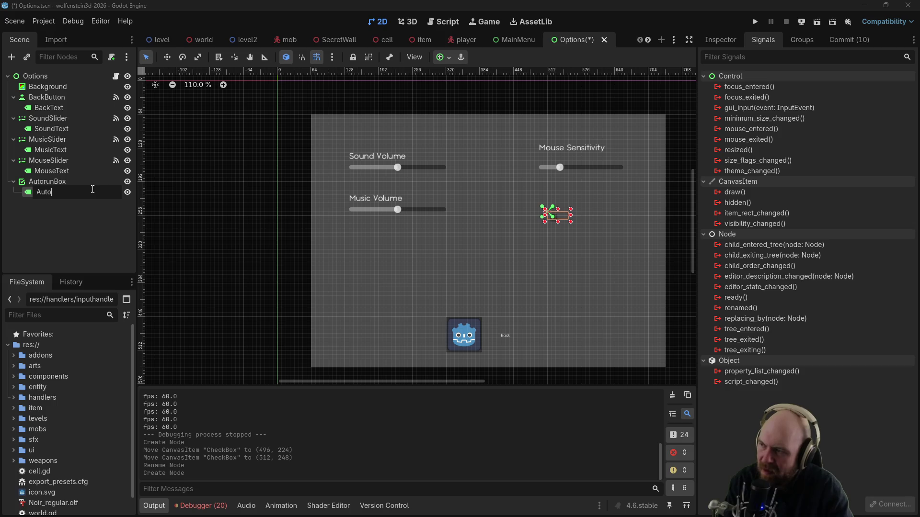
{"action": "type", "text": "runText"}
{"action": "key", "text": "Return"}
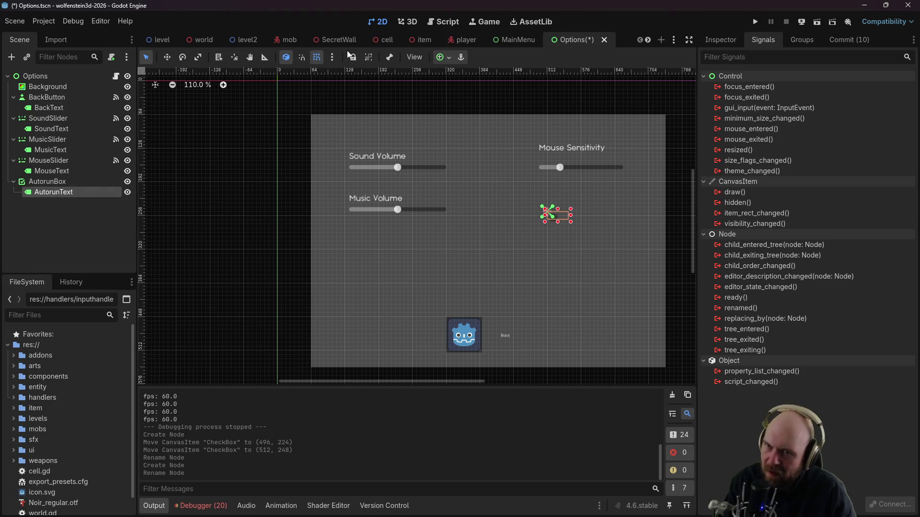
{"action": "left_click", "coordinate": [720, 40]}
{"action": "left_click", "coordinate": [751, 146]}
{"action": "type", "text": "Autorun"}
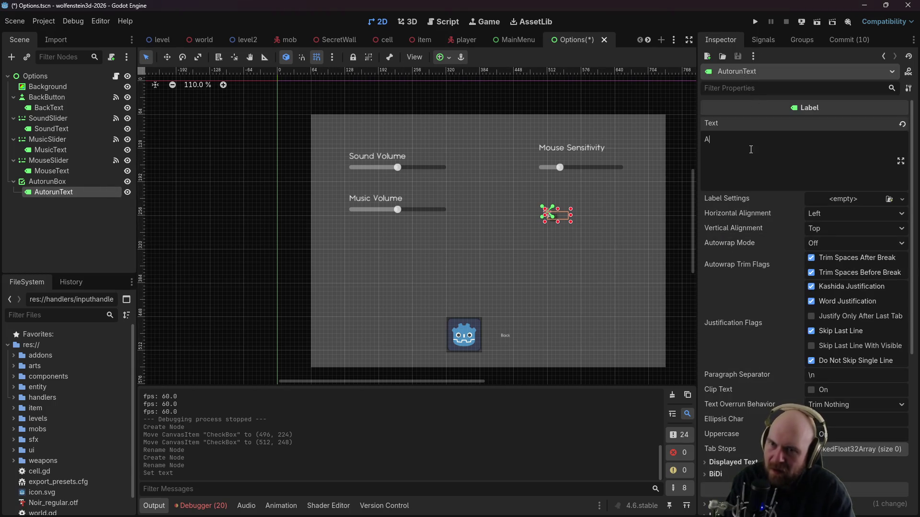
Step: Move AutorunBox up beside Mouse Sensitivity and view its signals list
{"action": "left_click", "coordinate": [530, 224]}
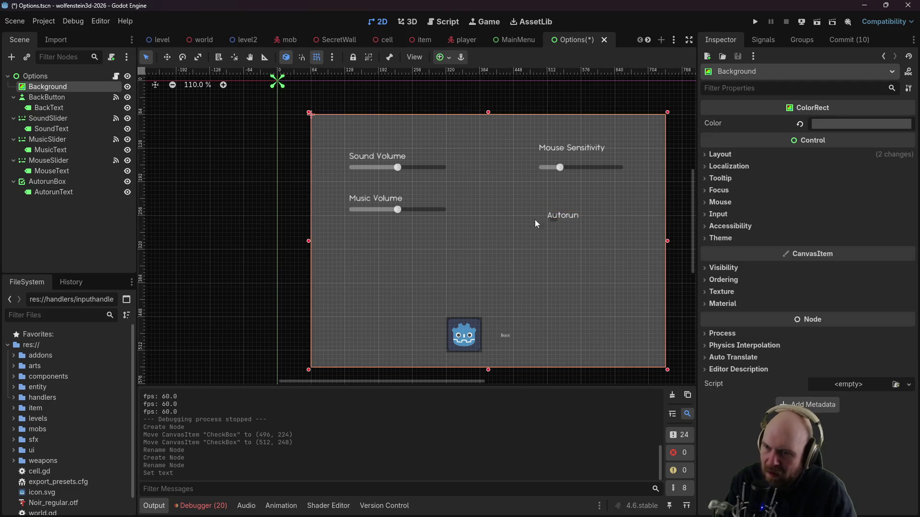
{"action": "left_click", "coordinate": [555, 225]}
{"action": "mouse_move", "coordinate": [554, 228]}
{"action": "left_mouse_down"}
{"action": "mouse_move", "coordinate": [546, 203]}
{"action": "mouse_move", "coordinate": [565, 193]}
{"action": "left_mouse_up"}
{"action": "left_click", "coordinate": [581, 226]}
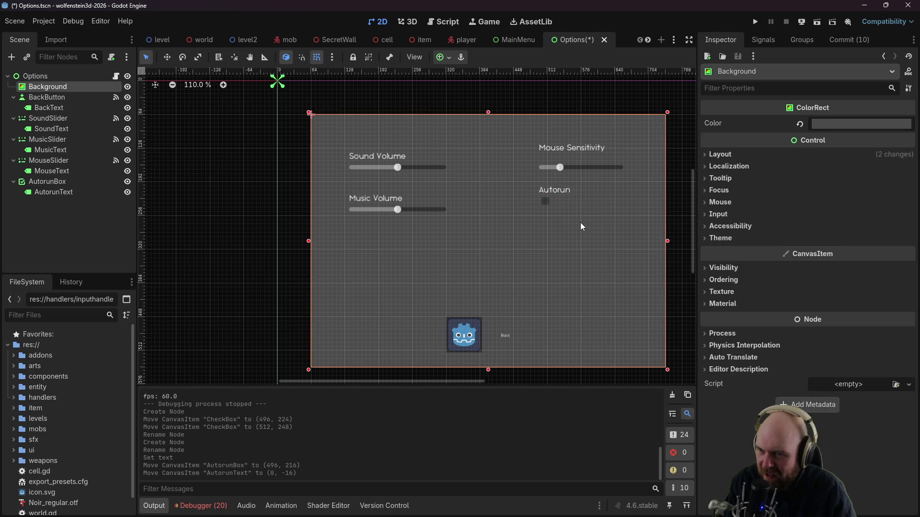
{"action": "left_click", "coordinate": [542, 202]}
{"action": "left_click", "coordinate": [762, 39]}
{"action": "left_click", "coordinate": [746, 104]}
Step: Connect AutorunBox's toggled signal to a new handler setting InputHandler.autorun_enabled
{"action": "left_click", "coordinate": [772, 121]}
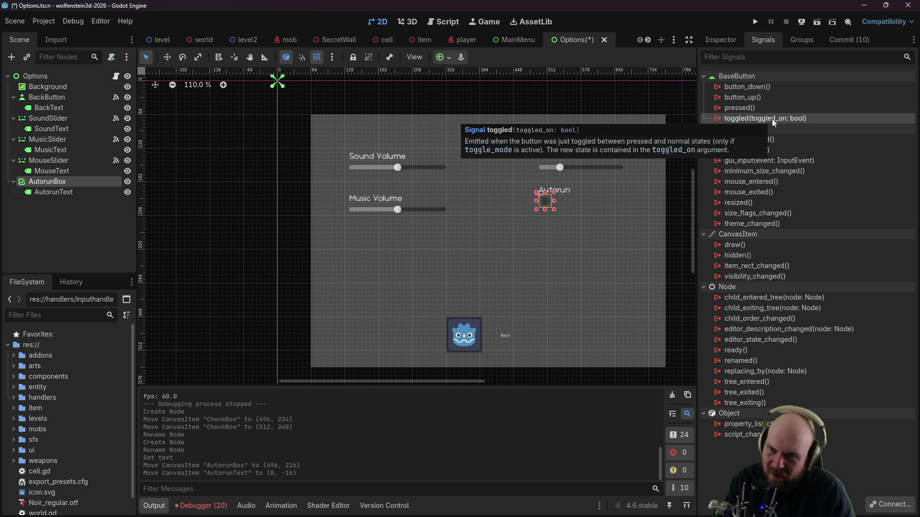
{"action": "double_click", "coordinate": [771, 119]}
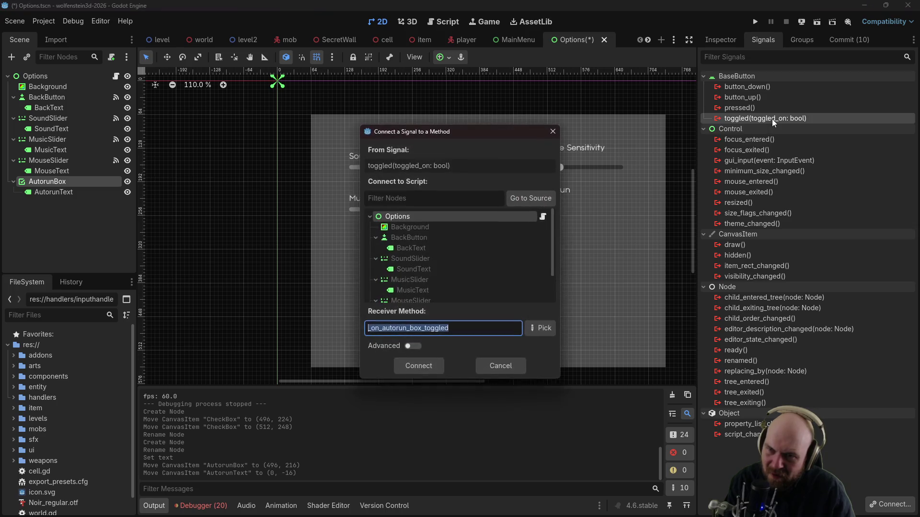
{"action": "left_click", "coordinate": [419, 369]}
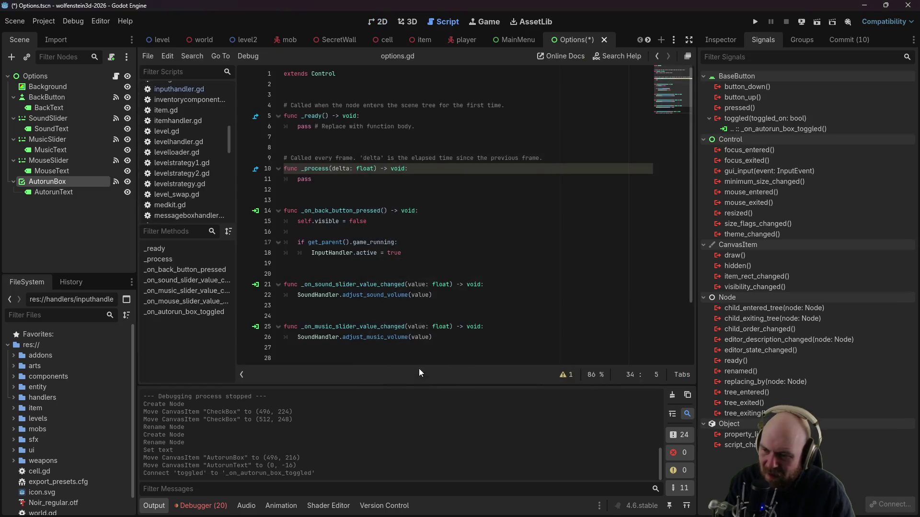
{"action": "left_click_drag", "start_coordinate": [485, 346], "coordinate": [297, 349]}
{"action": "type", "text": "In"}
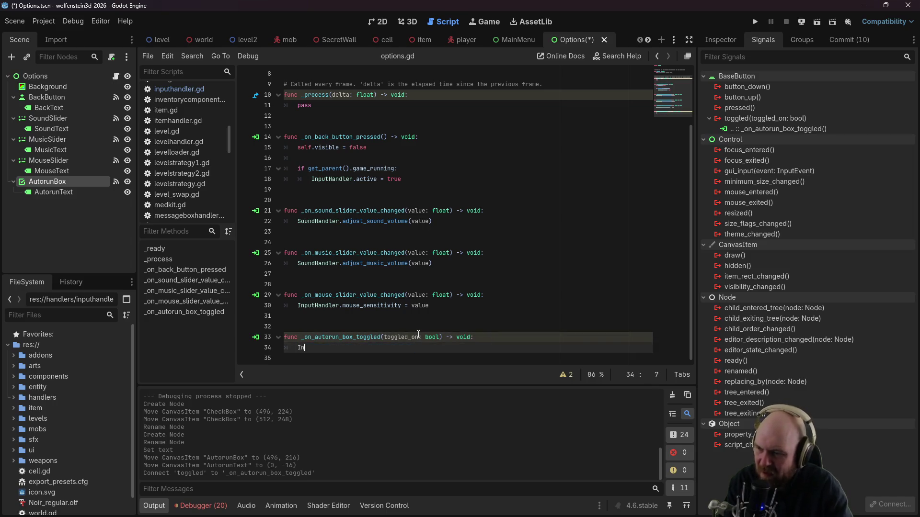
{"action": "type", "text": "putHandler."}
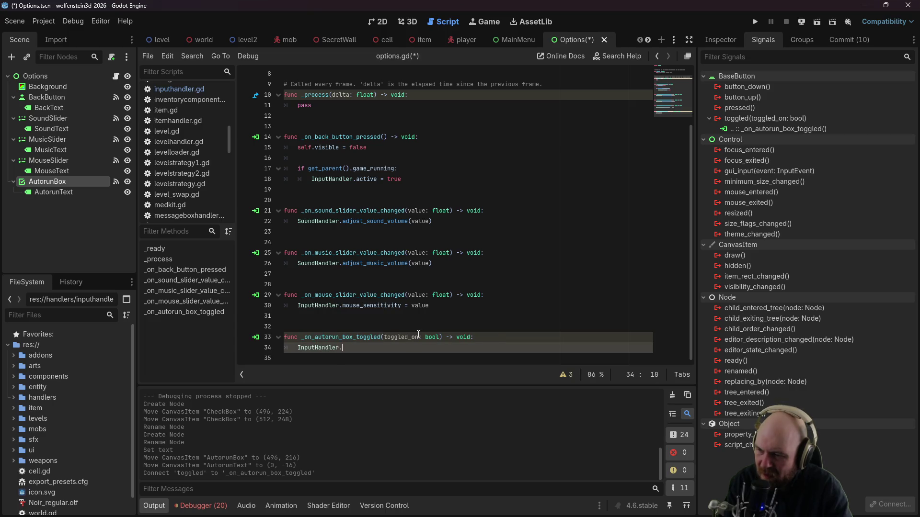
{"action": "key", "text": "Down"}
{"action": "key", "text": "Down"}
{"action": "key", "text": "Return"}
Step: Finish the handler with toggled_on, then save and run the game
{"action": "left_click", "coordinate": [418, 337]}
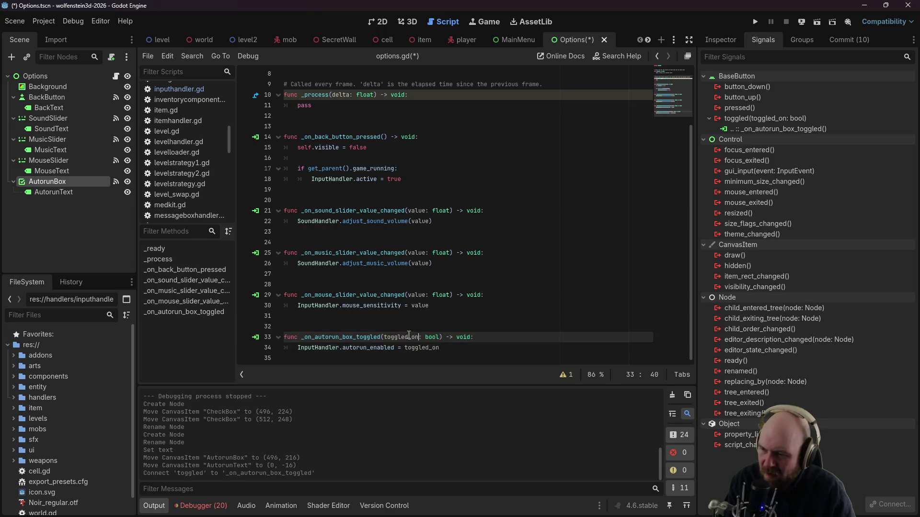
{"action": "left_click", "coordinate": [437, 316]}
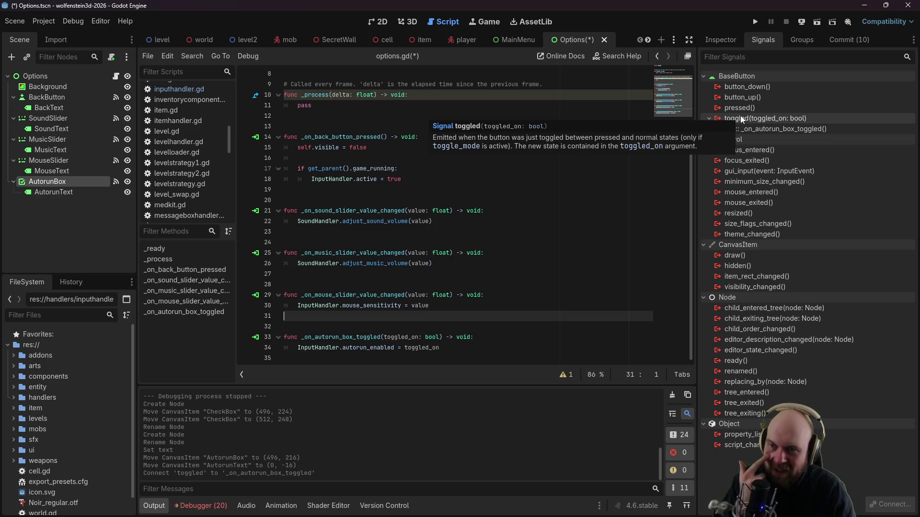
{"action": "left_click", "coordinate": [512, 325]}
{"action": "left_click", "coordinate": [755, 21]}
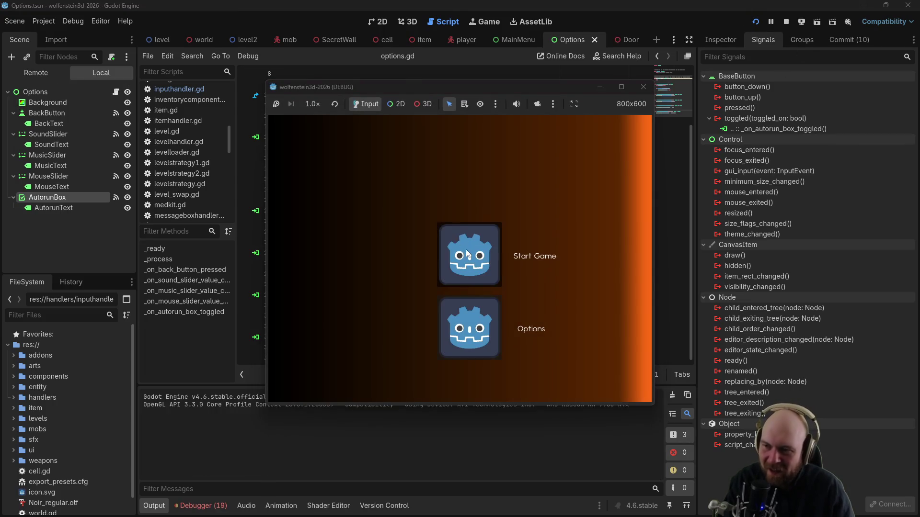
Step: Start a new game, walk forward, and check the in-game Options menu
{"action": "left_click", "coordinate": [464, 241]}
{"action": "key", "text": "w"}
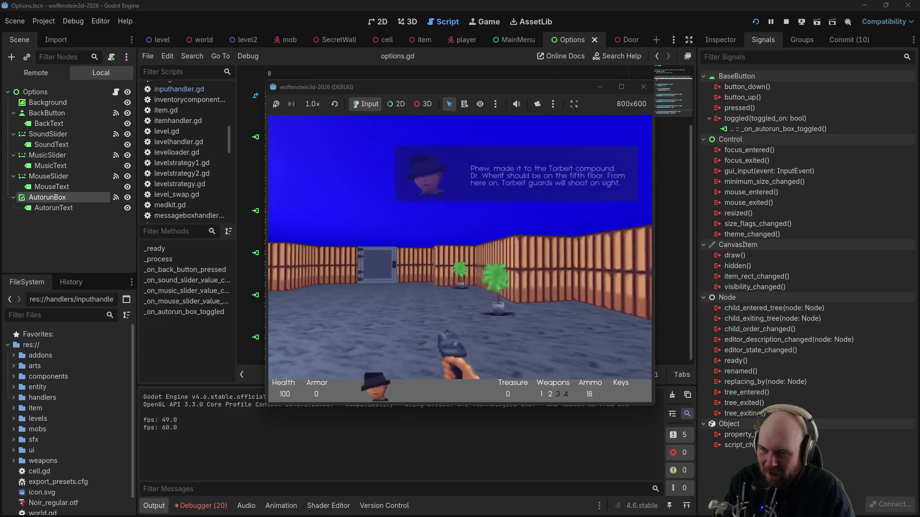
{"action": "key", "text": "Escape"}
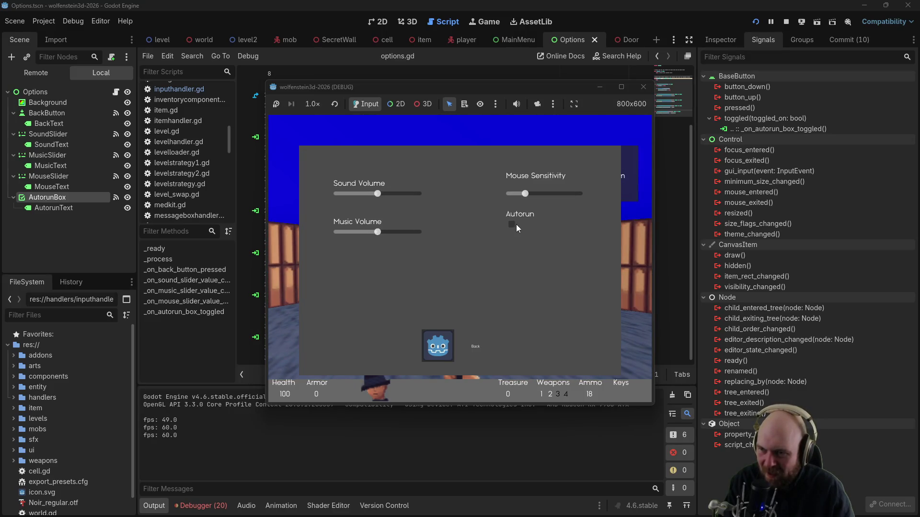
{"action": "left_click", "coordinate": [433, 351]}
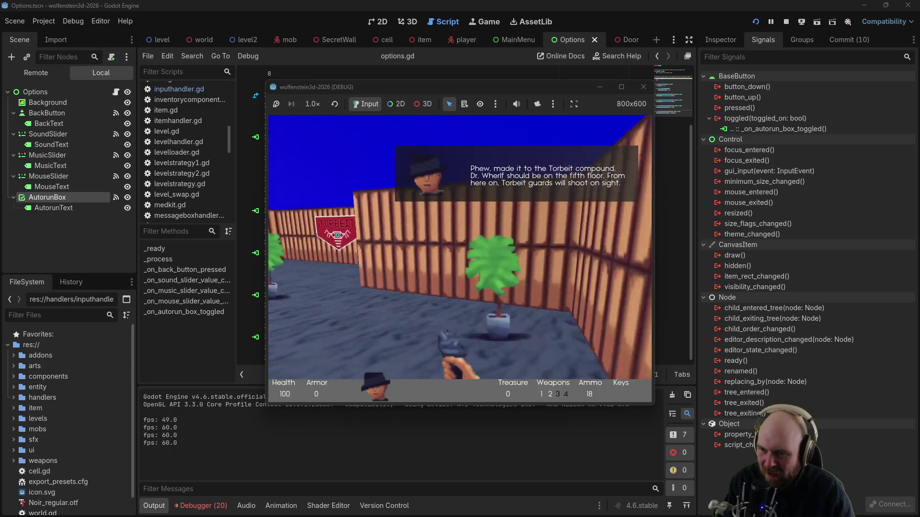
Step: Walk and turn toward the door, then stop the running game
{"action": "key", "text": "Up"}
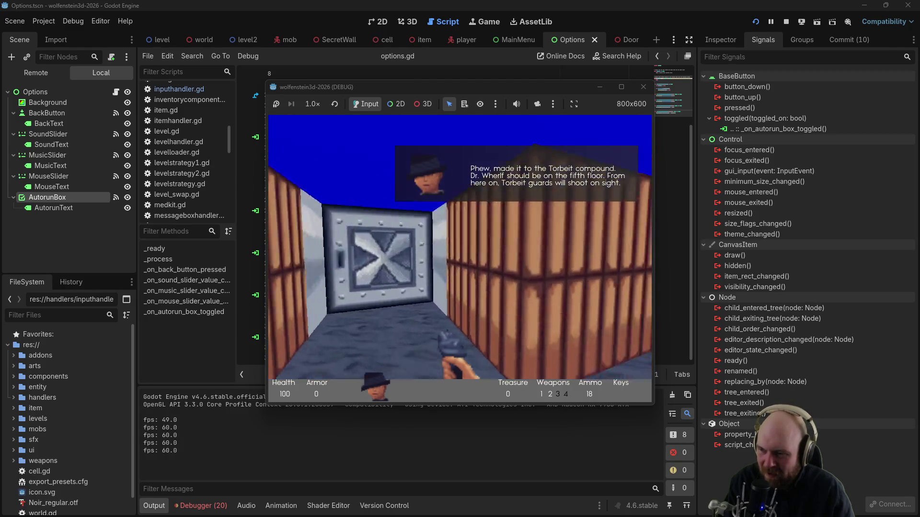
{"action": "key", "text": "Left"}
{"action": "key", "text": "Right"}
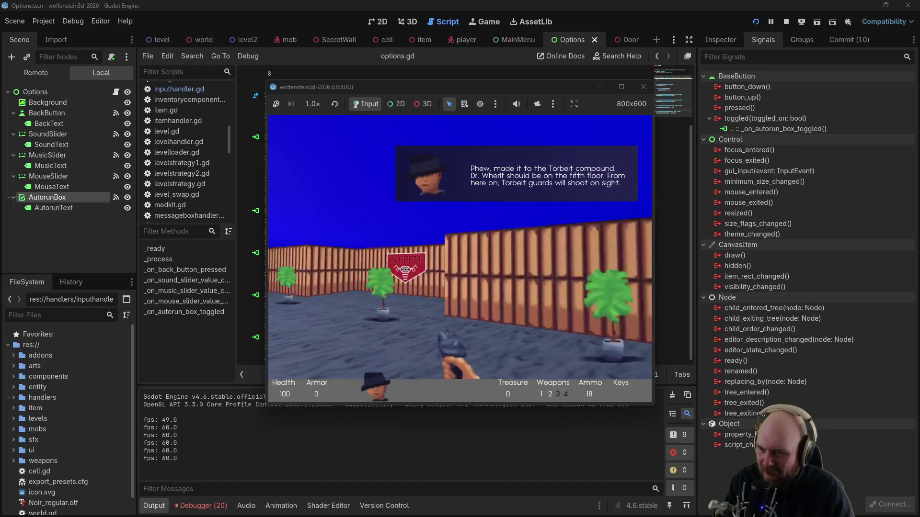
{"action": "key", "text": "Up"}
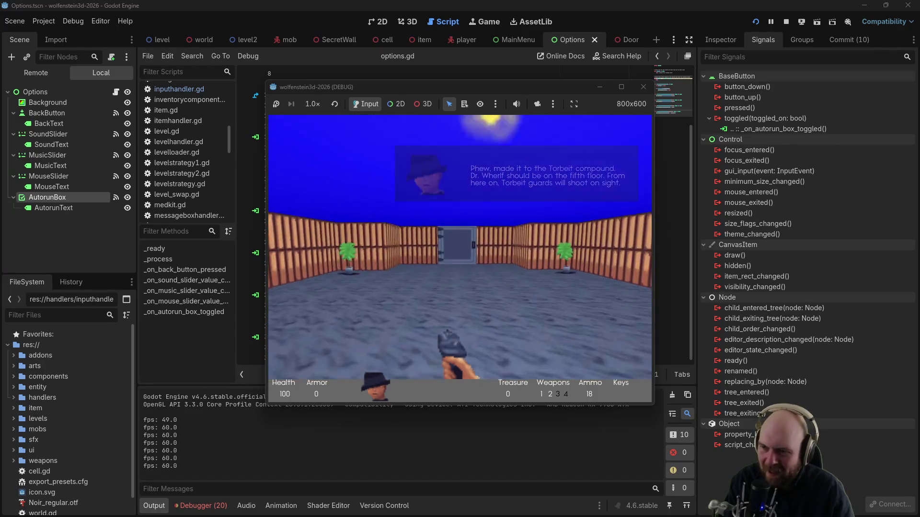
{"action": "key", "text": "Escape"}
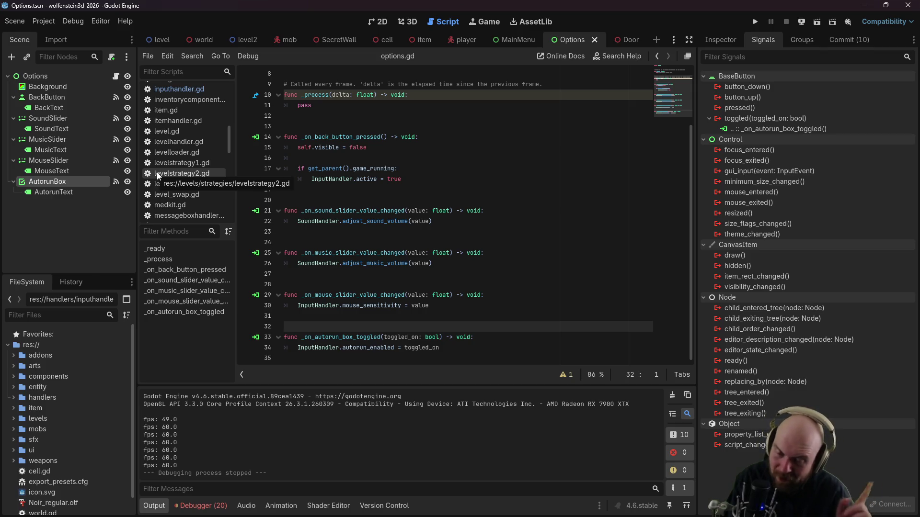
Step: In player.gd, change 'or' to 'xor' on sprint line 38
{"action": "scroll", "coordinate": [207, 153], "scroll_direction": "up", "scroll_amount": 1}
{"action": "scroll", "coordinate": [207, 150], "scroll_direction": "down", "scroll_amount": 5}
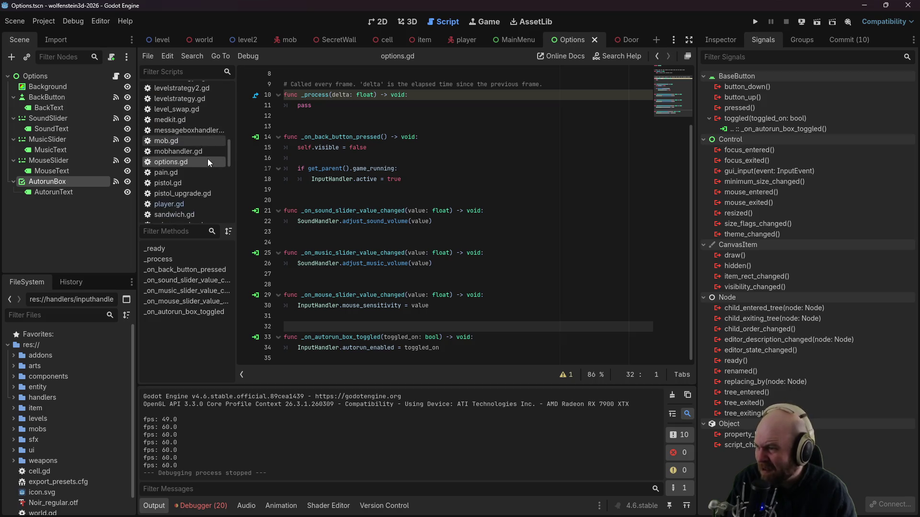
{"action": "left_click", "coordinate": [182, 204]}
{"action": "double_click", "coordinate": [477, 211]}
{"action": "type", "text": "xor"}
{"action": "left_click", "coordinate": [511, 233]}
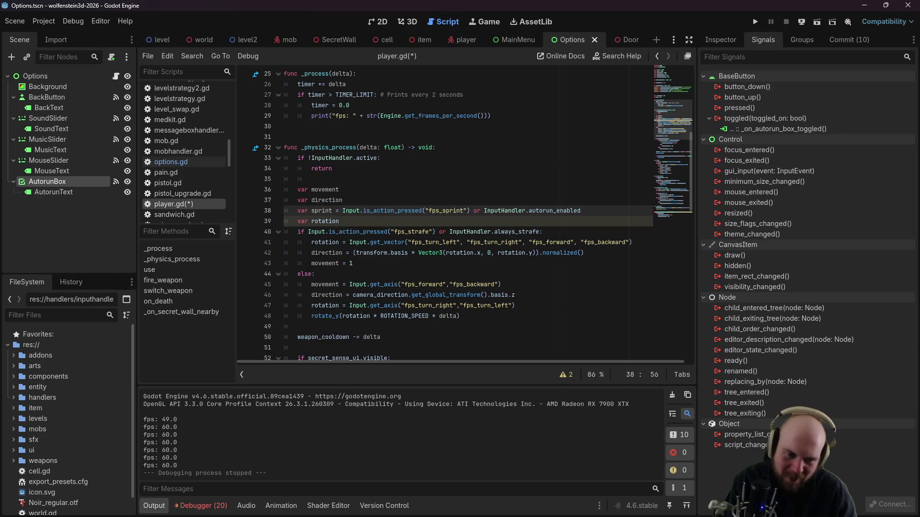
Step: In the browser, replace the search text with 'godot exclusive or'
{"action": "key", "text": "alt+Tab"}
{"action": "triple_click", "coordinate": [442, 159]}
{"action": "type", "text": "go"}
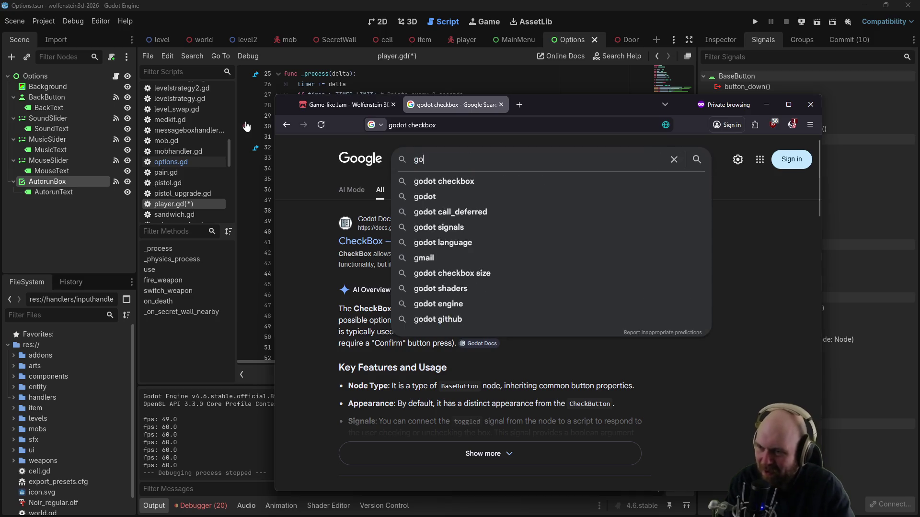
{"action": "type", "text": "dot exclusive or"}
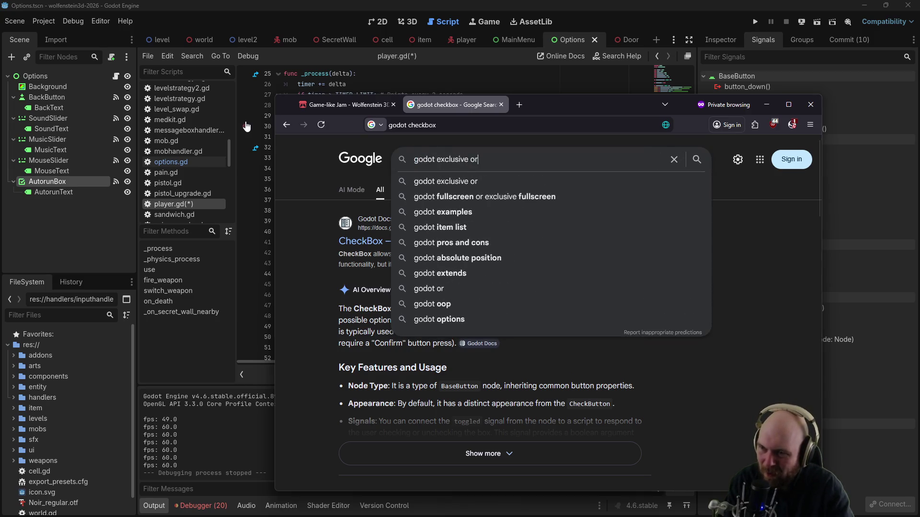
Step: Search 'godot exclusive or', read the != XOR example, and return to Godot
{"action": "key", "text": "Return"}
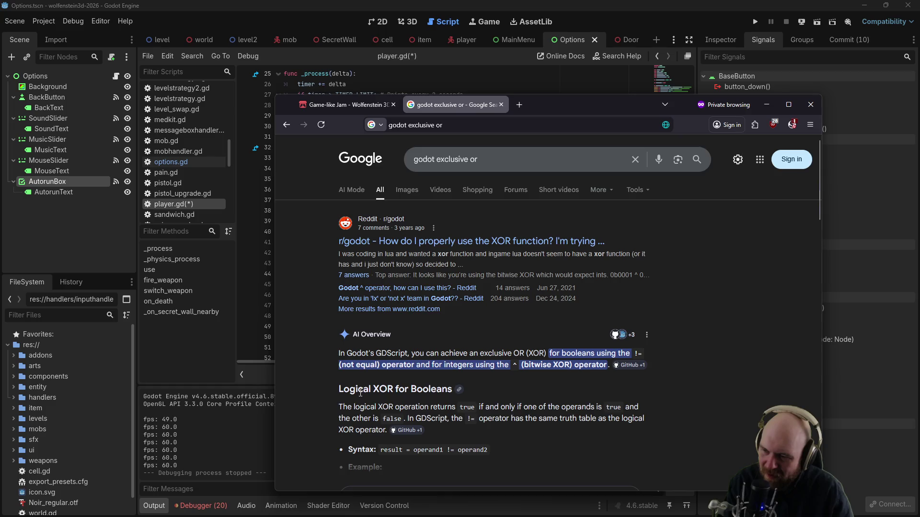
{"action": "scroll", "coordinate": [361, 393], "scroll_direction": "down", "scroll_amount": 2}
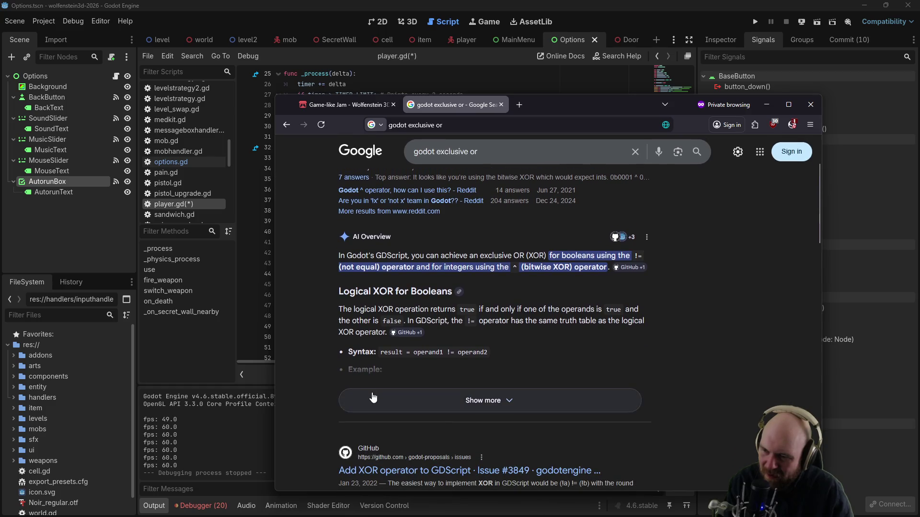
{"action": "left_click", "coordinate": [372, 397]}
{"action": "scroll", "coordinate": [383, 362], "scroll_direction": "down", "scroll_amount": 1}
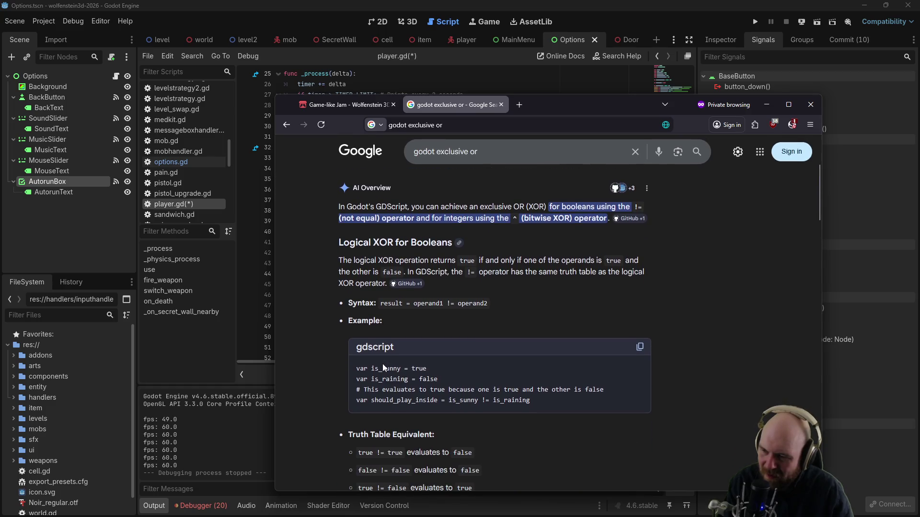
{"action": "left_click", "coordinate": [251, 249]}
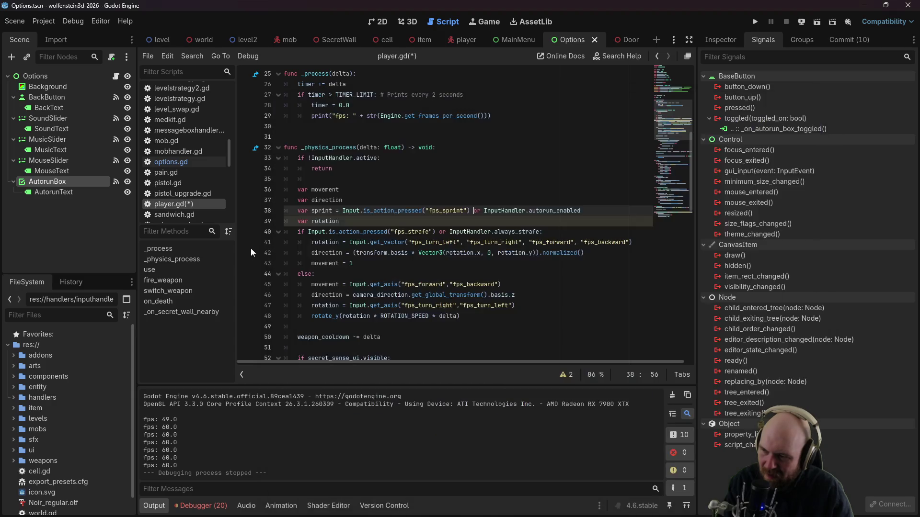
Step: Replace 'or' with '!=' before InputHandler.autorun_enabled on sprint line 38, then run the project
{"action": "left_click", "coordinate": [499, 210]}
{"action": "left_click", "coordinate": [532, 179]}
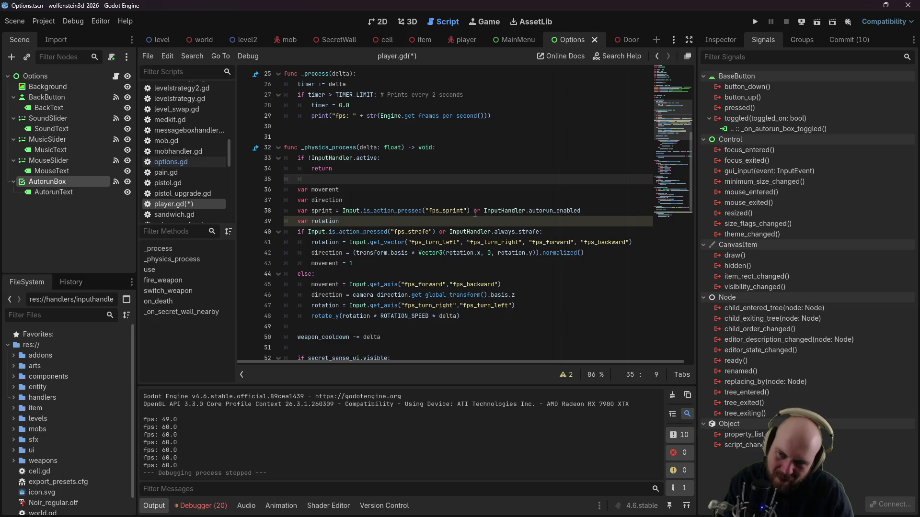
{"action": "double_click", "coordinate": [475, 211]}
{"action": "type", "text": "!="}
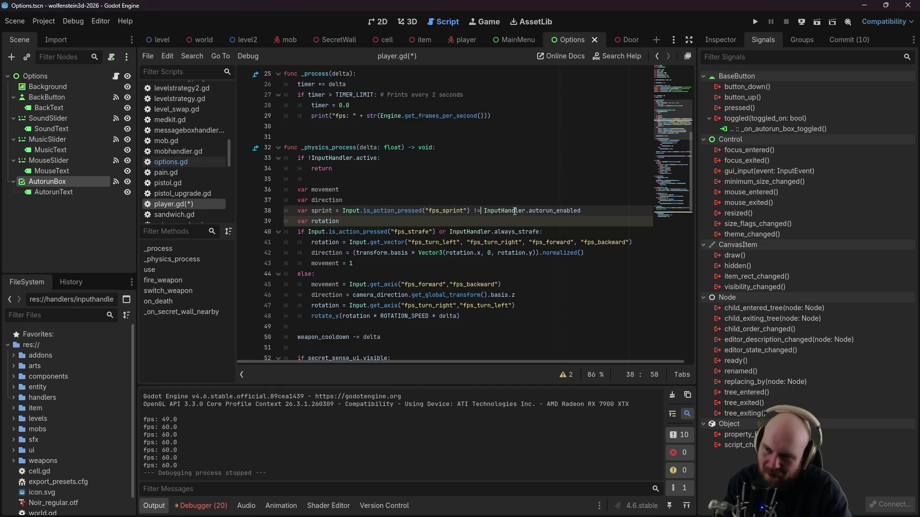
{"action": "left_click", "coordinate": [498, 170]}
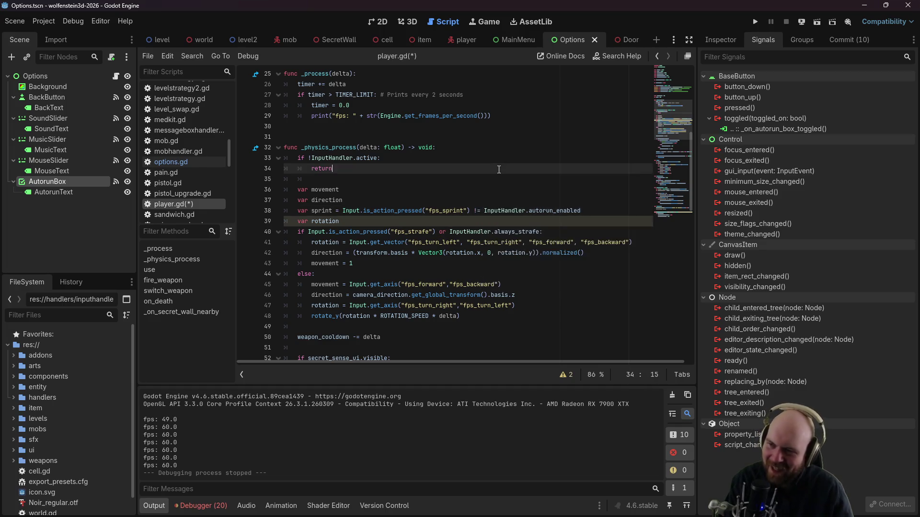
{"action": "left_click", "coordinate": [755, 22]}
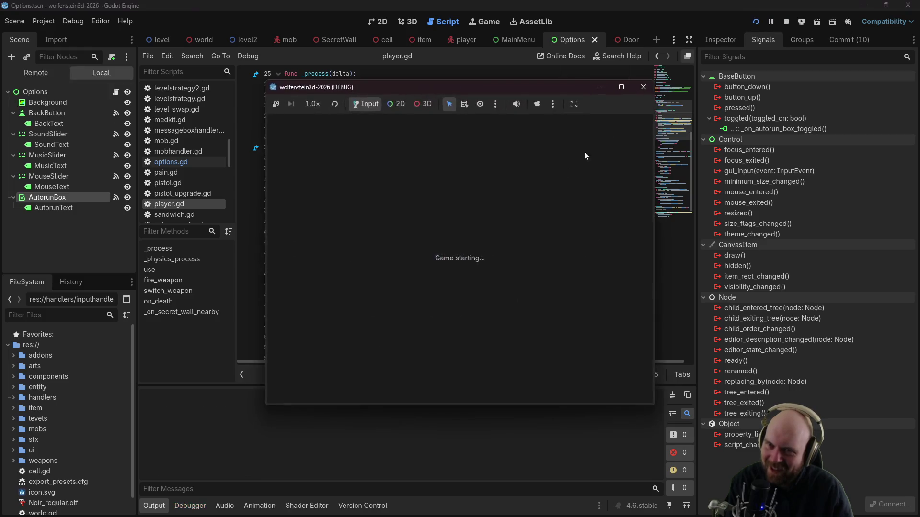
Step: Start a new game, walk around, confirm Autorun is ticked in Options, then stop the game
{"action": "left_click", "coordinate": [461, 253]}
{"action": "key", "text": "w"}
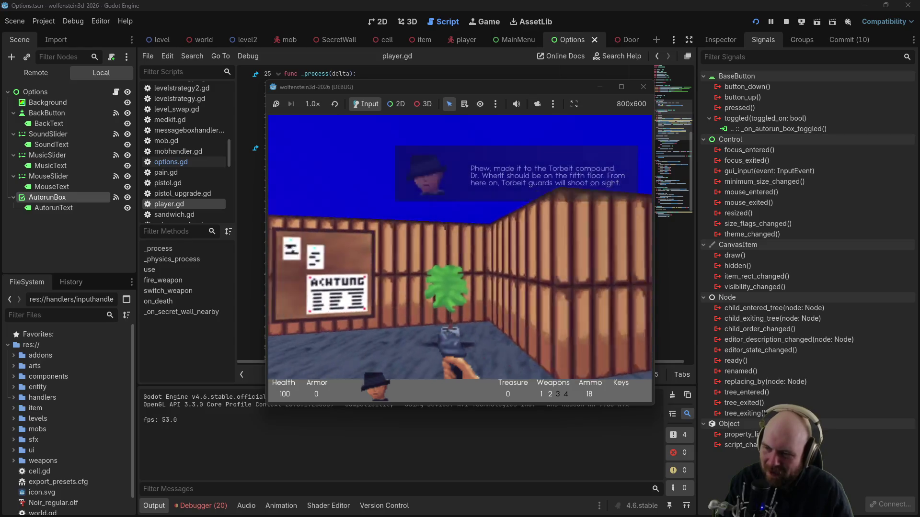
{"action": "key", "text": "w"}
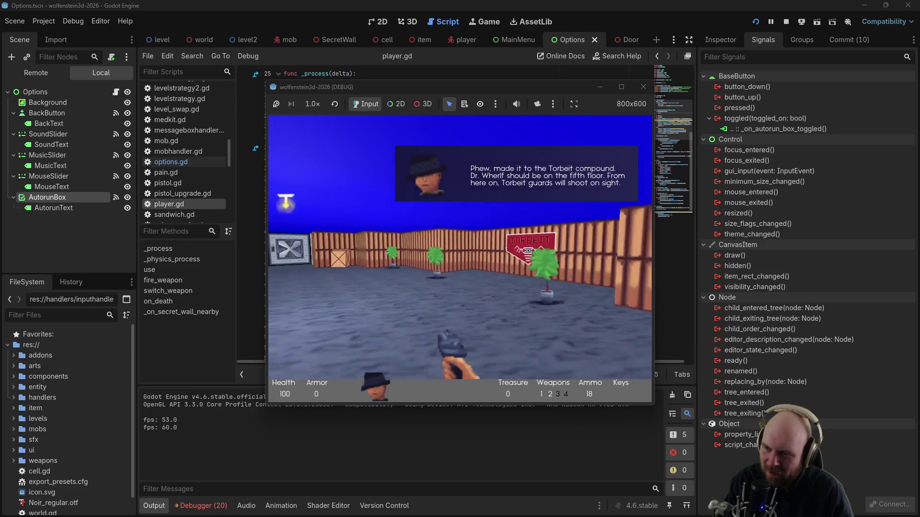
{"action": "key", "text": "Escape"}
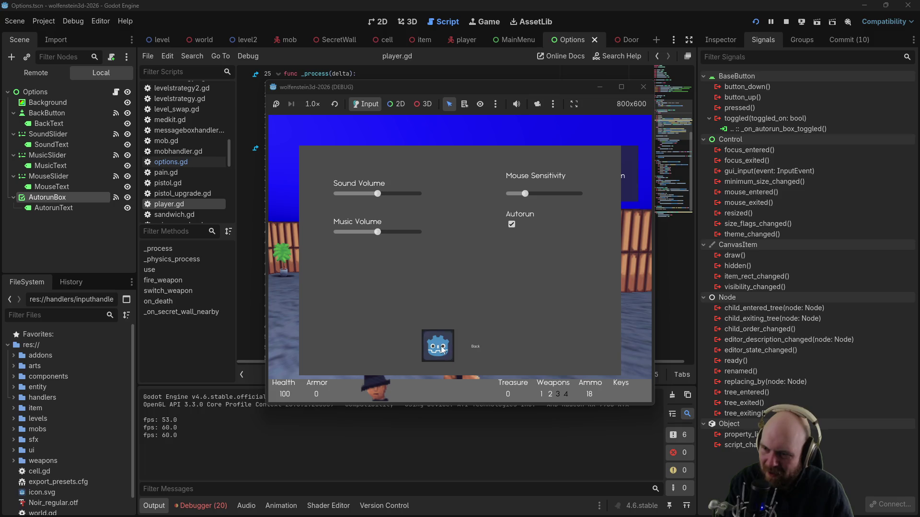
{"action": "left_click", "coordinate": [437, 346]}
{"action": "key", "text": "w"}
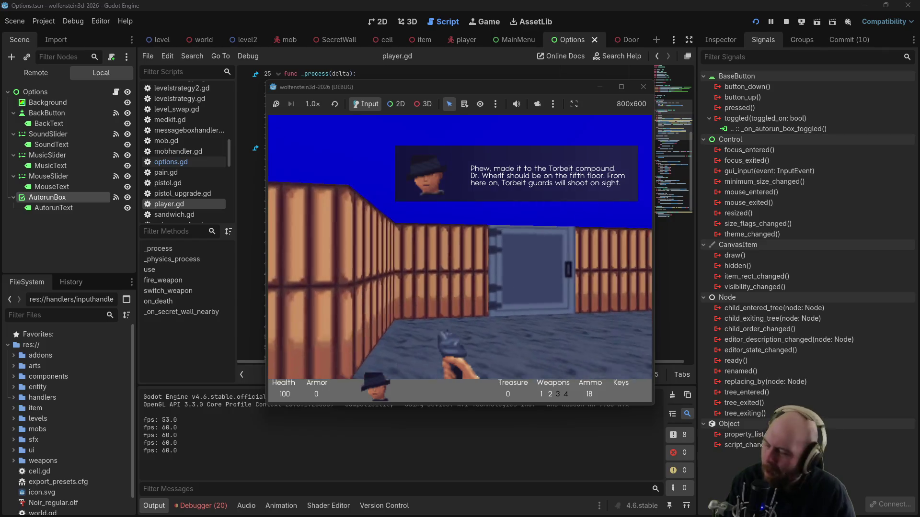
{"action": "key", "text": "F8"}
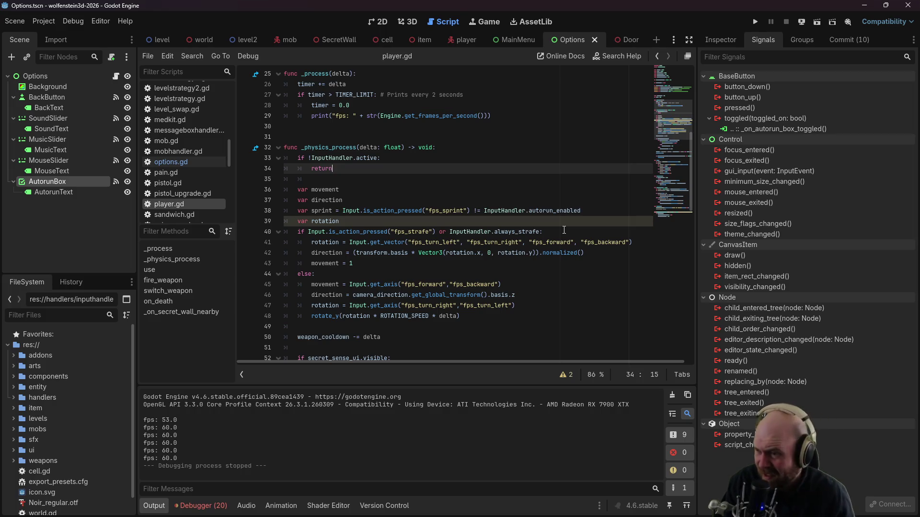
Step: Add a CheckBox child to the Options root and position it below the Autorun setting
{"action": "left_click", "coordinate": [398, 222]}
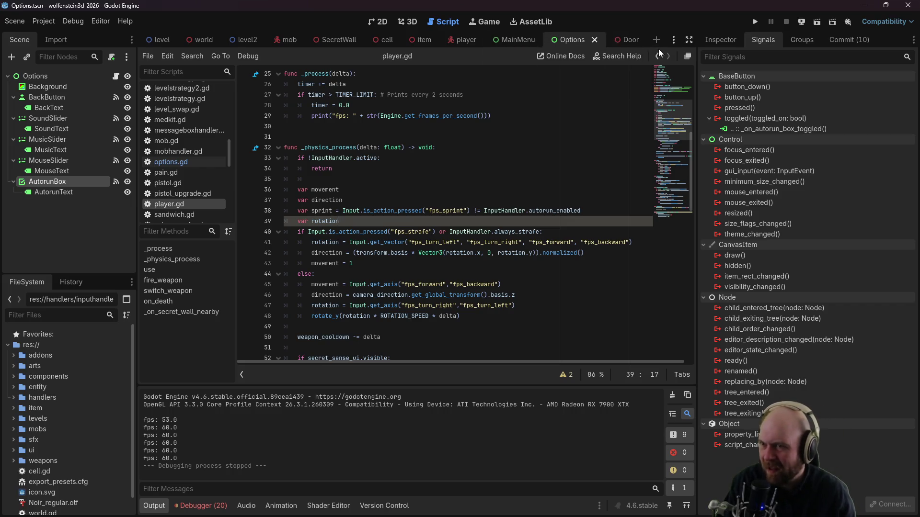
{"action": "left_click", "coordinate": [382, 22]}
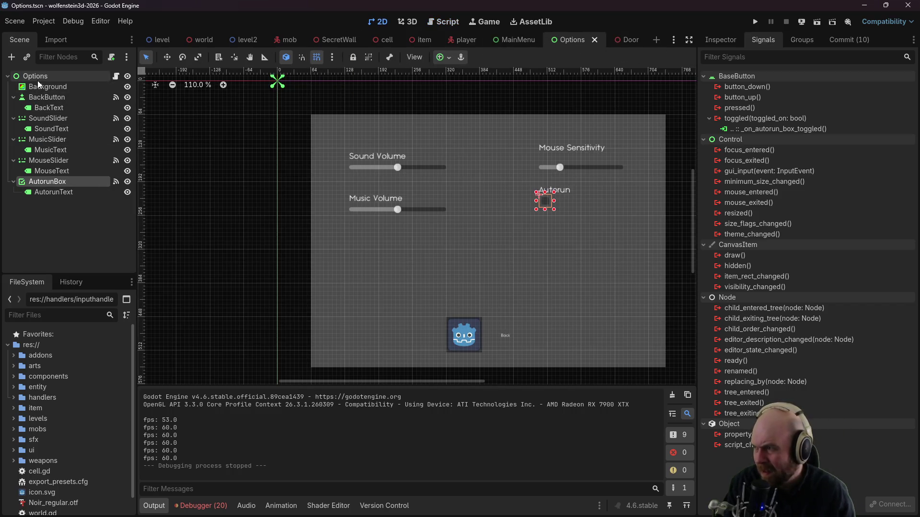
{"action": "right_click", "coordinate": [38, 81]}
{"action": "left_click", "coordinate": [86, 105]}
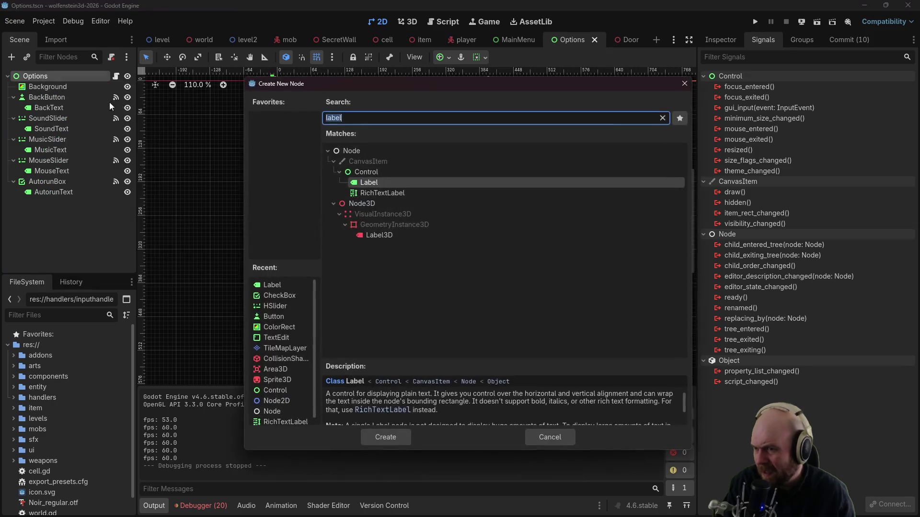
{"action": "type", "text": "checkbox"}
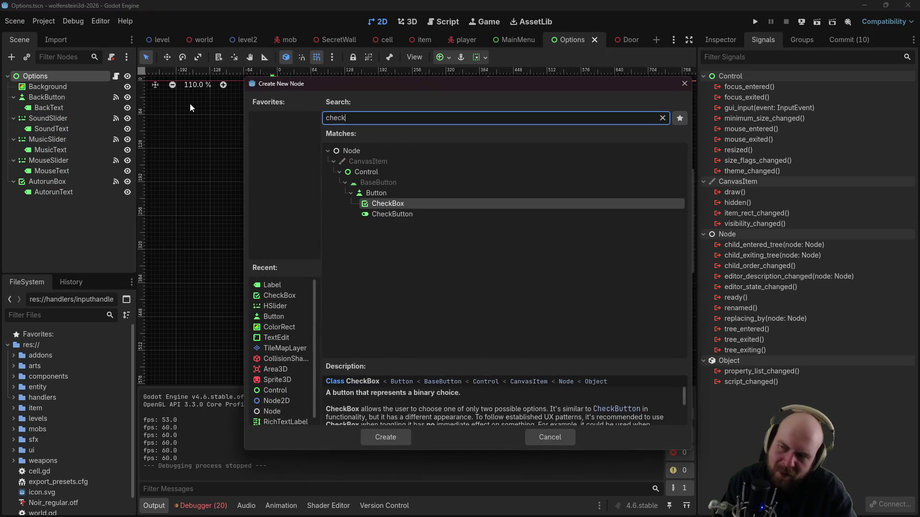
{"action": "key", "text": "Return"}
{"action": "left_click_drag", "start_coordinate": [290, 92], "coordinate": [542, 237]}
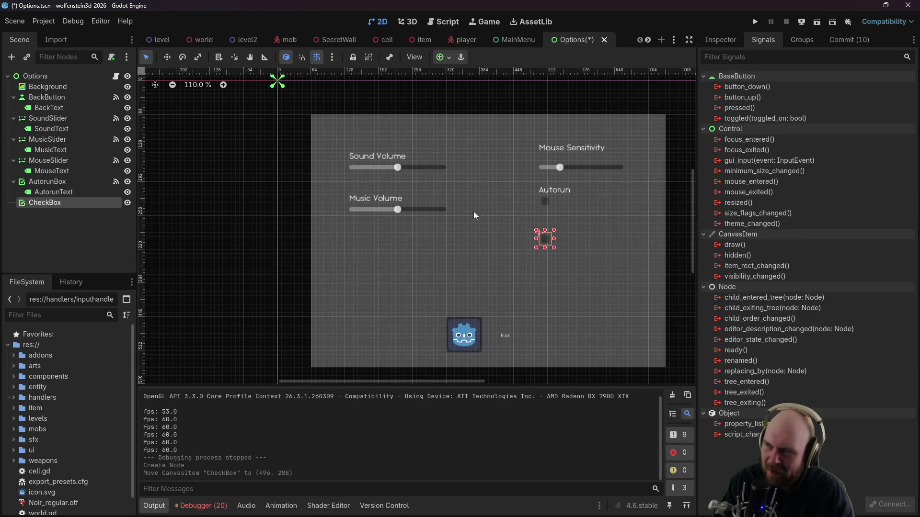
{"action": "left_click", "coordinate": [286, 60]}
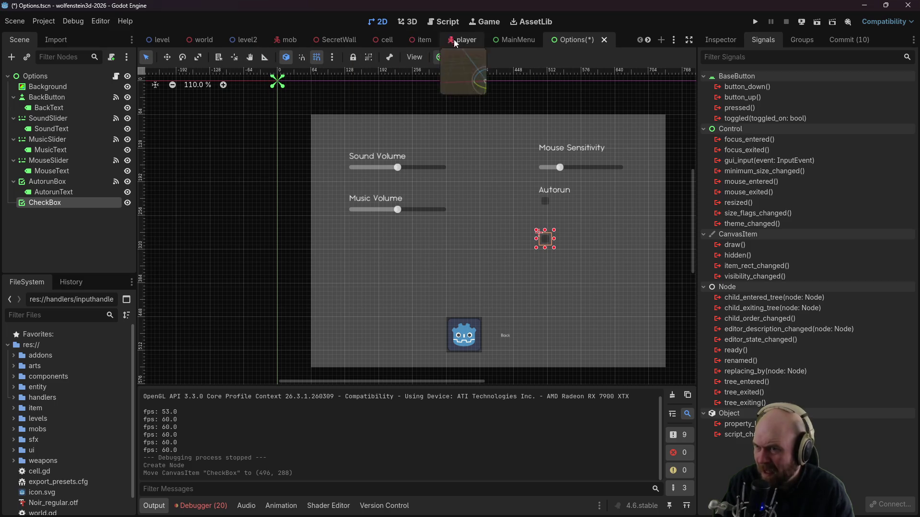
Step: Open handlers/inputhandler.gd in the script editor
{"action": "scroll", "coordinate": [28, 400], "scroll_direction": "down", "scroll_amount": 1}
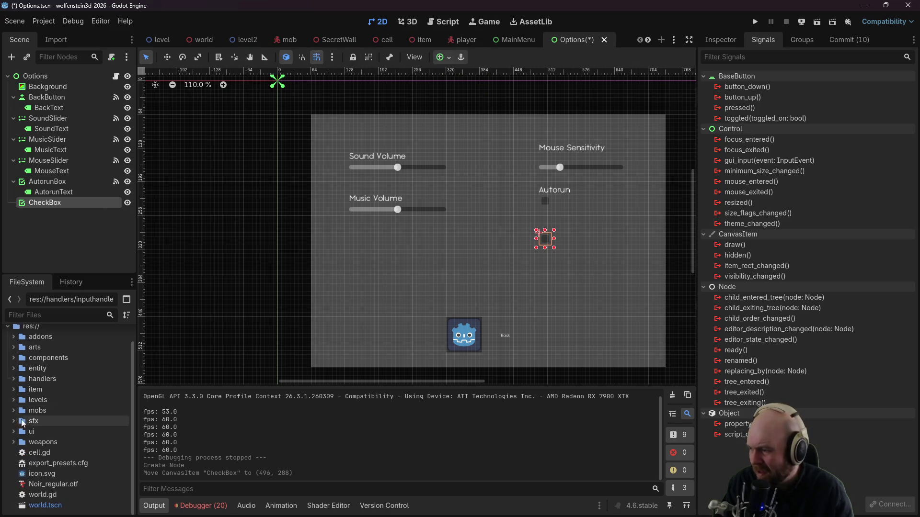
{"action": "left_click", "coordinate": [14, 379]}
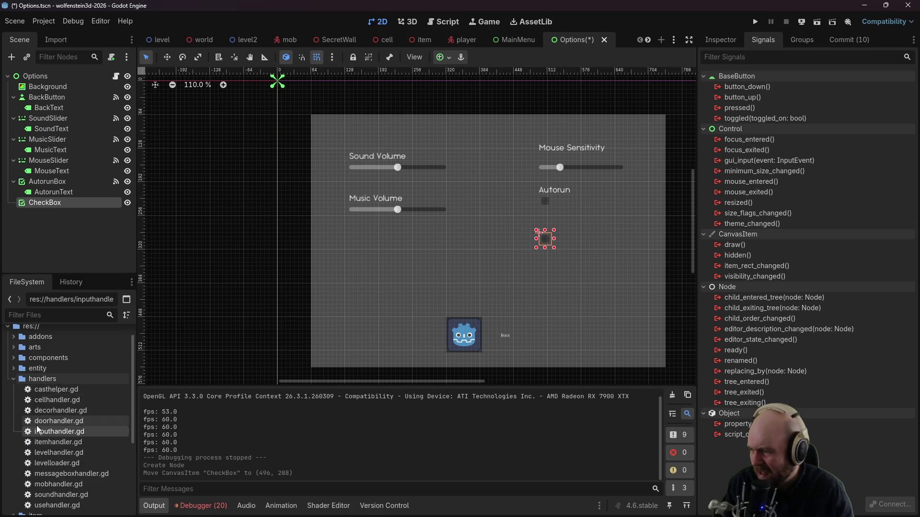
{"action": "double_click", "coordinate": [36, 433]}
{"action": "left_click", "coordinate": [415, 222]}
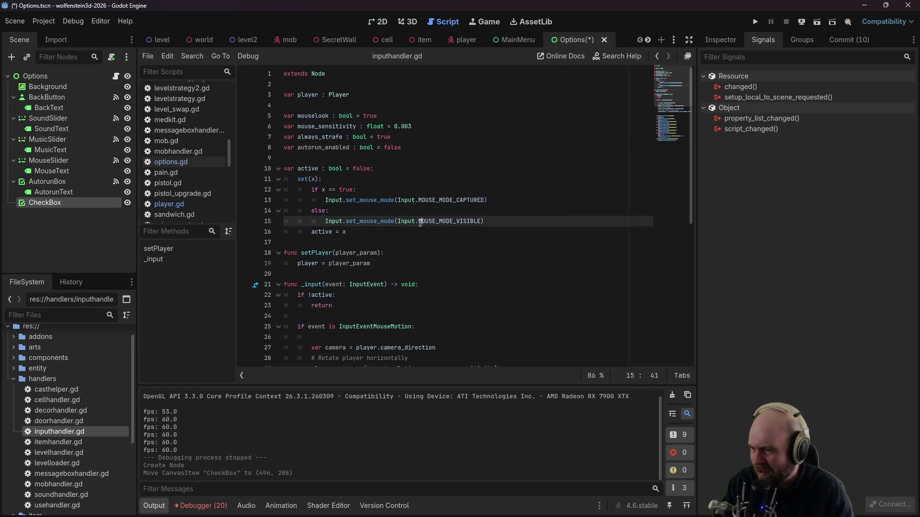
Step: Declare 'var classic_input_mode : bool:' on line 10, below the existing option variables
{"action": "left_click", "coordinate": [405, 190]}
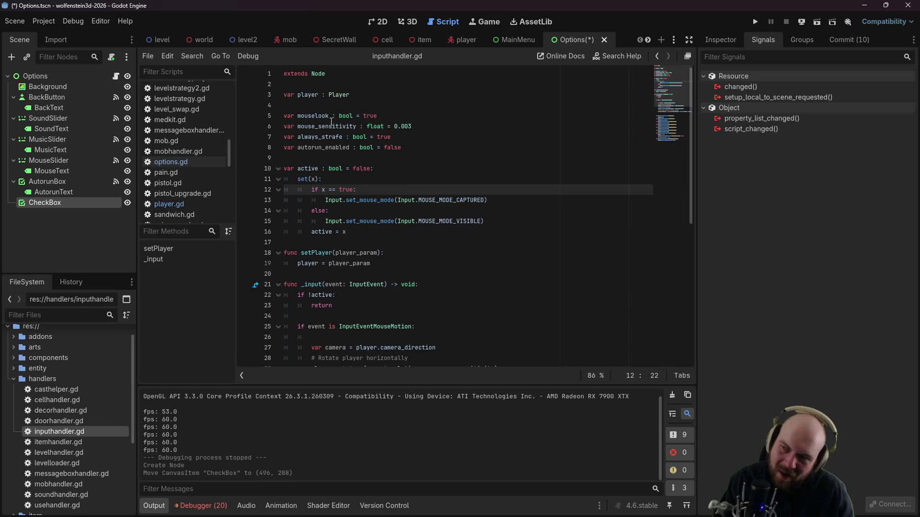
{"action": "left_click", "coordinate": [486, 222]}
{"action": "left_click", "coordinate": [489, 202]}
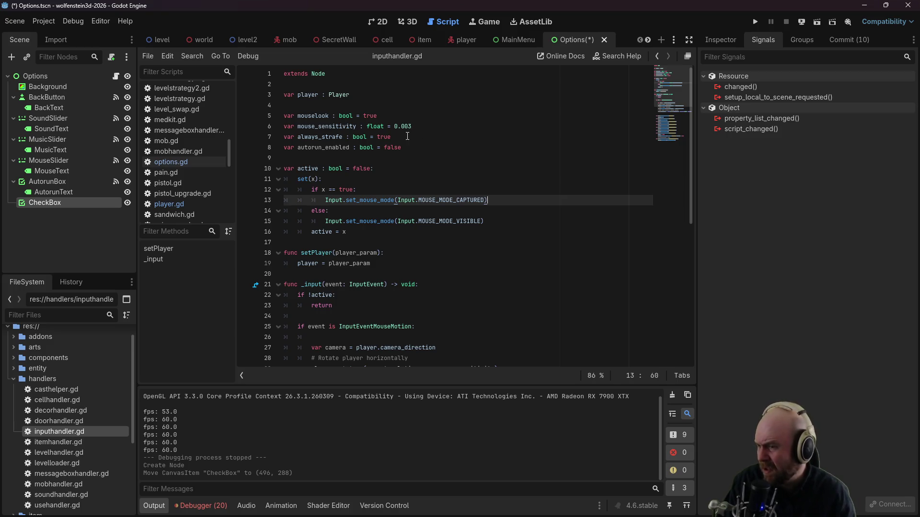
{"action": "double_click", "coordinate": [378, 137]}
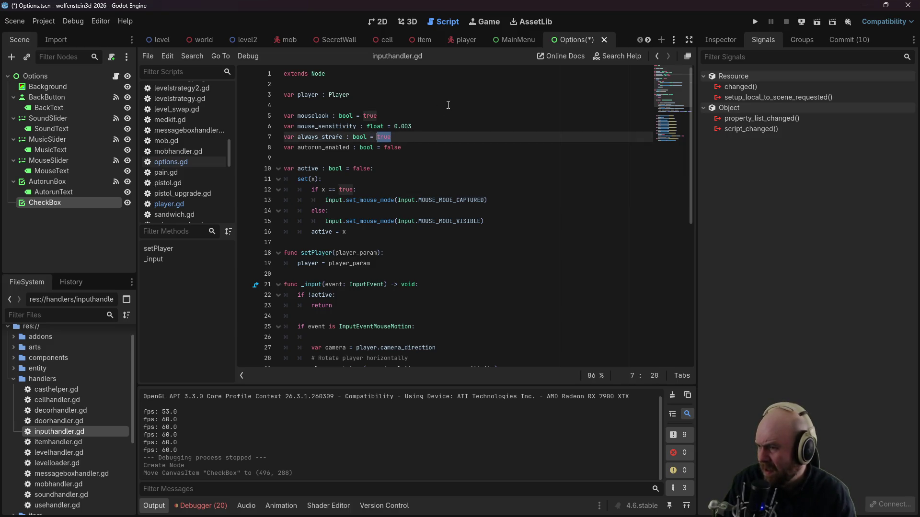
{"action": "left_click", "coordinate": [417, 153]}
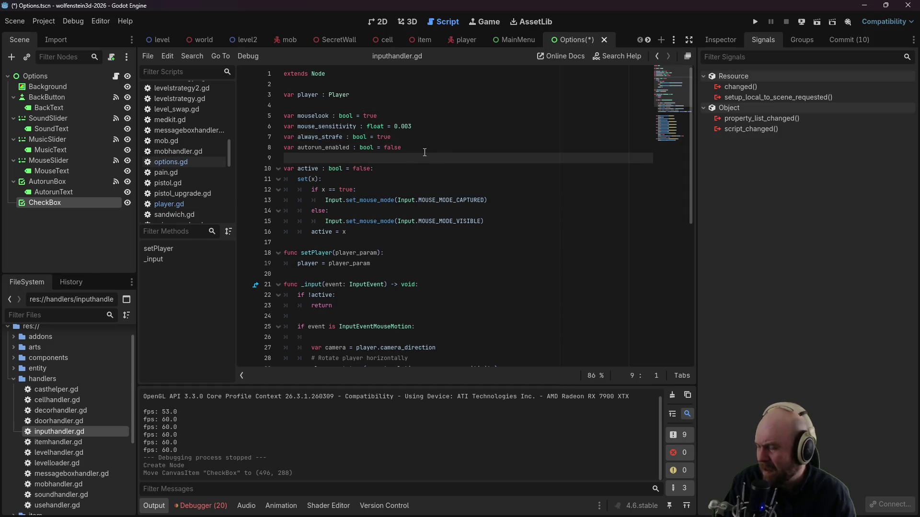
{"action": "key", "text": "Return"}
{"action": "key", "text": "Return"}
{"action": "key", "text": "Return"}
{"action": "key", "text": "Up"}
{"action": "key", "text": "Up"}
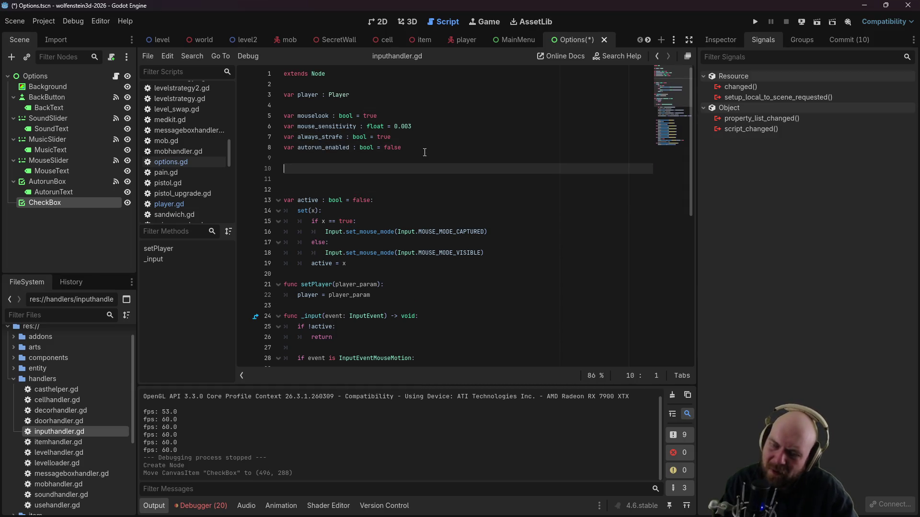
{"action": "type", "text": "assic_input_"}
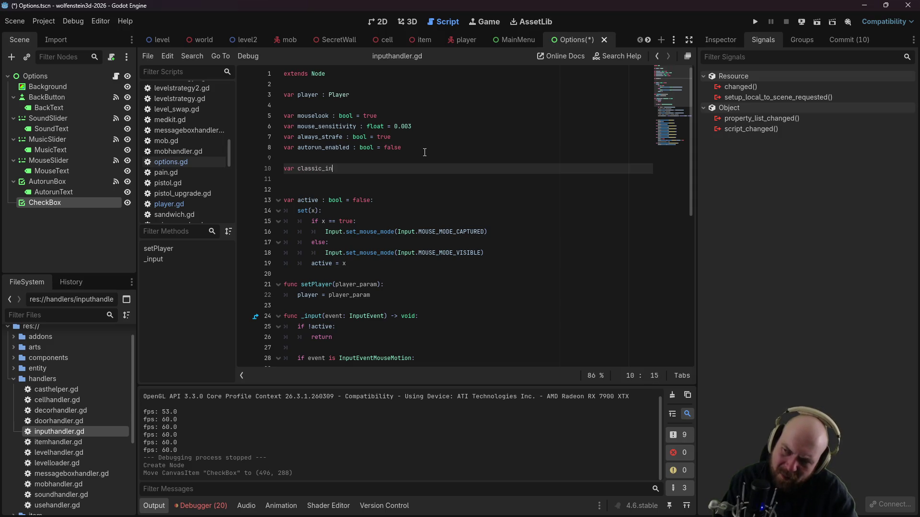
{"action": "type", "text": "mode"}
{"action": "key", "text": "BackSpace"}
{"action": "key", "text": "BackSpace"}
{"action": "type", "text": ": bool"}
{"action": "key", "text": "BackSpace"}
{"action": "key", "text": "BackSpace"}
{"action": "key", "text": "BackSpace"}
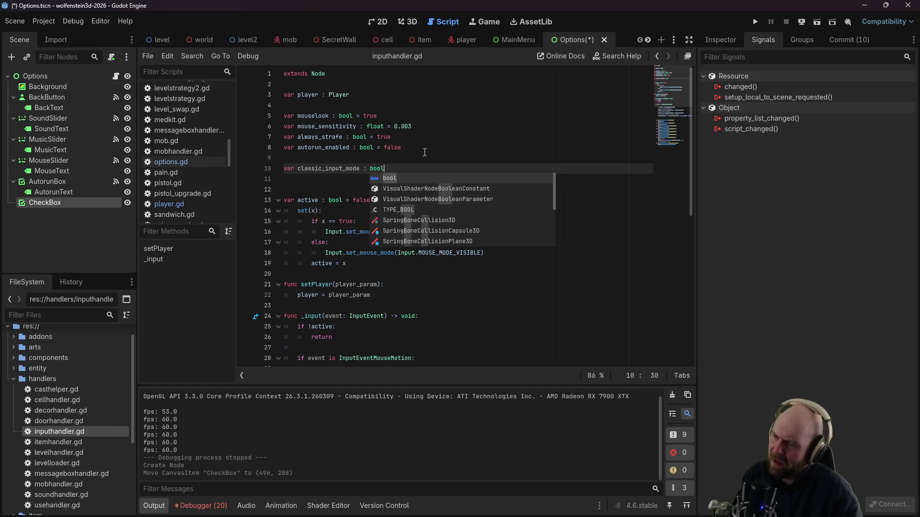
{"action": "type", "text": ":"}
{"action": "key", "text": "Return"}
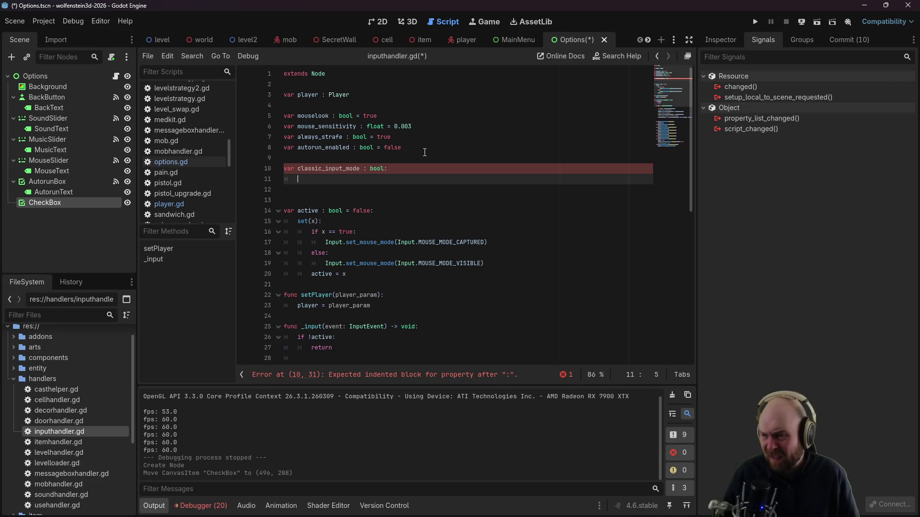
Step: Write a set(x): setter that sets always_strafe = false and calls the copied MOUSE_MODE_VISIBLE line
{"action": "type", "text": "t(x):"}
{"action": "key", "text": "Return"}
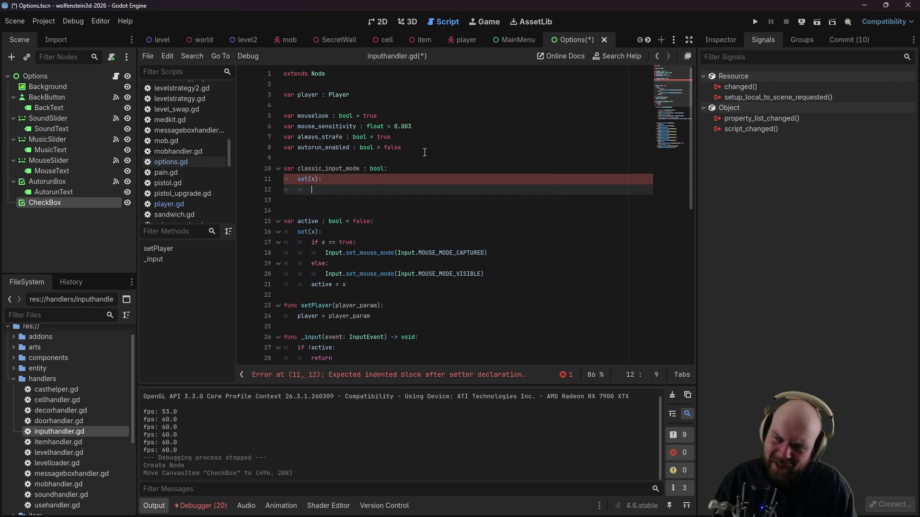
{"action": "type", "text": "always_strafe = false"}
{"action": "key", "text": "Return"}
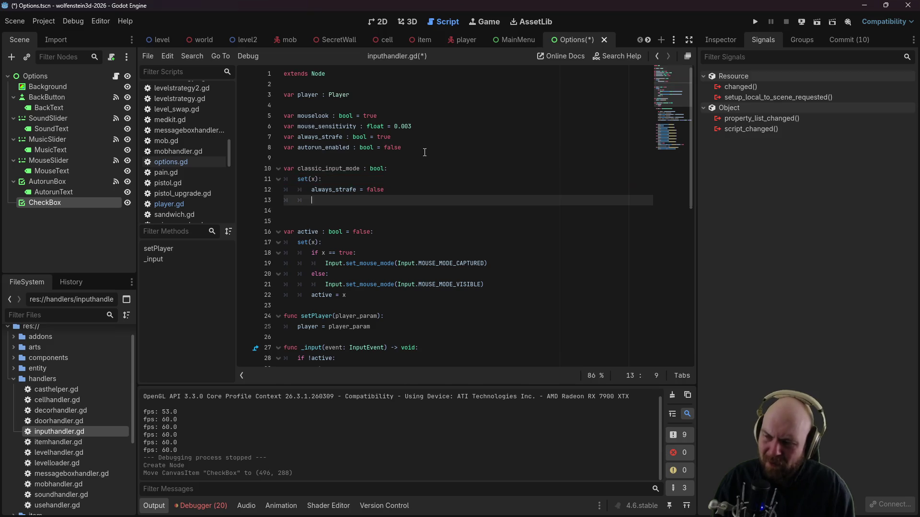
{"action": "left_click", "coordinate": [326, 262]}
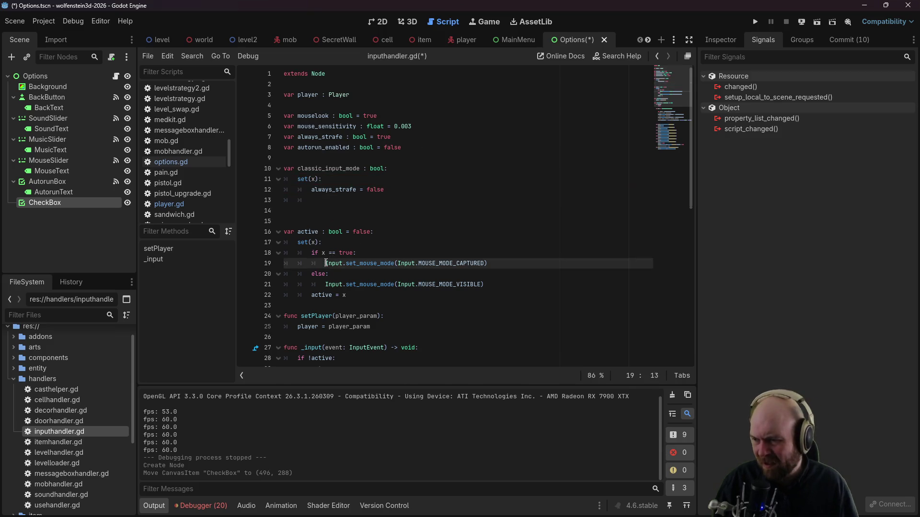
{"action": "left_click_drag", "start_coordinate": [324, 285], "coordinate": [495, 288]}
{"action": "key", "text": "ctrl+c"}
{"action": "left_click", "coordinate": [366, 200]}
{"action": "key", "text": "ctrl+v"}
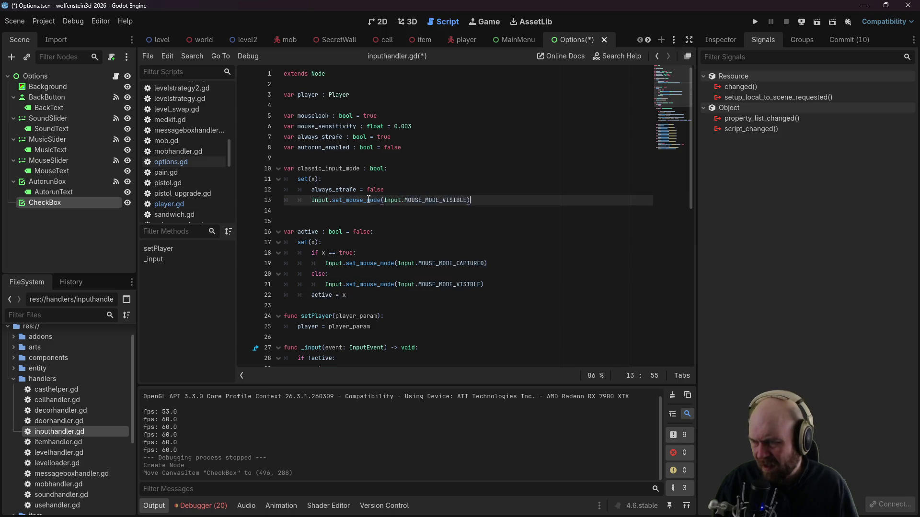
Step: Change active's setter condition to 'if x == true and !classic_input_mode:'
{"action": "left_click", "coordinate": [441, 254]}
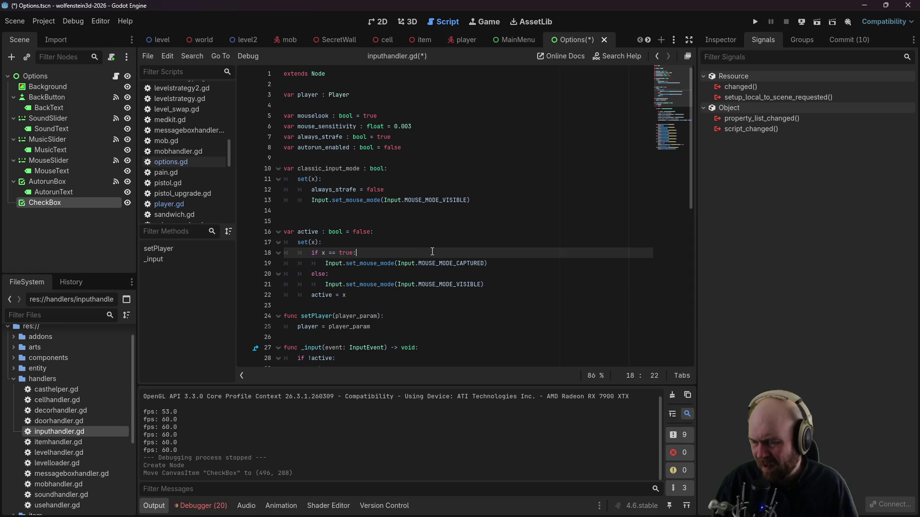
{"action": "key", "text": "Left"}
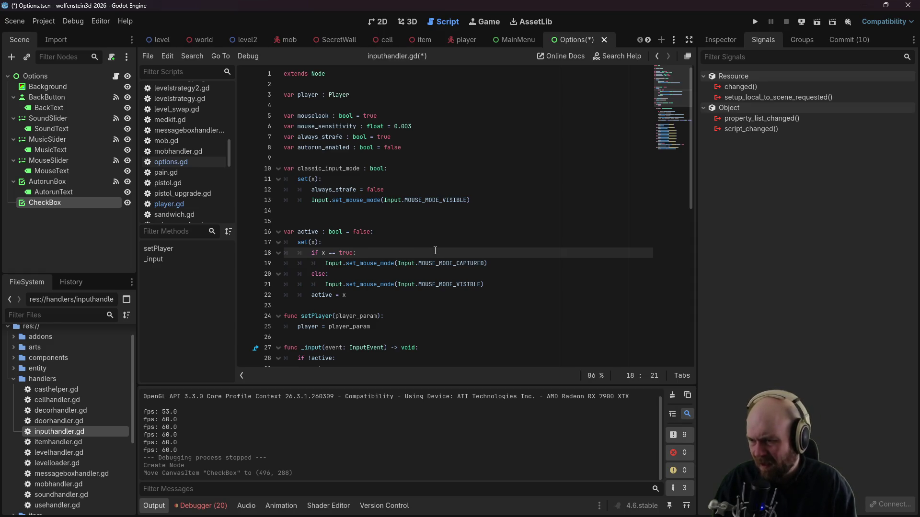
{"action": "type", "text": "and"}
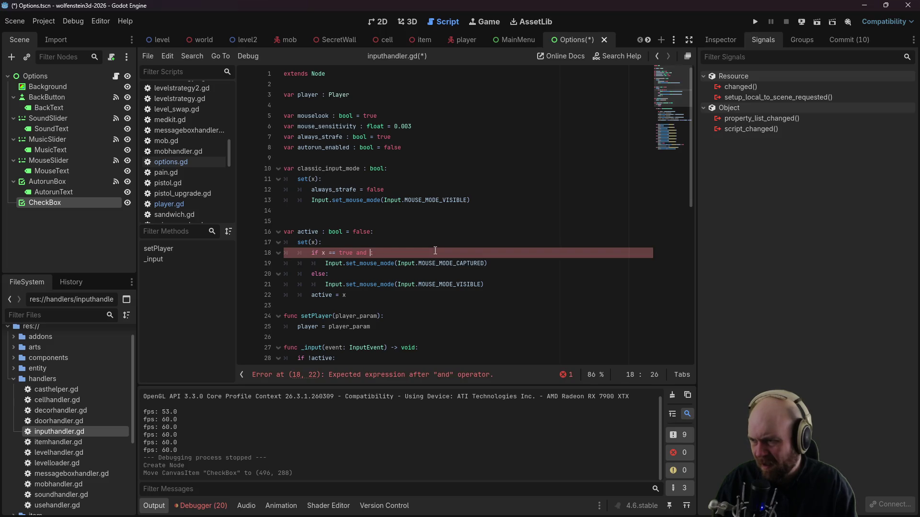
{"action": "type", "text": "sic"}
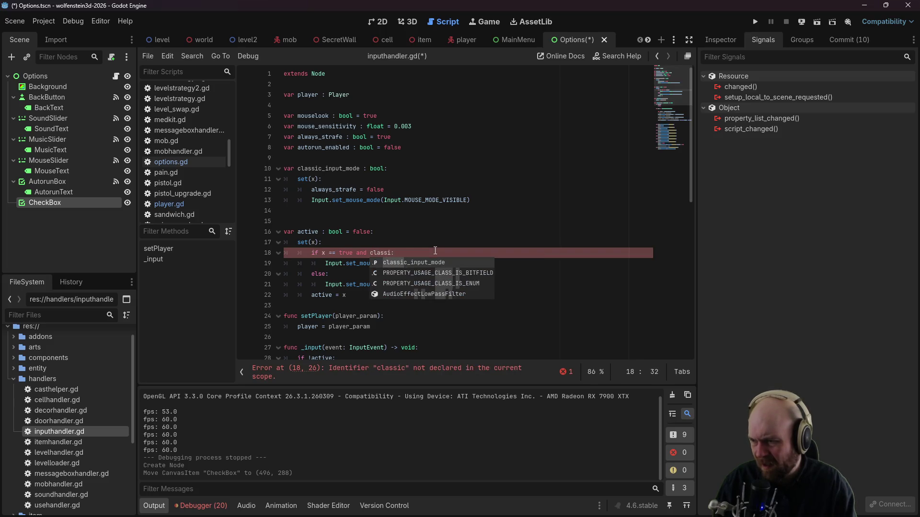
{"action": "type", "text": "_input_mode"}
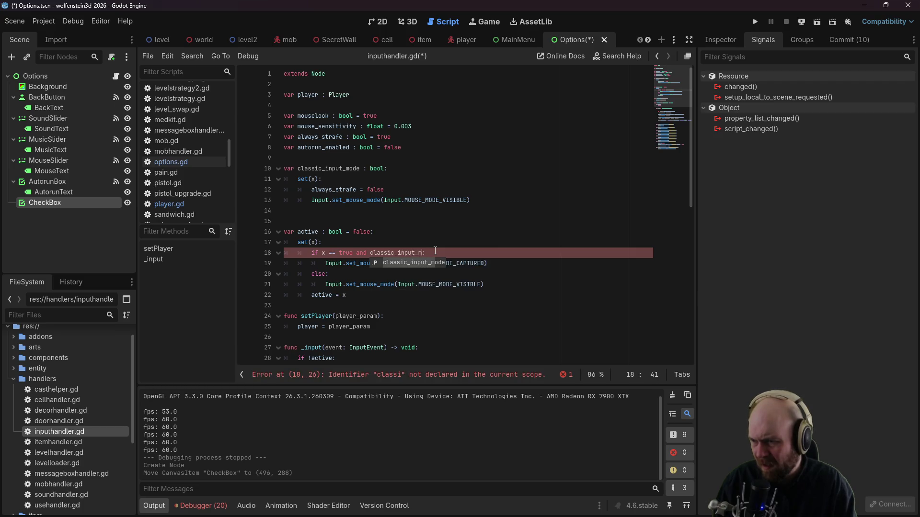
{"action": "key", "text": "Left"}
{"action": "type", "text": "!"}
{"action": "left_click", "coordinate": [419, 210]}
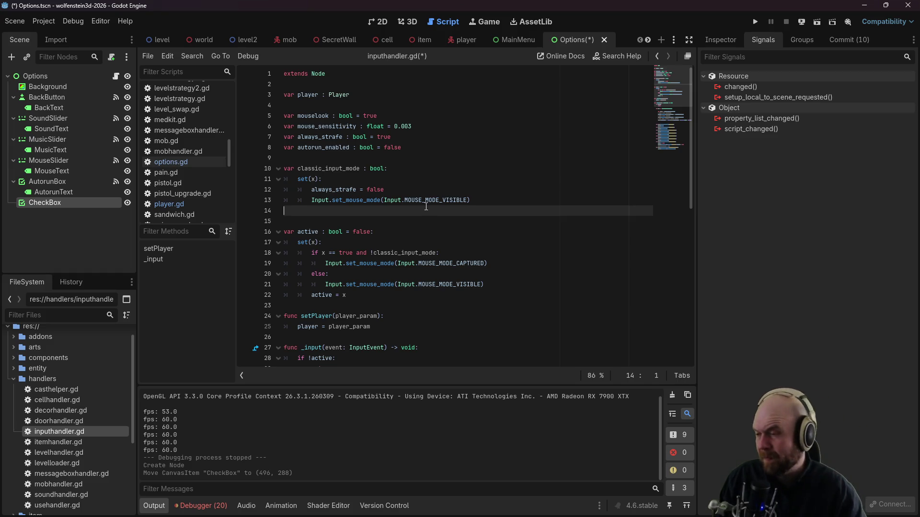
Step: Wrap the setter's two lines in an 'if x == true:' block
{"action": "key", "text": "Up"}
{"action": "key", "text": "Up"}
{"action": "key", "text": "Up"}
{"action": "key", "text": "Return"}
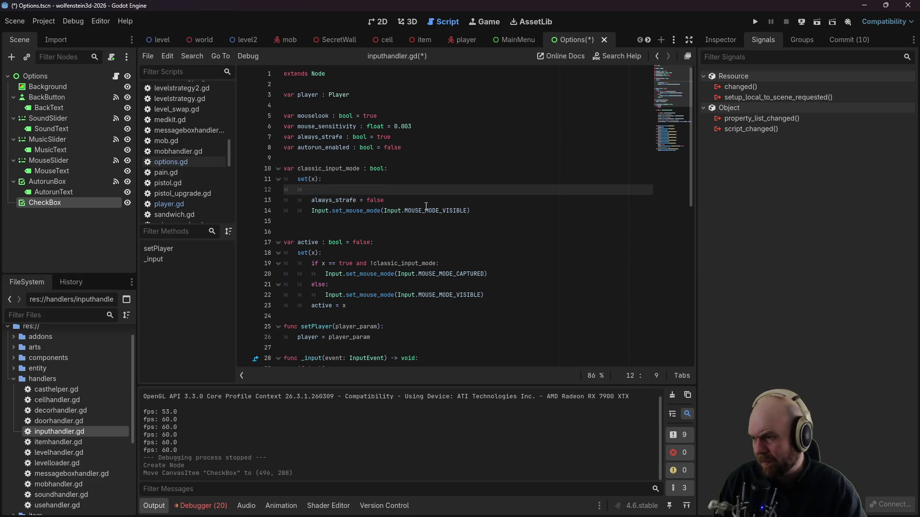
{"action": "type", "text": "= true:"}
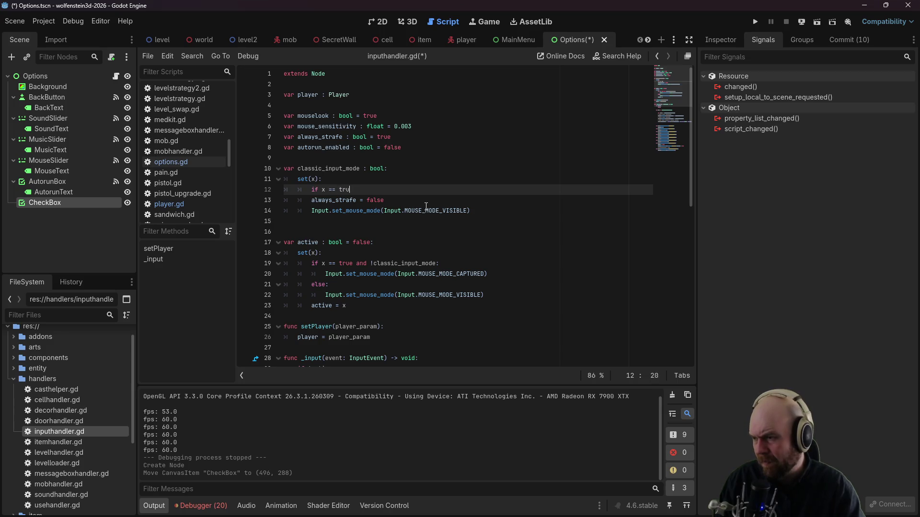
{"action": "key", "text": "Down"}
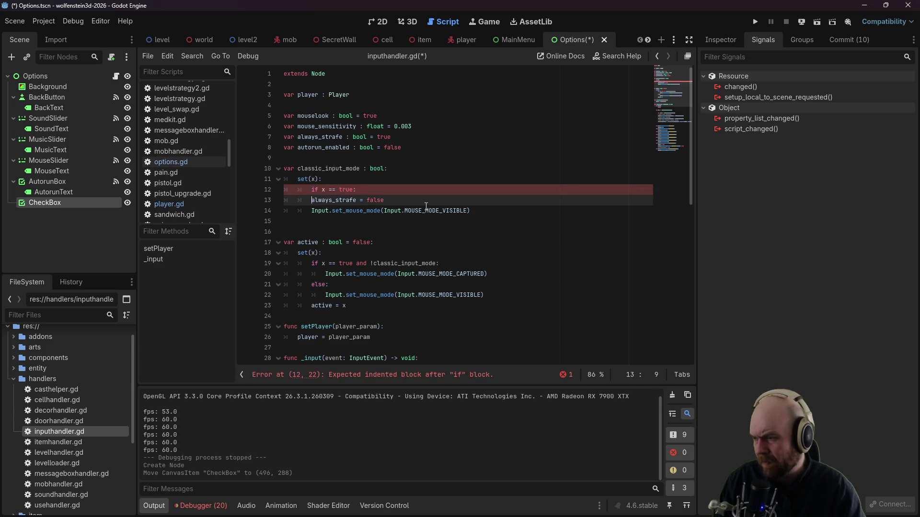
{"action": "key", "text": "Home"}
{"action": "key", "text": "Tab"}
{"action": "key", "text": "Down"}
{"action": "key", "text": "Home"}
{"action": "key", "text": "Tab"}
Step: Add an else branch setting always_strafe = true
{"action": "key", "text": "End"}
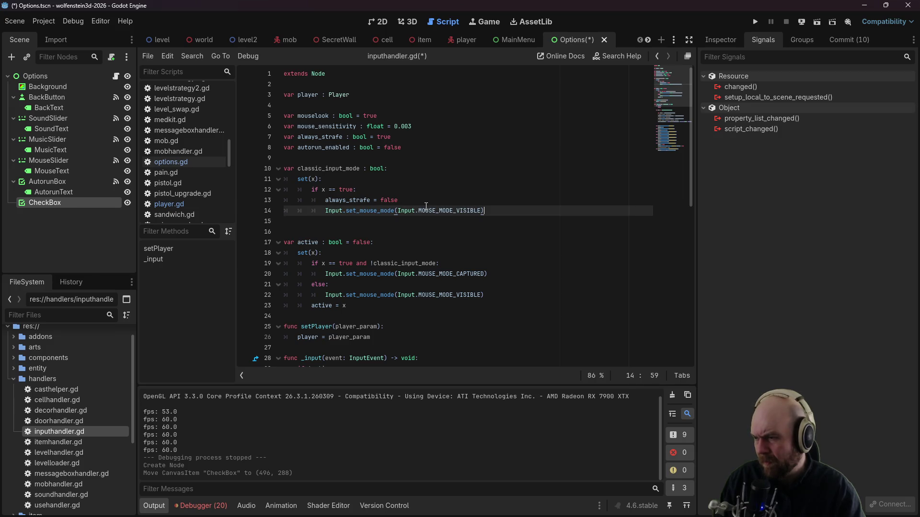
{"action": "key", "text": "Return"}
{"action": "key", "text": "BackSpace"}
{"action": "type", "text": "else:"}
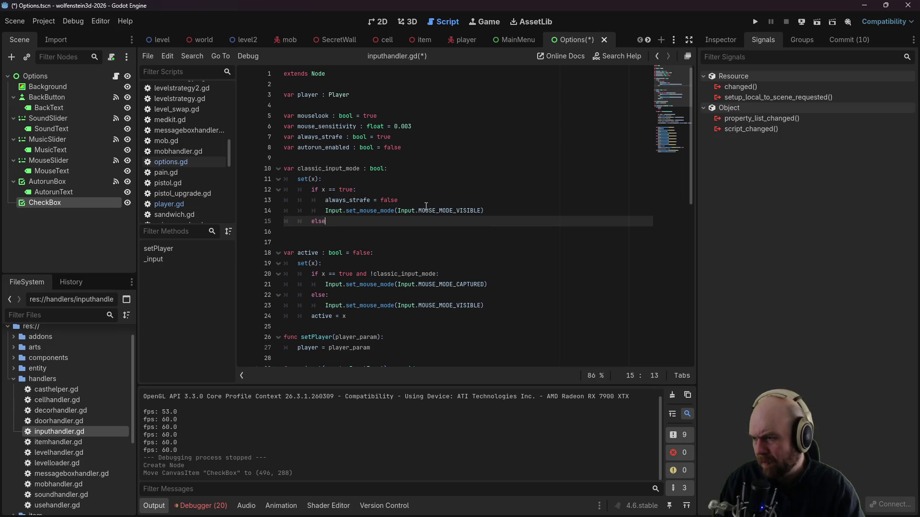
{"action": "key", "text": "Return"}
{"action": "type", "text": "lways_strafe = true"}
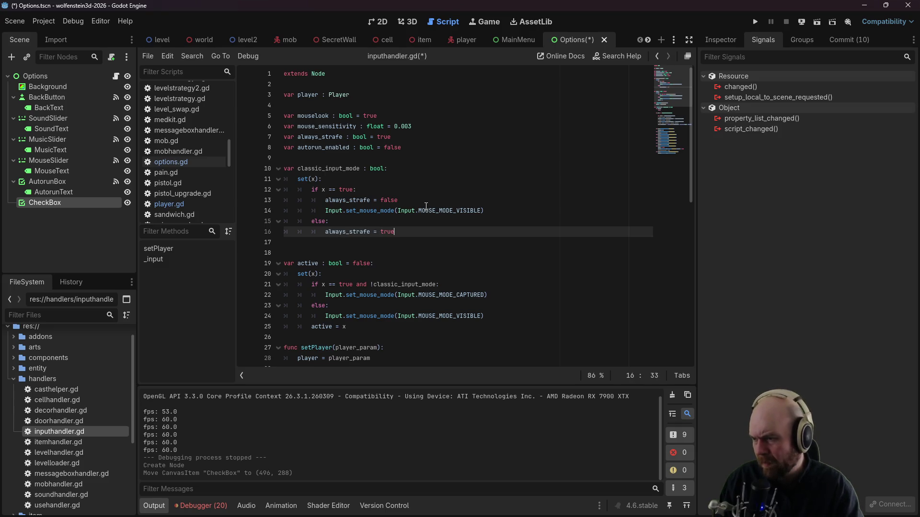
{"action": "key", "text": "Return"}
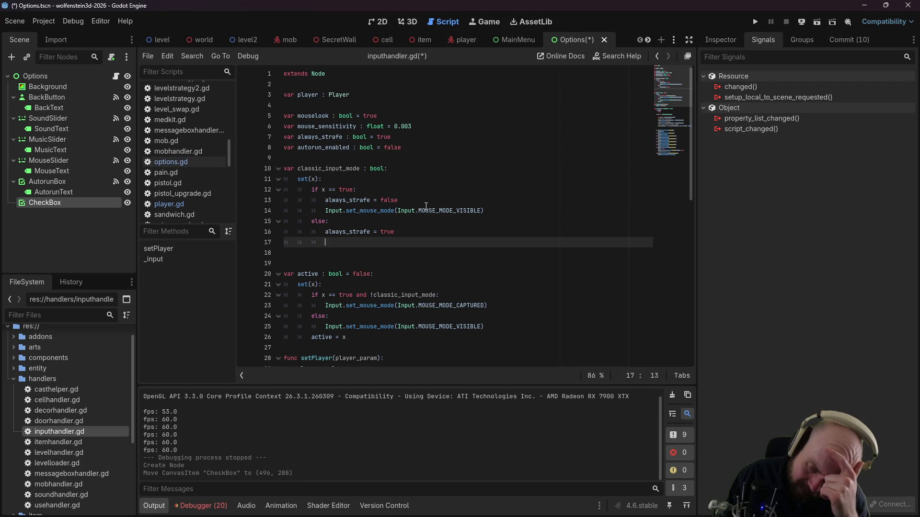
Step: Add 'if active:' with the copied MOUSE_MODE_CAPTURED call under else, then save
{"action": "type", "text": "if "}
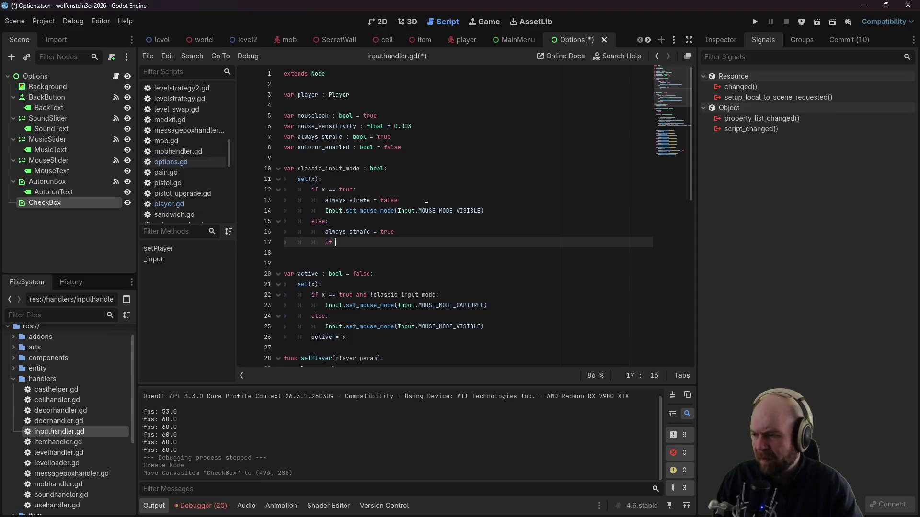
{"action": "type", "text": "active:"}
{"action": "key", "text": "Return"}
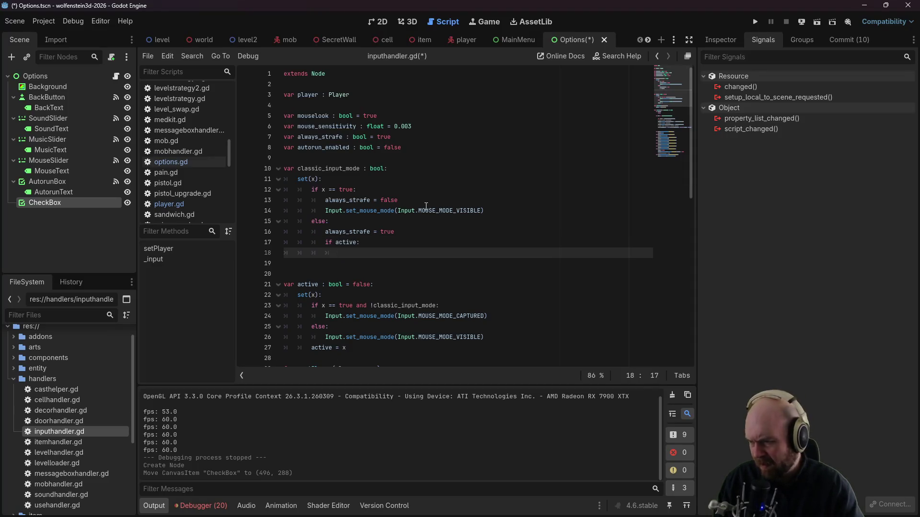
{"action": "left_click_drag", "start_coordinate": [487, 316], "coordinate": [326, 316]}
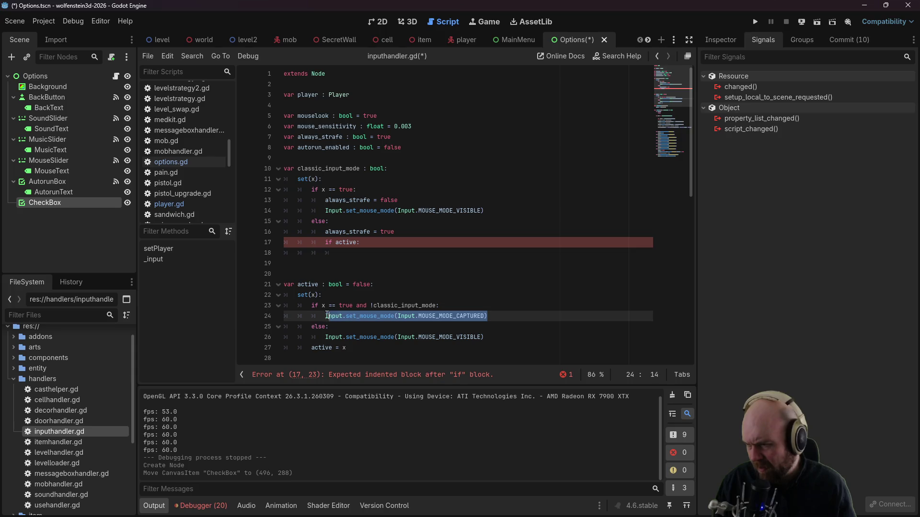
{"action": "key", "text": "ctrl+c"}
{"action": "left_click", "coordinate": [339, 252]}
{"action": "key", "text": "ctrl+v"}
{"action": "key", "text": "ctrl+s"}
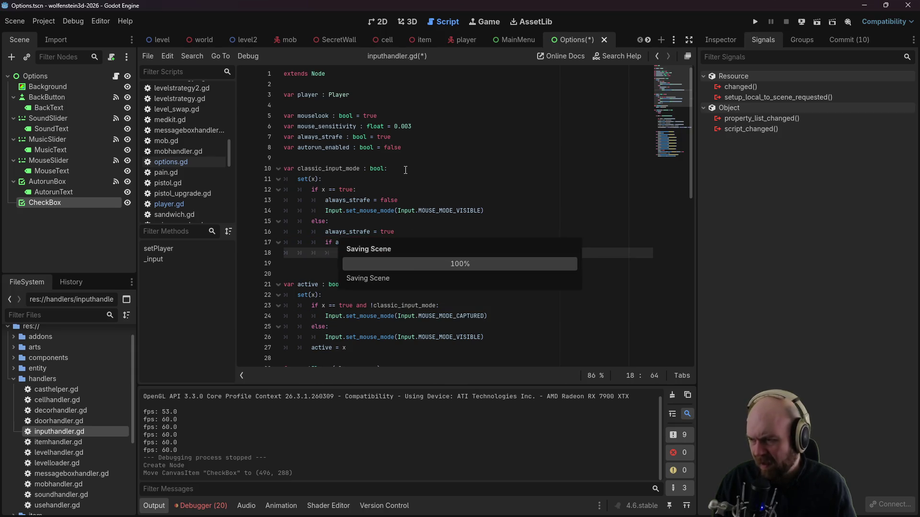
Step: Leave inputhandler.gd for the Options scene's 2D canvas showing the new CheckBox beneath Autorun
{"action": "left_click", "coordinate": [400, 168]}
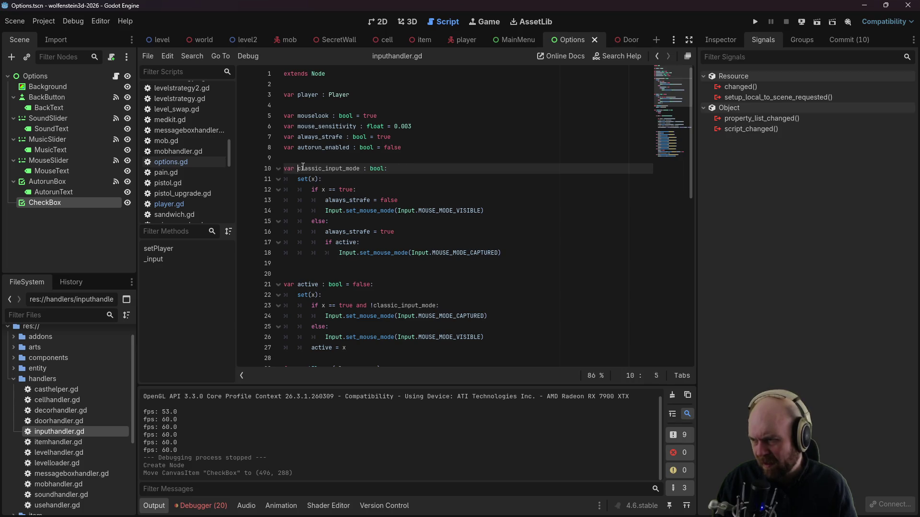
{"action": "left_click_drag", "start_coordinate": [298, 168], "coordinate": [359, 169]}
{"action": "mouse_move", "coordinate": [526, 47]}
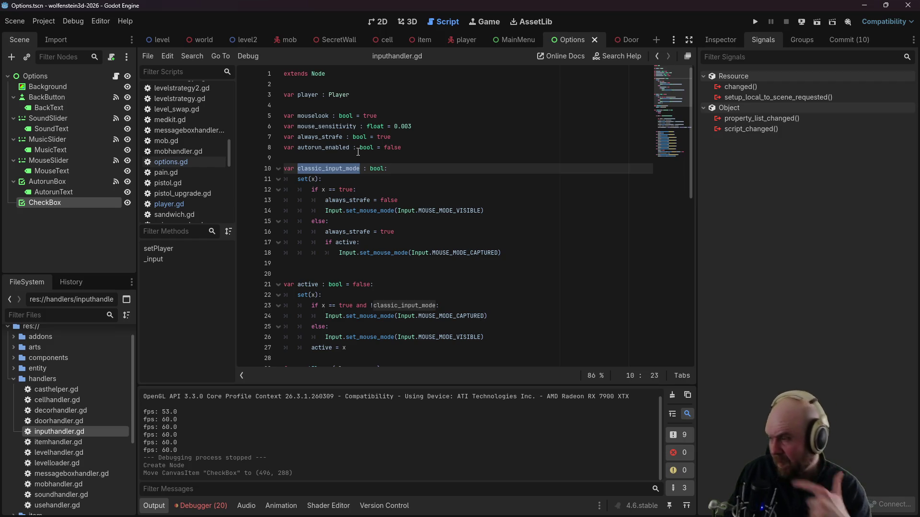
{"action": "double_click", "coordinate": [78, 202]}
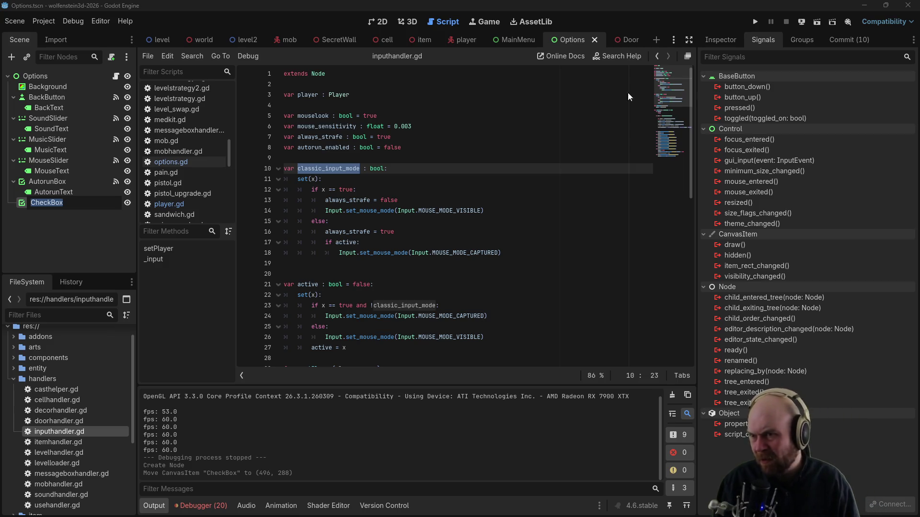
{"action": "key", "text": "Return"}
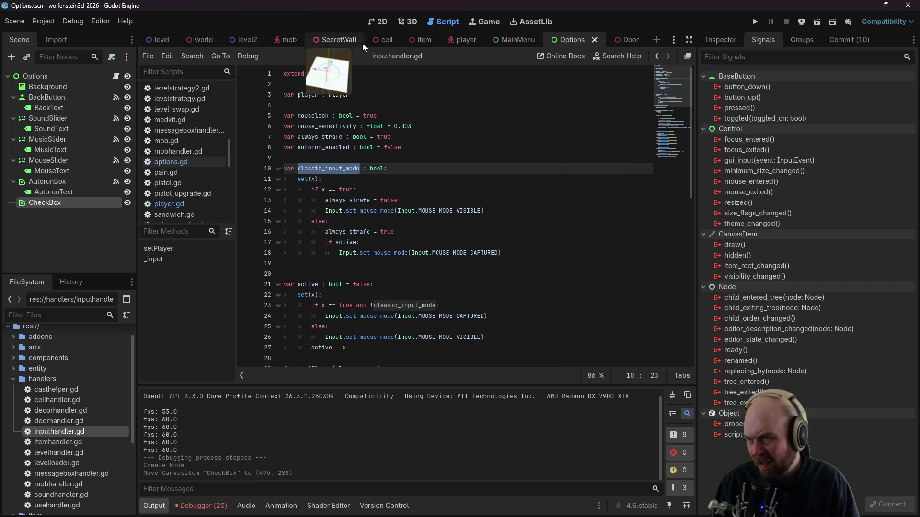
{"action": "left_click", "coordinate": [392, 22]}
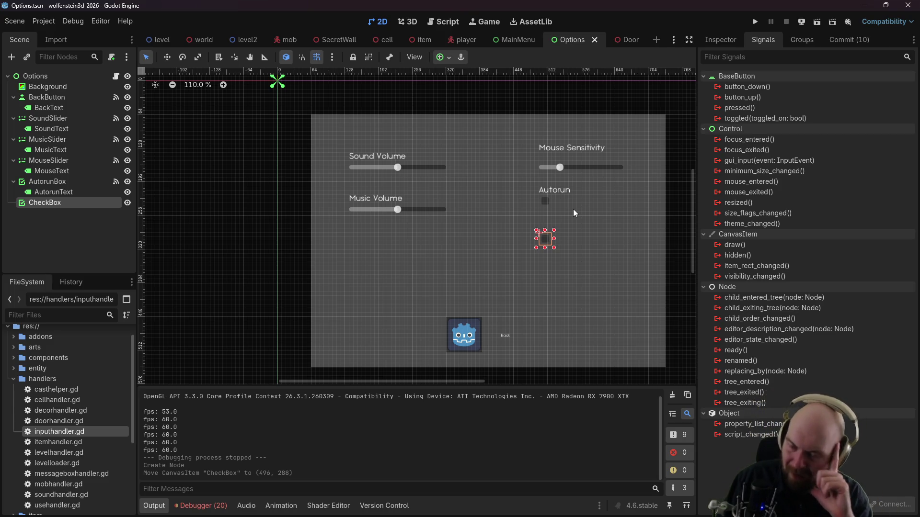
Step: Toggle the CheckBox's Flat and Button Pressed properties in the Inspector, leaving both off
{"action": "left_click", "coordinate": [718, 40]}
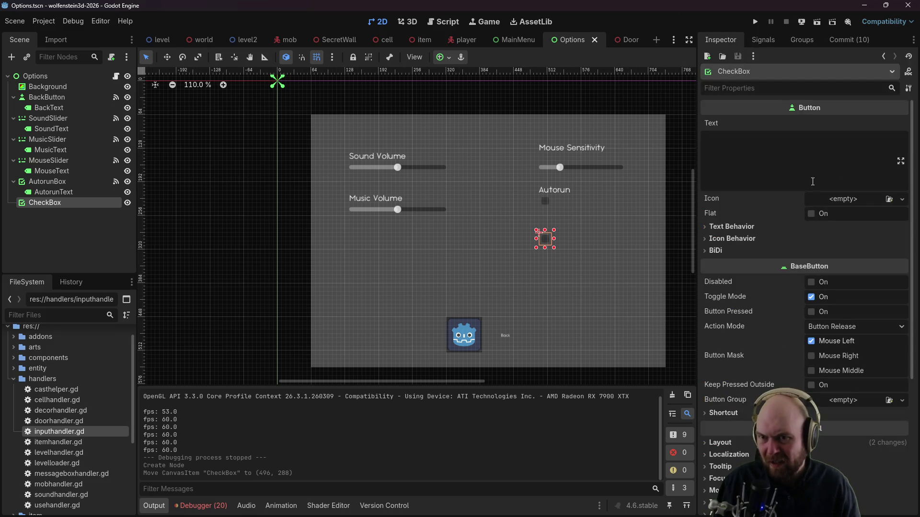
{"action": "left_click", "coordinate": [823, 214]}
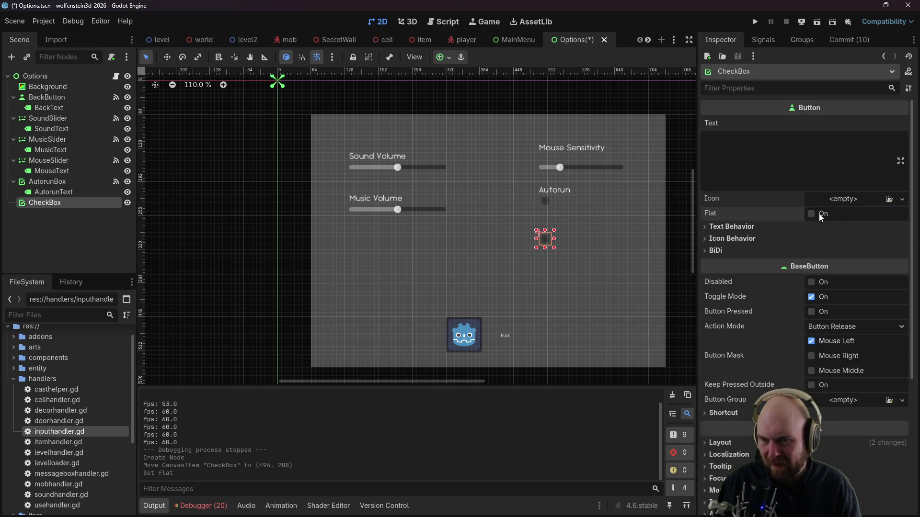
{"action": "left_click", "coordinate": [811, 310]}
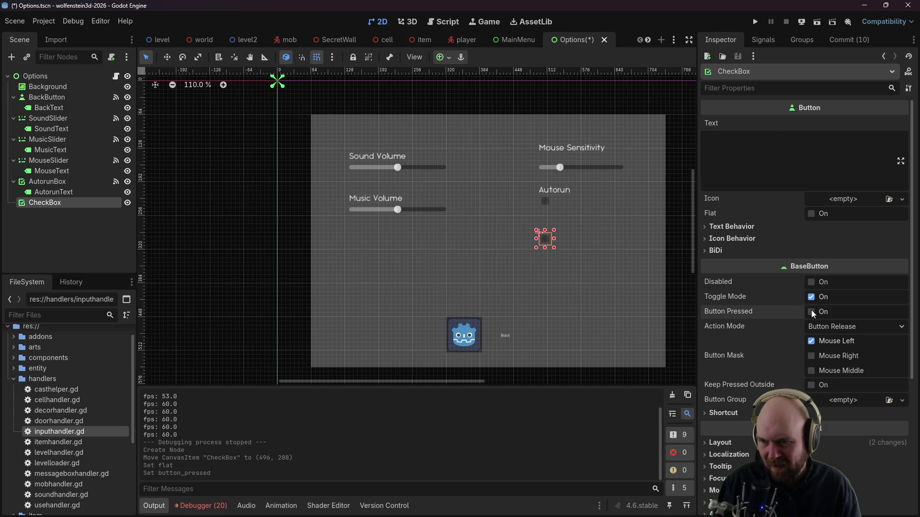
{"action": "mouse_move", "coordinate": [731, 312]}
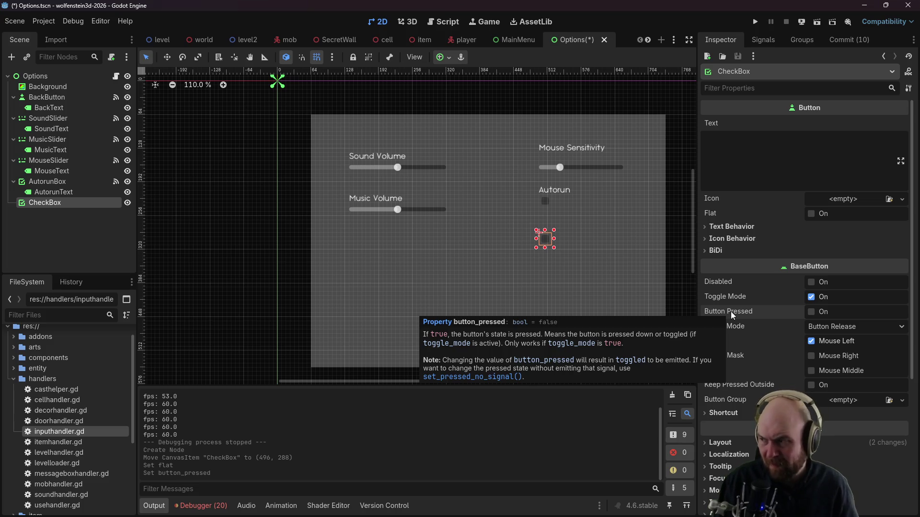
Step: Add a Label node as a child of the CheckBox
{"action": "right_click", "coordinate": [74, 202]}
{"action": "left_click", "coordinate": [97, 210]}
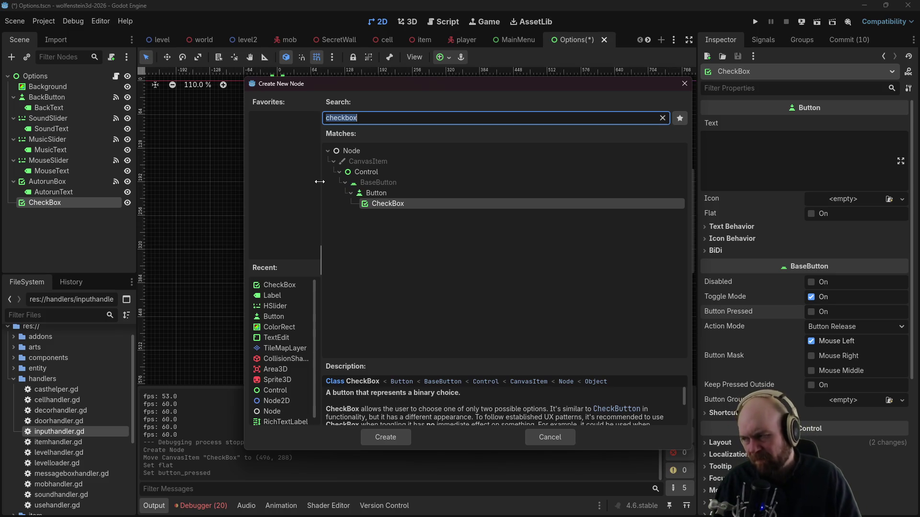
{"action": "type", "text": "label"}
{"action": "key", "text": "Return"}
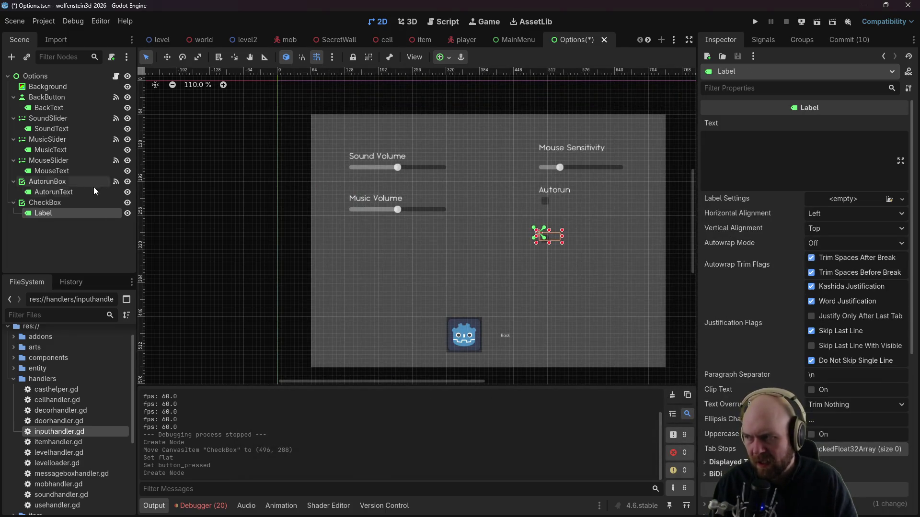
Step: Rename the CheckBox node to InputMode
{"action": "double_click", "coordinate": [66, 216]}
{"action": "left_click", "coordinate": [67, 202]}
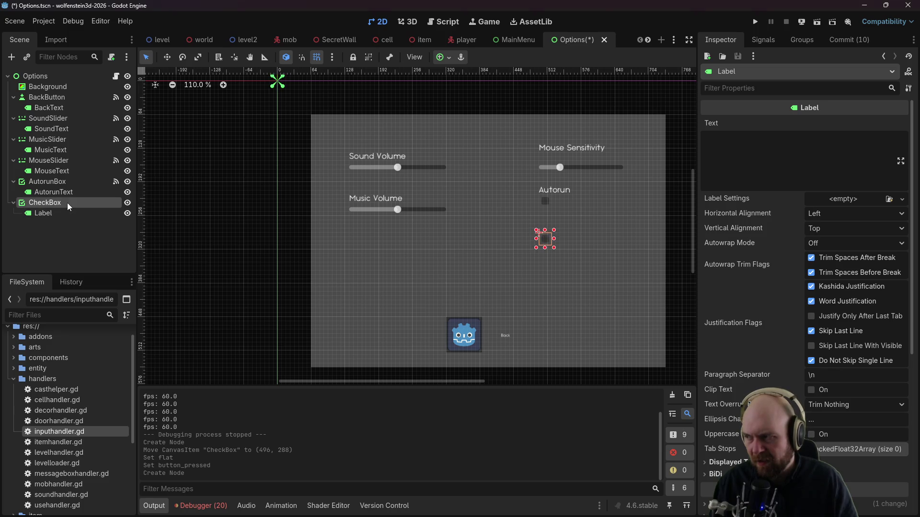
{"action": "left_click", "coordinate": [67, 203]}
{"action": "type", "text": "In"}
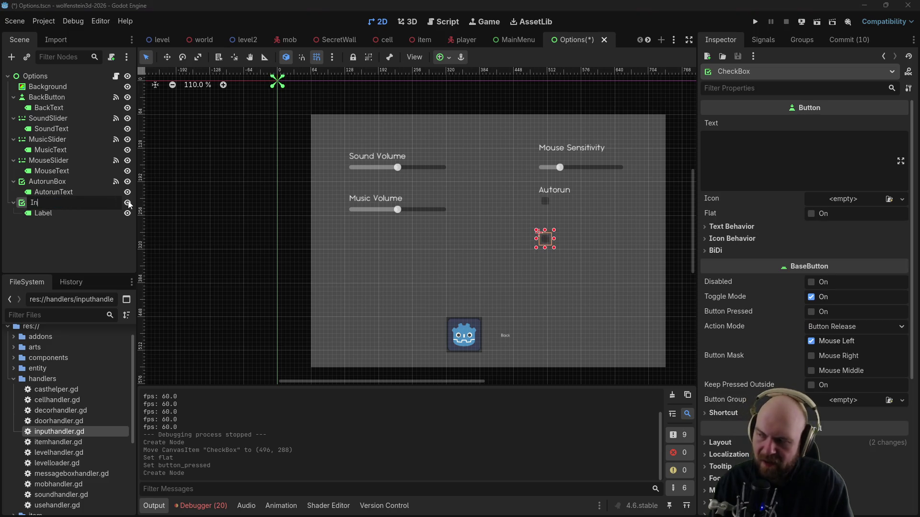
{"action": "type", "text": "putMode"}
{"action": "key", "text": "Return"}
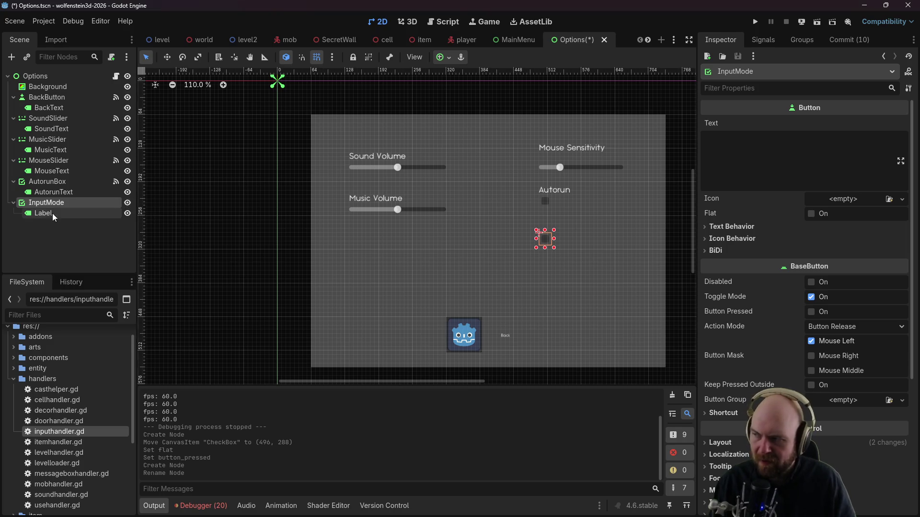
Step: Rename the Label to InputLabel and set its text to 'Classic Input Mode'
{"action": "left_click", "coordinate": [53, 214]}
{"action": "left_click", "coordinate": [53, 214]}
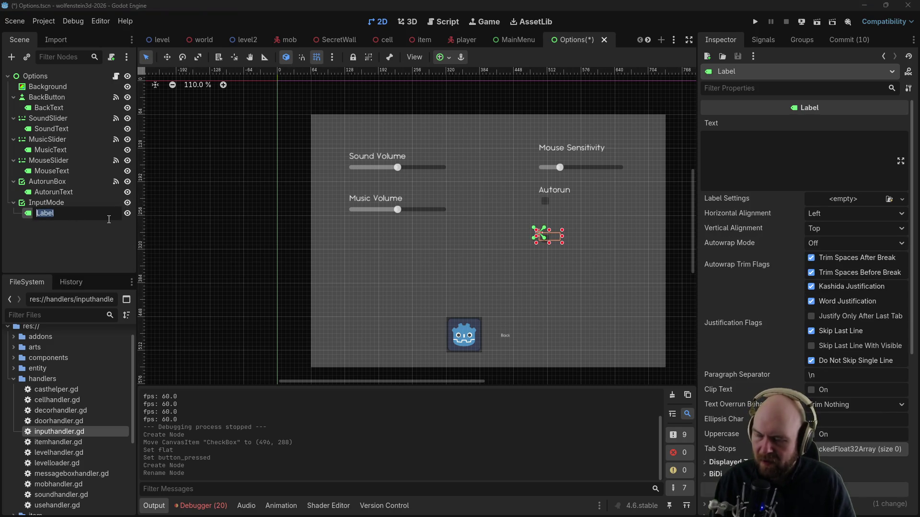
{"action": "type", "text": "I"}
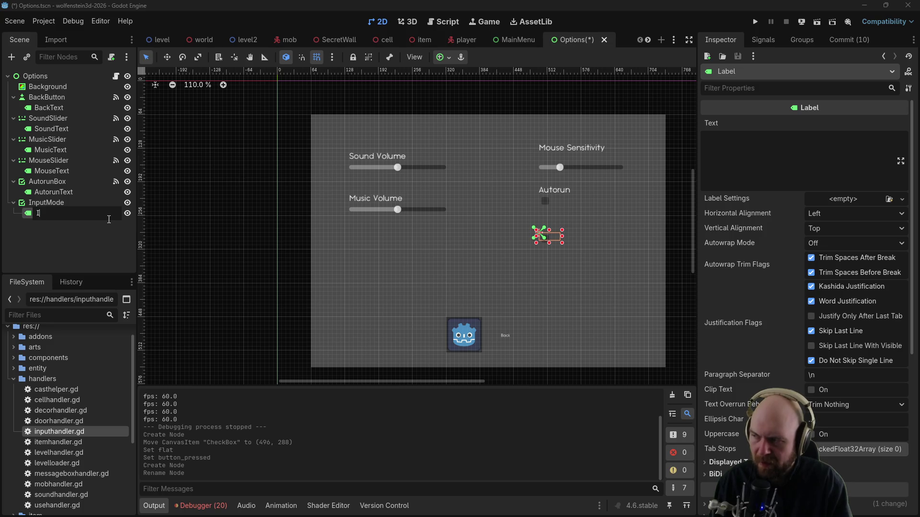
{"action": "type", "text": "nputLabel"}
{"action": "key", "text": "Return"}
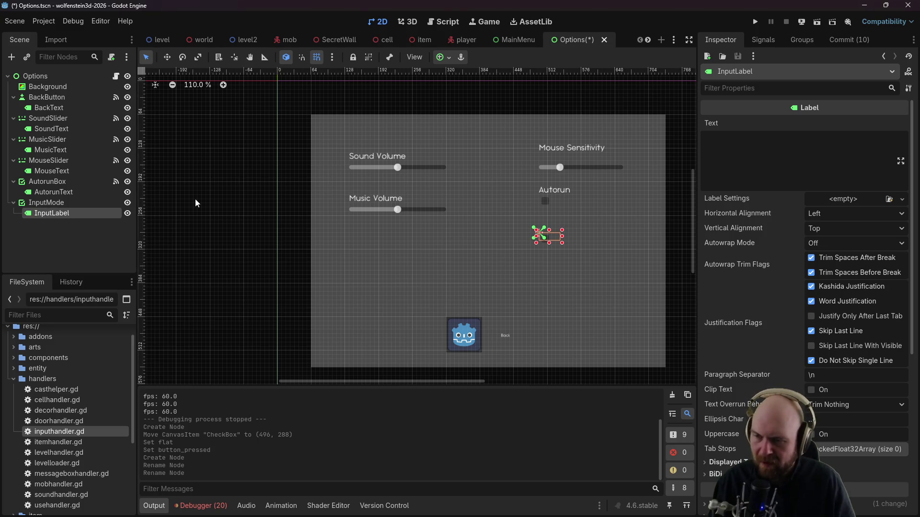
{"action": "left_click", "coordinate": [753, 153]}
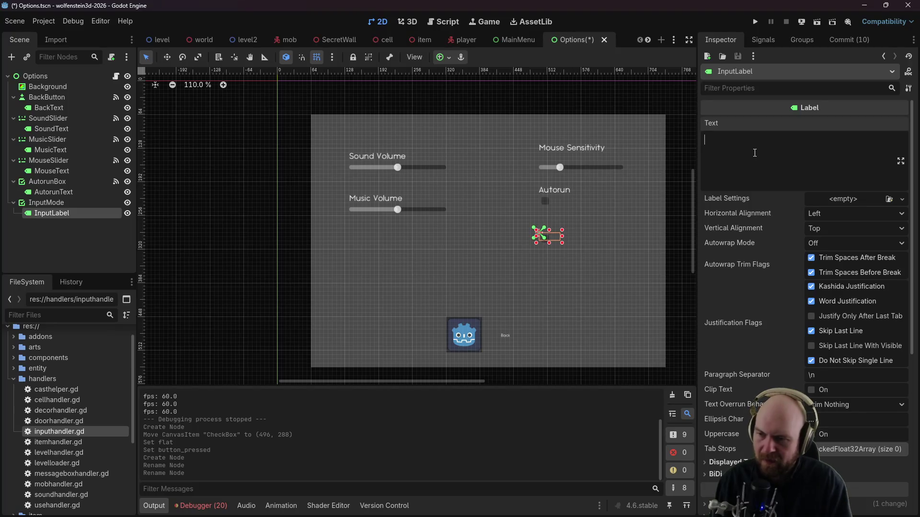
{"action": "type", "text": "Classic Input"}
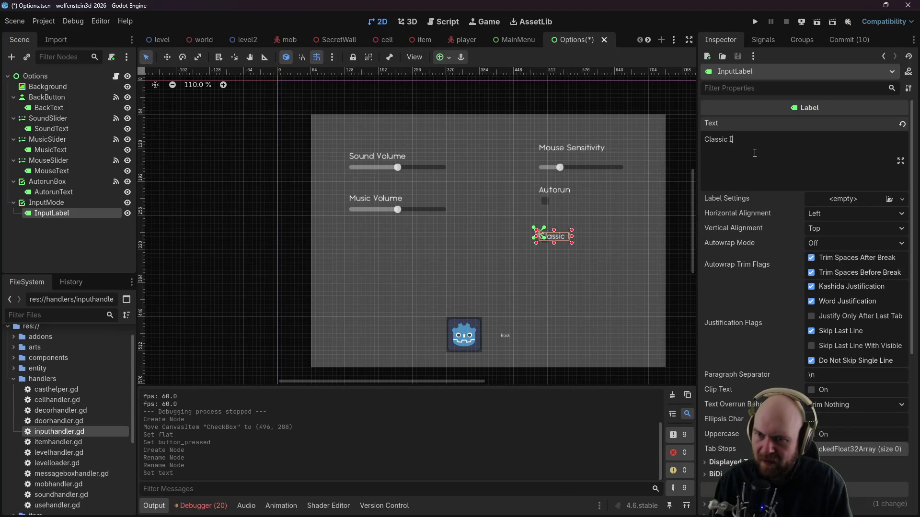
{"action": "type", "text": " Mode"}
Step: Reposition the InputMode checkbox and its label beneath Autorun, label above the checkbox
{"action": "left_click", "coordinate": [46, 202]}
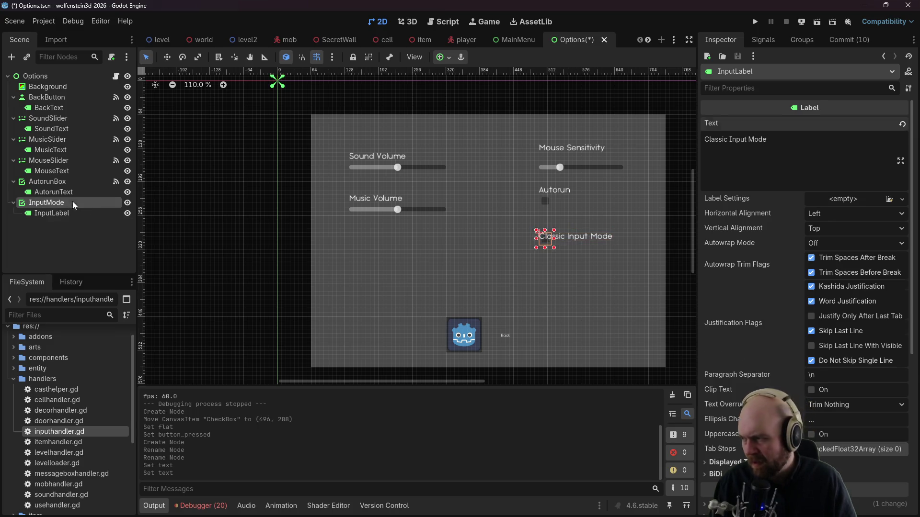
{"action": "left_click", "coordinate": [544, 252]}
{"action": "mouse_move", "coordinate": [546, 241]}
{"action": "left_mouse_down"}
{"action": "mouse_move", "coordinate": [547, 253]}
{"action": "mouse_move", "coordinate": [547, 219]}
{"action": "mouse_move", "coordinate": [546, 229]}
{"action": "mouse_move", "coordinate": [570, 224]}
{"action": "left_mouse_up"}
{"action": "left_click", "coordinate": [570, 231]}
{"action": "left_click", "coordinate": [556, 267]}
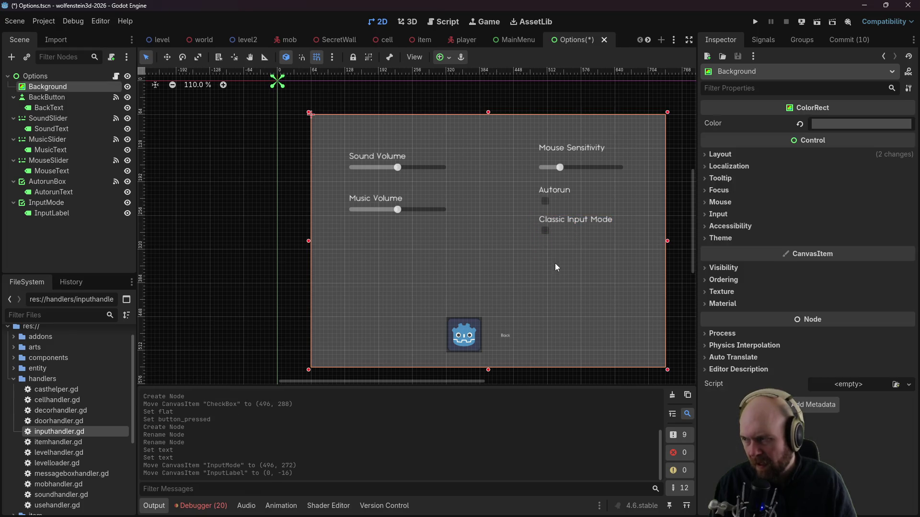
{"action": "right_click", "coordinate": [48, 202]}
Step: Add a Label under InputMode, below the checkbox, reading 'Classic Input Mode disables / always strafing and mouselook'
{"action": "left_click", "coordinate": [84, 206]}
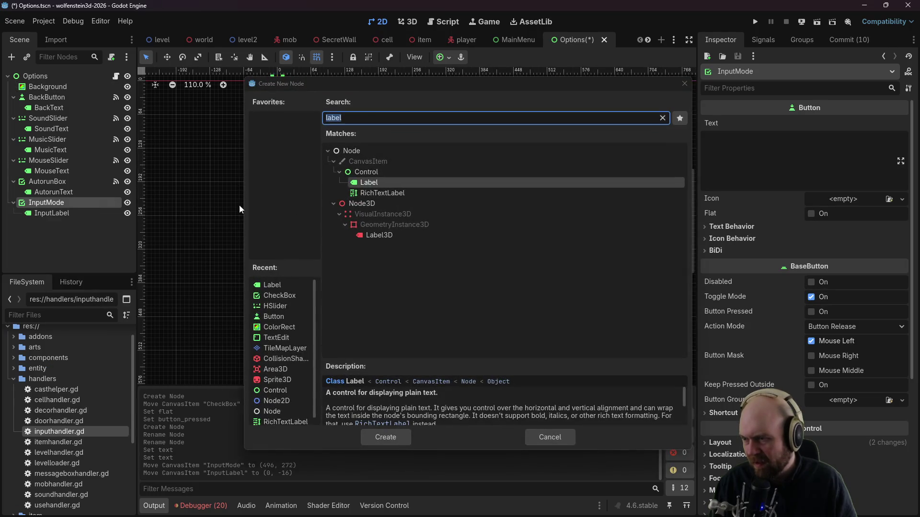
{"action": "left_click", "coordinate": [368, 438]}
{"action": "left_click_drag", "start_coordinate": [556, 234], "coordinate": [555, 267]}
{"action": "left_click", "coordinate": [768, 153]}
{"action": "type", "text": "Class"}
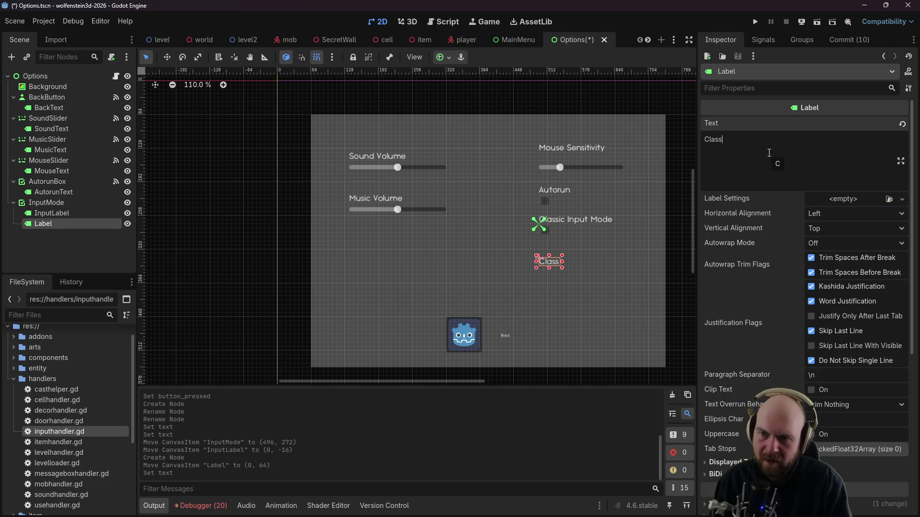
{"action": "type", "text": "ic Input Mode disables"}
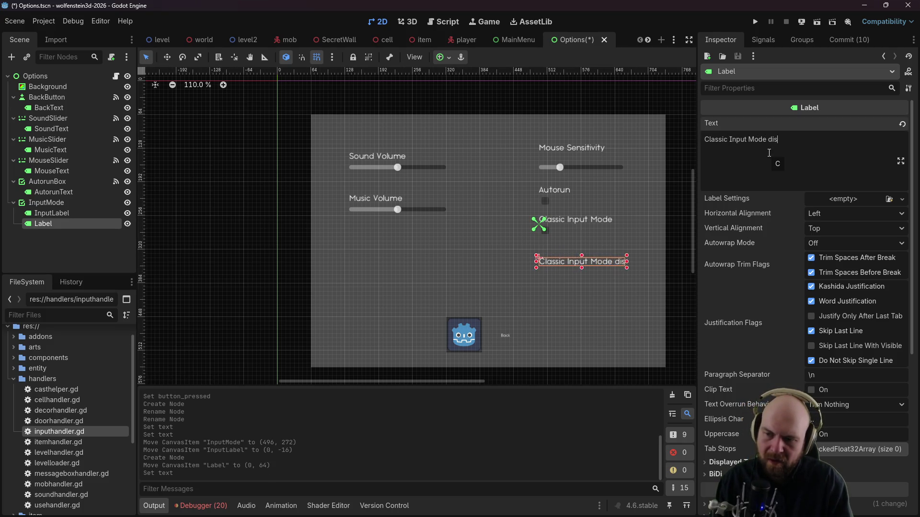
{"action": "key", "text": "Return"}
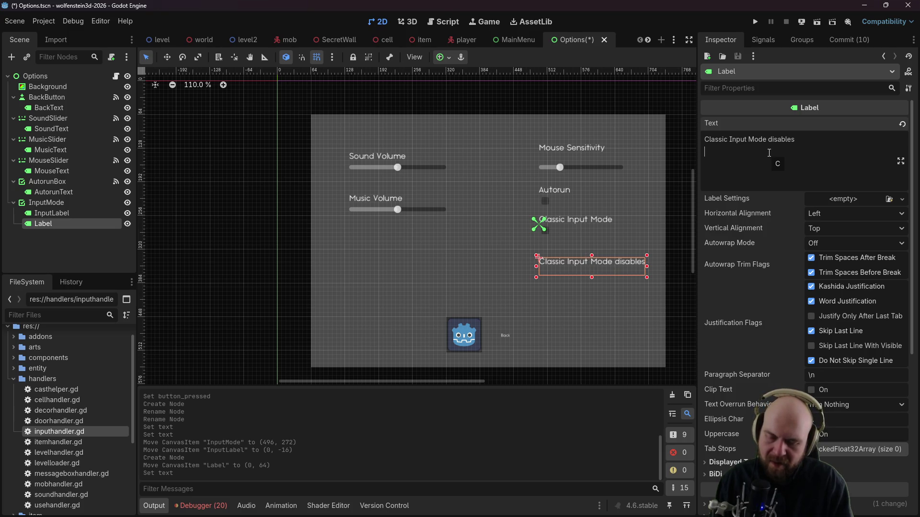
{"action": "type", "text": "always strafing,"}
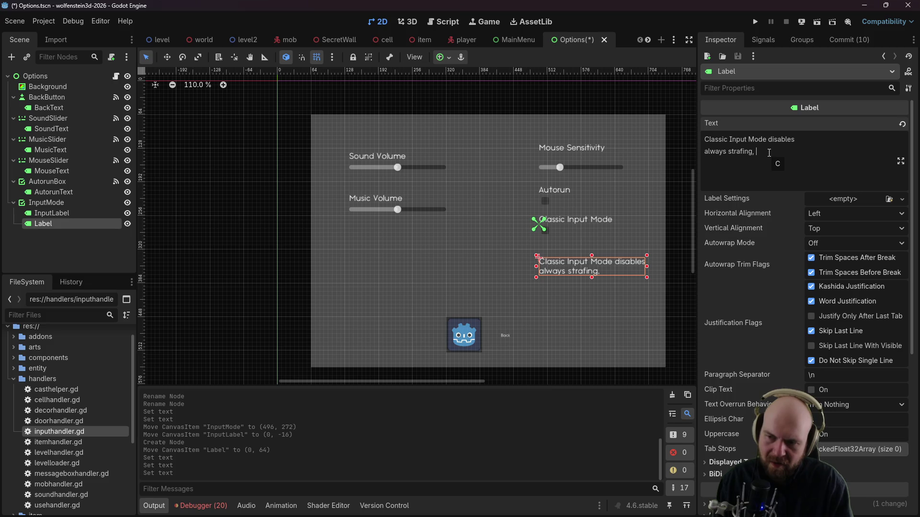
{"action": "type", "text": "and"}
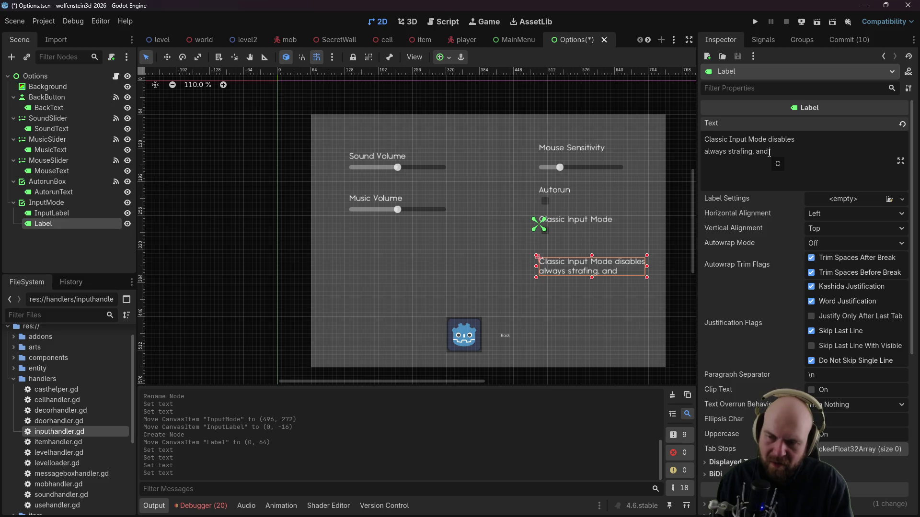
{"action": "type", "text": " mouselook"}
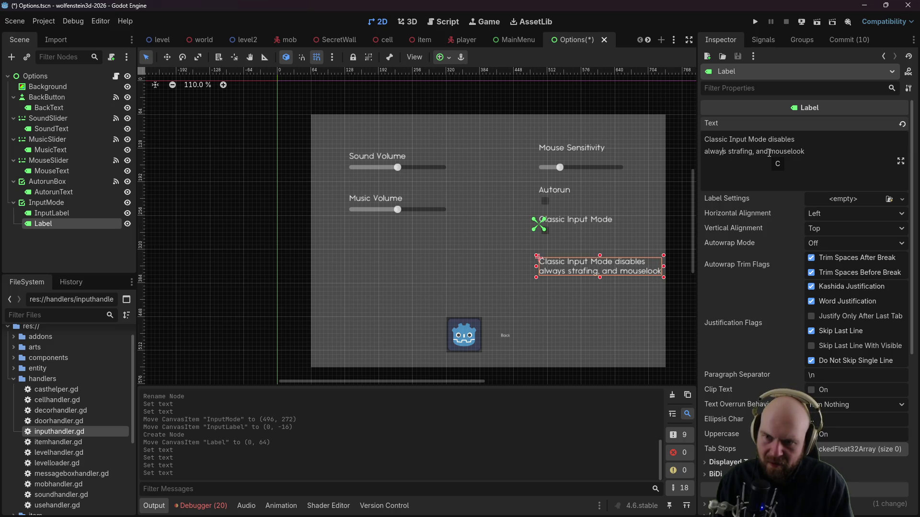
{"action": "key", "text": "BackSpace"}
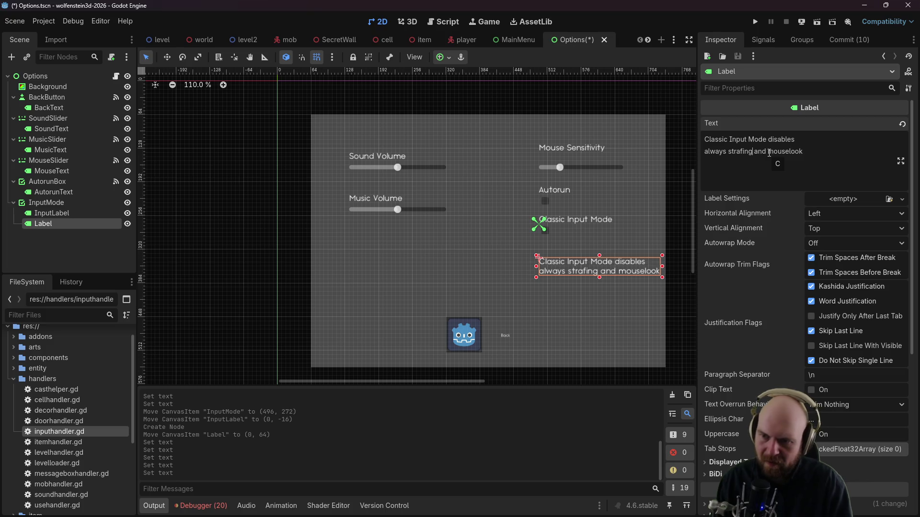
Step: Nudge the description label up closer to the Classic Input Mode checkbox
{"action": "left_click", "coordinate": [602, 234]}
{"action": "left_click_drag", "start_coordinate": [563, 261], "coordinate": [561, 244]}
{"action": "left_click", "coordinate": [677, 224]}
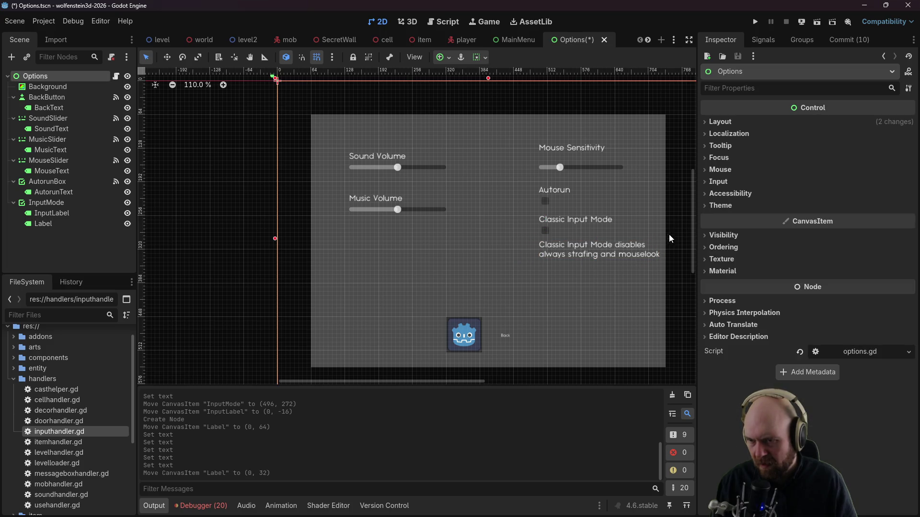
Step: Rewrap the label text onto three lines and append 'movement' after 'mouselook'
{"action": "left_click", "coordinate": [639, 237]}
{"action": "left_click", "coordinate": [768, 153]}
{"action": "left_click", "coordinate": [769, 139]}
{"action": "key", "text": "Return"}
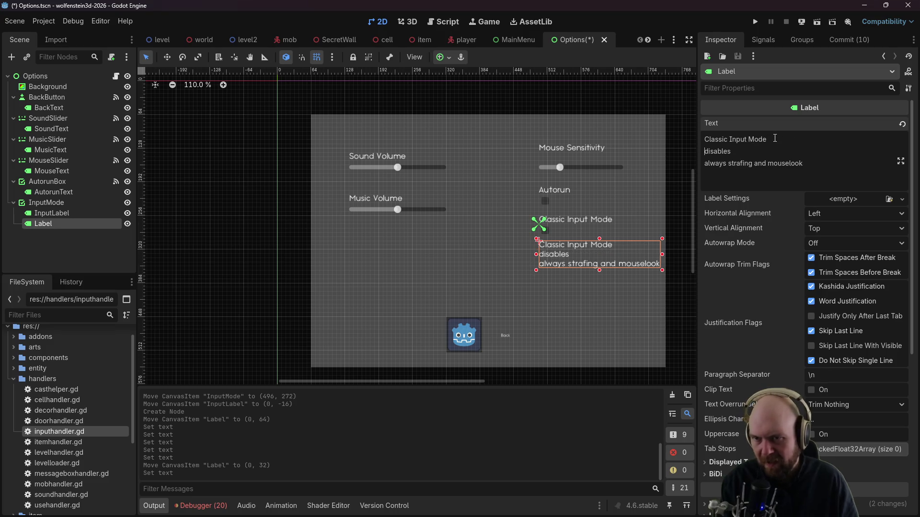
{"action": "left_click", "coordinate": [751, 151]}
{"action": "key", "text": "Delete"}
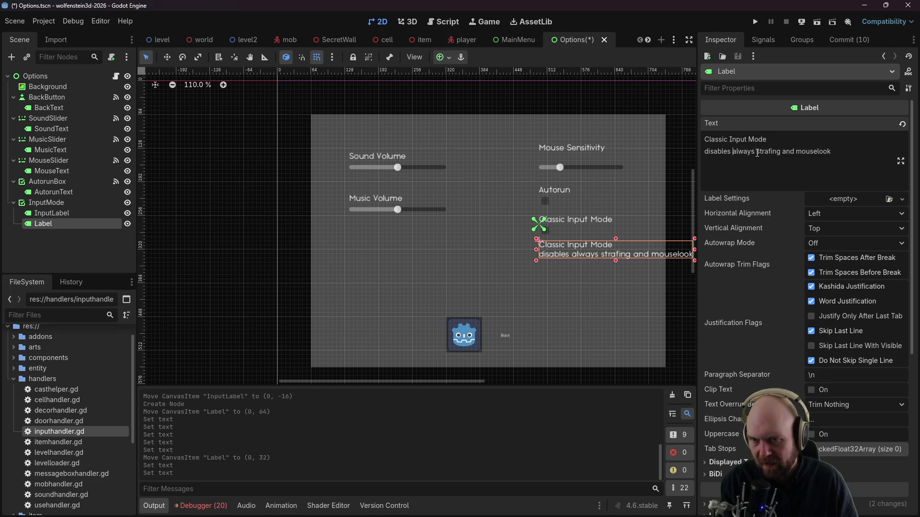
{"action": "left_click", "coordinate": [780, 151]}
{"action": "key", "text": "Return"}
{"action": "key", "text": "Delete"}
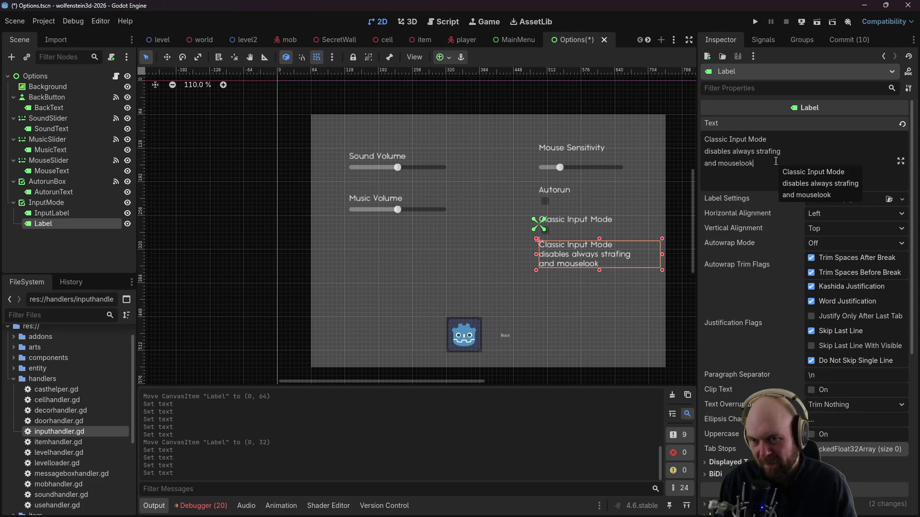
{"action": "type", "text": "movement"}
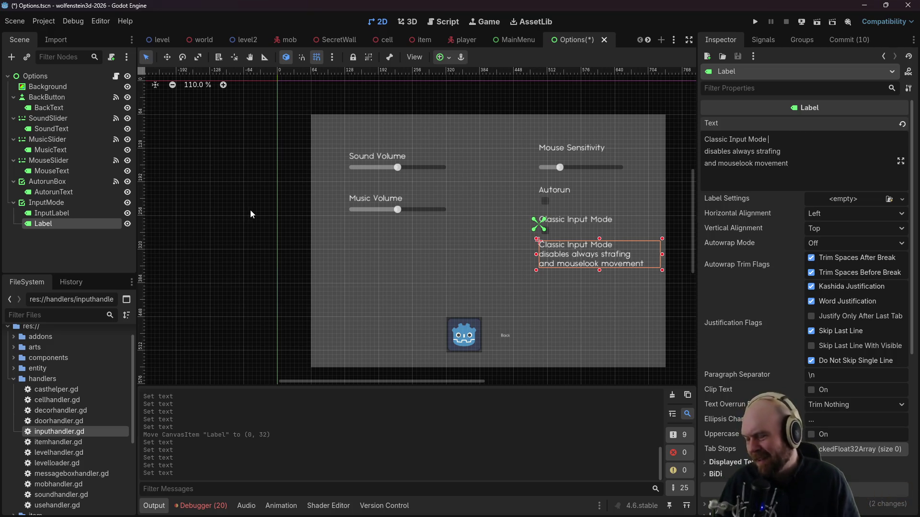
Step: Rename the Label node to InputModeExplanation
{"action": "double_click", "coordinate": [48, 222]}
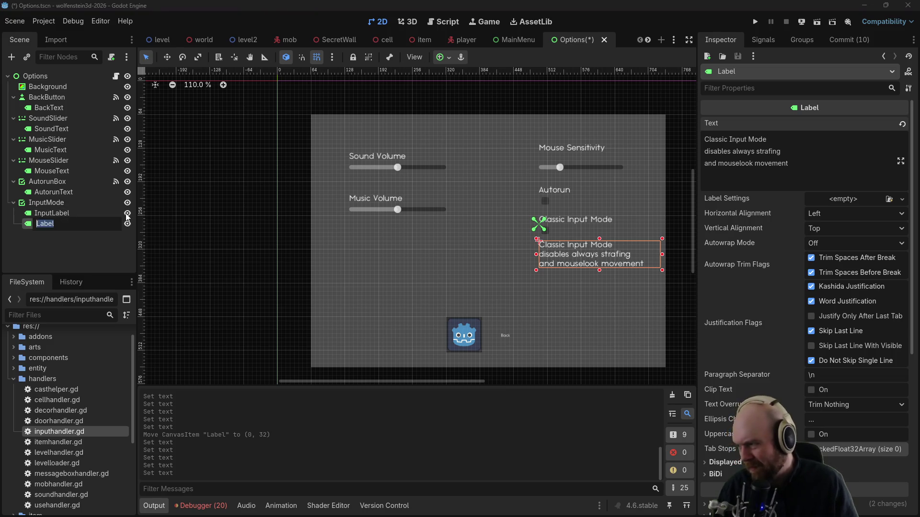
{"action": "type", "text": "InputMode"}
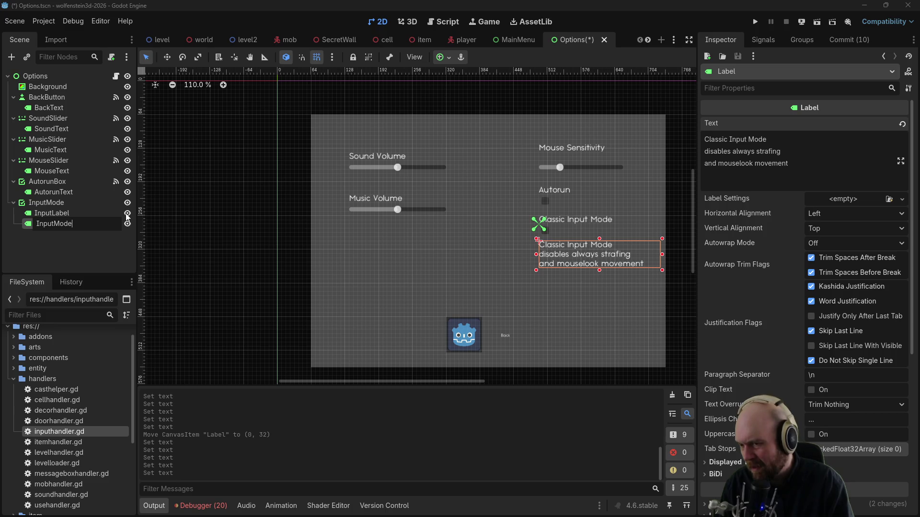
{"action": "type", "text": "Explanation"}
{"action": "key", "text": "Return"}
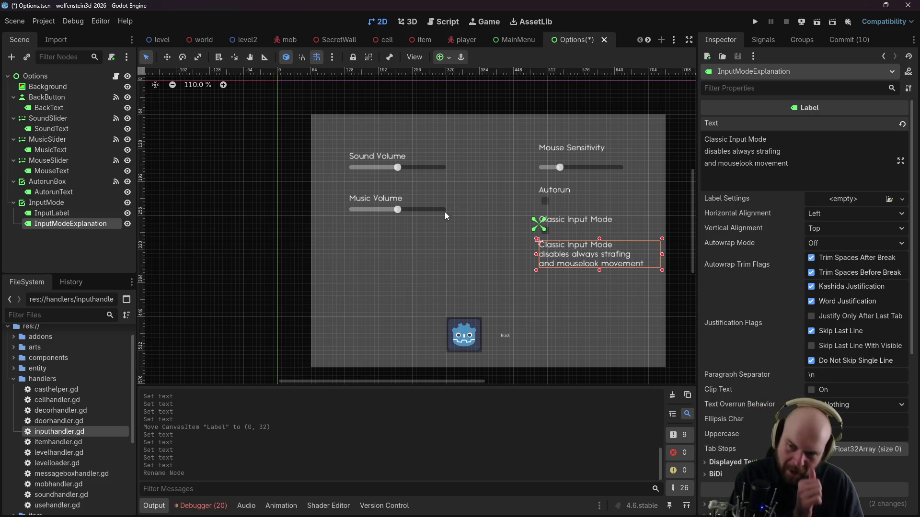
{"action": "left_click", "coordinate": [551, 233]}
Step: Connect the InputMode checkbox's toggled signal to a new _on_input_mode_toggled method
{"action": "left_click", "coordinate": [548, 230]}
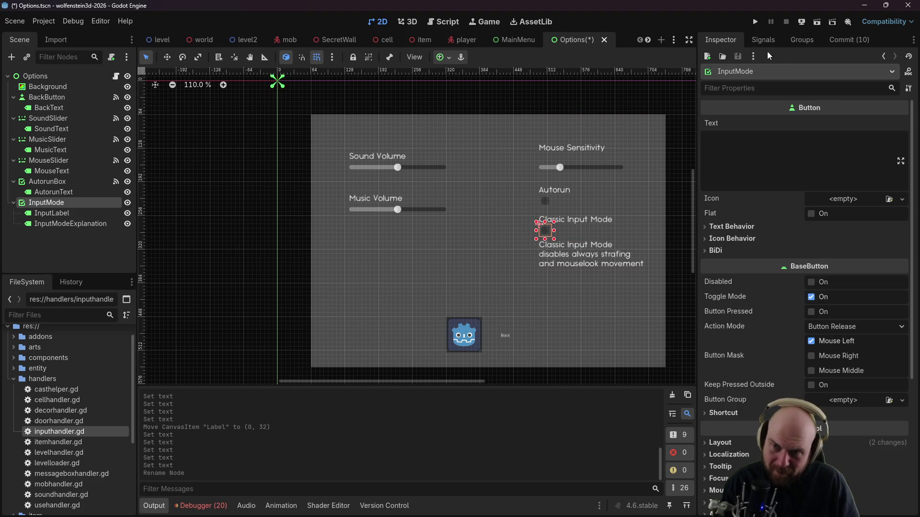
{"action": "left_click", "coordinate": [765, 40]}
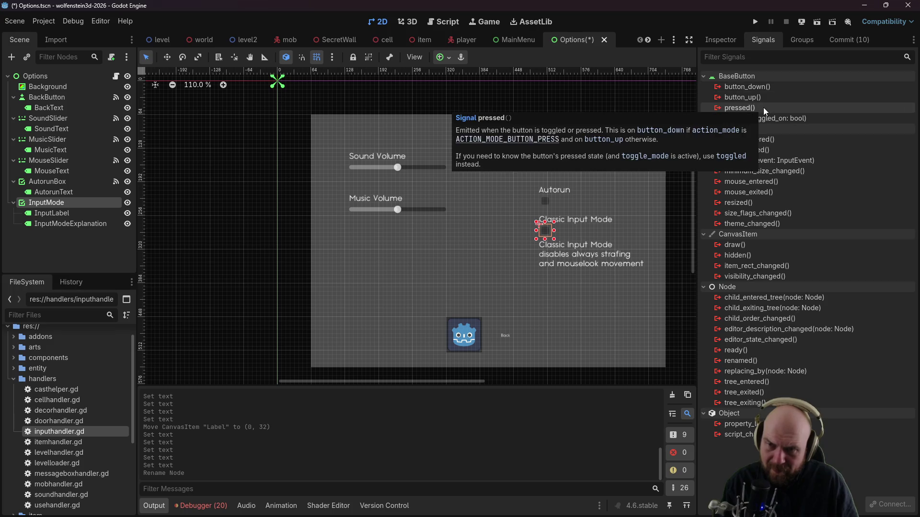
{"action": "double_click", "coordinate": [762, 120]}
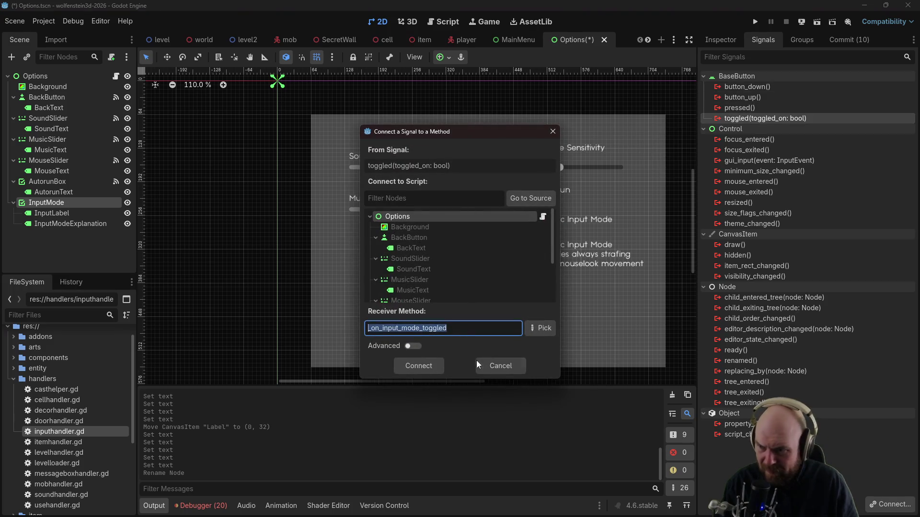
{"action": "left_click", "coordinate": [418, 369]}
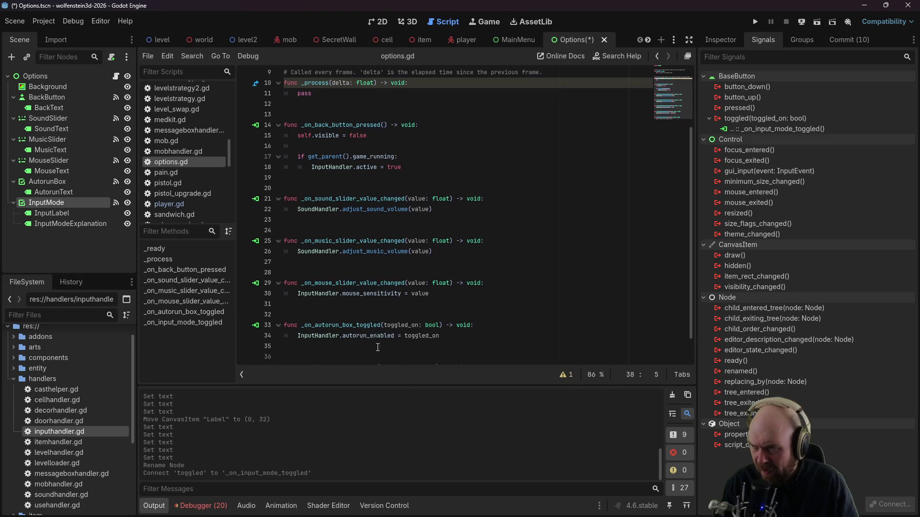
Step: Replace pass with InputHandler.classic_input_mode = toggled_on, then save and run the game (F5)
{"action": "key", "text": "End"}
{"action": "key", "text": "shift+Home"}
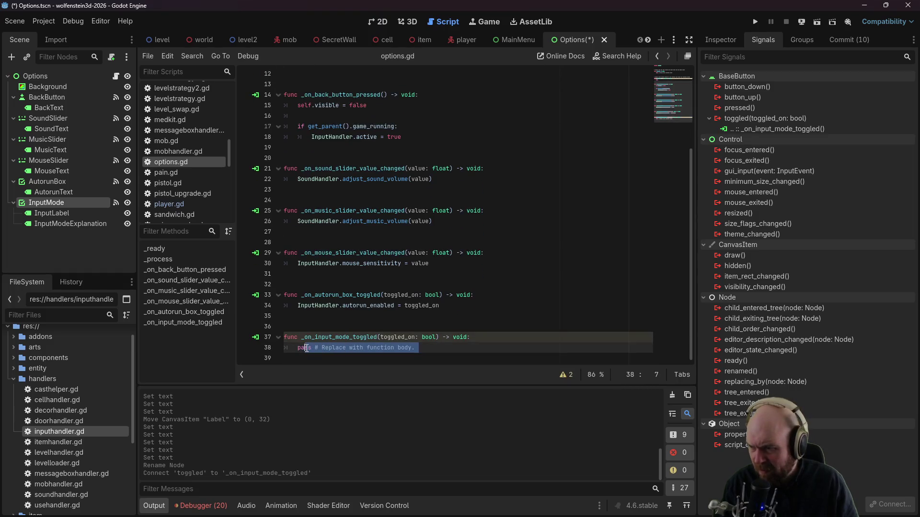
{"action": "type", "text": "Input"}
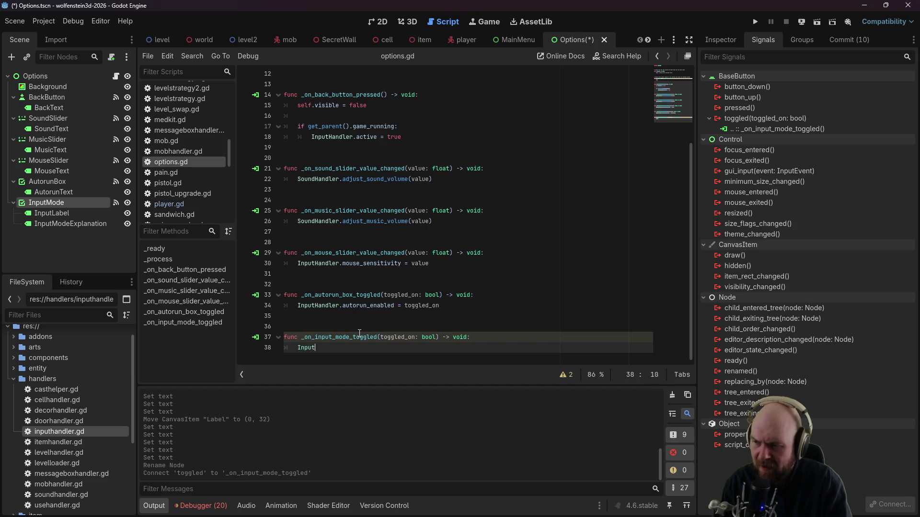
{"action": "type", "text": "Handler."}
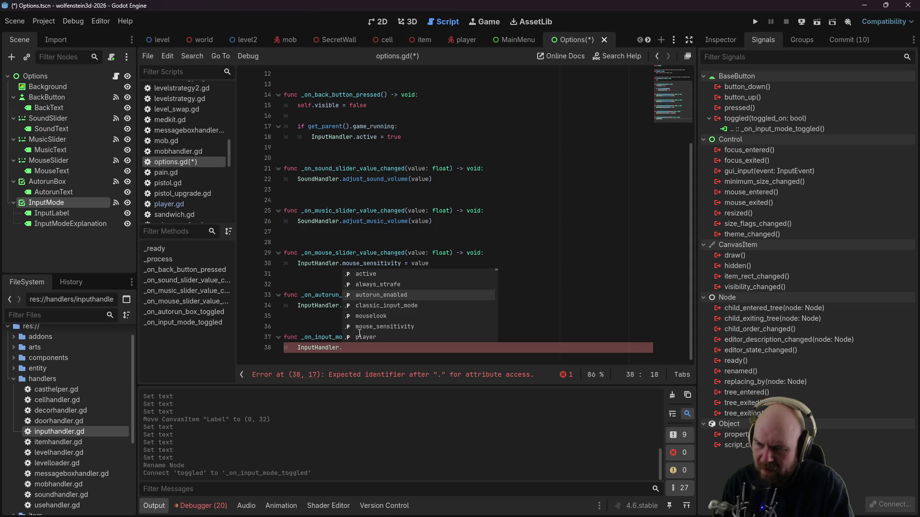
{"action": "key", "text": "Down"}
{"action": "key", "text": "Return"}
{"action": "type", "text": "toggle"}
{"action": "key", "text": "Return"}
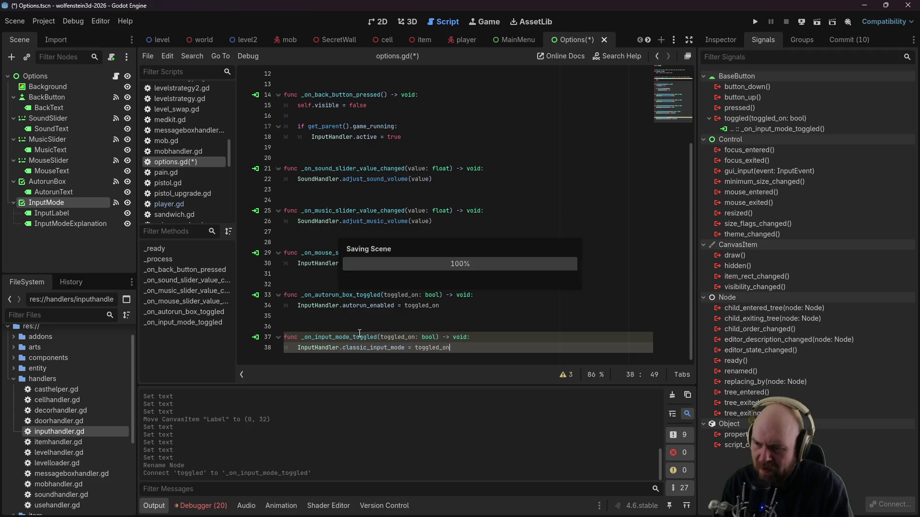
{"action": "key", "text": "F5"}
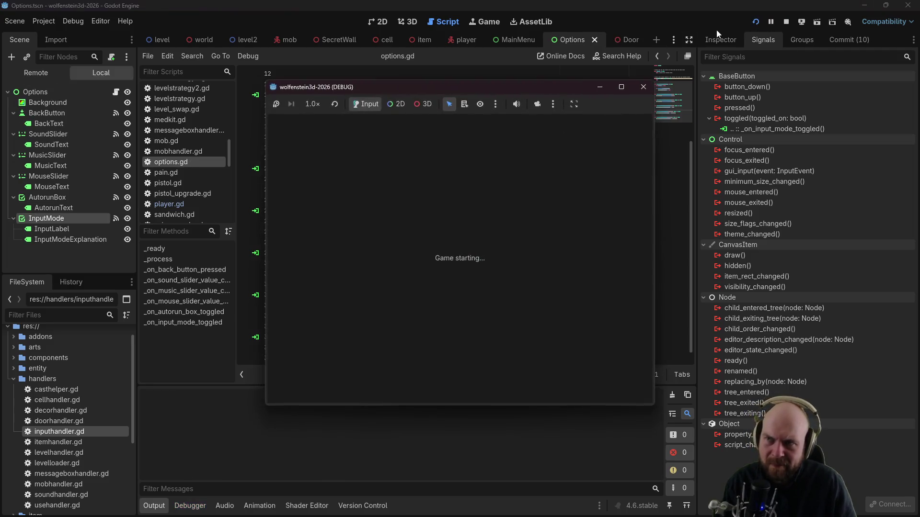
Step: In the running game, visit Options and go back, start the level, turn right with arrow keys, then stop
{"action": "left_click", "coordinate": [463, 319]}
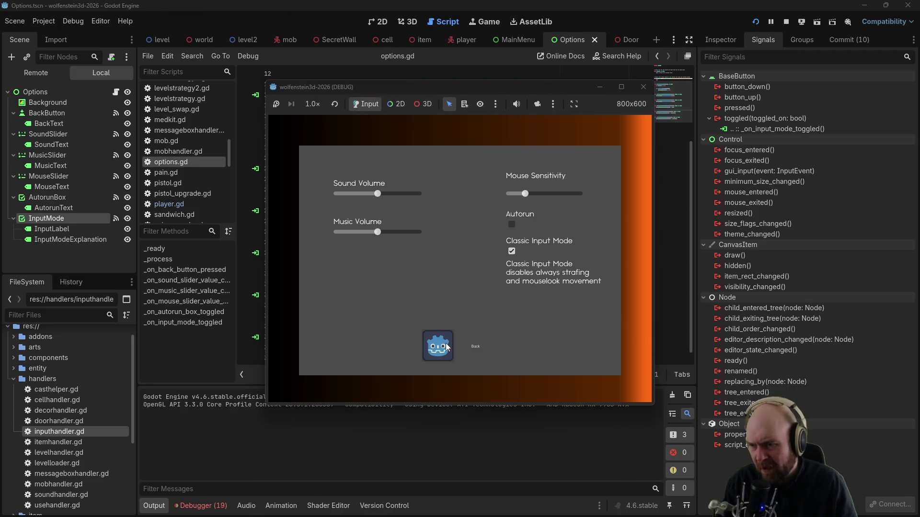
{"action": "left_click", "coordinate": [446, 346]}
{"action": "left_click", "coordinate": [459, 275]}
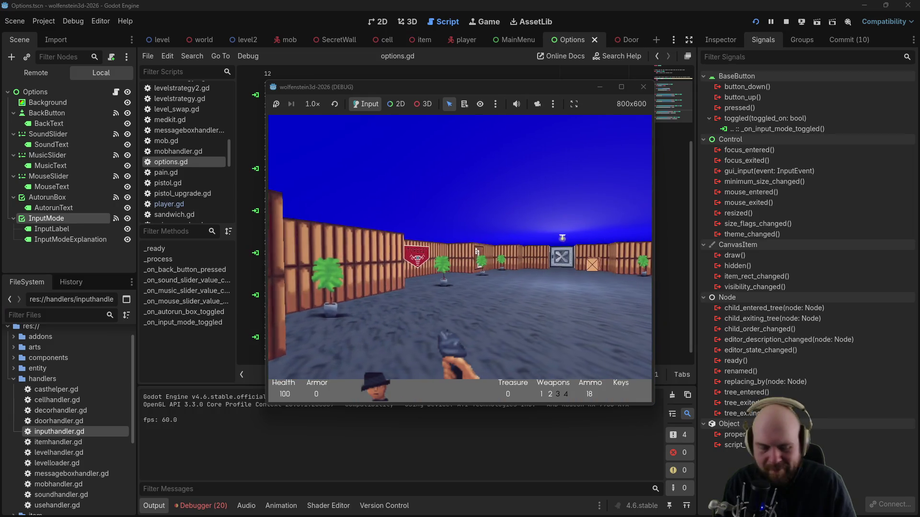
{"action": "key", "text": "Right"}
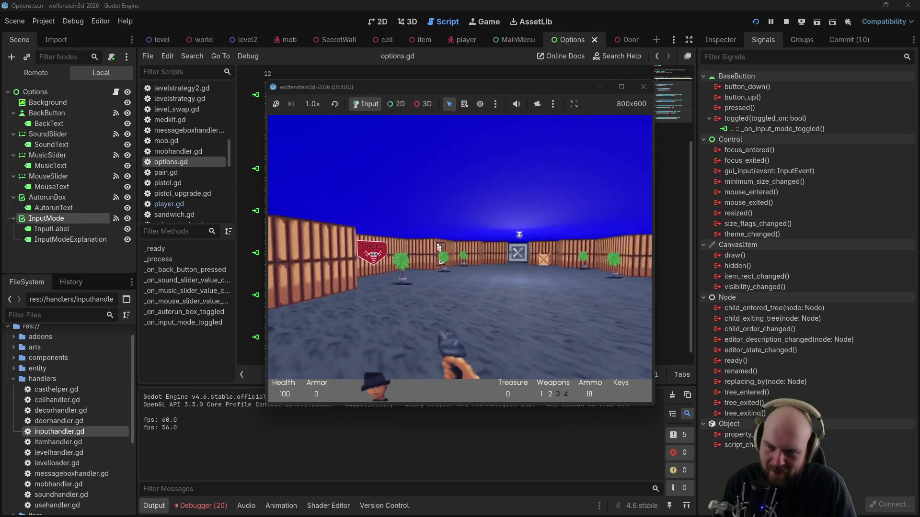
{"action": "key", "text": "Right"}
{"action": "key", "text": "Escape"}
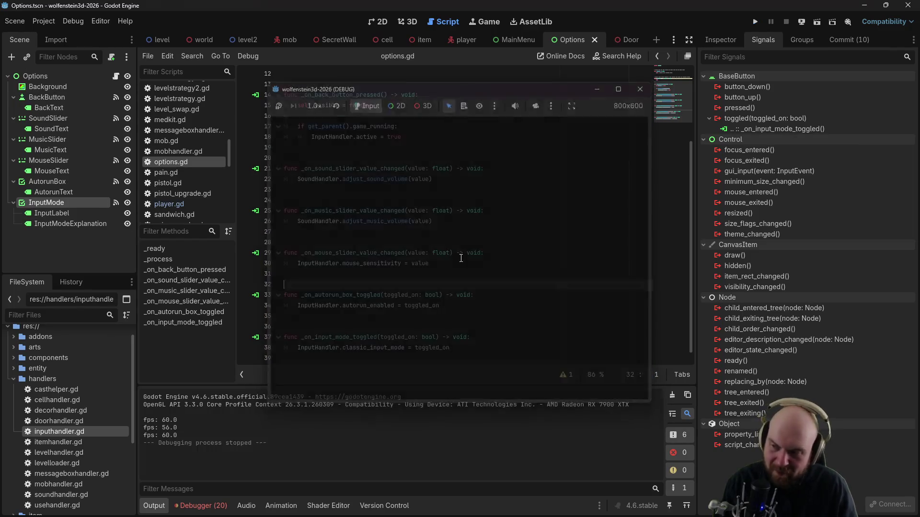
{"action": "left_click", "coordinate": [373, 179]}
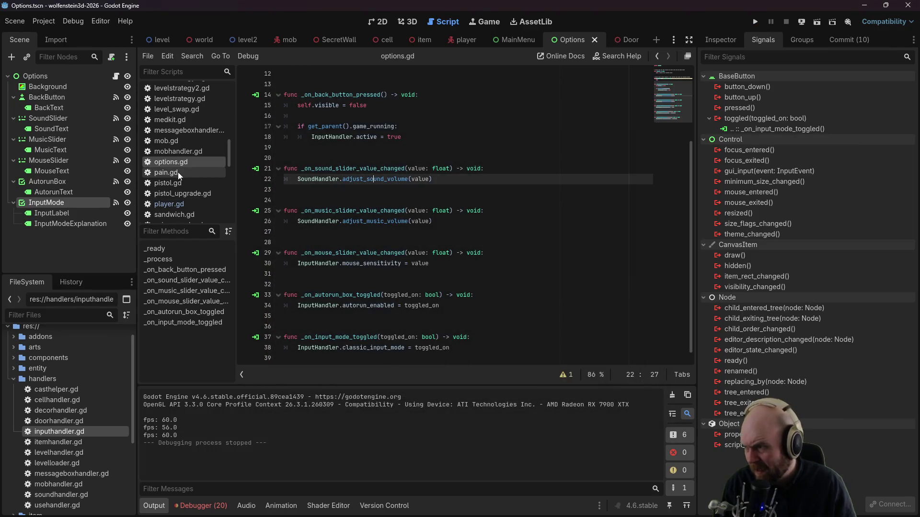
Step: Open inputhandler.gd and review the active and classic_input_mode setters
{"action": "double_click", "coordinate": [61, 433]}
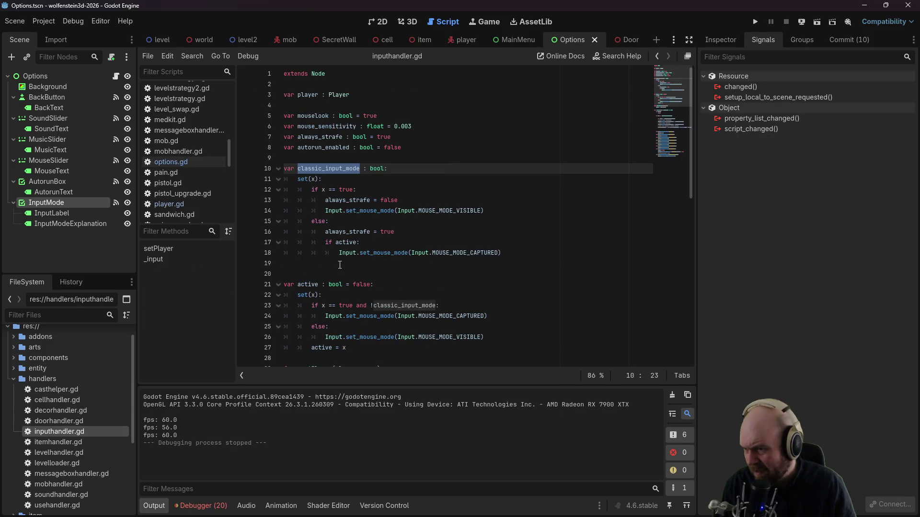
{"action": "scroll", "coordinate": [339, 264], "scroll_direction": "down", "scroll_amount": 2}
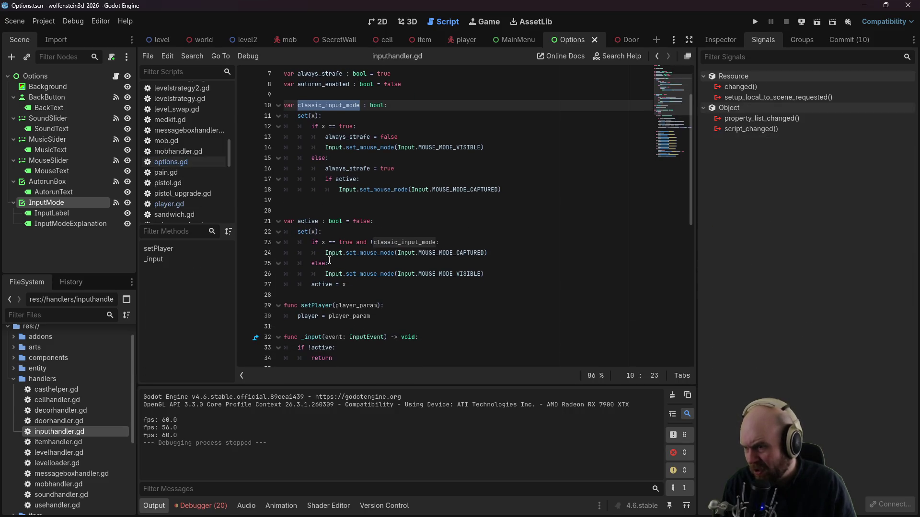
{"action": "left_click", "coordinate": [334, 230]}
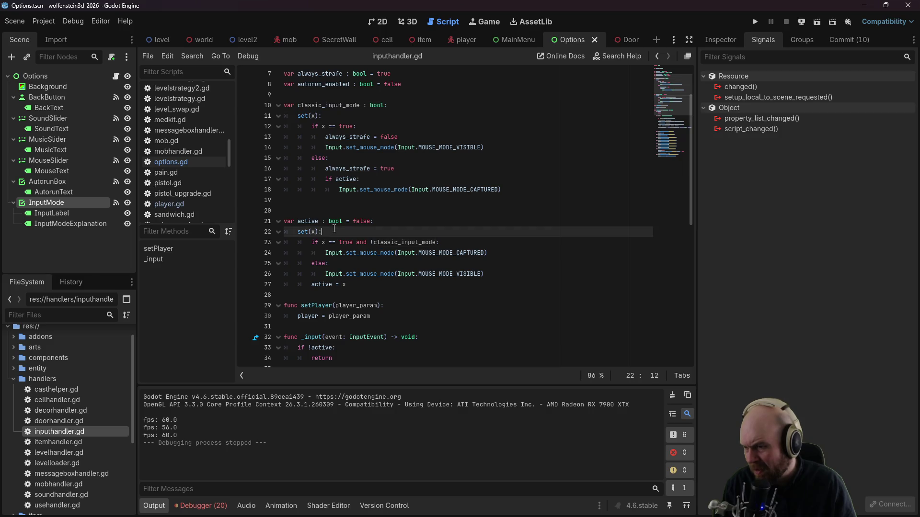
{"action": "left_click", "coordinate": [374, 243]}
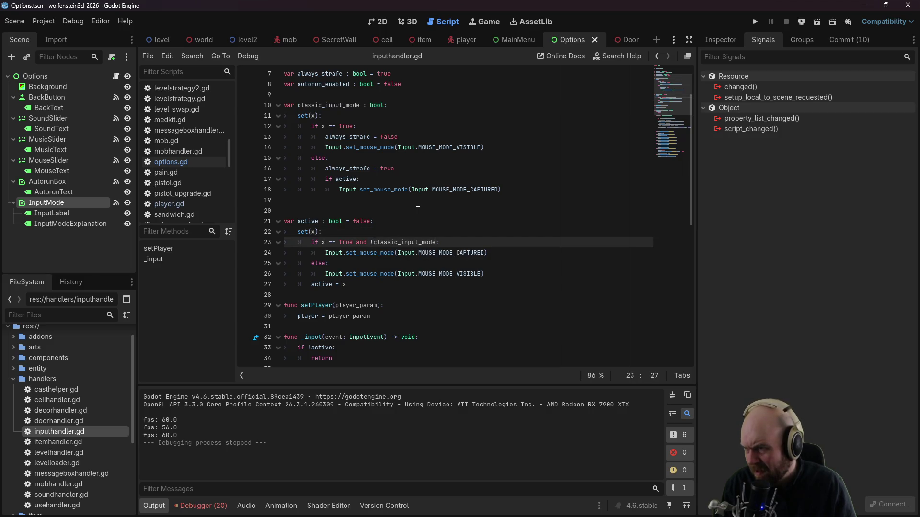
{"action": "left_click", "coordinate": [426, 204]}
Step: Find MOUSE_MODE_CAPTURED in all project files and visit its matches on lines 18 and 24
{"action": "left_click", "coordinate": [422, 242]}
{"action": "left_click", "coordinate": [44, 21]}
{"action": "left_click", "coordinate": [66, 46]}
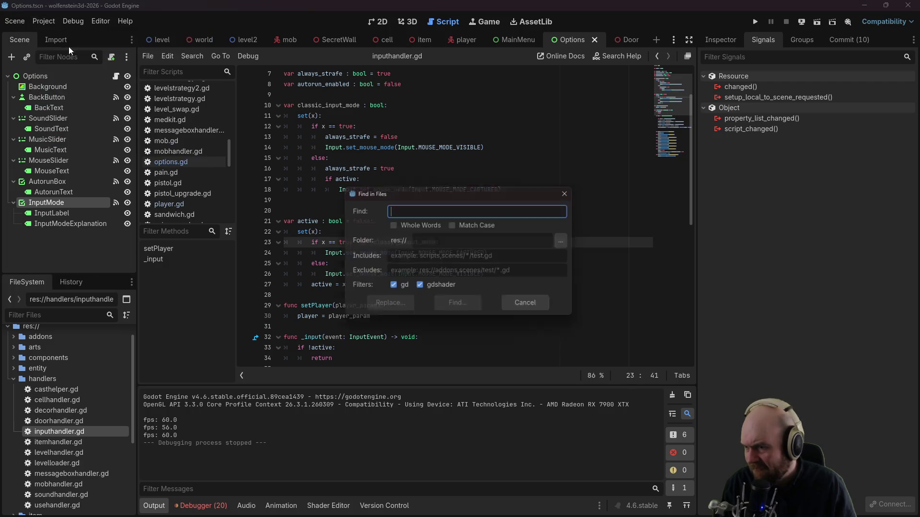
{"action": "type", "text": "MOUSE_MODE_CAPTURED"}
{"action": "key", "text": "Return"}
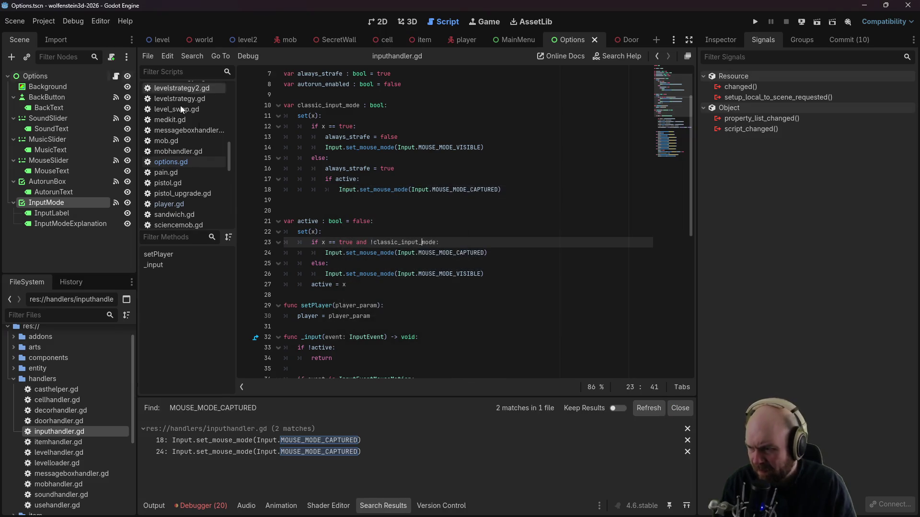
{"action": "left_click", "coordinate": [243, 440]}
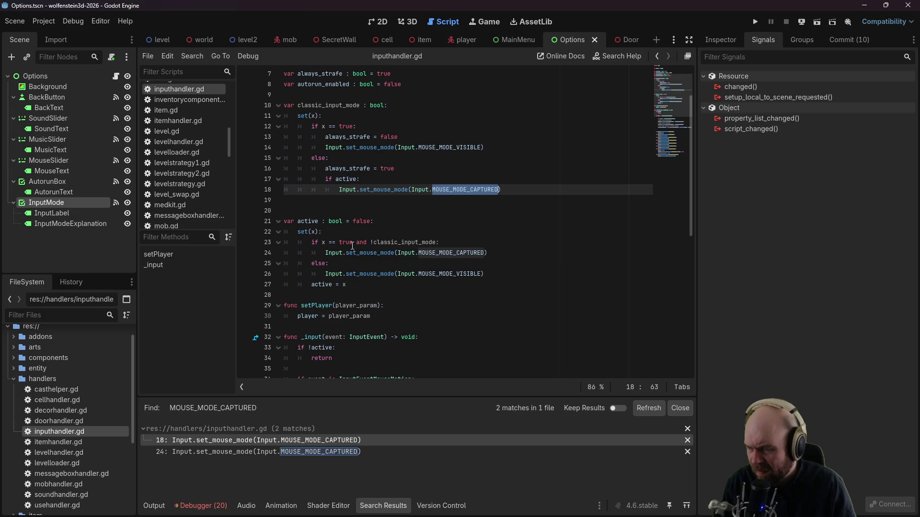
{"action": "left_click", "coordinate": [292, 451]}
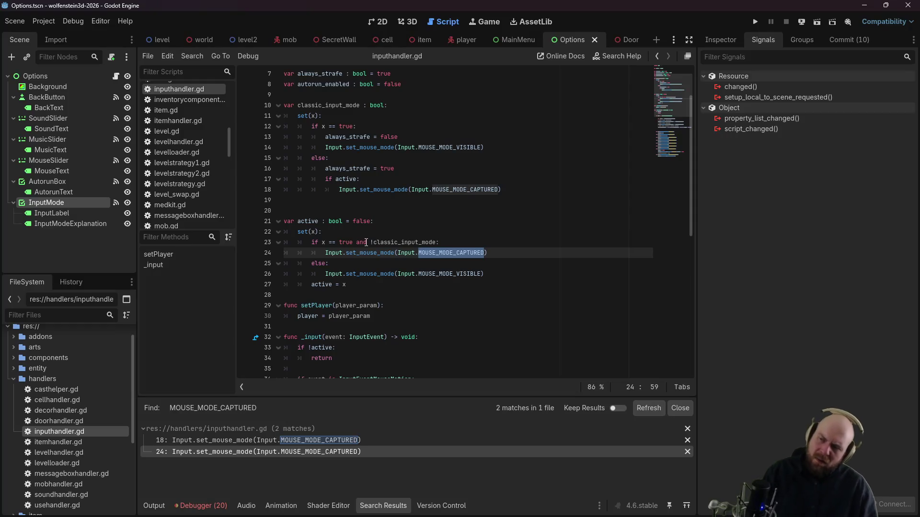
{"action": "left_click", "coordinate": [346, 180]}
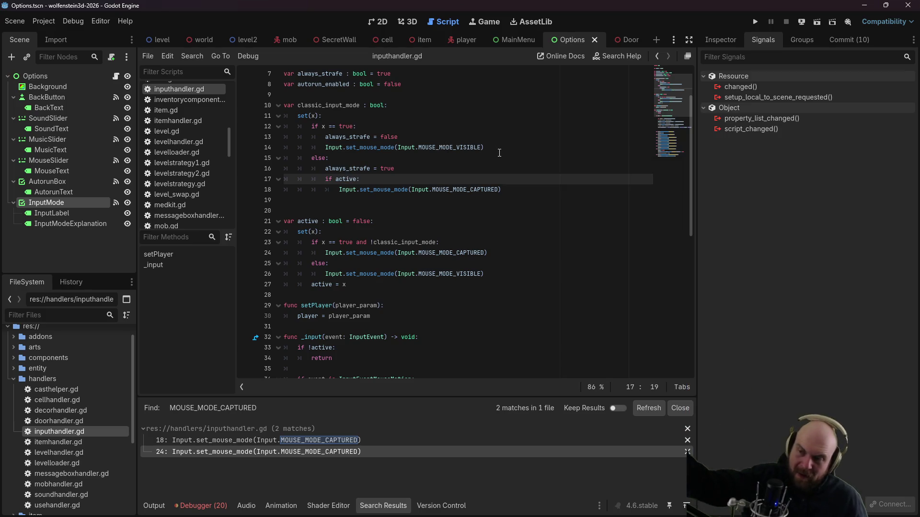
Step: Rerun the game, toggle the in-game options menu with Esc, stop it, and return to the setter's else branch
{"action": "left_click", "coordinate": [754, 22]}
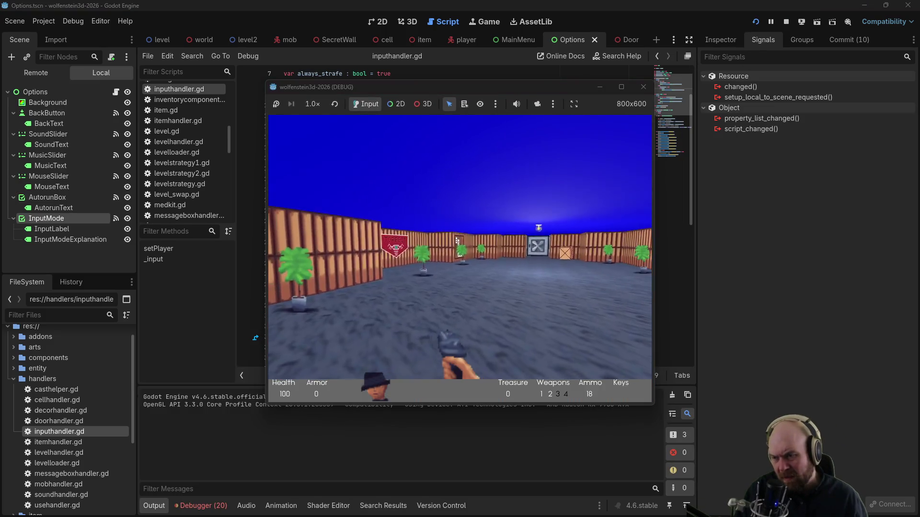
{"action": "key", "text": "Escape"}
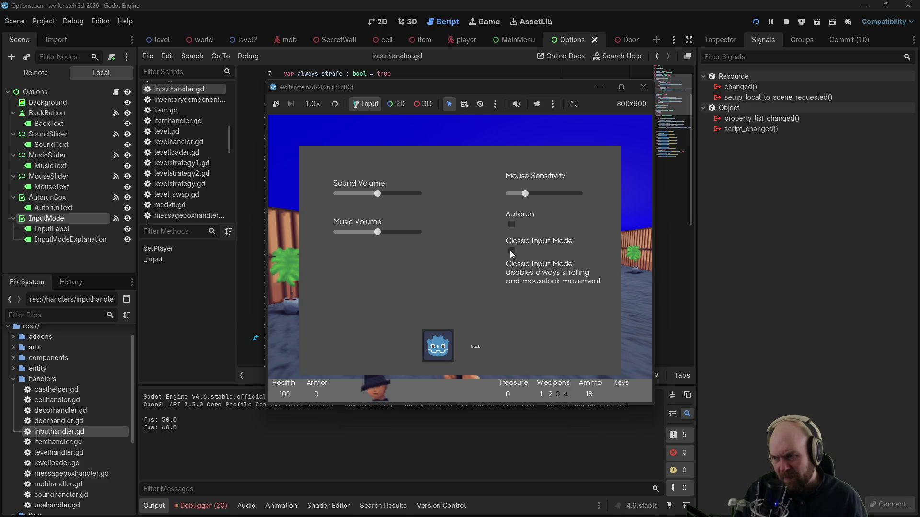
{"action": "key", "text": "Escape"}
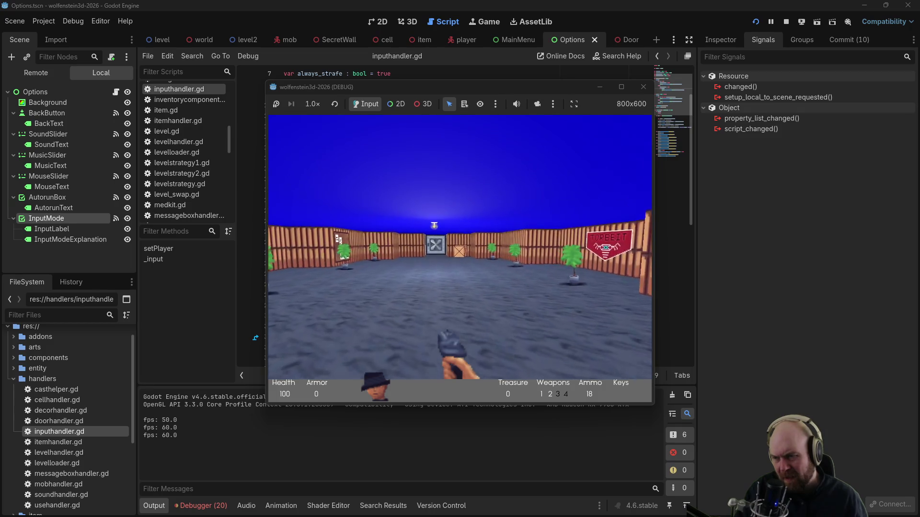
{"action": "key", "text": "Escape"}
{"action": "left_click", "coordinate": [643, 87]}
{"action": "left_click", "coordinate": [449, 159]}
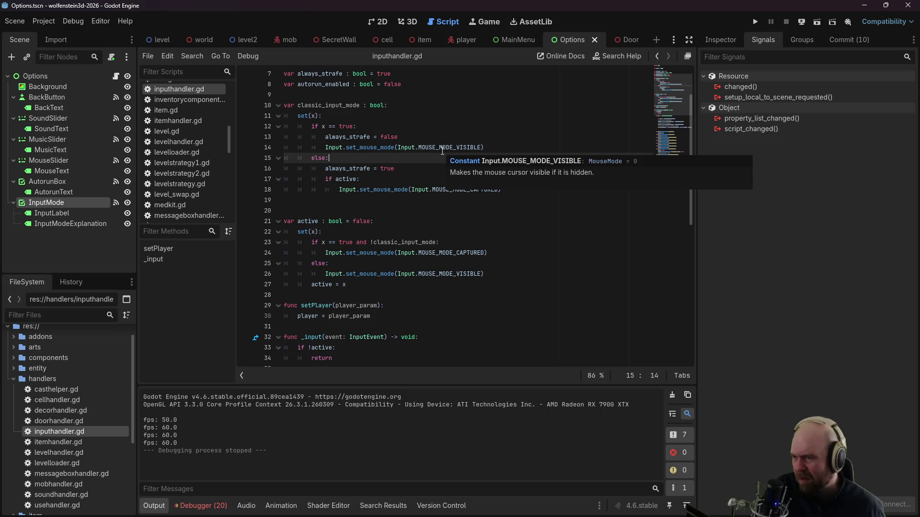
Step: Add a debug print("ah we get tt") below the active setter's condition and save
{"action": "left_click", "coordinate": [470, 245]}
{"action": "key", "text": "Return"}
{"action": "type", "text": "print(\"a"}
{"action": "type", "text": "h we get t"}
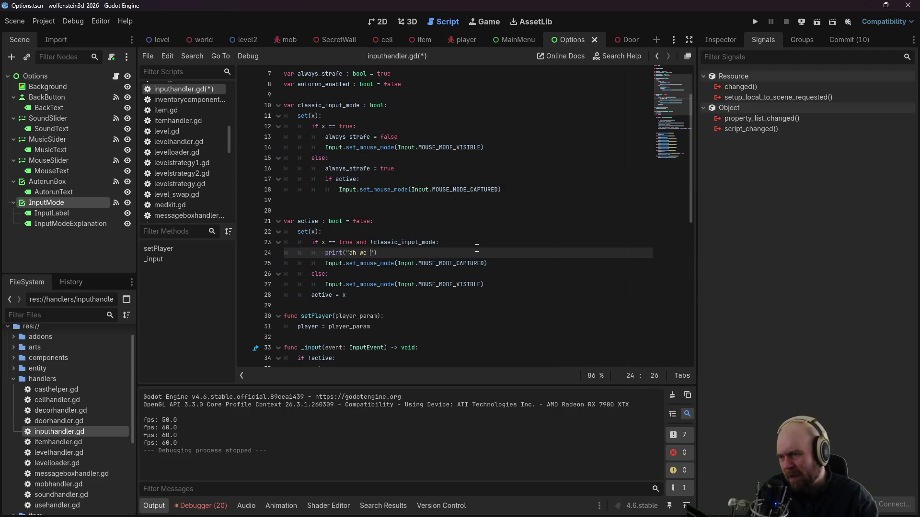
{"action": "type", "text": "t i"}
{"action": "key", "text": "ctrl+s"}
Step: Run the game, turn Classic Input Mode on then off in the options menu, then stop it
{"action": "left_click", "coordinate": [751, 24]}
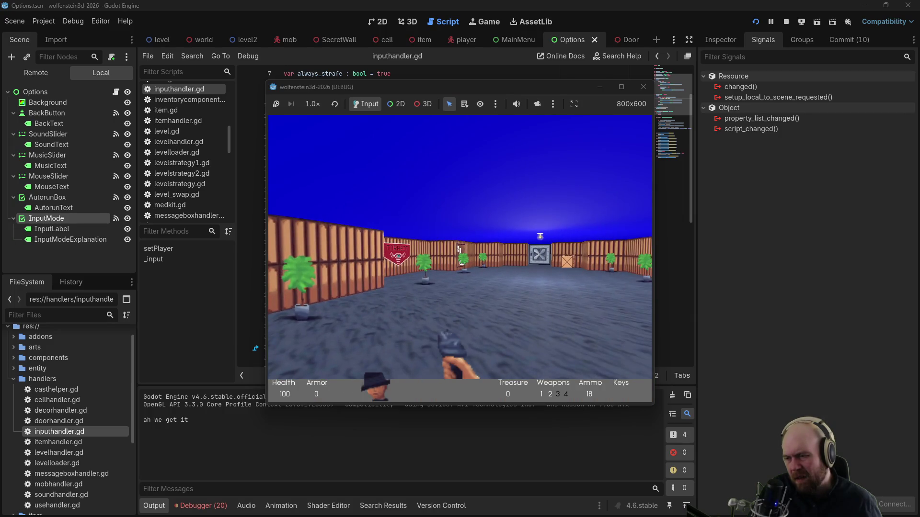
{"action": "key", "text": "Escape"}
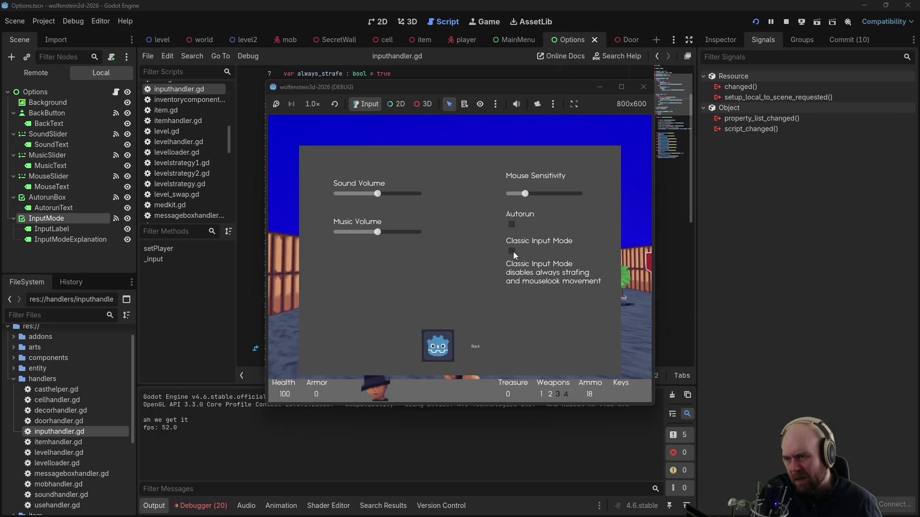
{"action": "left_click", "coordinate": [438, 345]}
{"action": "key", "text": "Escape"}
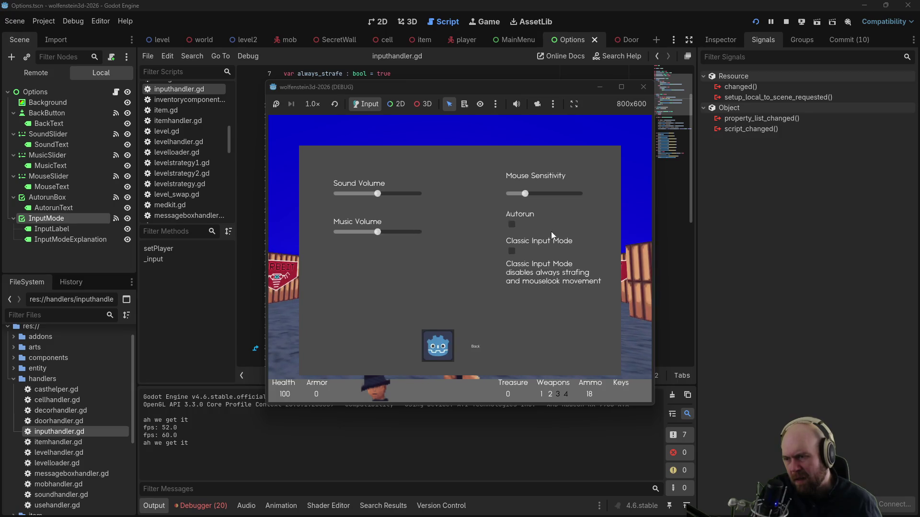
{"action": "left_click", "coordinate": [511, 251]}
{"action": "left_click", "coordinate": [438, 345]}
{"action": "key", "text": "Escape"}
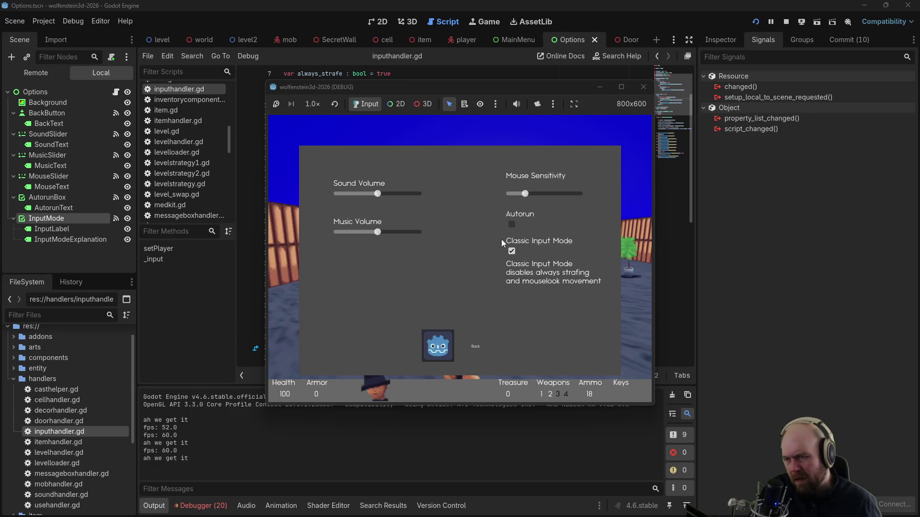
{"action": "left_click", "coordinate": [511, 251]}
{"action": "left_click", "coordinate": [443, 336]}
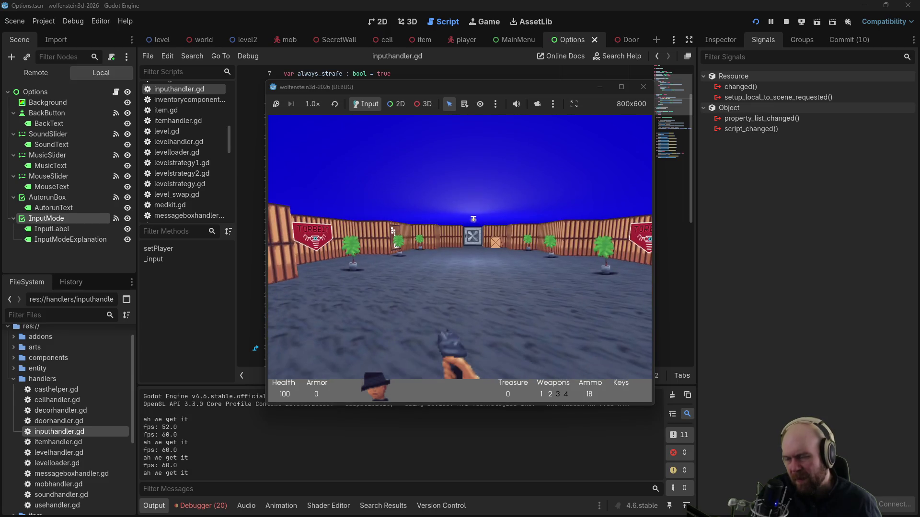
{"action": "key", "text": "F8"}
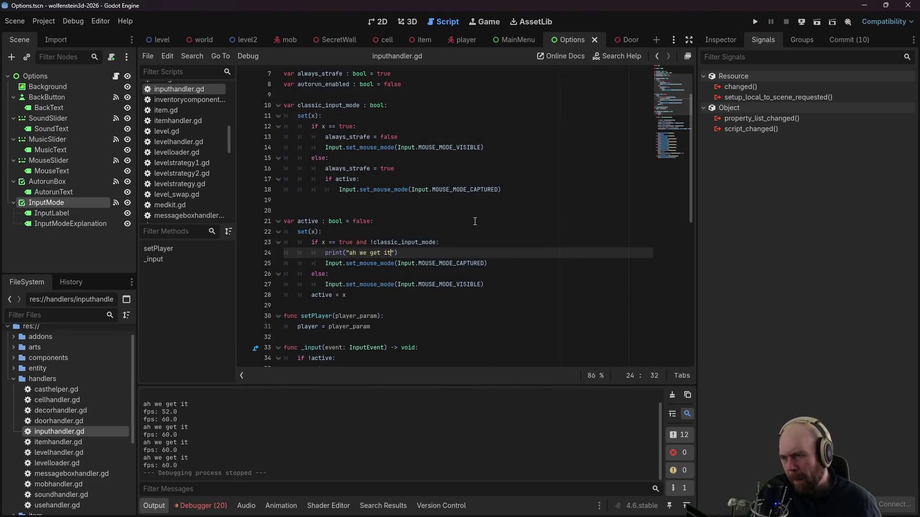
Step: Extend the debug print with classic_input_mode, add 'classic_input_mode = x' at the setter's end, and select the print line
{"action": "type", "text": ". "}
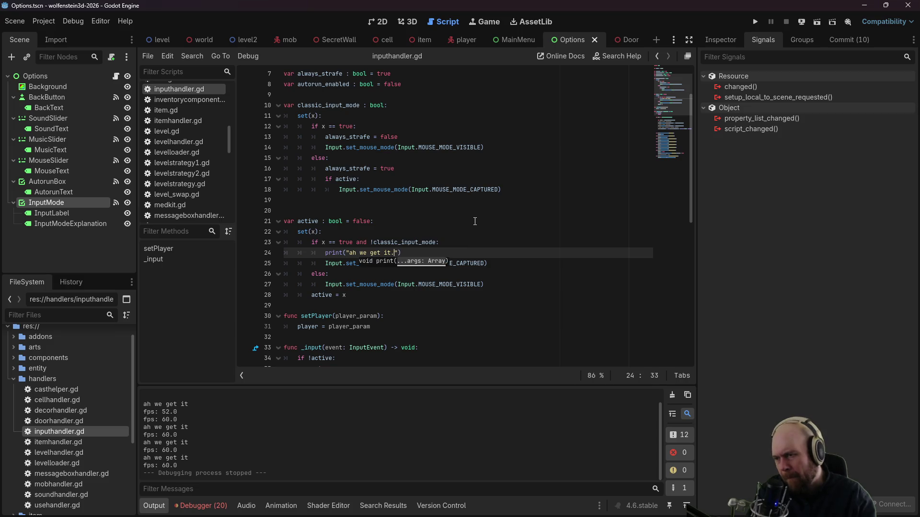
{"action": "type", "text": " \", classic_"}
{"action": "type", "text": "input_mode"}
{"action": "key", "text": "ctrl+s"}
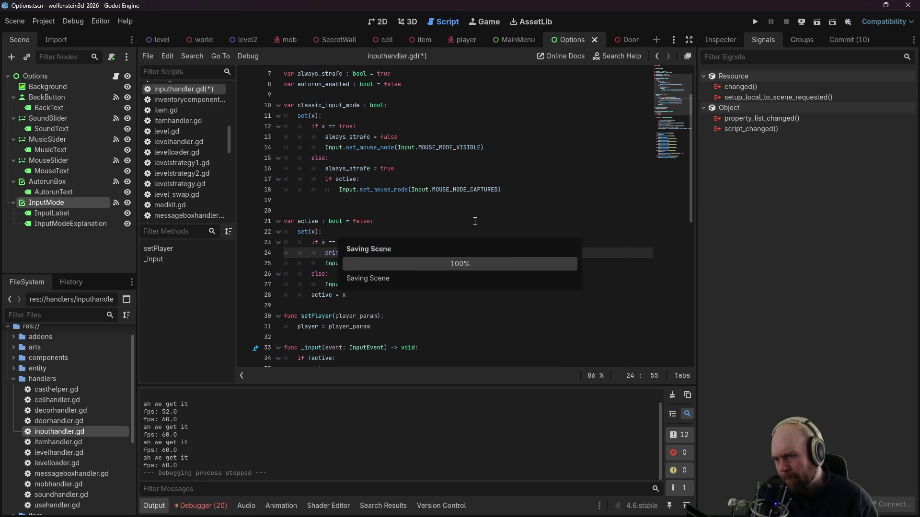
{"action": "double_click", "coordinate": [485, 193]}
{"action": "left_click", "coordinate": [541, 154]}
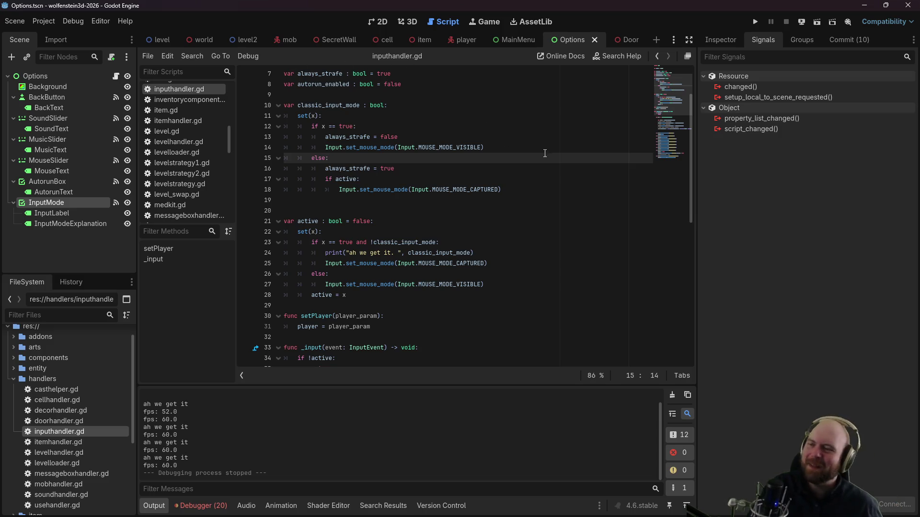
{"action": "left_click", "coordinate": [518, 197]}
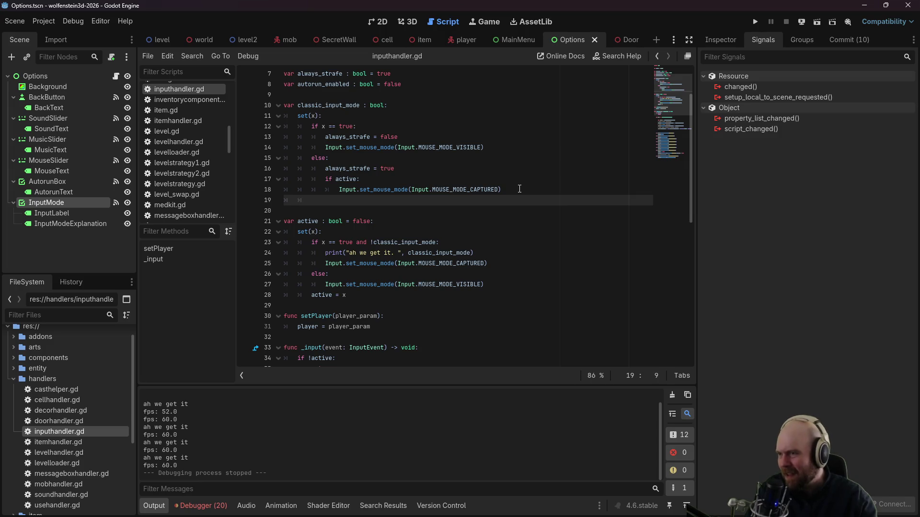
{"action": "type", "text": "classic_"}
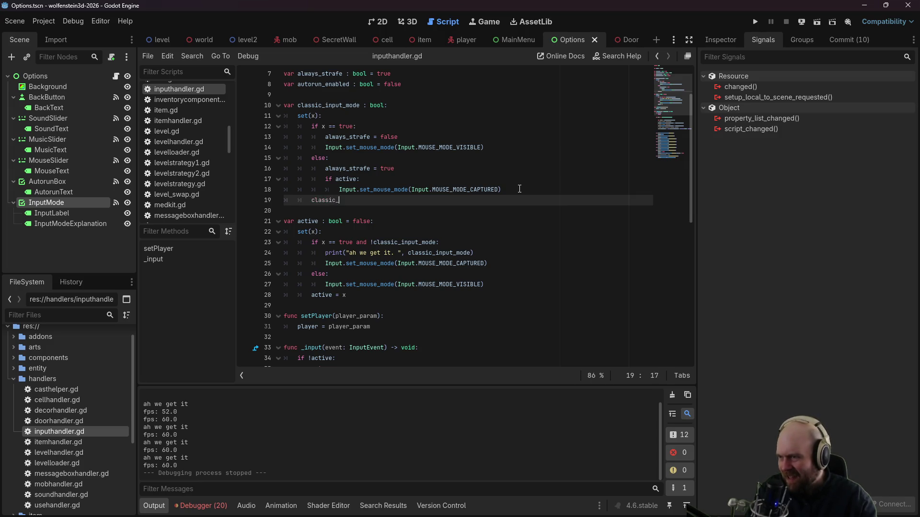
{"action": "type", "text": "input_mode = x"}
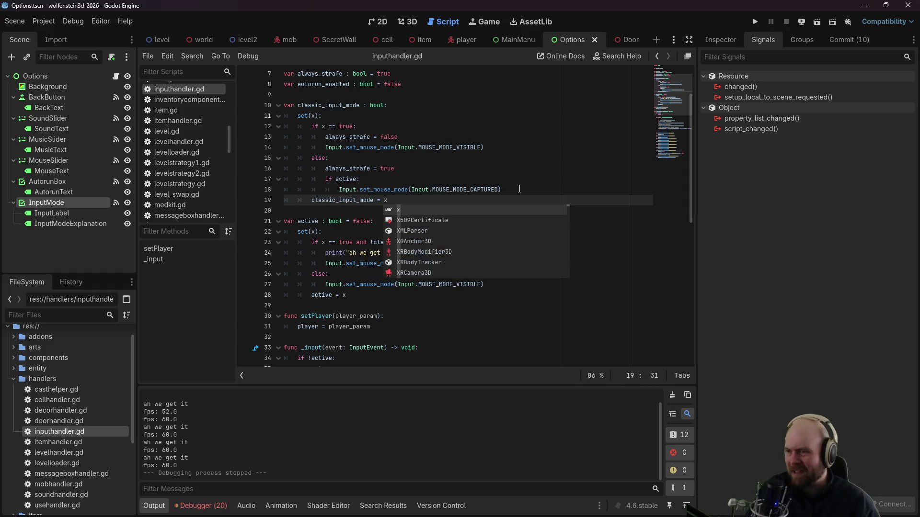
{"action": "left_click_drag", "start_coordinate": [498, 253], "coordinate": [499, 245]}
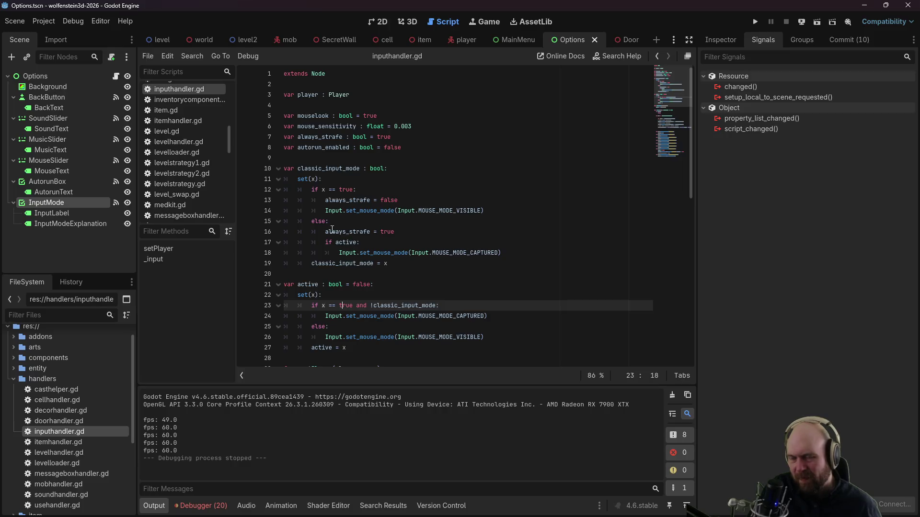
Step: Add player.camera_direction.y = 0. after the MOUSE_MODE_VISIBLE line, save, and run the game
{"action": "mouse_move", "coordinate": [331, 230]}
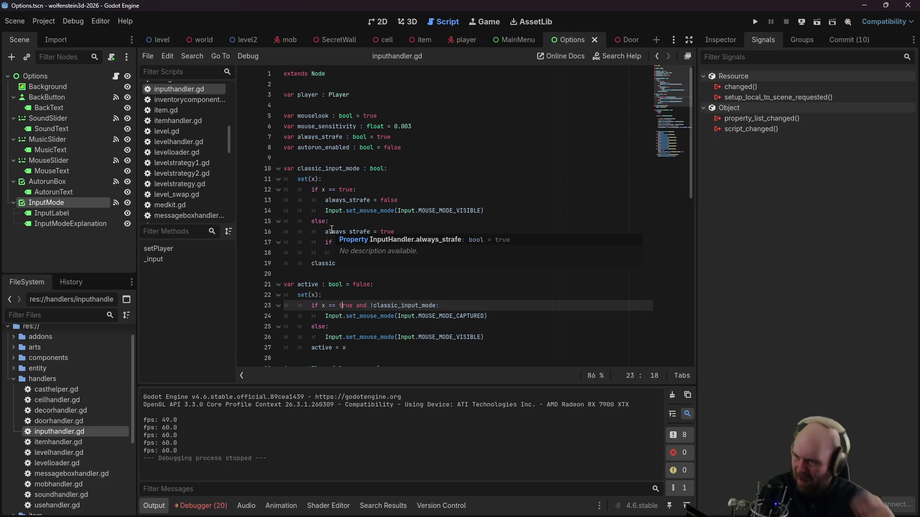
{"action": "left_click", "coordinate": [473, 202]}
{"action": "left_click", "coordinate": [498, 210]}
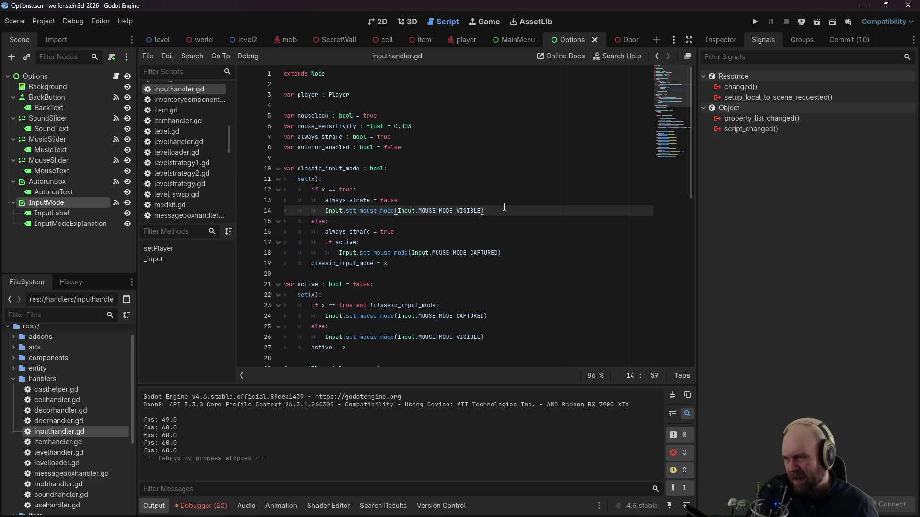
{"action": "key", "text": "Return"}
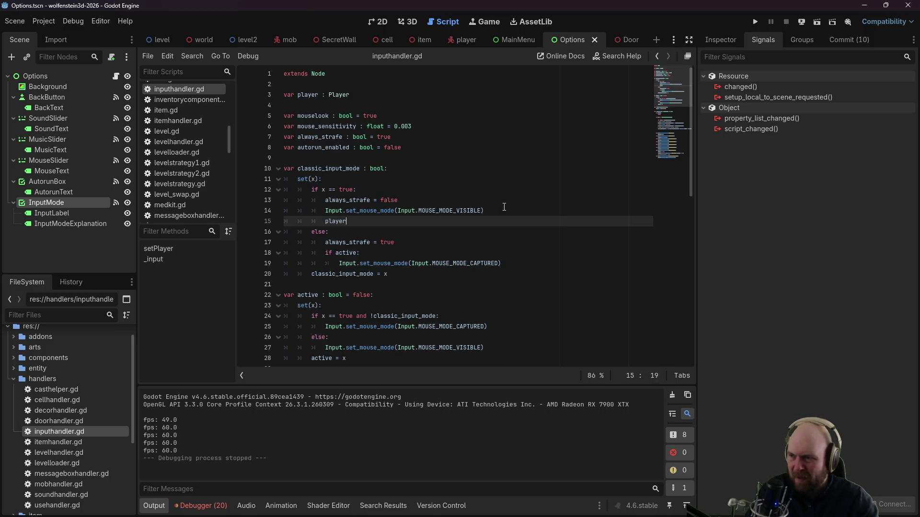
{"action": "type", "text": "."}
{"action": "key", "text": "Down"}
{"action": "key", "text": "Return"}
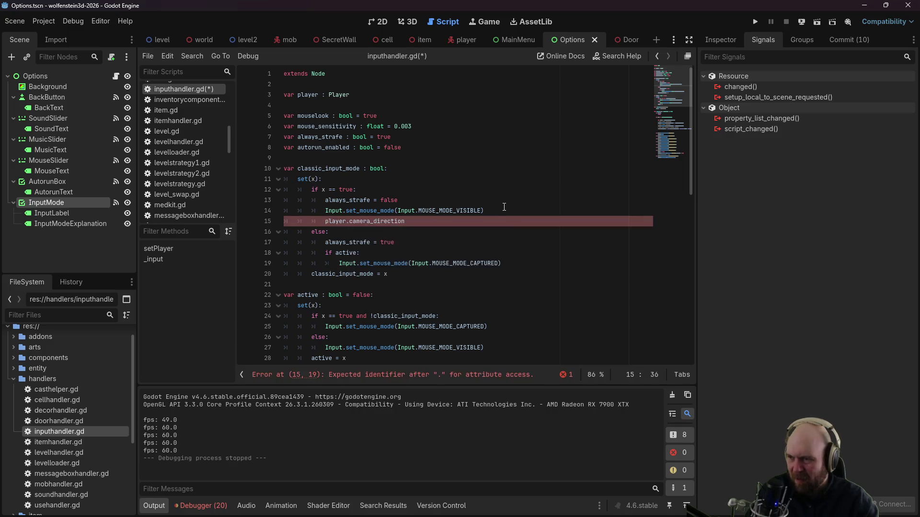
{"action": "type", "text": ".y = "}
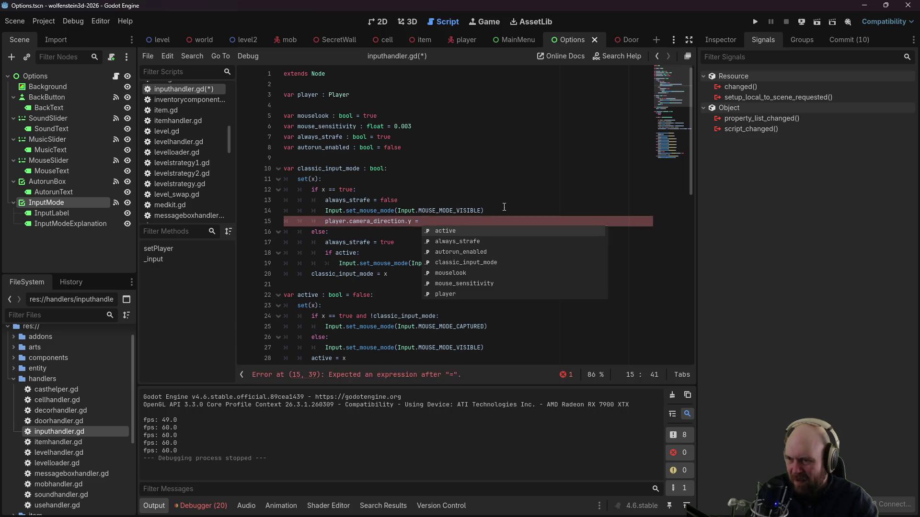
{"action": "type", "text": "0.0"}
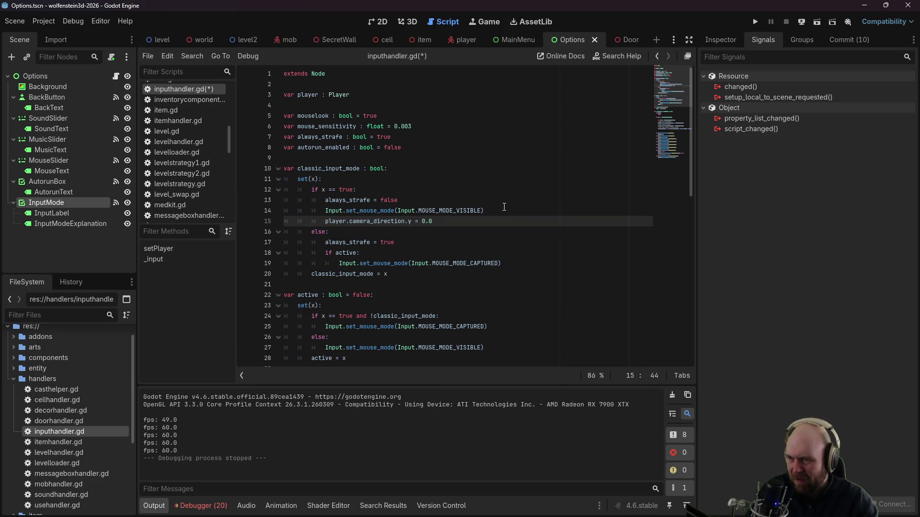
{"action": "key", "text": "ctrl+s"}
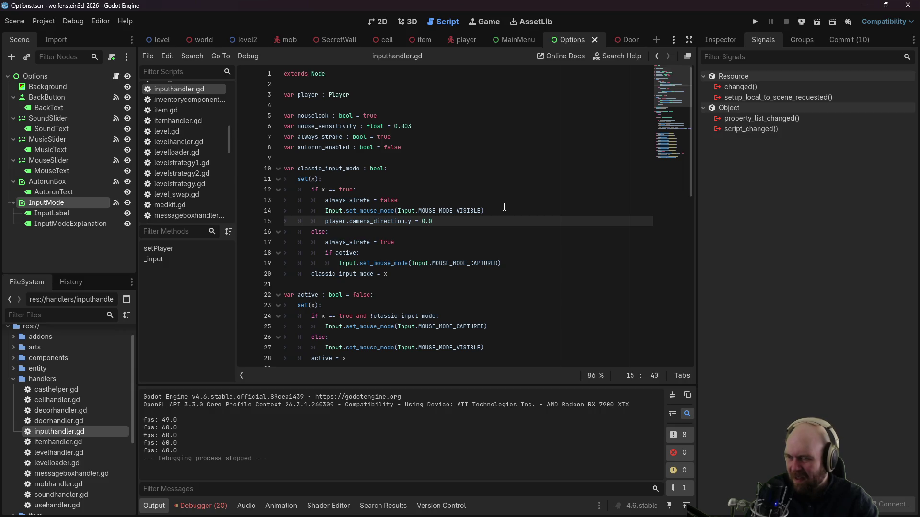
{"action": "left_click", "coordinate": [755, 22]}
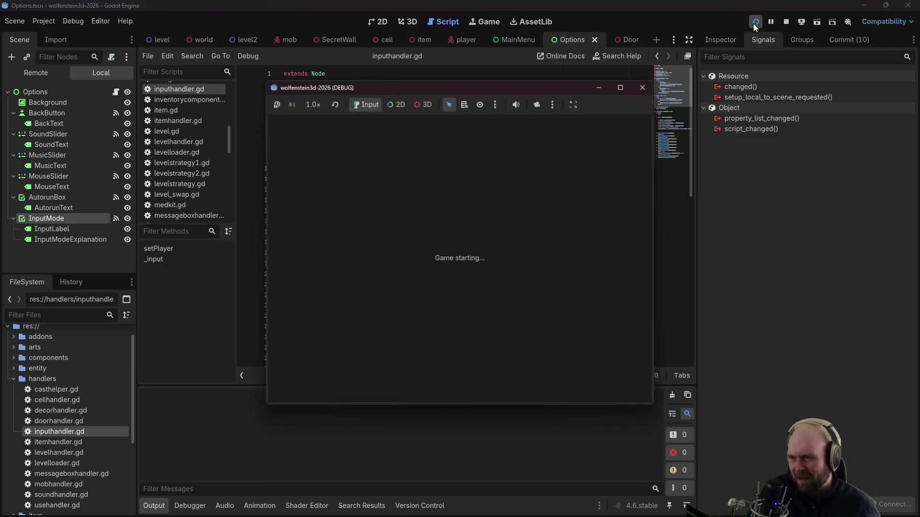
Step: Start the game and turn on Classic Input Mode in the in-game options menu
{"action": "left_click", "coordinate": [451, 270]}
{"action": "key", "text": "Escape"}
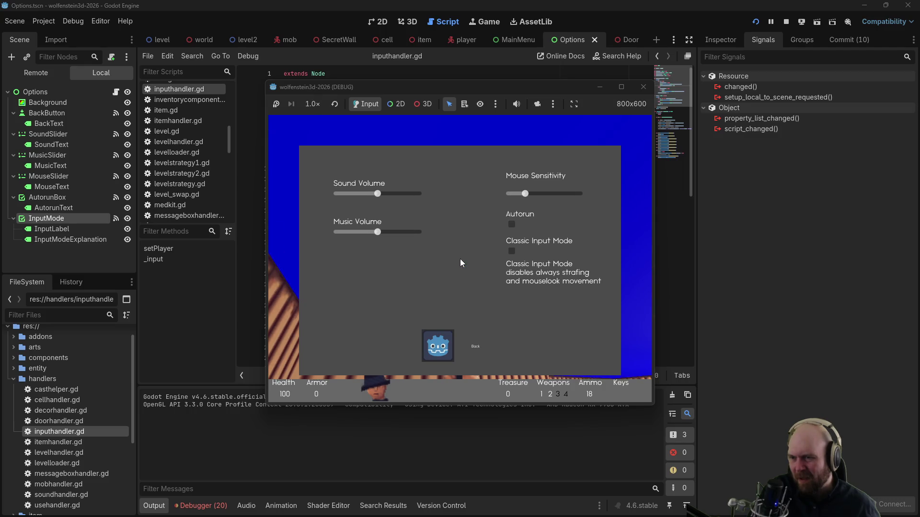
{"action": "left_click", "coordinate": [512, 250]}
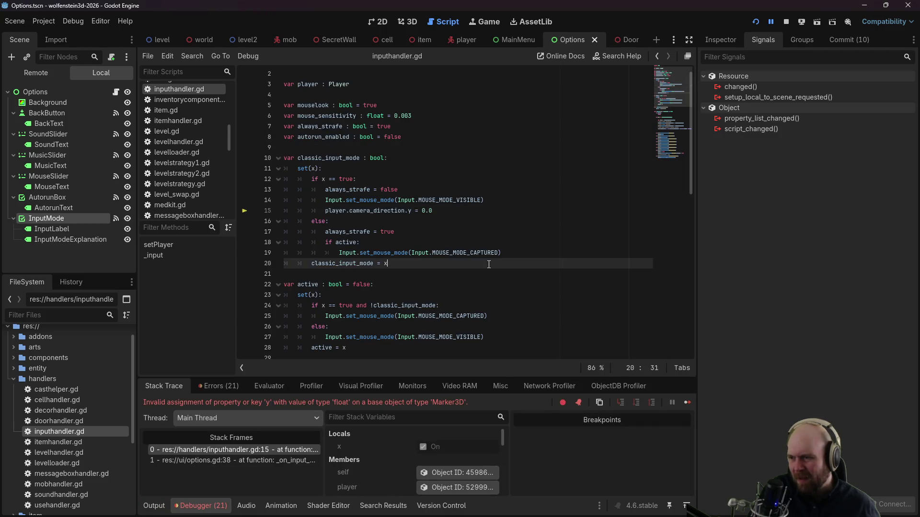
Step: Change line 15 to call camera_direction.rotate_y() using the autocomplete suggestion
{"action": "left_click", "coordinate": [418, 212]}
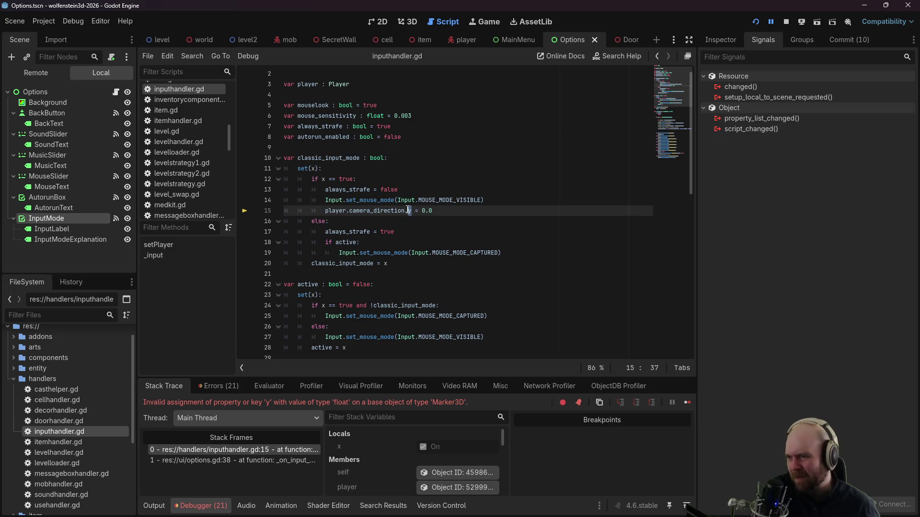
{"action": "type", "text": "."}
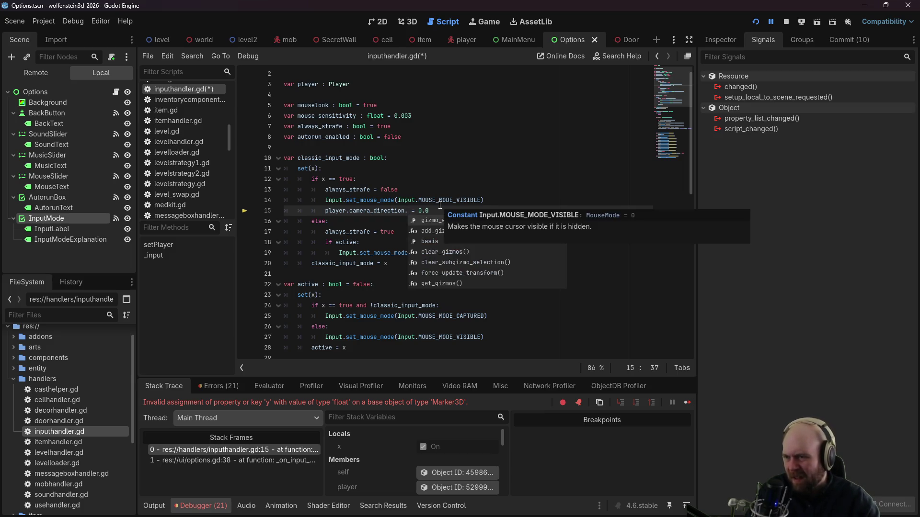
{"action": "type", "text": "rotate_"}
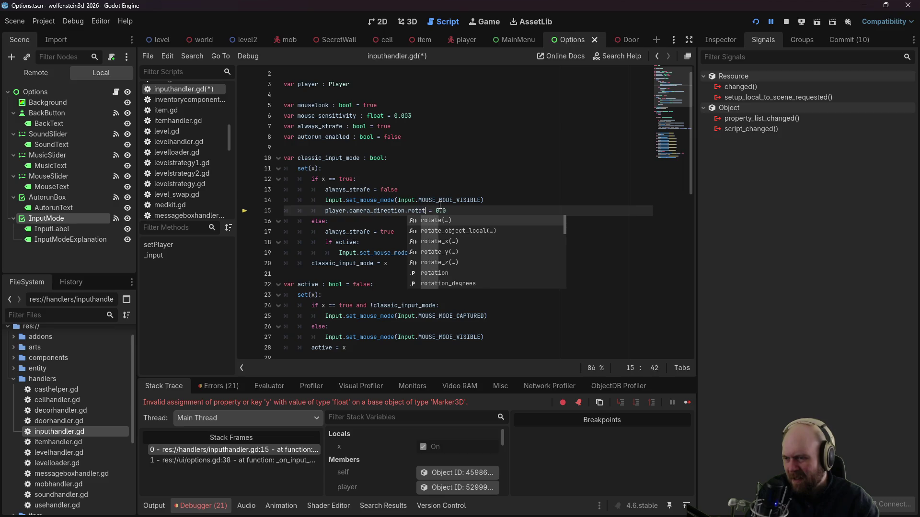
{"action": "type", "text": "y("}
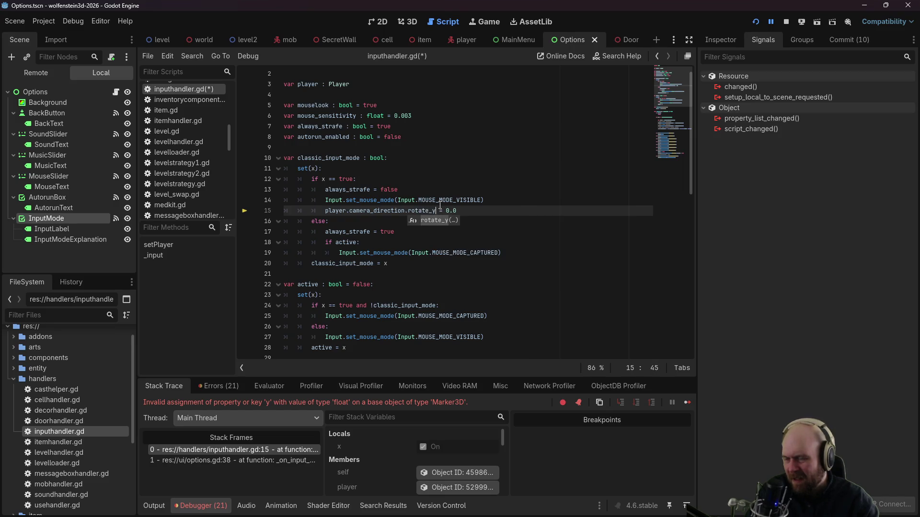
{"action": "key", "text": "Return"}
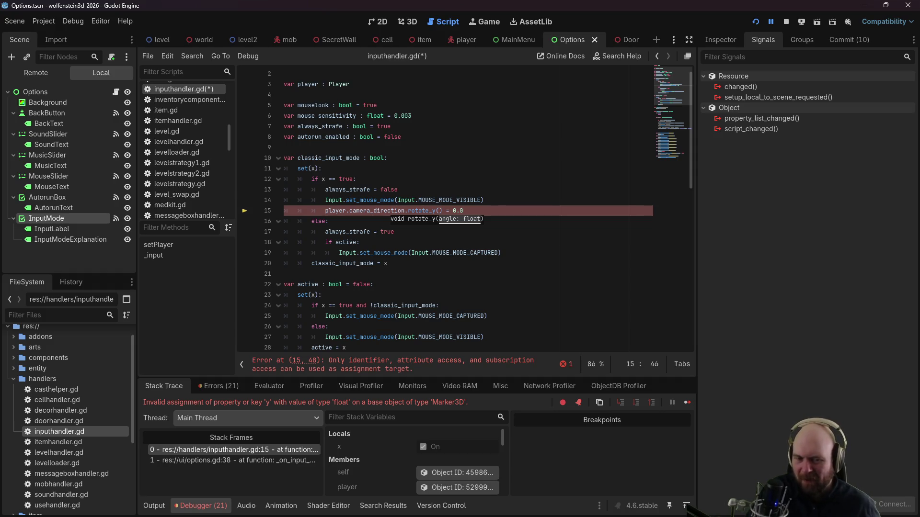
{"action": "key", "text": "alt+Tab"}
Step: Replace the old Google query with 'godot reset rotation' and run the search
{"action": "triple_click", "coordinate": [445, 152]}
{"action": "type", "text": "g"}
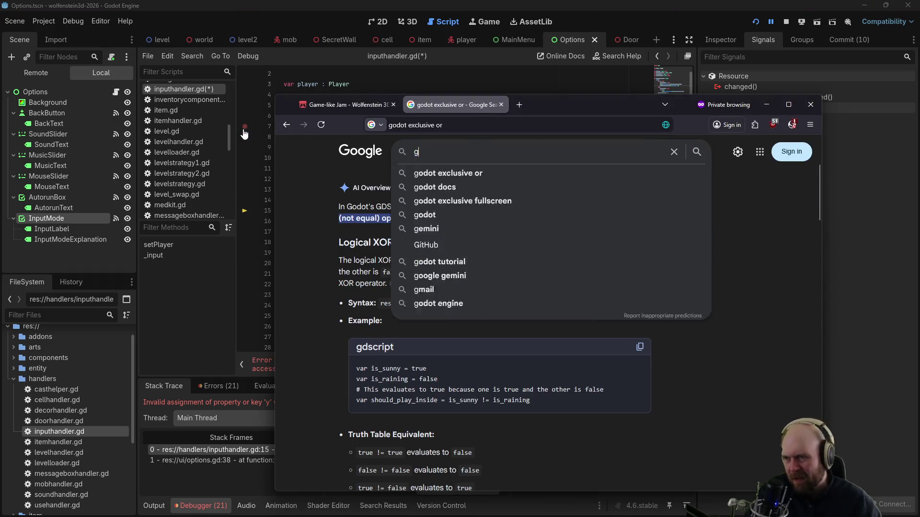
{"action": "type", "text": "odot reset rotation"}
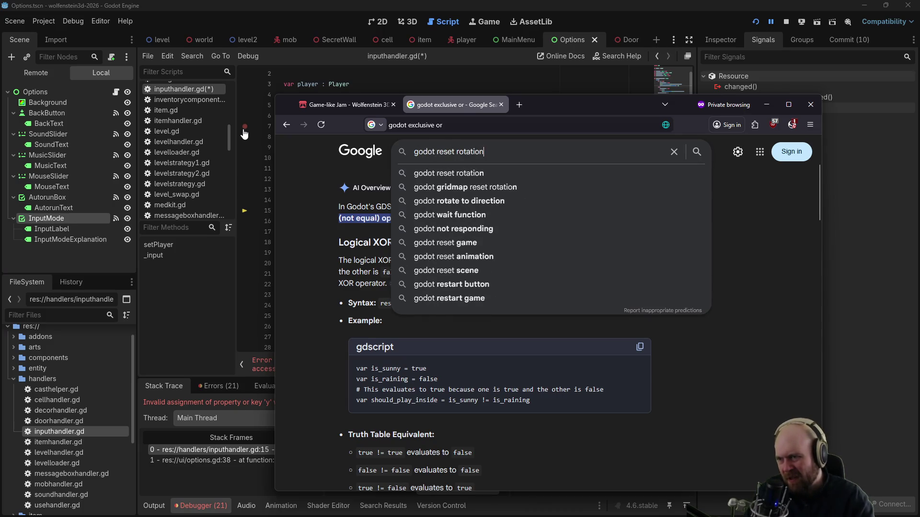
{"action": "key", "text": "Return"}
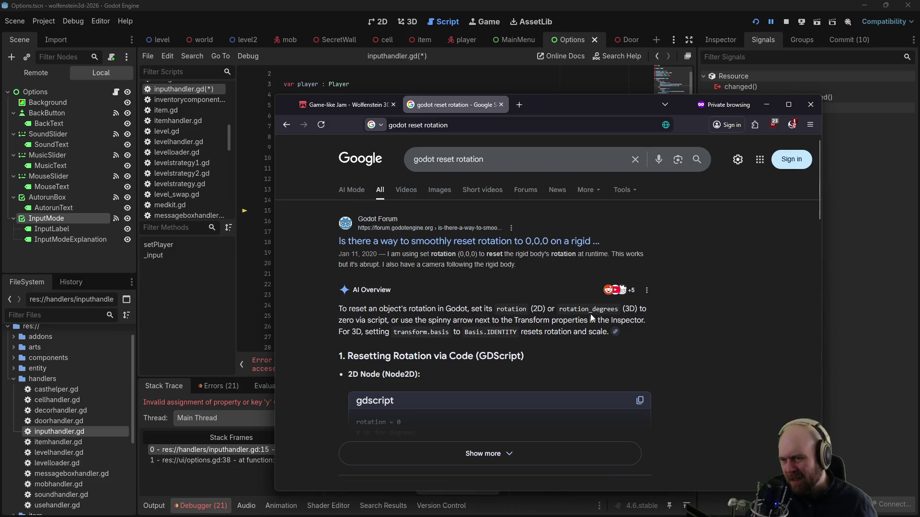
Step: Change line 15 to set camera_direction.rotation_degrees.y = 0.0 and save the script
{"action": "left_click", "coordinate": [854, 301]}
{"action": "mouse_move", "coordinate": [465, 211]}
{"action": "left_mouse_down"}
{"action": "mouse_move", "coordinate": [336, 200]}
{"action": "mouse_move", "coordinate": [407, 211]}
{"action": "left_mouse_up"}
{"action": "key", "text": "BackSpace"}
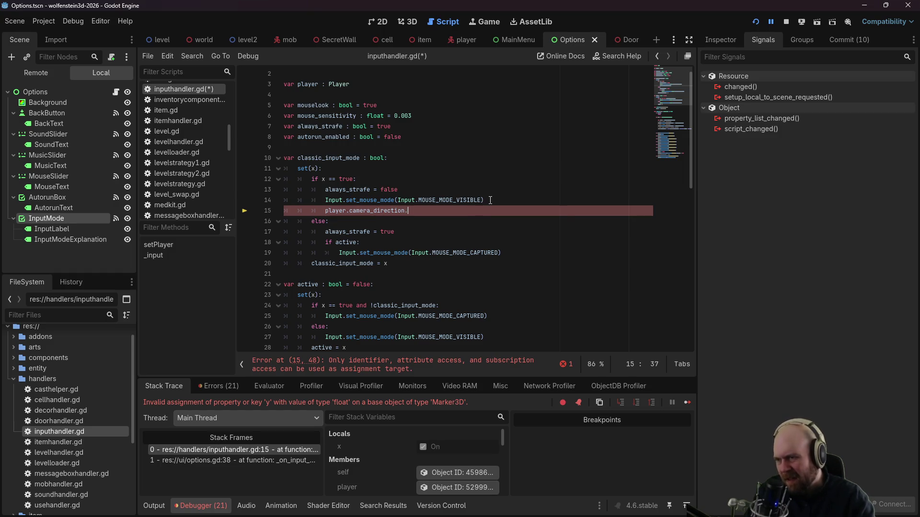
{"action": "type", "text": "rotation_de"}
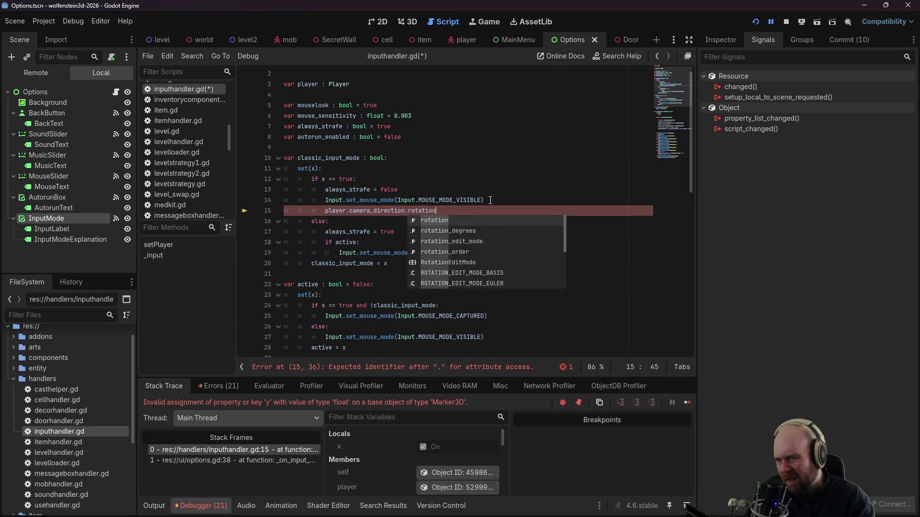
{"action": "type", "text": "grees"}
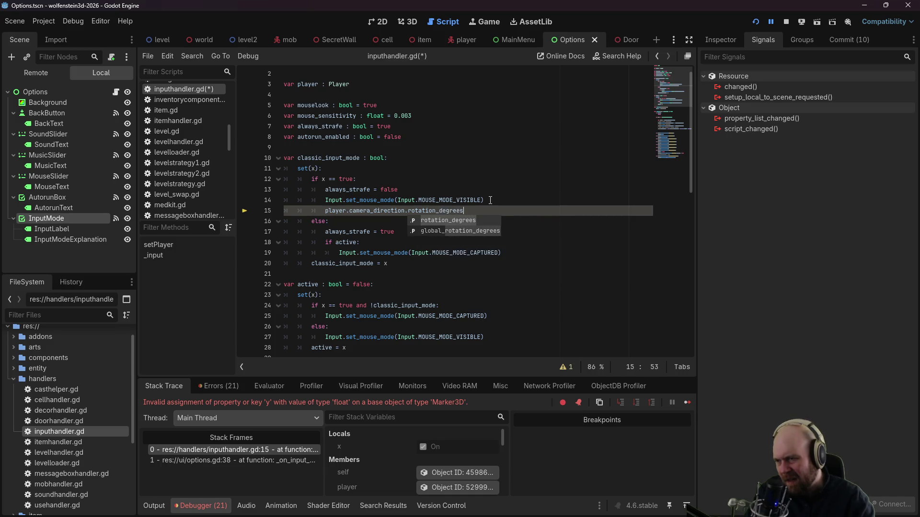
{"action": "type", "text": ".y = 0"}
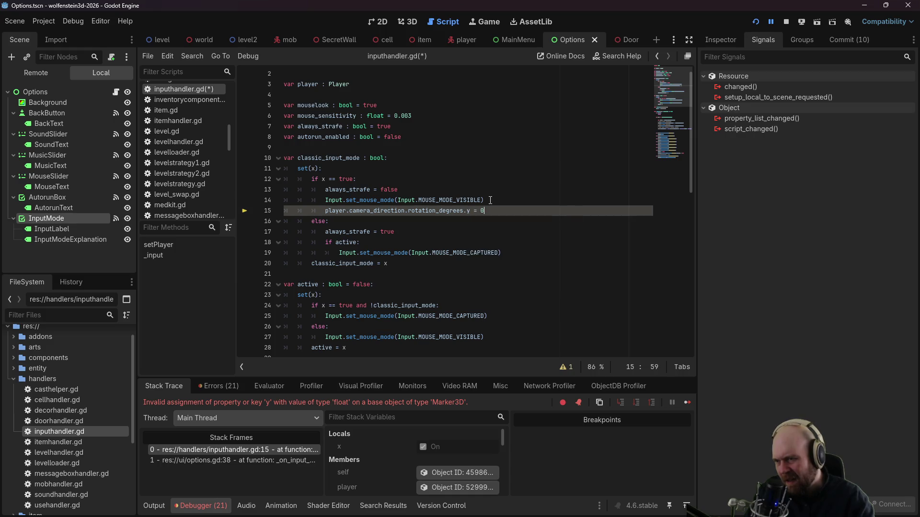
{"action": "key", "text": "ctrl+s"}
Step: Stop the old game session and relaunch the game
{"action": "left_click", "coordinate": [503, 178]}
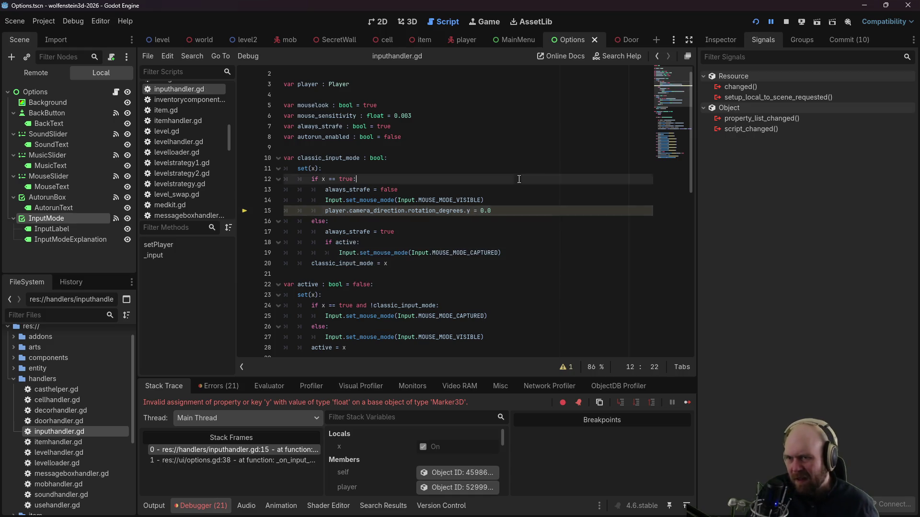
{"action": "left_click", "coordinate": [785, 22]}
{"action": "left_click", "coordinate": [755, 23]}
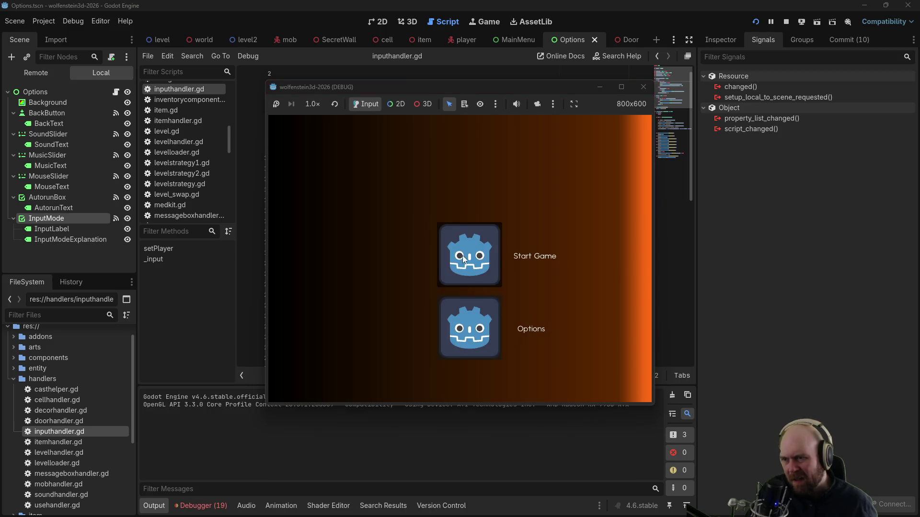
Step: Start a new game, toggle Classic Input Mode in the options menu, then stop the game
{"action": "left_click", "coordinate": [472, 254]}
{"action": "key", "text": "Escape"}
{"action": "left_click", "coordinate": [512, 251]}
{"action": "left_click", "coordinate": [437, 346]}
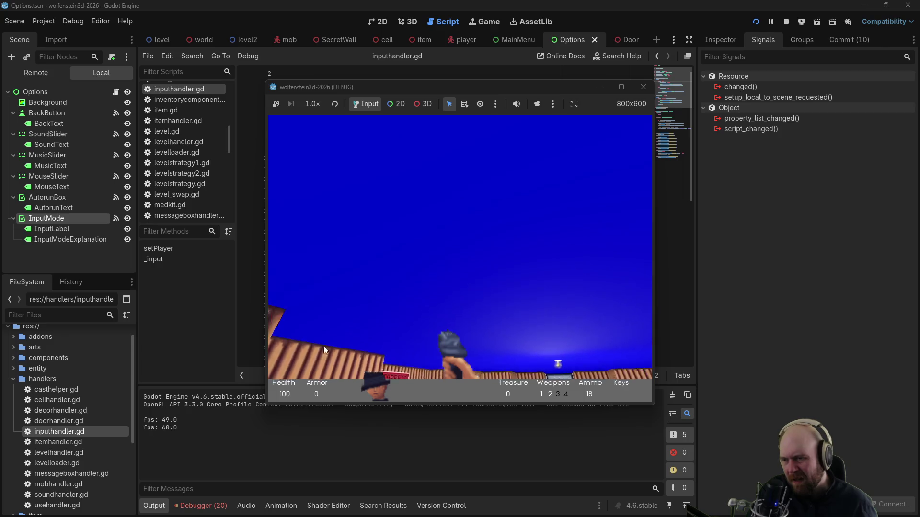
{"action": "key", "text": "F8"}
Step: Change line 15 from rotation_degrees.y to rotation.y = 0.0
{"action": "left_click", "coordinate": [473, 212]}
{"action": "left_click_drag", "start_coordinate": [465, 212], "coordinate": [437, 212]}
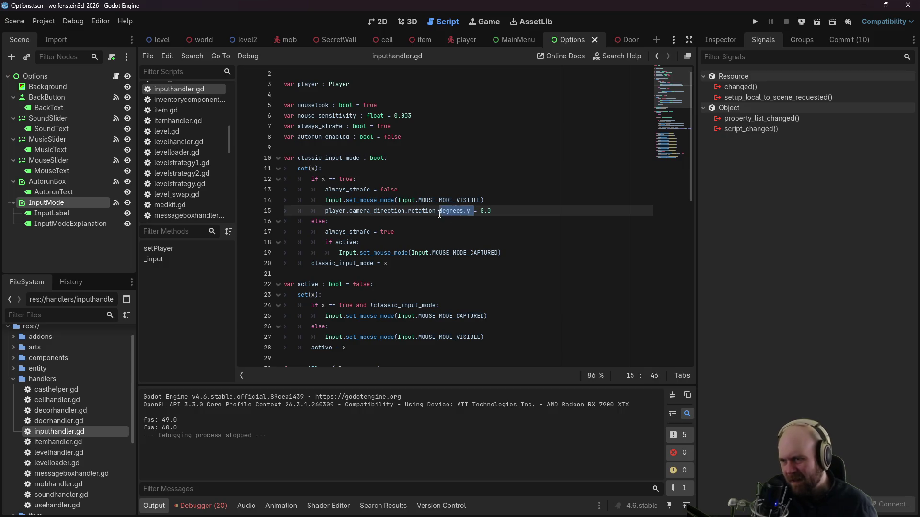
{"action": "key", "text": "BackSpace"}
{"action": "type", "text": "."}
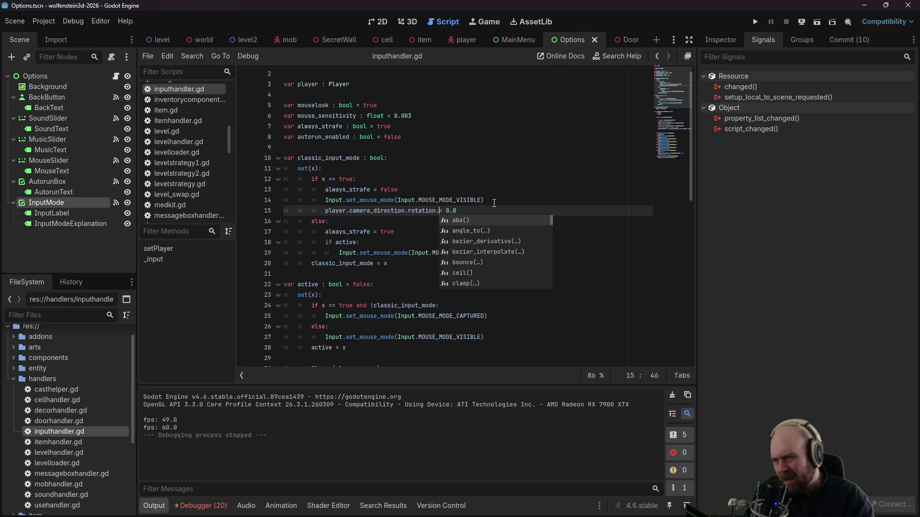
{"action": "type", "text": "y"}
Step: Rerun the game, start a new game, open and close the options menu, then stop
{"action": "left_click", "coordinate": [755, 21]}
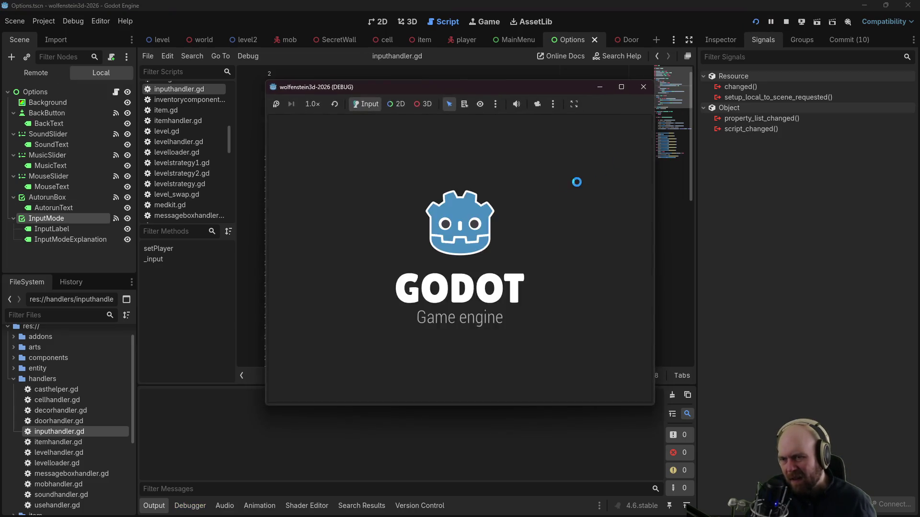
{"action": "left_click", "coordinate": [479, 243]}
{"action": "key", "text": "Escape"}
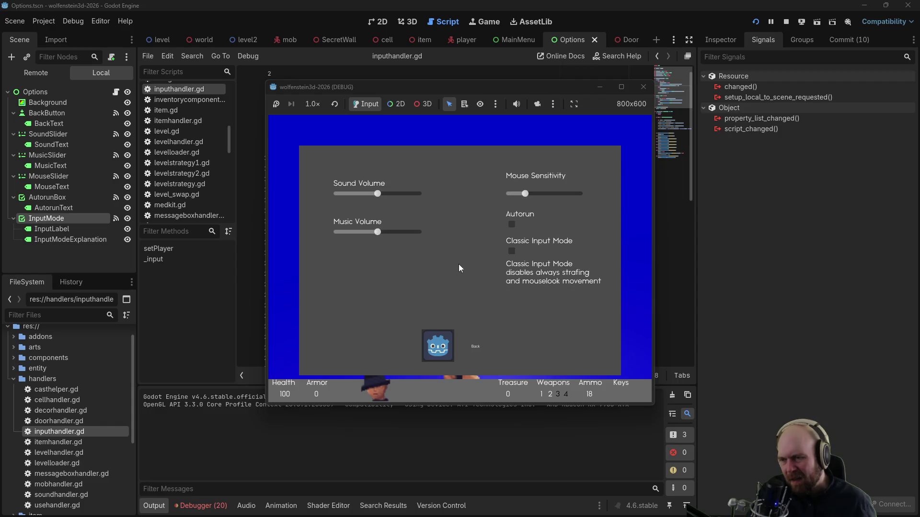
{"action": "left_click", "coordinate": [424, 344]}
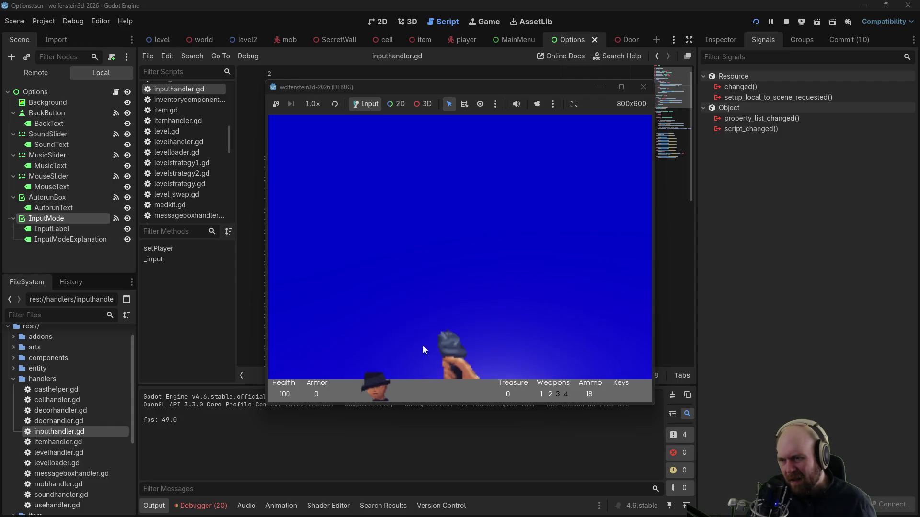
{"action": "key", "text": "F8"}
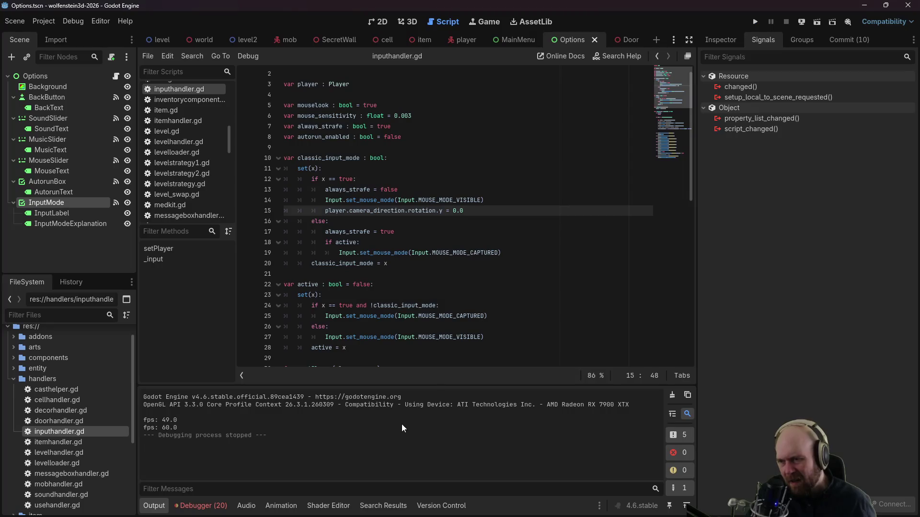
Step: Switch line 15's reset axis to rotation.z = 0.0 and retest it in a new game
{"action": "left_click", "coordinate": [473, 209]}
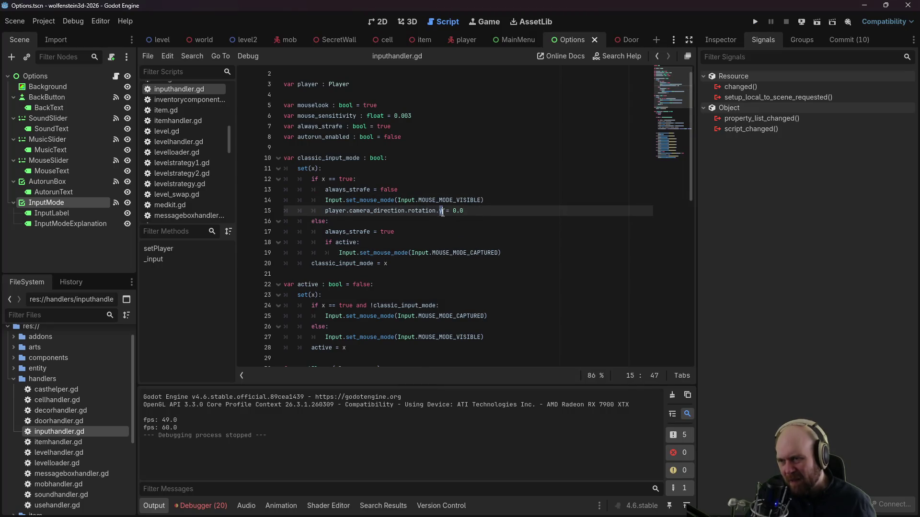
{"action": "key", "text": "ctrl+space"}
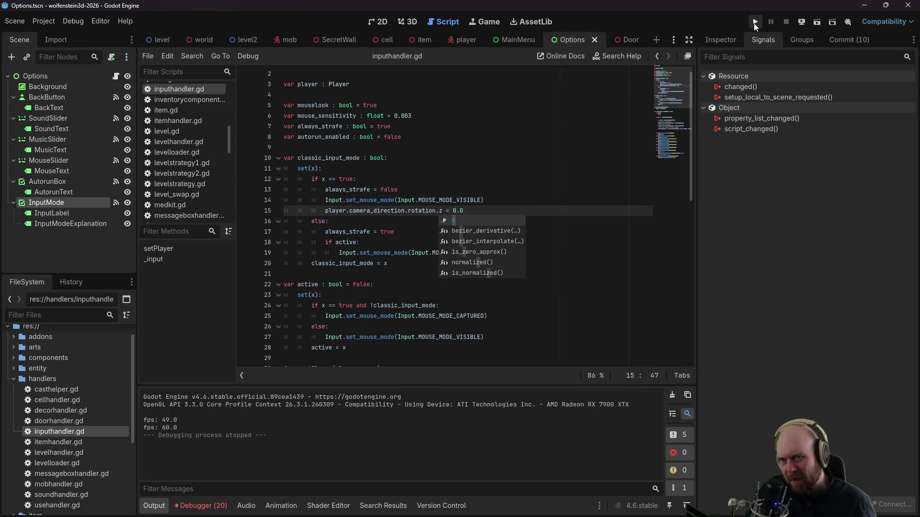
{"action": "left_click", "coordinate": [754, 23]}
{"action": "left_click", "coordinate": [473, 260]}
{"action": "key", "text": "Escape"}
{"action": "left_click", "coordinate": [432, 356]}
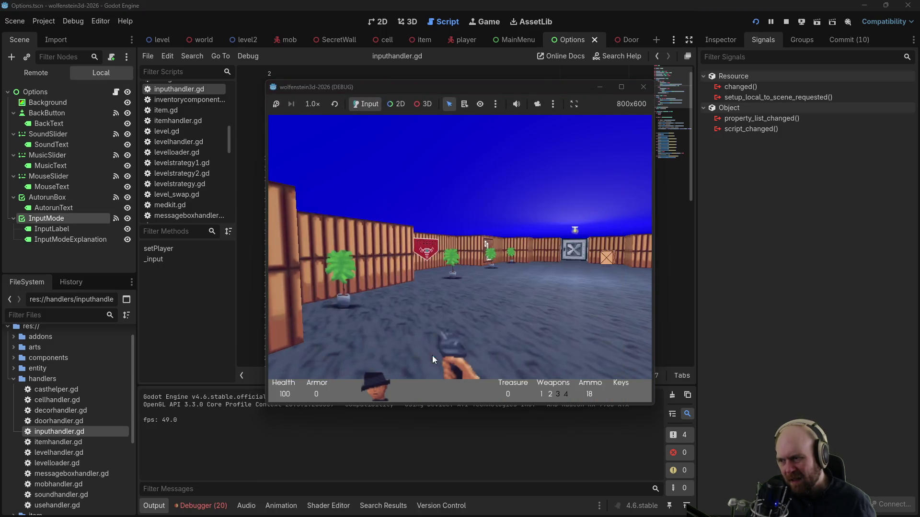
{"action": "key", "text": "F8"}
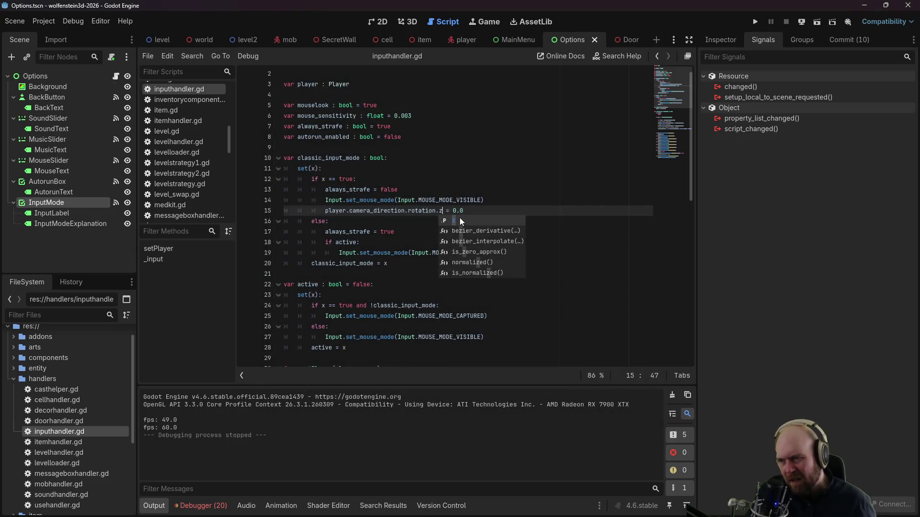
Step: Append 'and !classic_input_mode' to the InputEventMouseMotion check on line 37 and save
{"action": "left_click", "coordinate": [445, 169]}
{"action": "scroll", "coordinate": [442, 178], "scroll_direction": "down", "scroll_amount": 4}
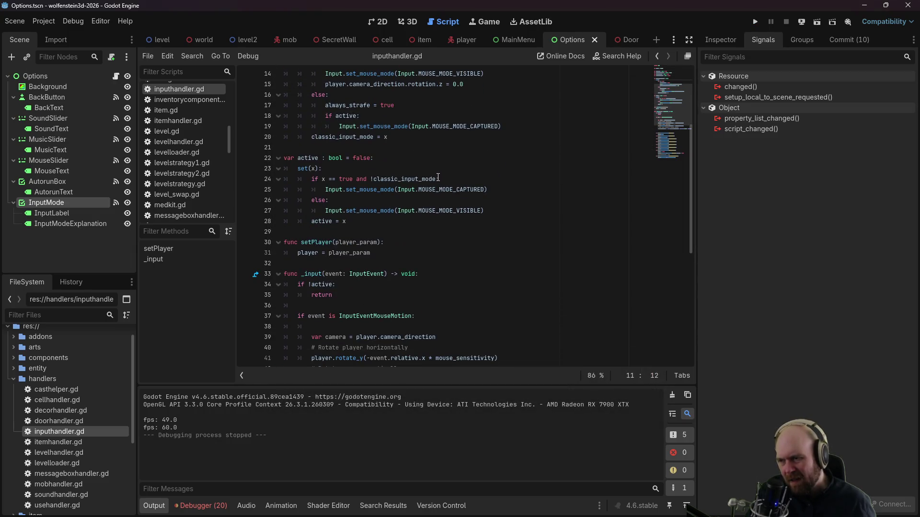
{"action": "scroll", "coordinate": [437, 177], "scroll_direction": "down", "scroll_amount": 2}
{"action": "scroll", "coordinate": [392, 221], "scroll_direction": "down", "scroll_amount": 2}
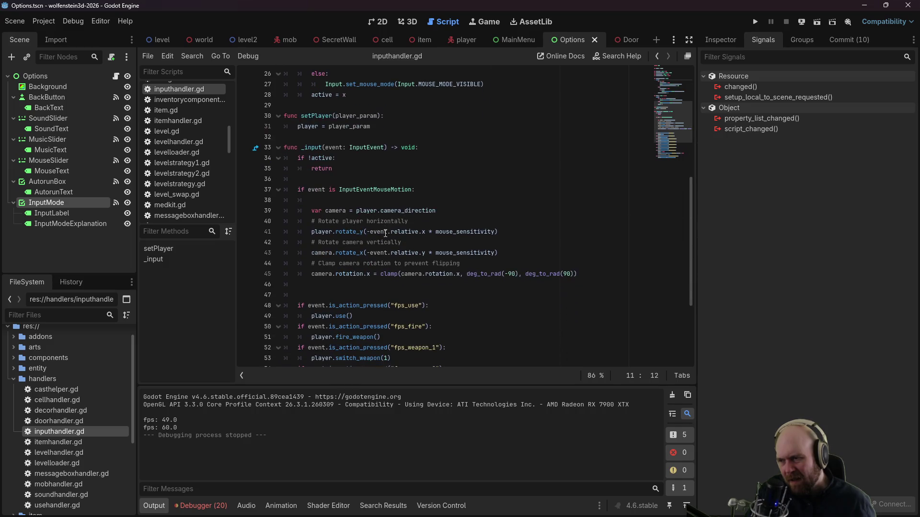
{"action": "left_click", "coordinate": [463, 210]}
{"action": "left_click", "coordinate": [461, 200]}
{"action": "scroll", "coordinate": [455, 199], "scroll_direction": "up", "scroll_amount": 2}
{"action": "left_click", "coordinate": [413, 253]}
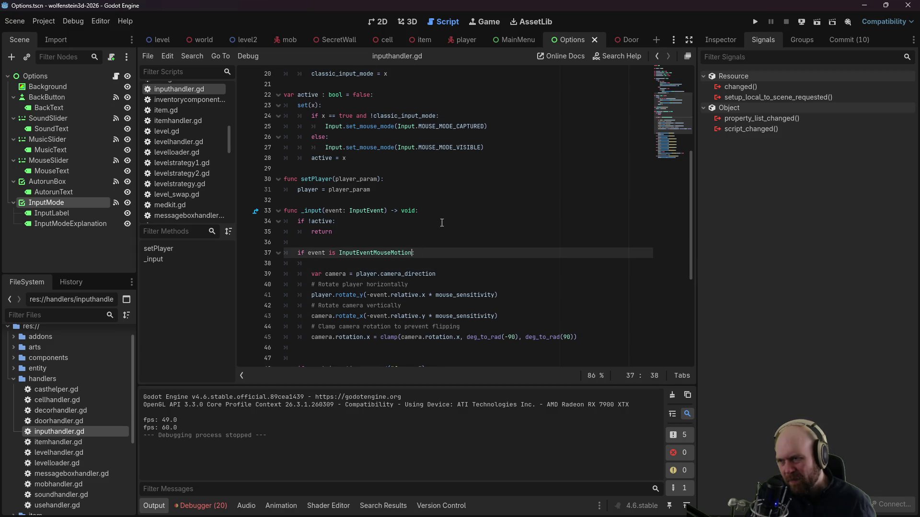
{"action": "scroll", "coordinate": [413, 250], "scroll_direction": "up", "scroll_amount": 1}
{"action": "type", "text": "and "}
{"action": "type", "text": "!classic_"}
{"action": "type", "text": "input_mod"}
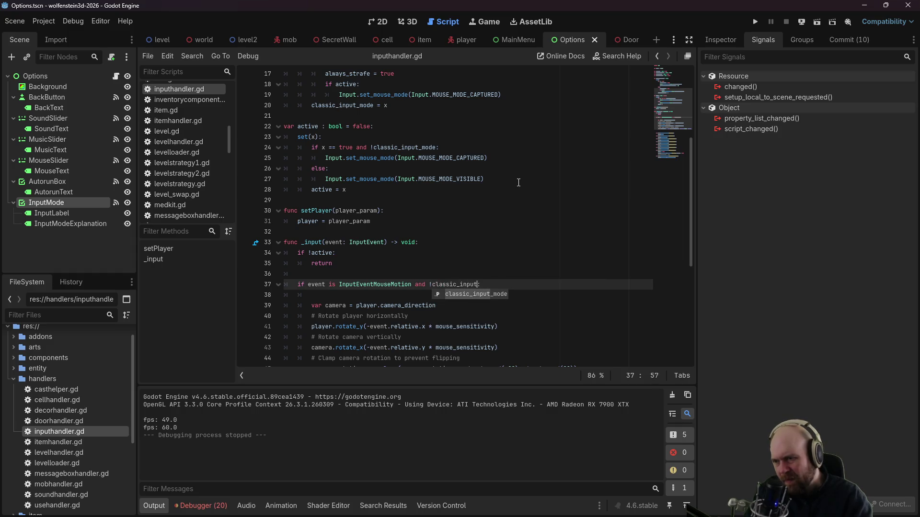
{"action": "type", "text": "e"}
{"action": "key", "text": "ctrl+s"}
Step: Return to line 15 and launch the game to test skipping mouselook
{"action": "left_click", "coordinate": [518, 180]}
{"action": "scroll", "coordinate": [517, 180], "scroll_direction": "up", "scroll_amount": 1}
{"action": "scroll", "coordinate": [517, 180], "scroll_direction": "up", "scroll_amount": 4}
{"action": "left_click", "coordinate": [475, 207]}
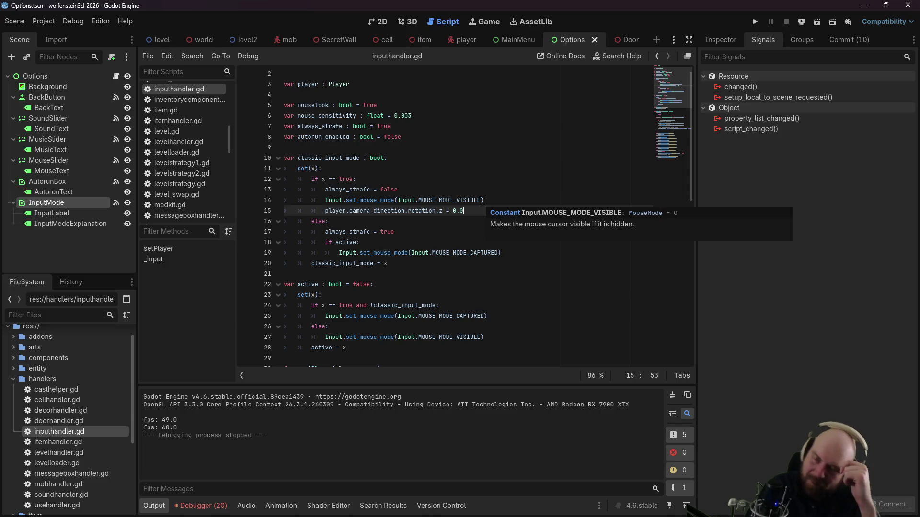
{"action": "left_click", "coordinate": [754, 22]}
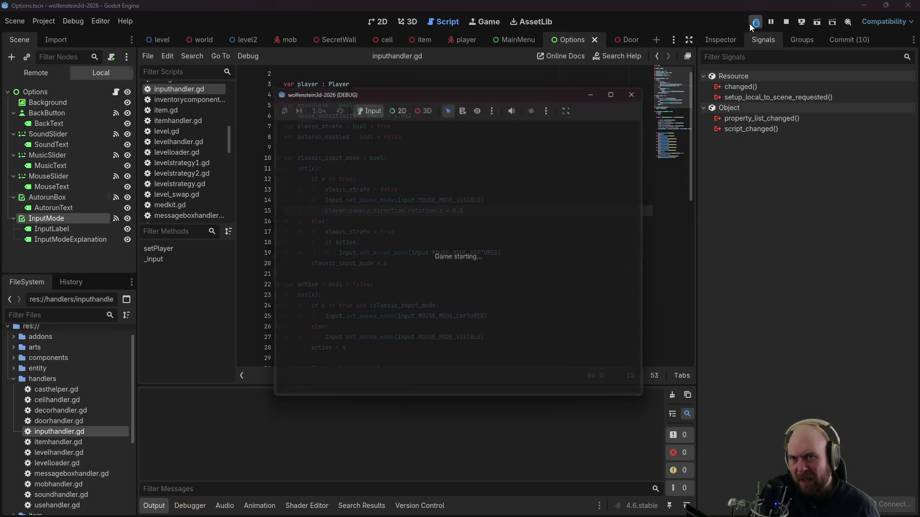
Step: Start a new game and inspect Player > CameraDirection in the Remote scene tree
{"action": "left_click", "coordinate": [447, 243]}
{"action": "key", "text": "Escape"}
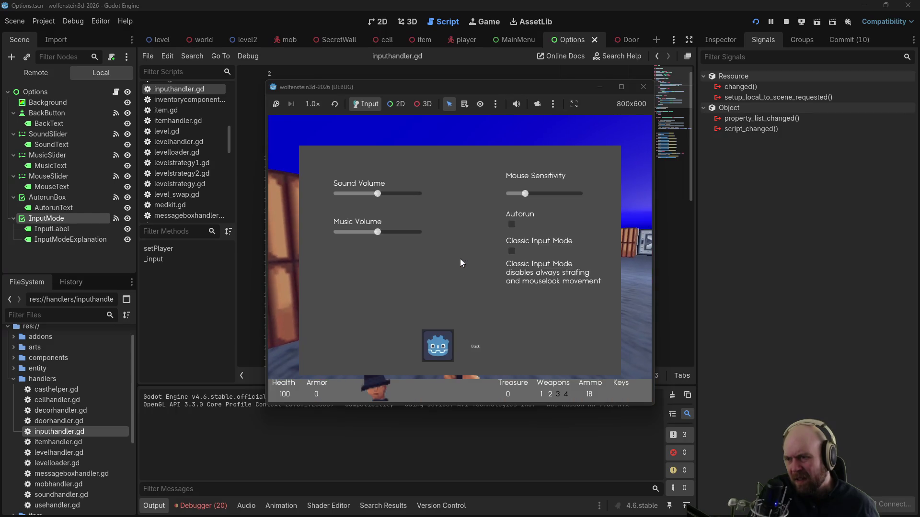
{"action": "left_click", "coordinate": [53, 68]}
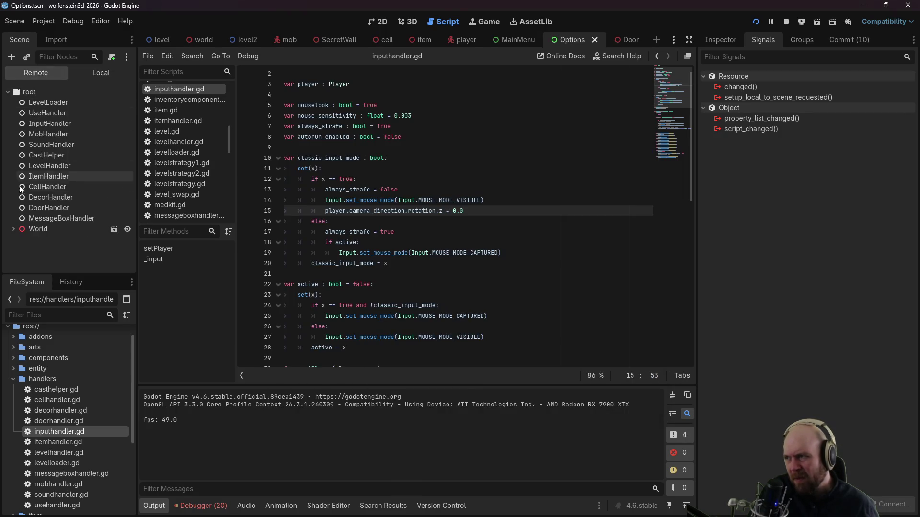
{"action": "scroll", "coordinate": [15, 223], "scroll_direction": "down", "scroll_amount": 2}
{"action": "left_click", "coordinate": [20, 216]}
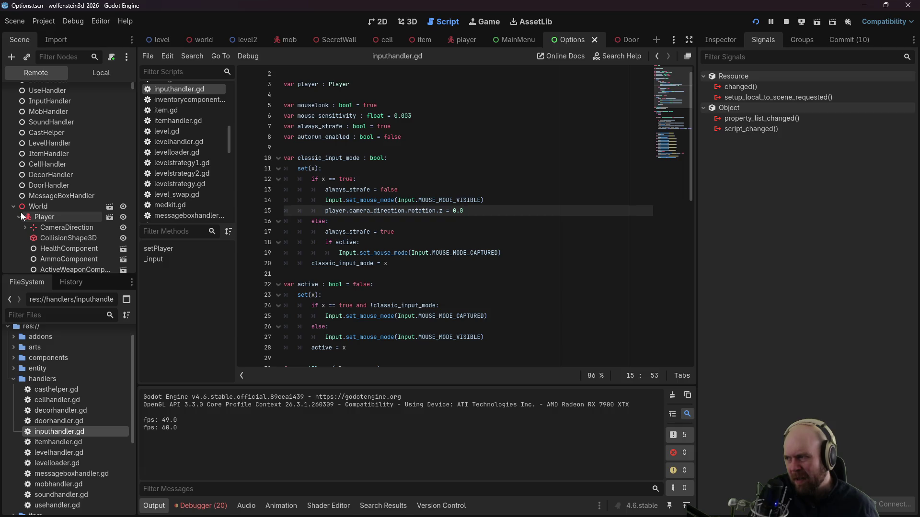
{"action": "left_click", "coordinate": [44, 228]}
{"action": "left_click", "coordinate": [726, 42]}
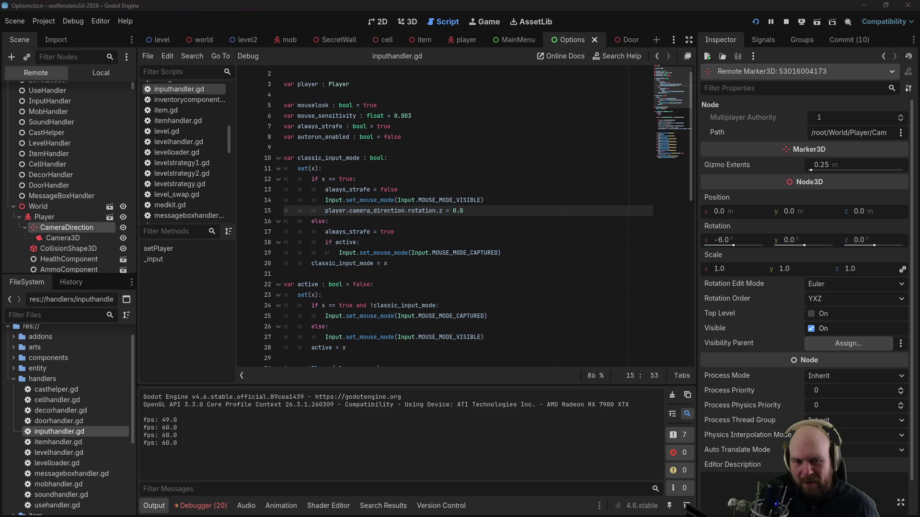
Step: Resume play to watch CameraDirection's x rotation change, then stop the game
{"action": "key", "text": "Escape"}
{"action": "left_click", "coordinate": [433, 350]}
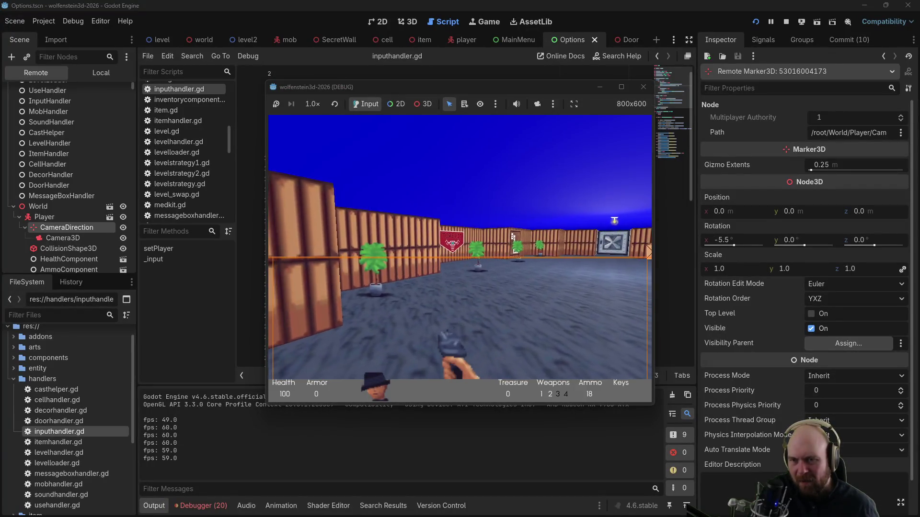
{"action": "mouse_move", "coordinate": [460, 247]}
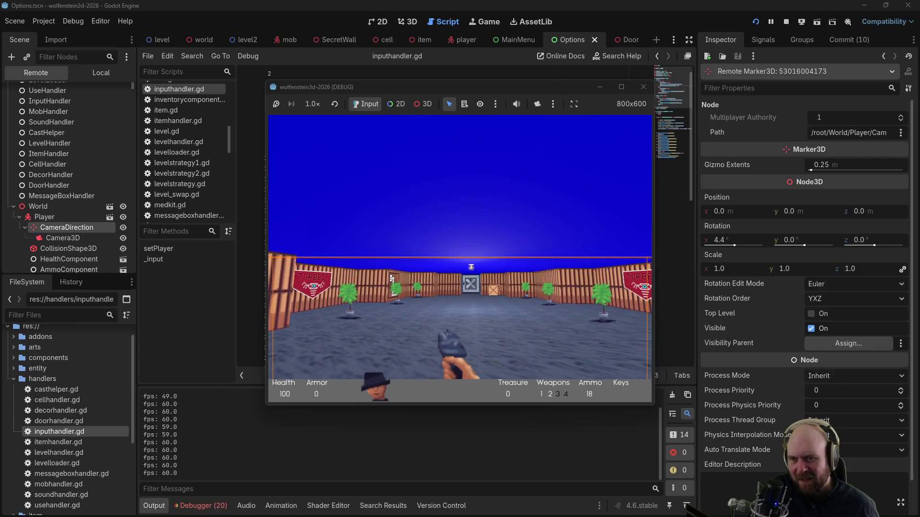
{"action": "key", "text": "Escape"}
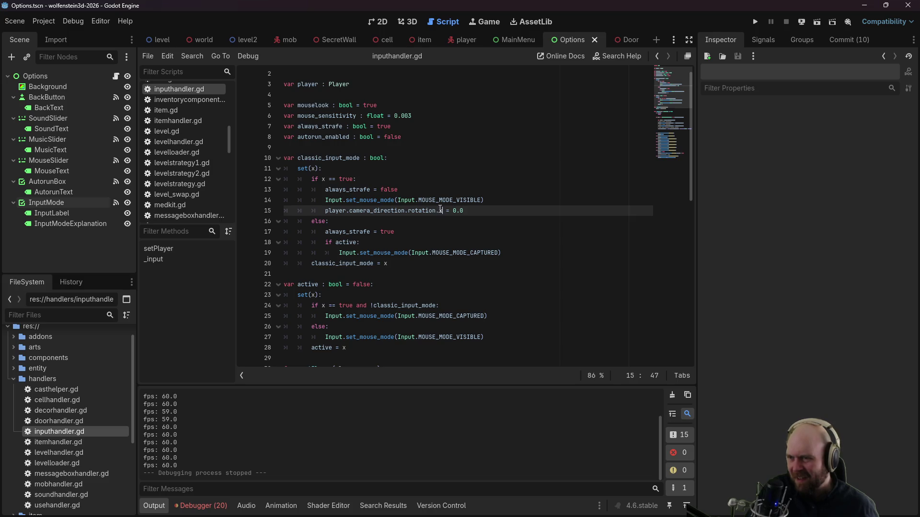
Step: Launch the game, start the level, visit Options, and test walking and turning with W and arrows
{"action": "left_click", "coordinate": [756, 22]}
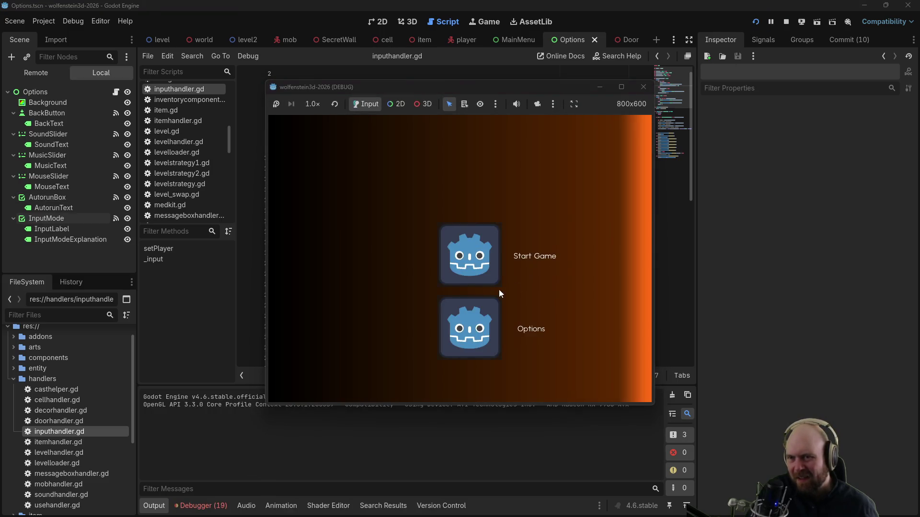
{"action": "left_click", "coordinate": [471, 239]}
{"action": "key", "text": "Escape"}
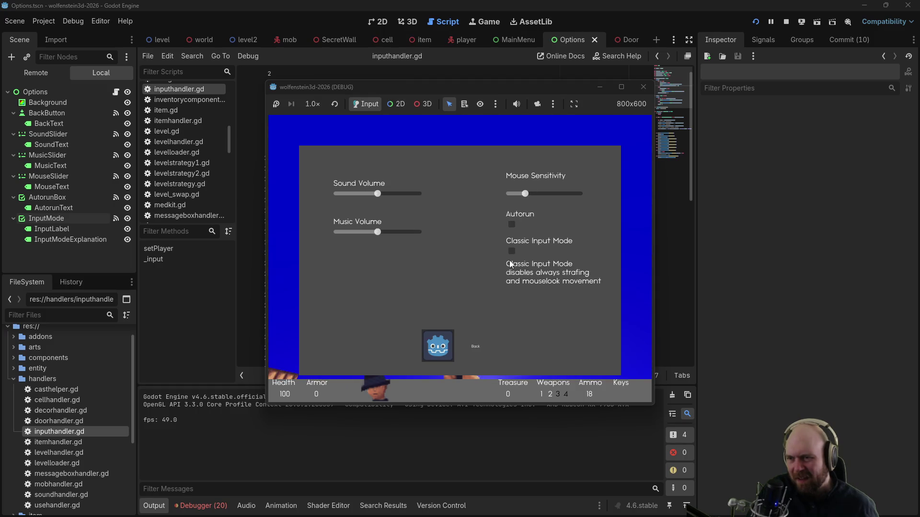
{"action": "left_click", "coordinate": [431, 353]}
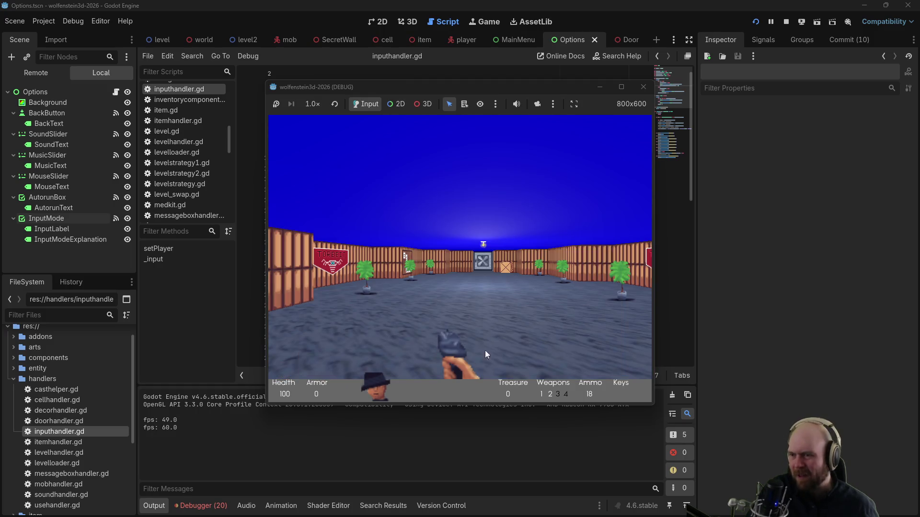
{"action": "key", "text": "w"}
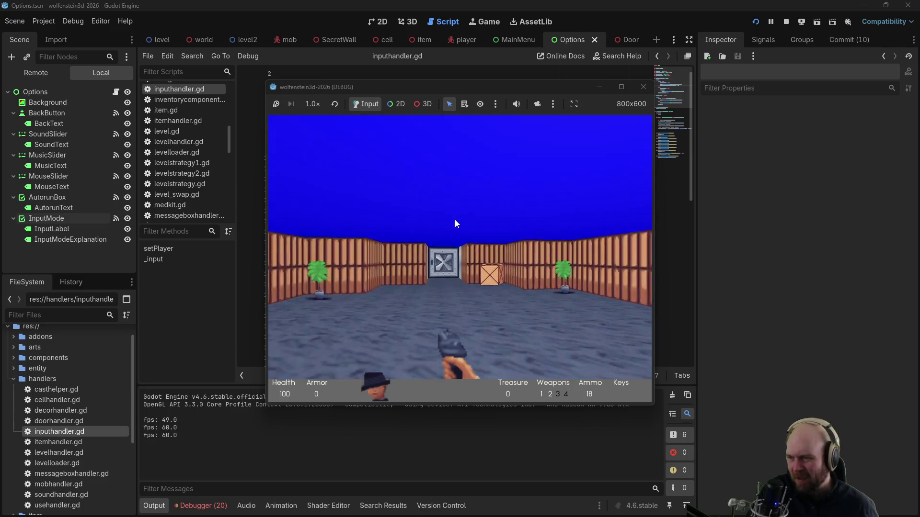
{"action": "key", "text": "Right"}
{"action": "key", "text": "Left"}
Step: Revisit Options, retest arrow-key turning, stop the game, and view the Options scene in 2D
{"action": "key", "text": "Escape"}
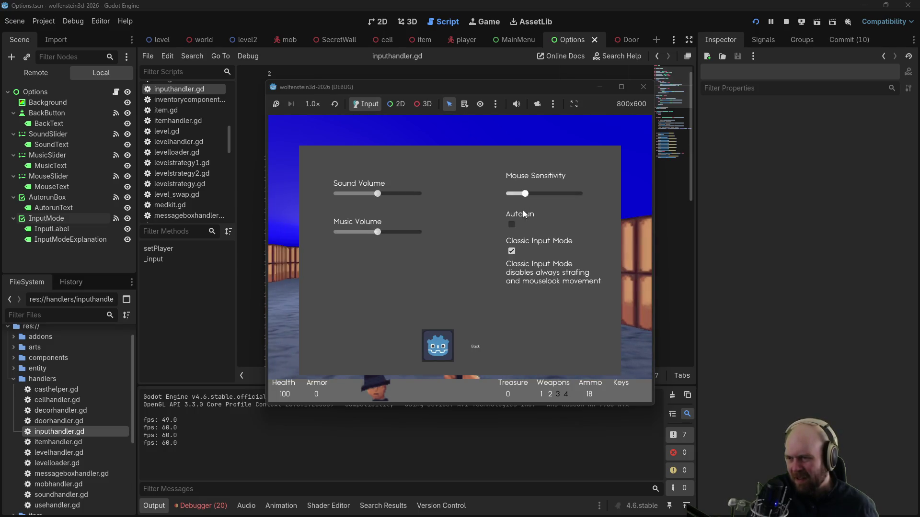
{"action": "left_click", "coordinate": [440, 345]}
{"action": "key", "text": "Right"}
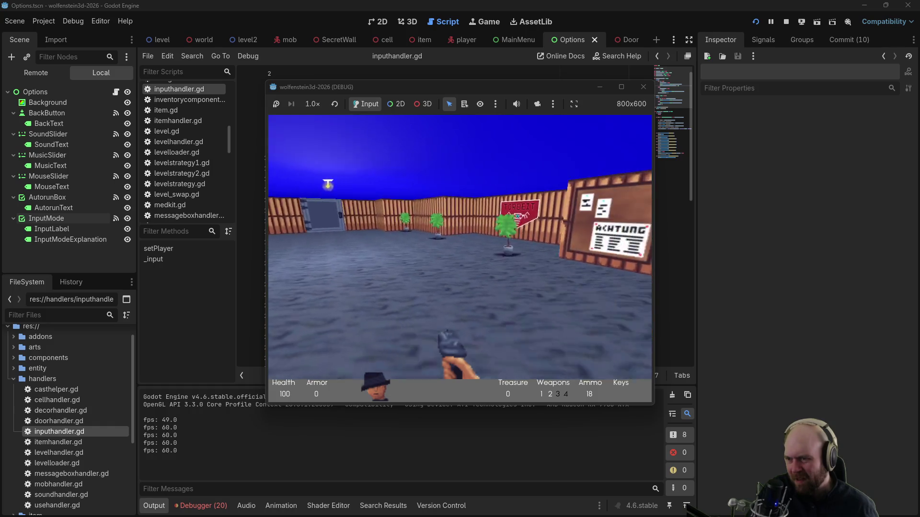
{"action": "key", "text": "Left"}
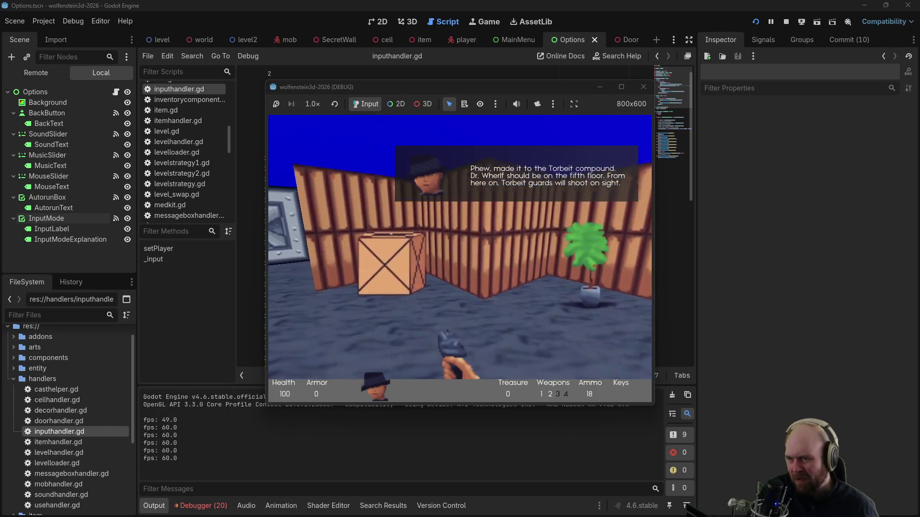
{"action": "key", "text": "F8"}
{"action": "left_click", "coordinate": [508, 186]}
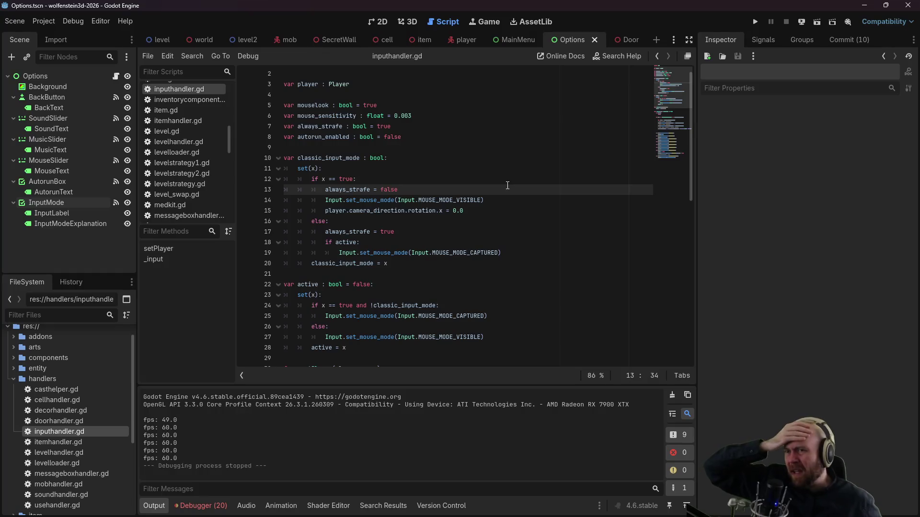
{"action": "left_click", "coordinate": [380, 22]}
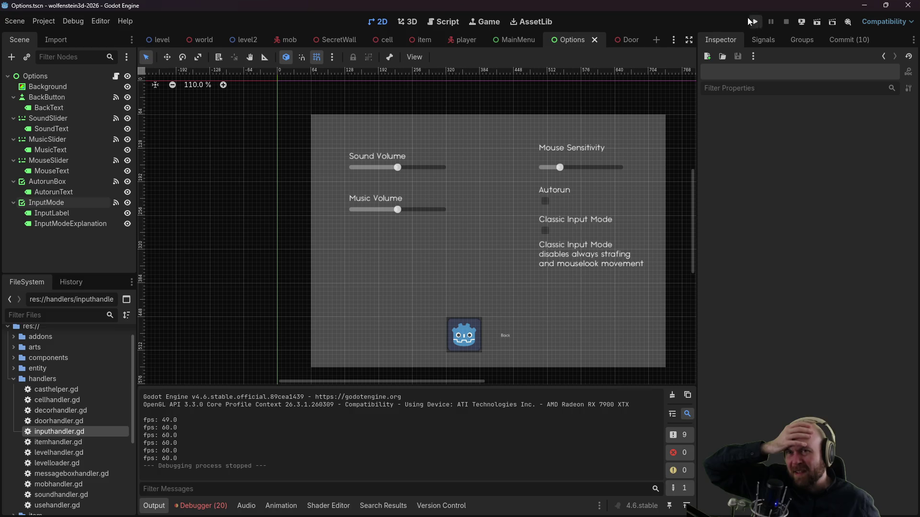
{"action": "left_click", "coordinate": [755, 21]}
{"action": "left_click", "coordinate": [463, 252]}
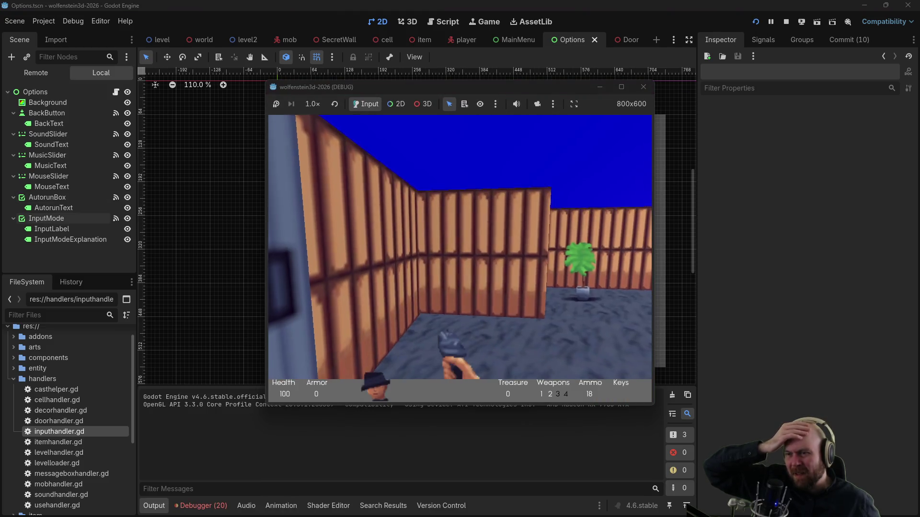
{"action": "key", "text": "Escape"}
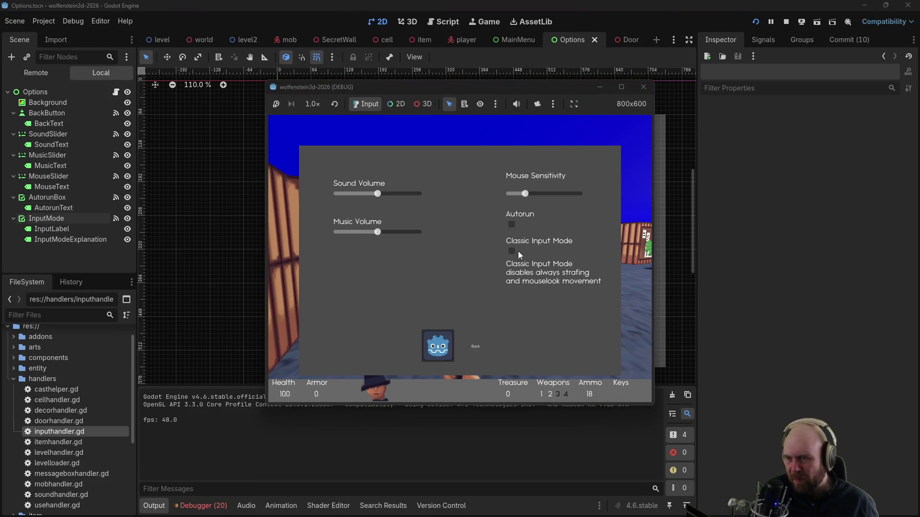
{"action": "left_click", "coordinate": [642, 88]}
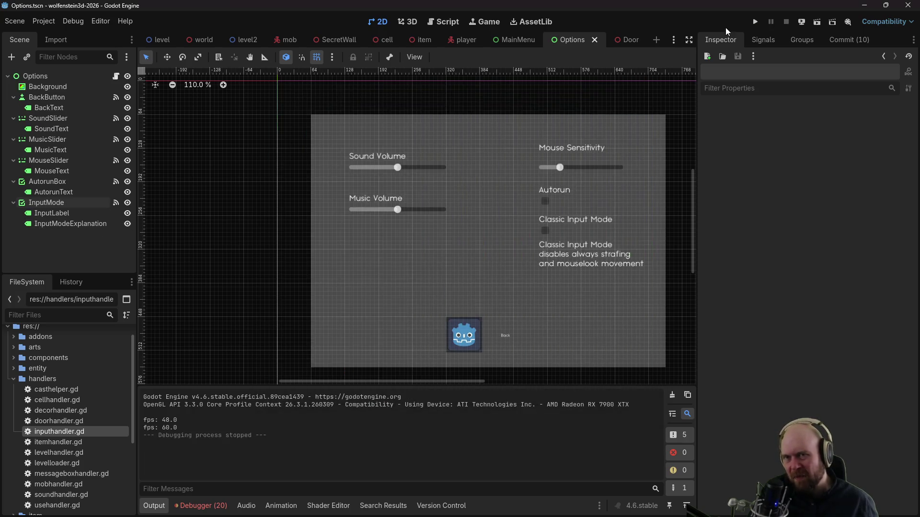
{"action": "left_click", "coordinate": [754, 22]}
{"action": "left_click", "coordinate": [458, 322]}
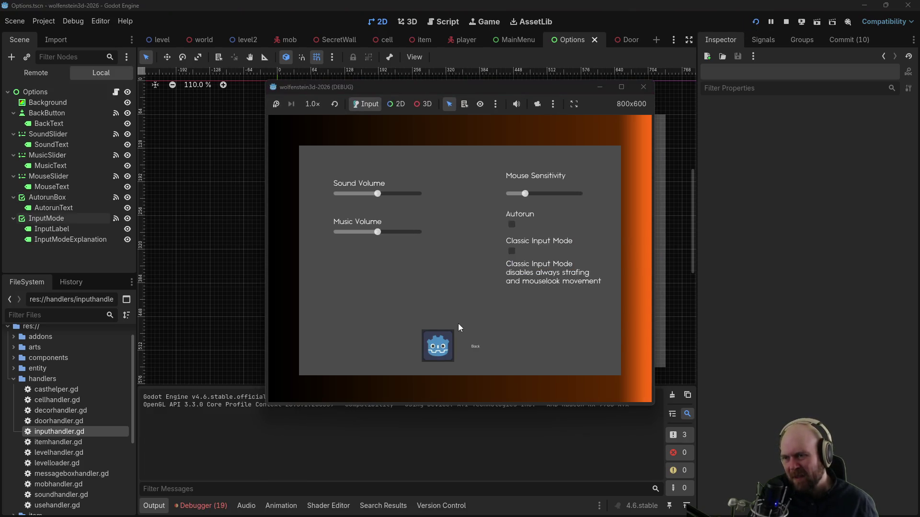
{"action": "left_click", "coordinate": [444, 347]}
{"action": "left_click", "coordinate": [476, 341]}
{"action": "left_click", "coordinate": [436, 346]}
{"action": "left_click", "coordinate": [456, 328]}
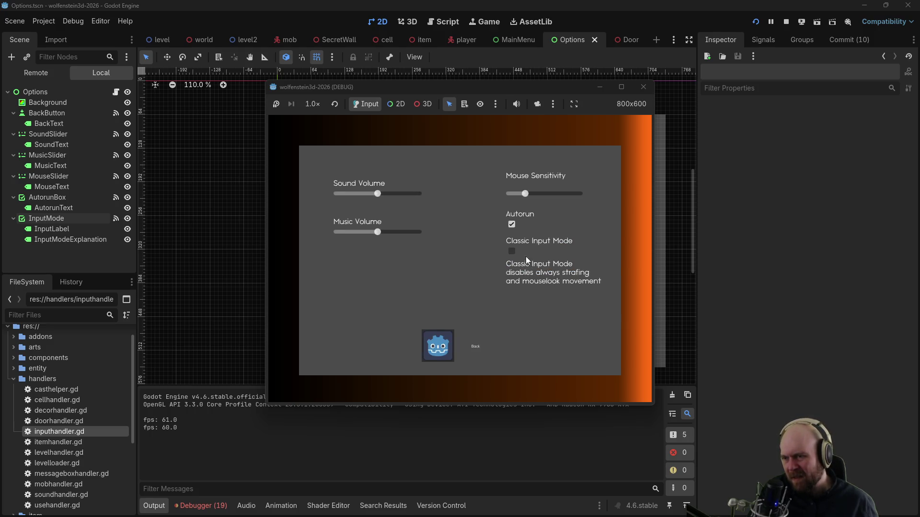
{"action": "left_click", "coordinate": [443, 335]}
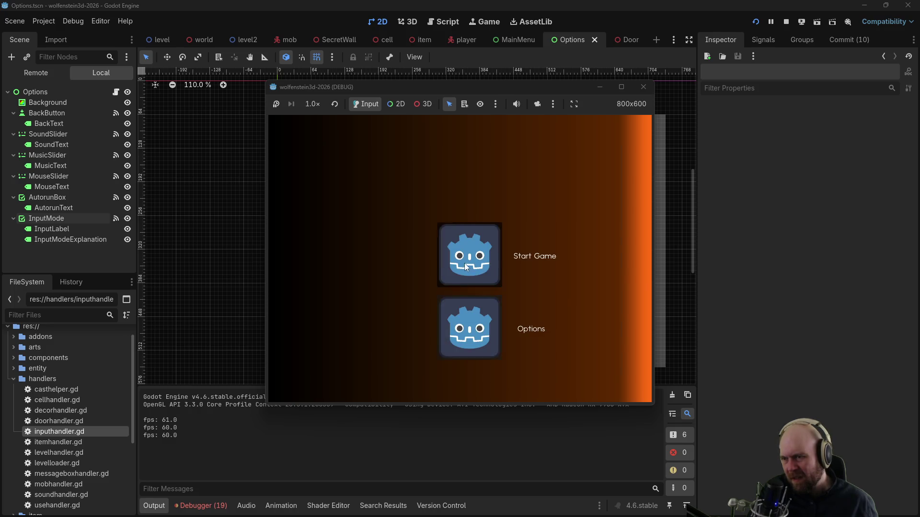
{"action": "left_click", "coordinate": [464, 264]}
{"action": "key", "text": "Left"}
{"action": "key", "text": "Right"}
{"action": "key", "text": "Up"}
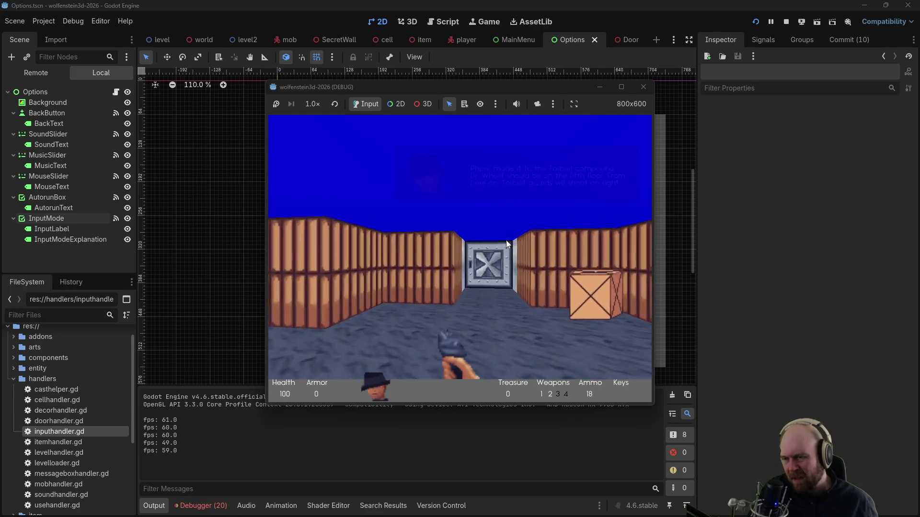
{"action": "key", "text": "Escape"}
{"action": "left_click", "coordinate": [438, 346]}
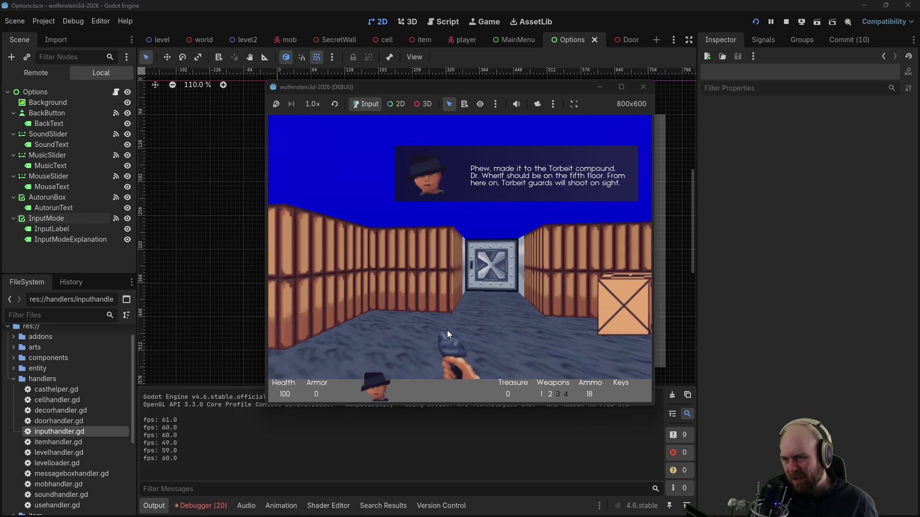
{"action": "key", "text": "Right"}
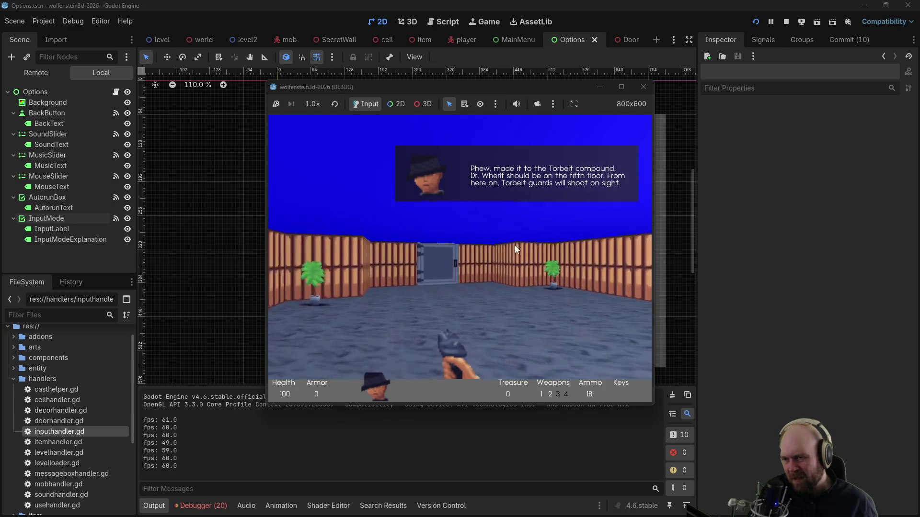
{"action": "left_click", "coordinate": [643, 89]}
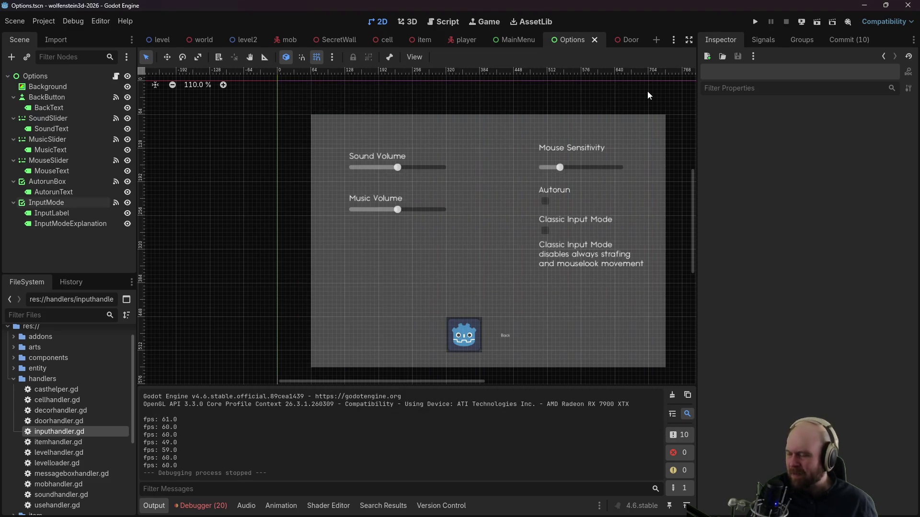
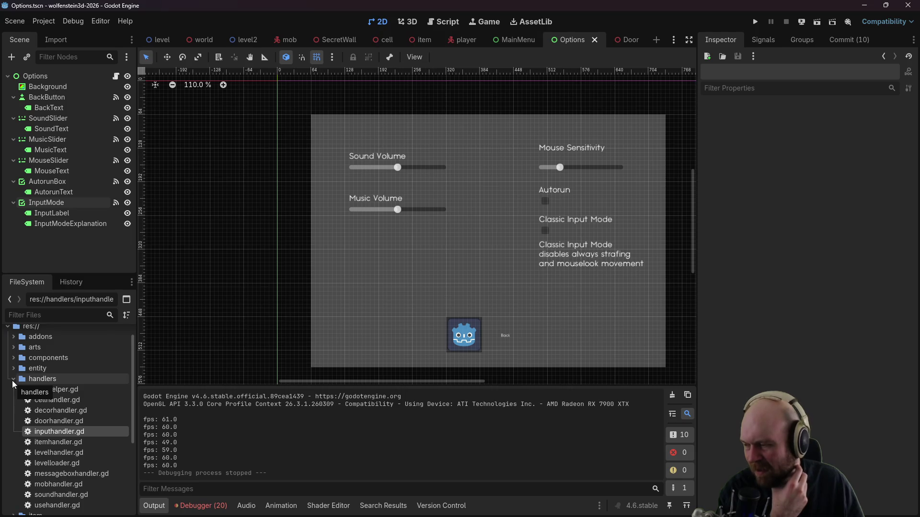
Step: Open levelhandler.gd, then switch to the world scene and open its world.gd script
{"action": "double_click", "coordinate": [64, 452]}
{"action": "left_click", "coordinate": [374, 119]}
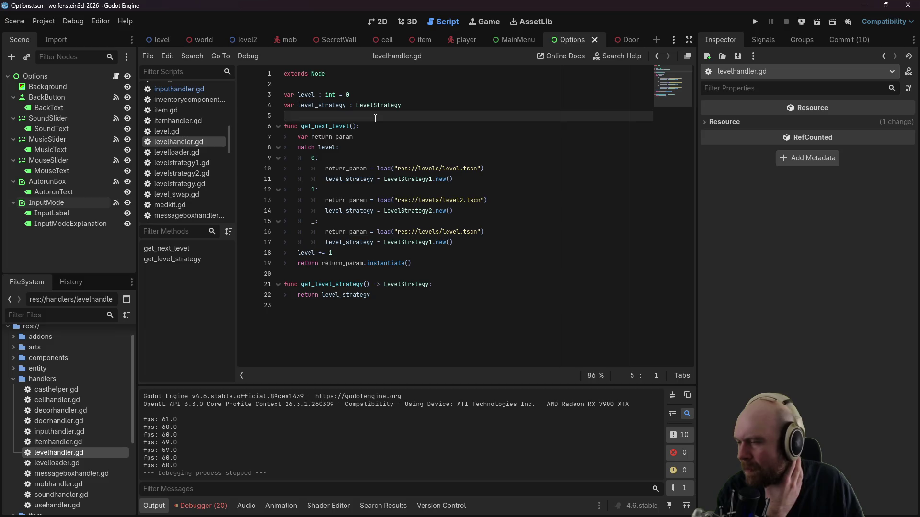
{"action": "left_click", "coordinate": [516, 39]}
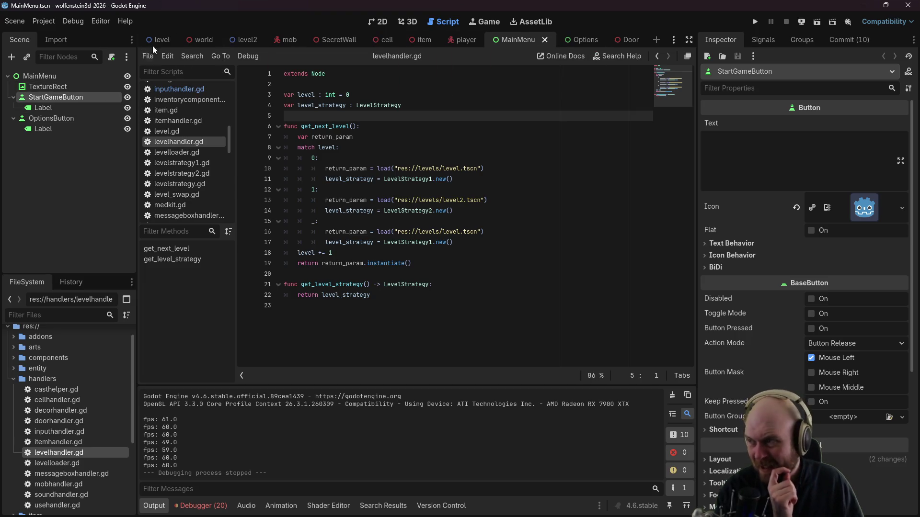
{"action": "left_click", "coordinate": [203, 41]}
{"action": "left_click", "coordinate": [115, 76]}
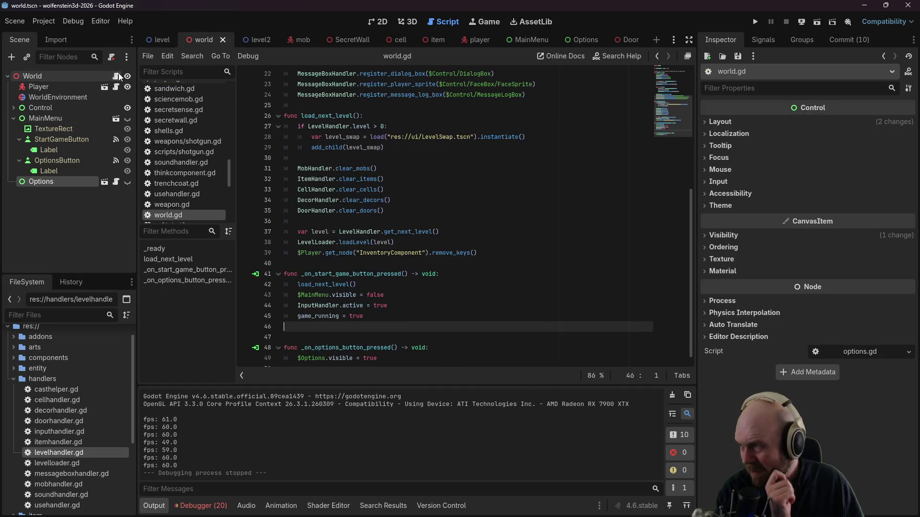
{"action": "scroll", "coordinate": [481, 246], "scroll_direction": "down", "scroll_amount": 1}
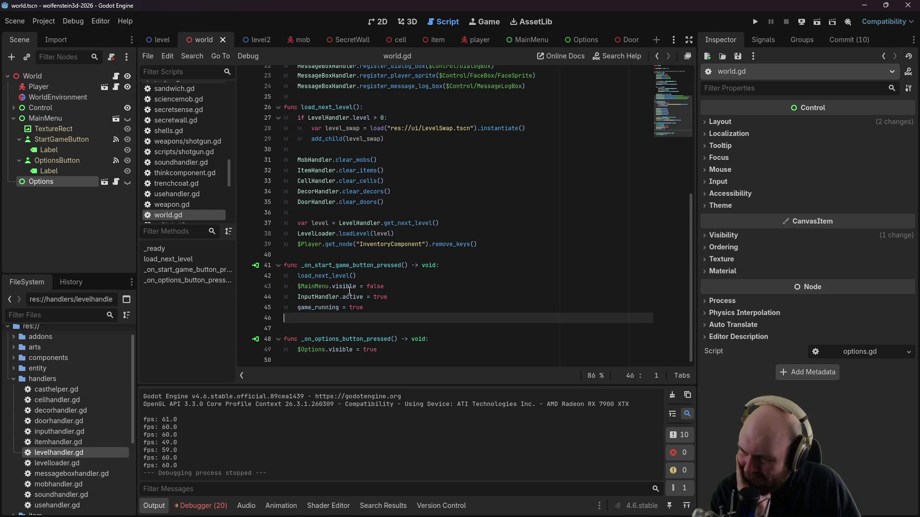
{"action": "left_click", "coordinate": [298, 277]}
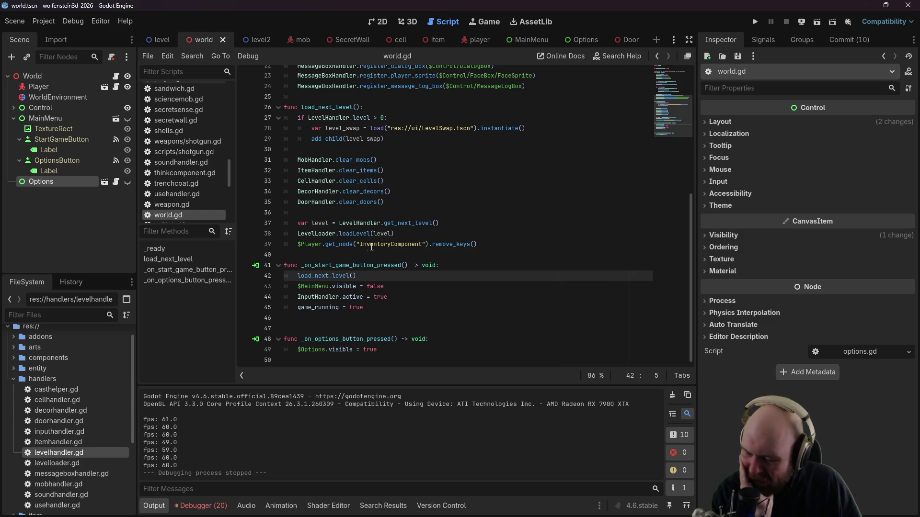
{"action": "mouse_move", "coordinate": [377, 246]}
{"action": "left_click", "coordinate": [443, 191]}
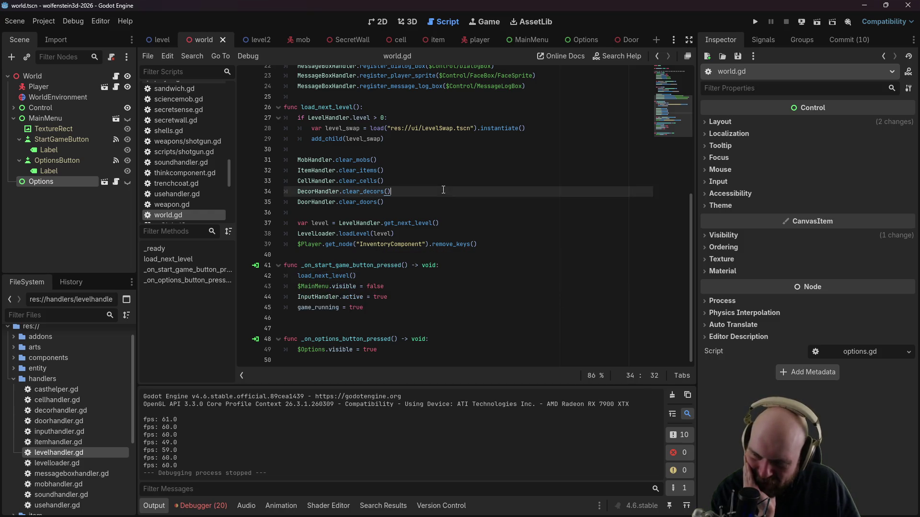
{"action": "left_click", "coordinate": [462, 265]}
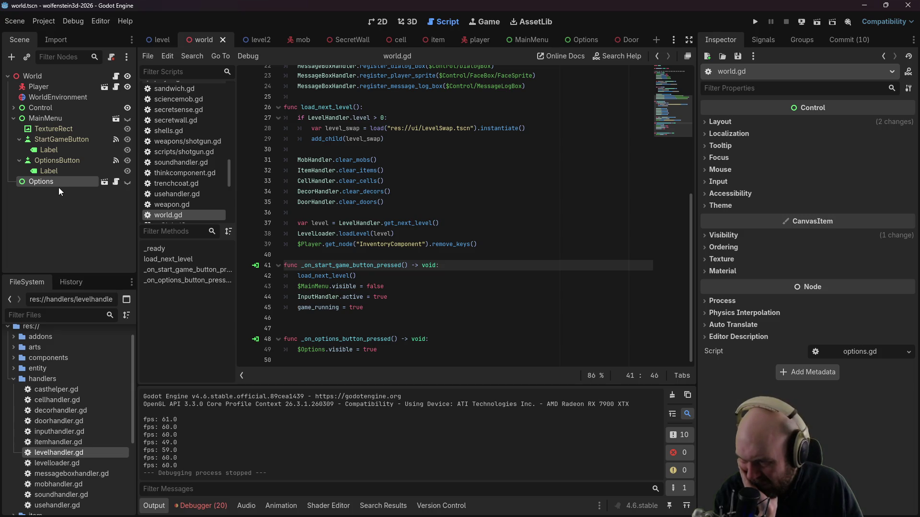
{"action": "left_click", "coordinate": [364, 281]}
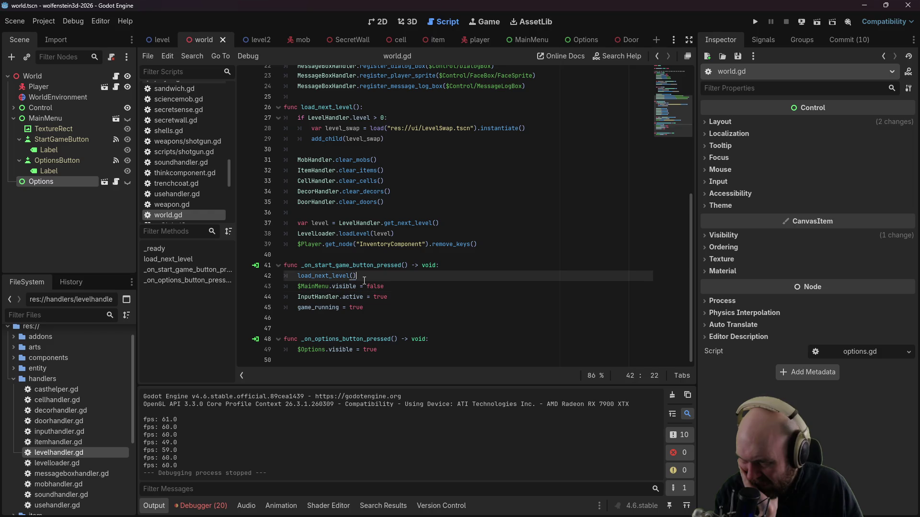
{"action": "left_click", "coordinate": [469, 262]}
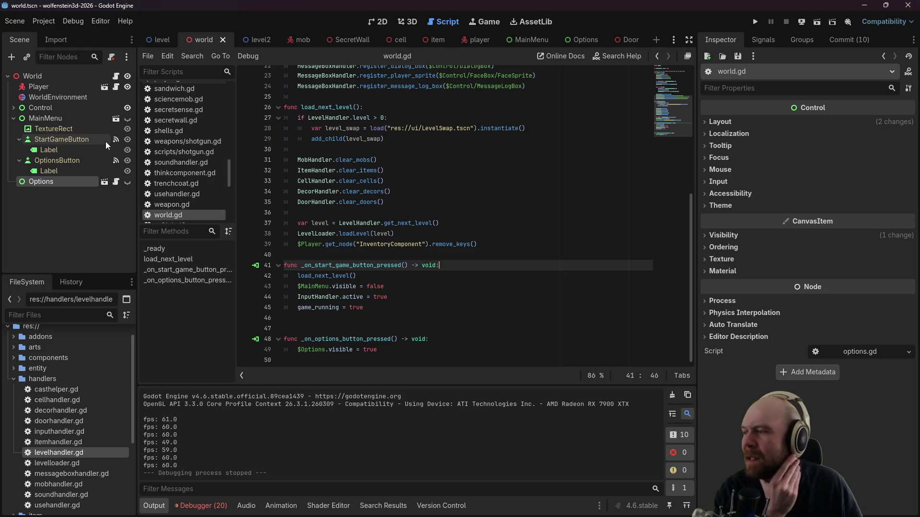
{"action": "left_click", "coordinate": [85, 140]}
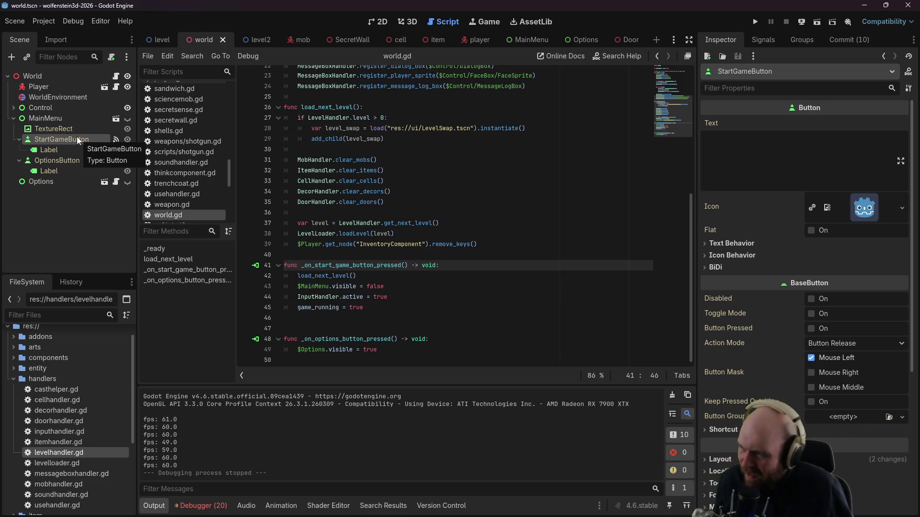
Step: In the 2D view, make MainMenu visible and add a ColorRect child under it
{"action": "left_click", "coordinate": [376, 22]}
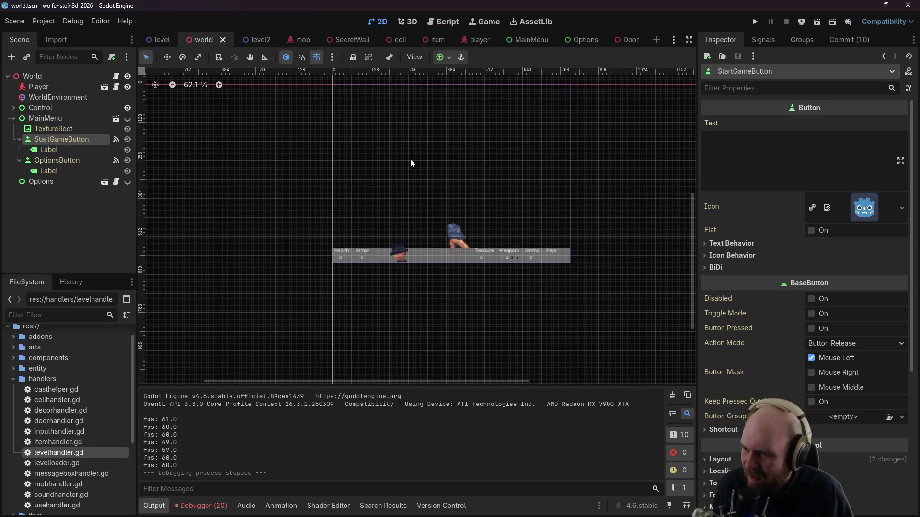
{"action": "left_click", "coordinate": [127, 119]}
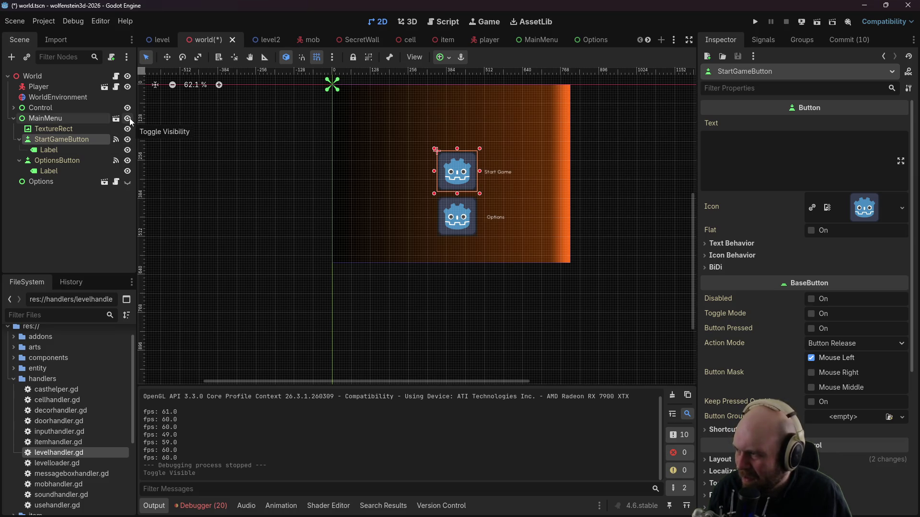
{"action": "right_click", "coordinate": [79, 115]}
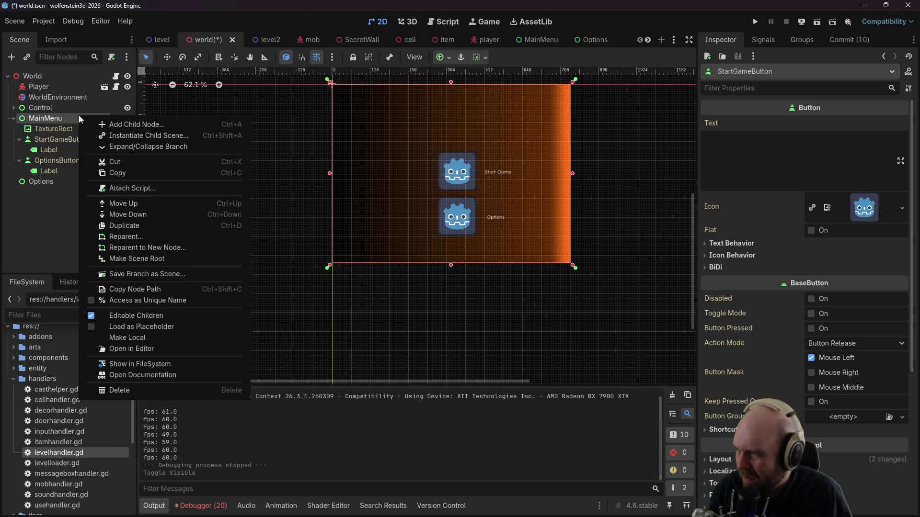
{"action": "left_click", "coordinate": [108, 124]}
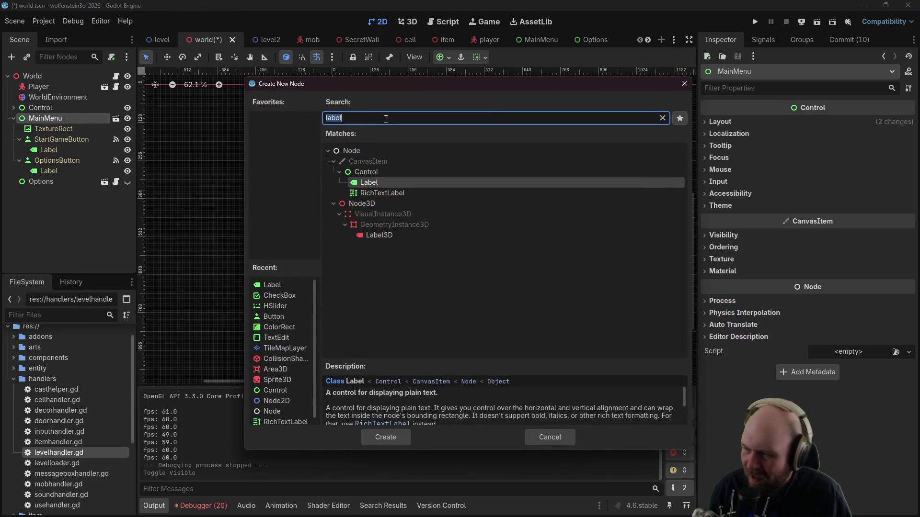
{"action": "type", "text": "ColorRect"}
{"action": "key", "text": "Return"}
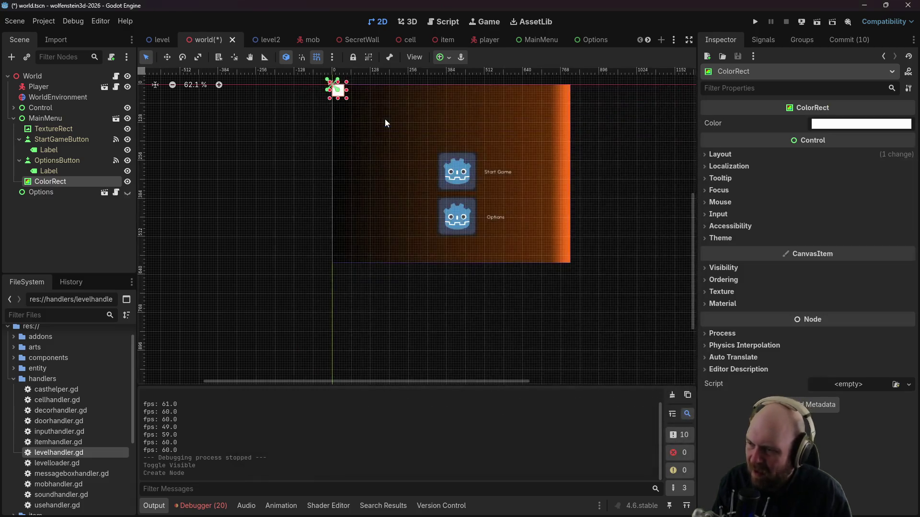
Step: Colour the ColorRect 4e4e4e and size it 264×224 over the menu buttons
{"action": "left_click", "coordinate": [854, 124]}
{"action": "type", "text": "4e4e4e"}
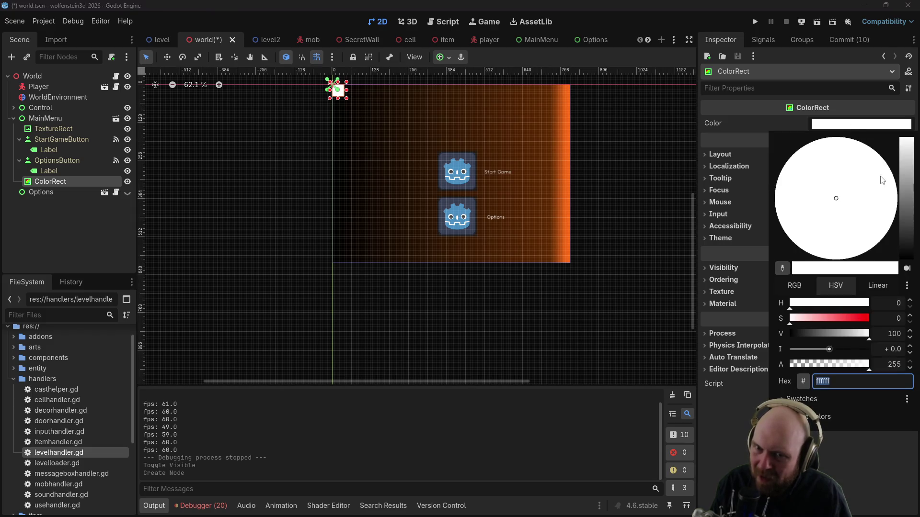
{"action": "key", "text": "Return"}
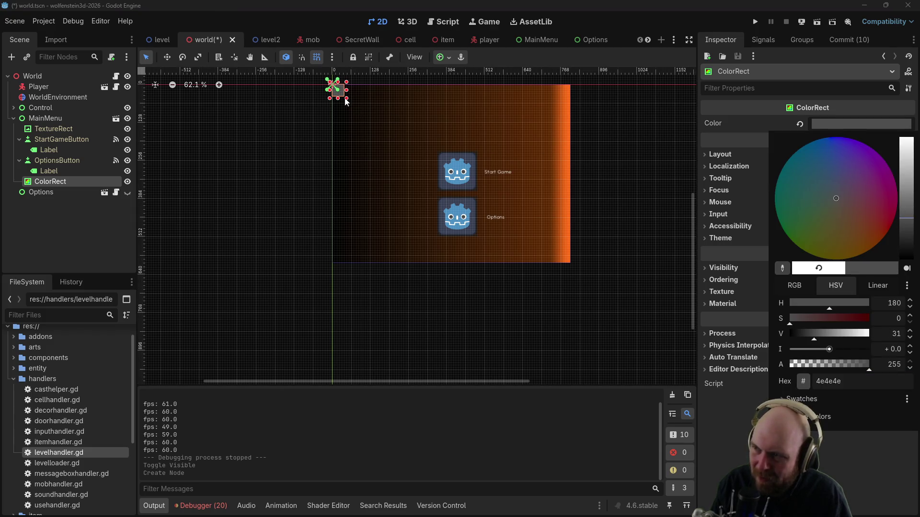
{"action": "left_click", "coordinate": [346, 99]}
{"action": "left_click_drag", "start_coordinate": [346, 98], "coordinate": [416, 160]}
{"action": "mouse_move", "coordinate": [379, 124]}
{"action": "left_mouse_down"}
{"action": "mouse_move", "coordinate": [464, 182]}
{"action": "mouse_move", "coordinate": [464, 191]}
{"action": "left_mouse_up"}
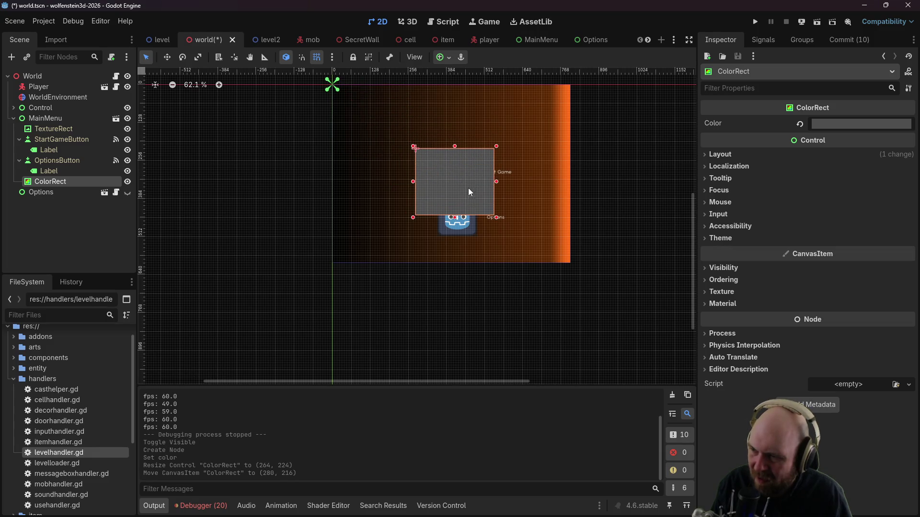
Step: Rename the ColorRect node to DifficultyWindow
{"action": "double_click", "coordinate": [57, 183]}
{"action": "type", "text": "DifficultyWindow"}
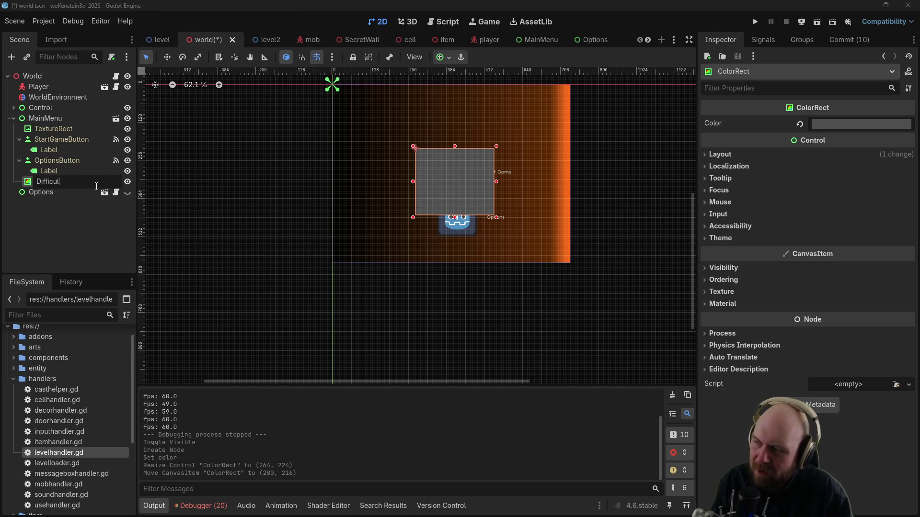
{"action": "key", "text": "Return"}
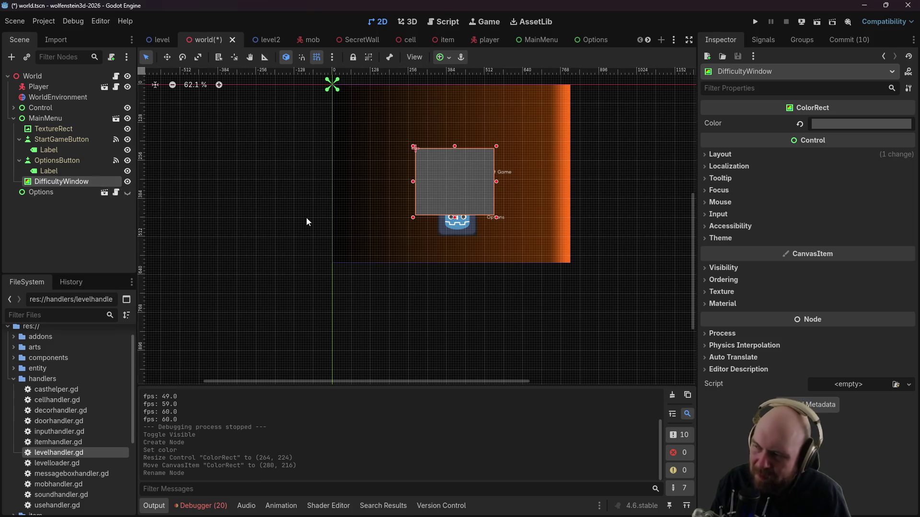
{"action": "right_click", "coordinate": [85, 185]}
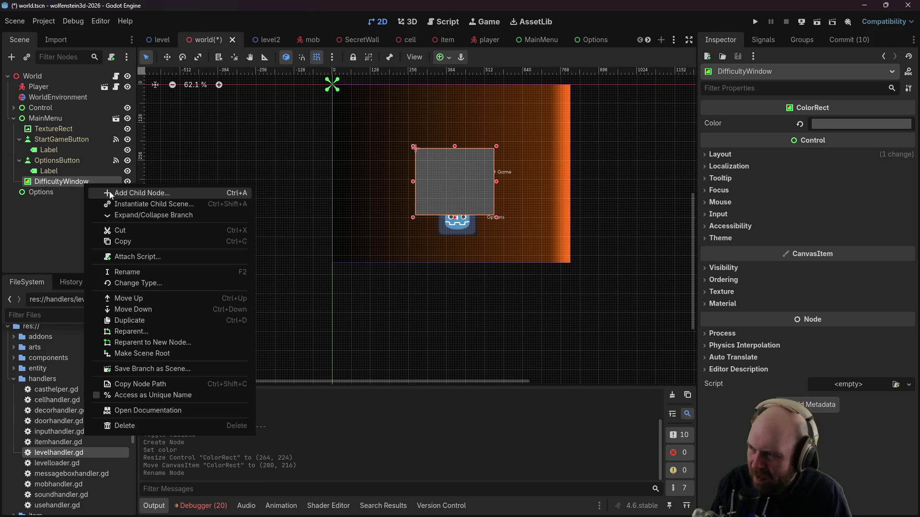
Step: Add a Label reading 'Select Difficulty' near the top of DifficultyWindow
{"action": "left_click", "coordinate": [143, 193]}
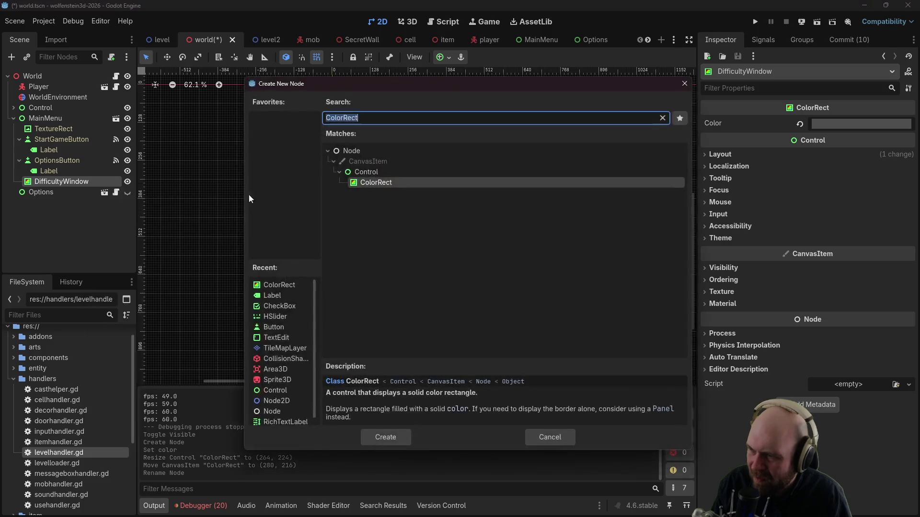
{"action": "type", "text": "l"}
{"action": "key", "text": "Escape"}
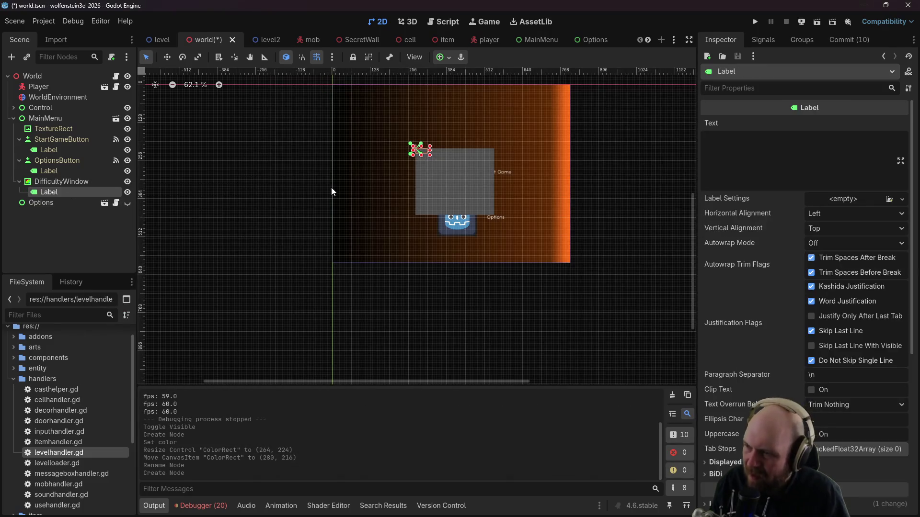
{"action": "mouse_move", "coordinate": [424, 152]}
{"action": "left_mouse_down"}
{"action": "mouse_move", "coordinate": [441, 166]}
{"action": "mouse_move", "coordinate": [456, 160]}
{"action": "mouse_move", "coordinate": [437, 159]}
{"action": "left_mouse_up"}
{"action": "left_click", "coordinate": [727, 152]}
{"action": "type", "text": "Select Difficulty"}
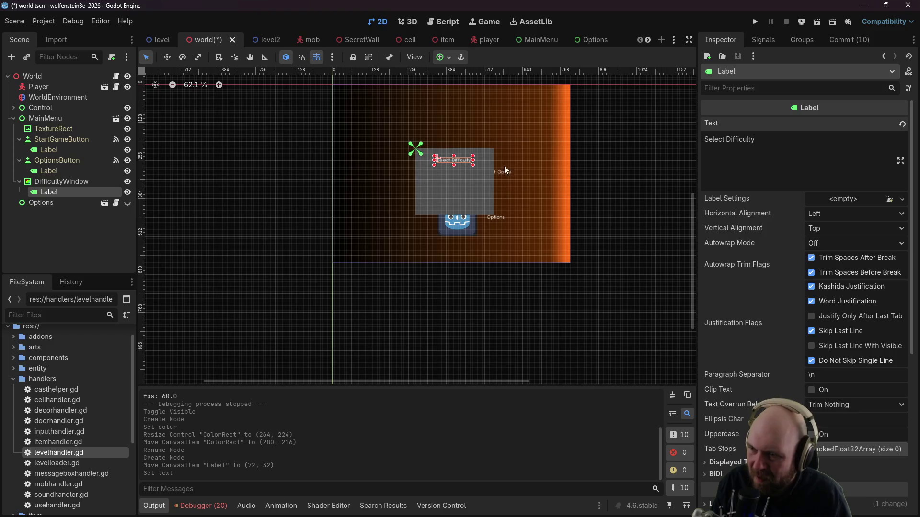
Step: Add a Button child to DifficultyWindow, undoing its accidental resize
{"action": "right_click", "coordinate": [50, 182]}
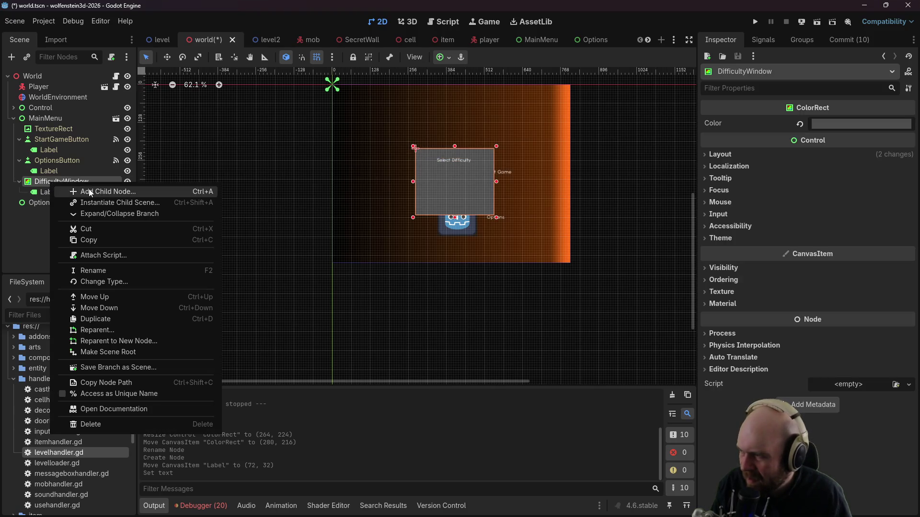
{"action": "left_click", "coordinate": [89, 192]}
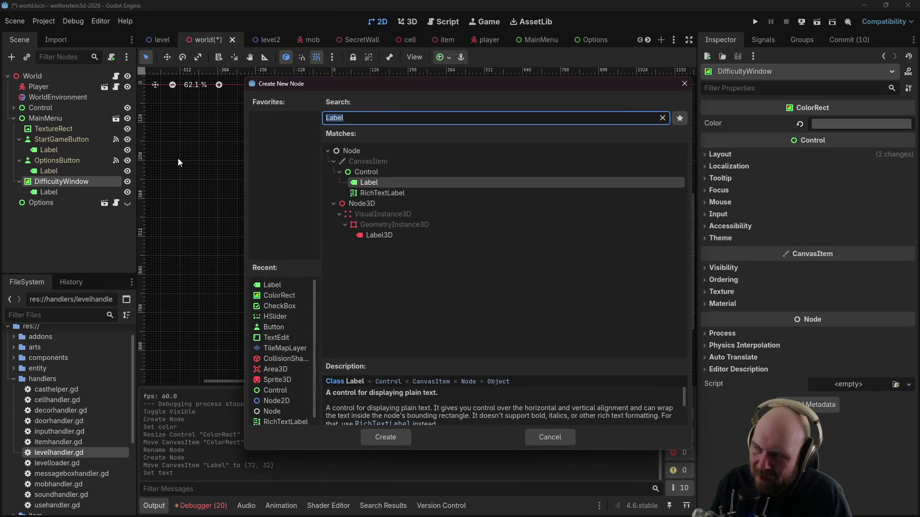
{"action": "type", "text": "Button"}
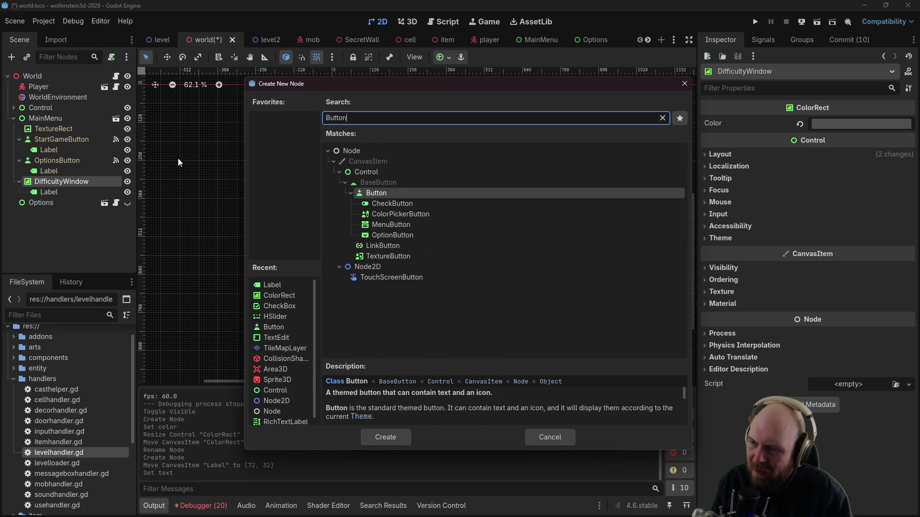
{"action": "key", "text": "Return"}
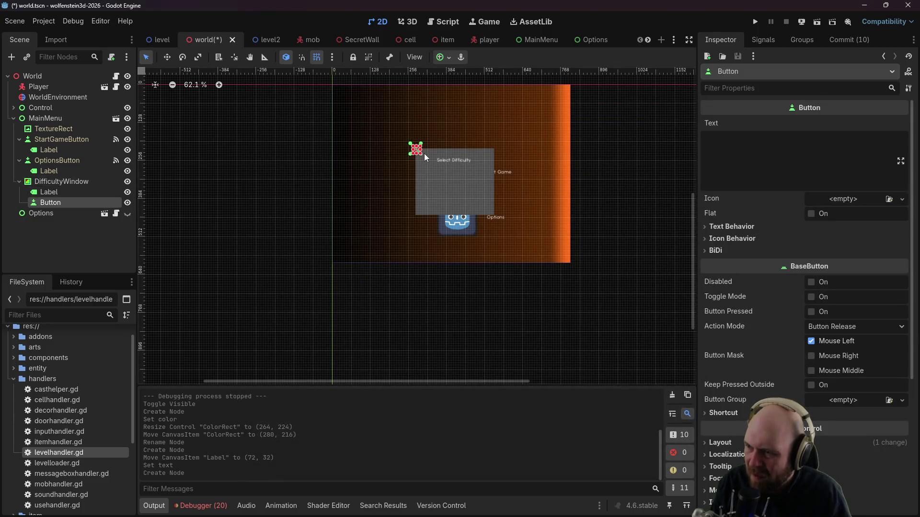
{"action": "left_click_drag", "start_coordinate": [424, 153], "coordinate": [444, 184]}
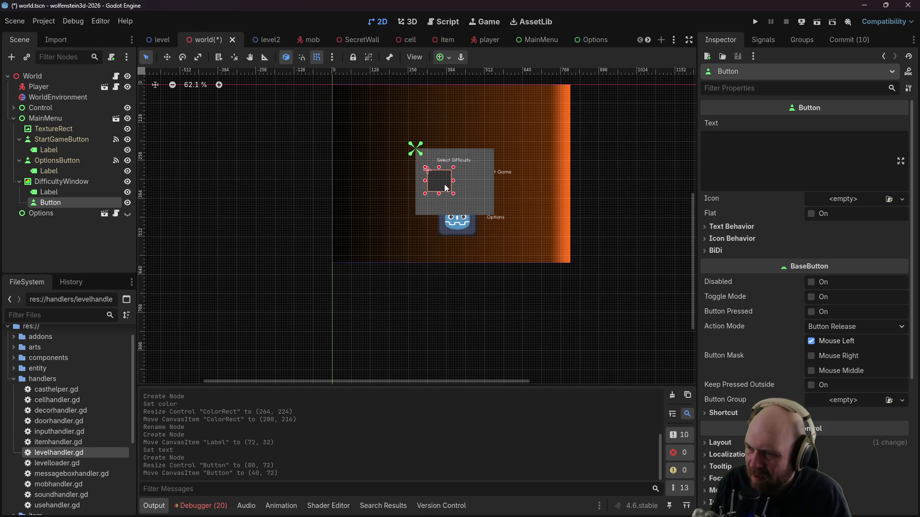
{"action": "key", "text": "ctrl+z"}
{"action": "key", "text": "ctrl+z"}
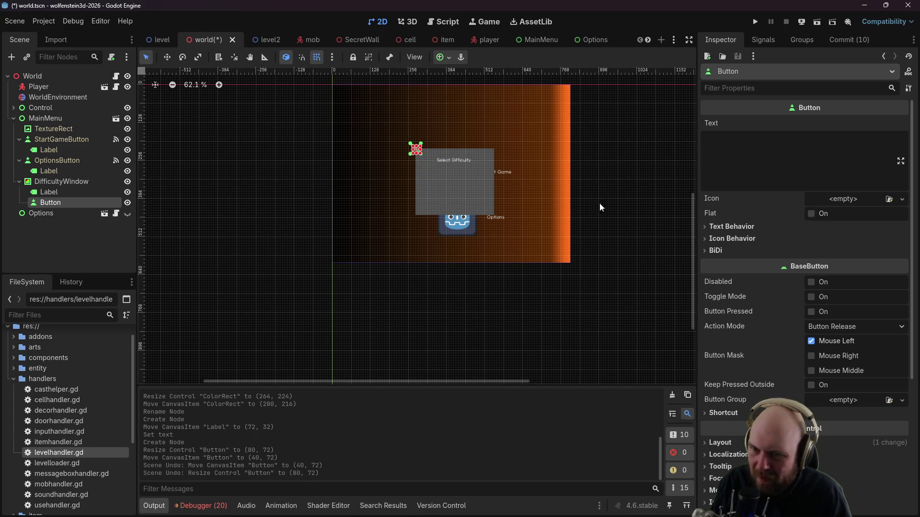
Step: Assign icon.svg as the button's Icon
{"action": "double_click", "coordinate": [42, 378]}
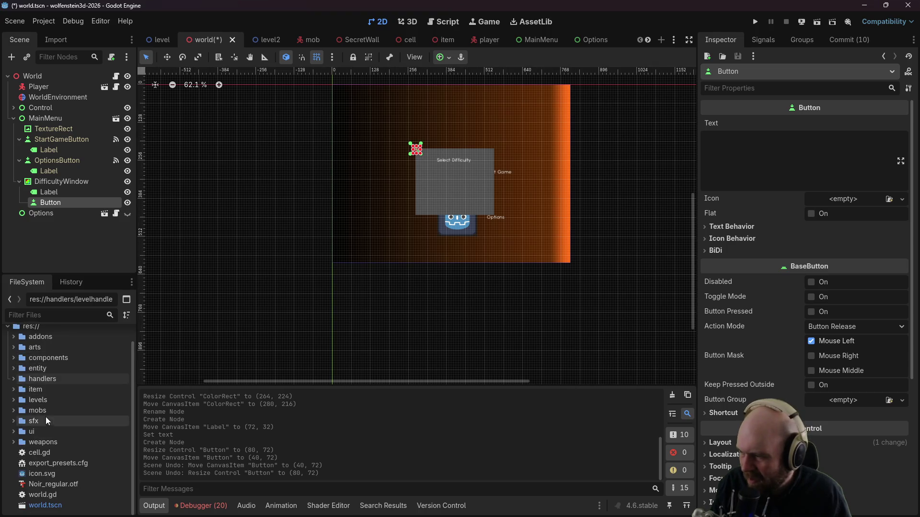
{"action": "left_click_drag", "start_coordinate": [41, 474], "coordinate": [561, 364]}
{"action": "left_click_drag", "start_coordinate": [805, 220], "coordinate": [838, 199]}
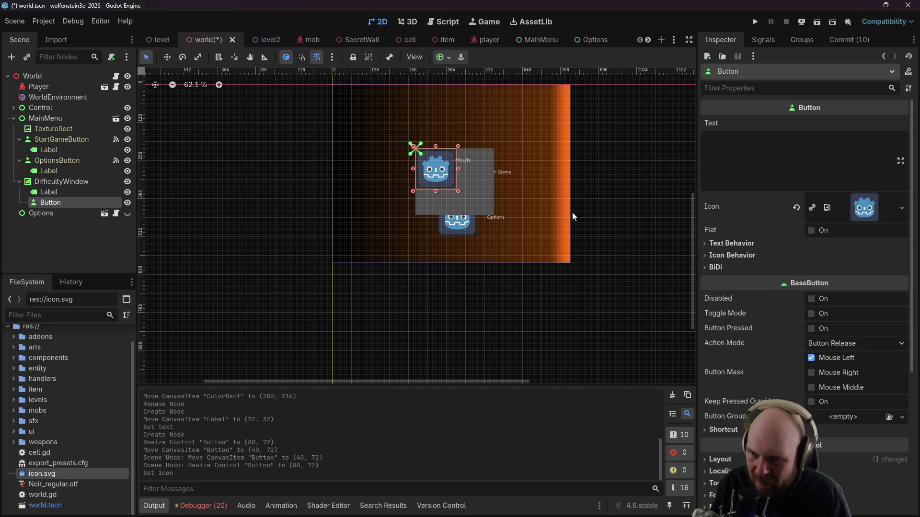
{"action": "scroll", "coordinate": [725, 436], "scroll_direction": "down", "scroll_amount": 2}
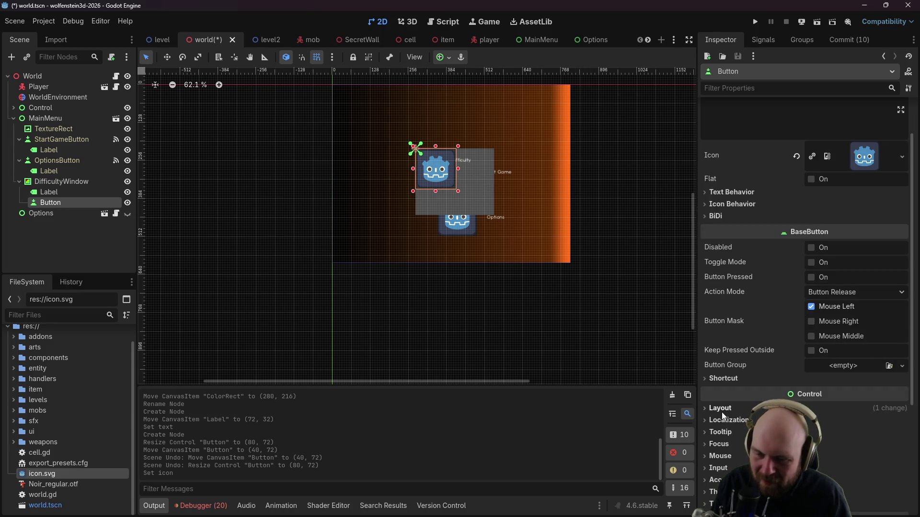
{"action": "scroll", "coordinate": [722, 383], "scroll_direction": "down", "scroll_amount": 6}
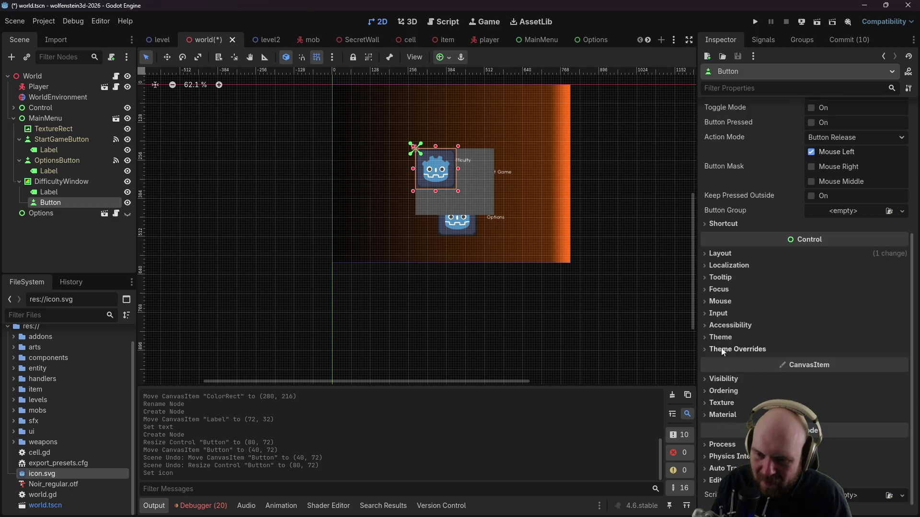
Step: Scale the icon button to 0.3 at (72, 64) and paste two copies under DifficultyWindow
{"action": "left_click", "coordinate": [721, 254]}
{"action": "left_click", "coordinate": [731, 360]}
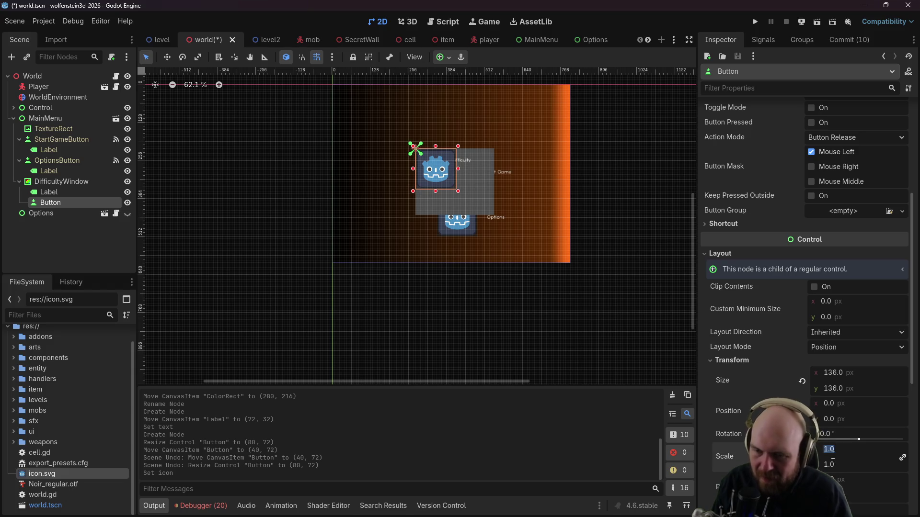
{"action": "type", "text": "0"}
{"action": "left_click", "coordinate": [829, 449]}
{"action": "type", "text": "0.5"}
{"action": "key", "text": "Return"}
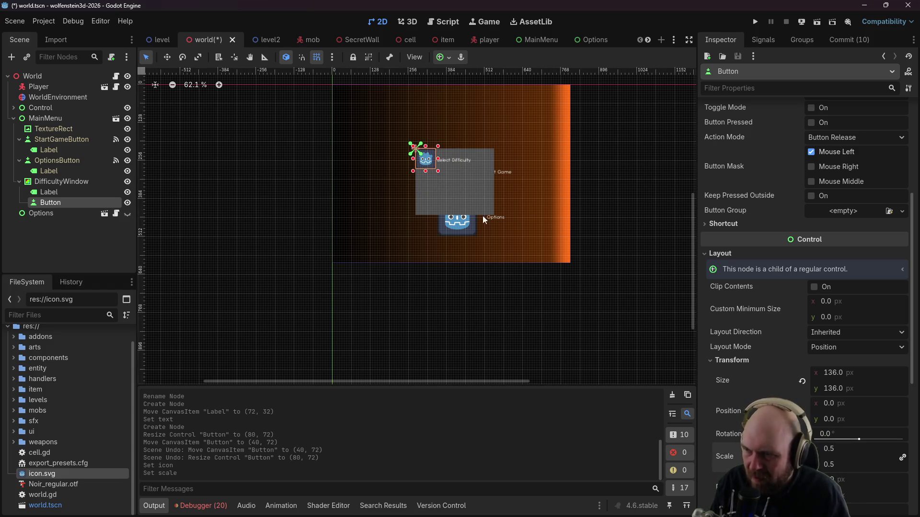
{"action": "left_click_drag", "start_coordinate": [425, 159], "coordinate": [439, 175]}
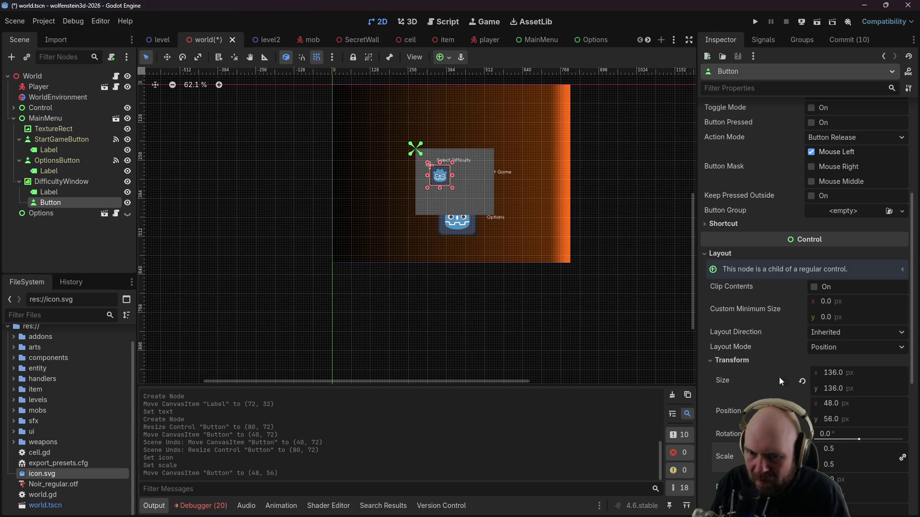
{"action": "left_click", "coordinate": [838, 449]}
{"action": "type", "text": "0.3"}
{"action": "key", "text": "Return"}
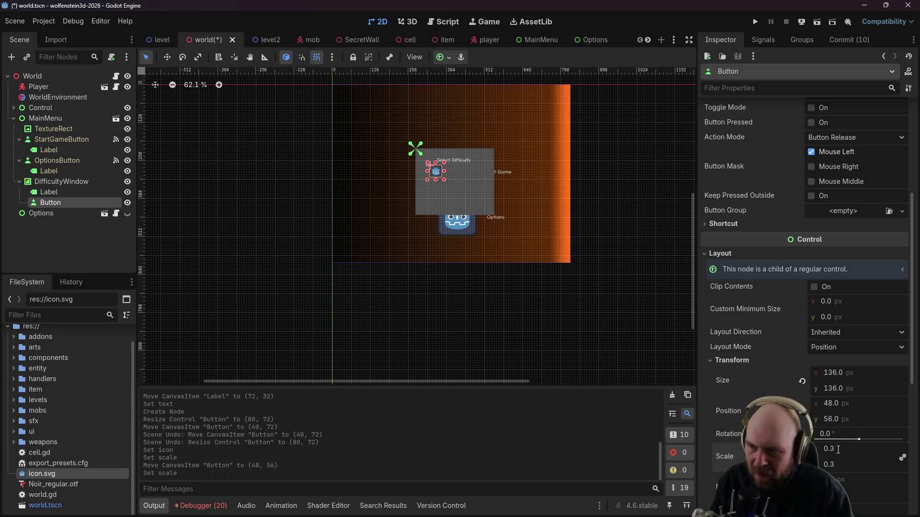
{"action": "left_click_drag", "start_coordinate": [437, 176], "coordinate": [445, 178]}
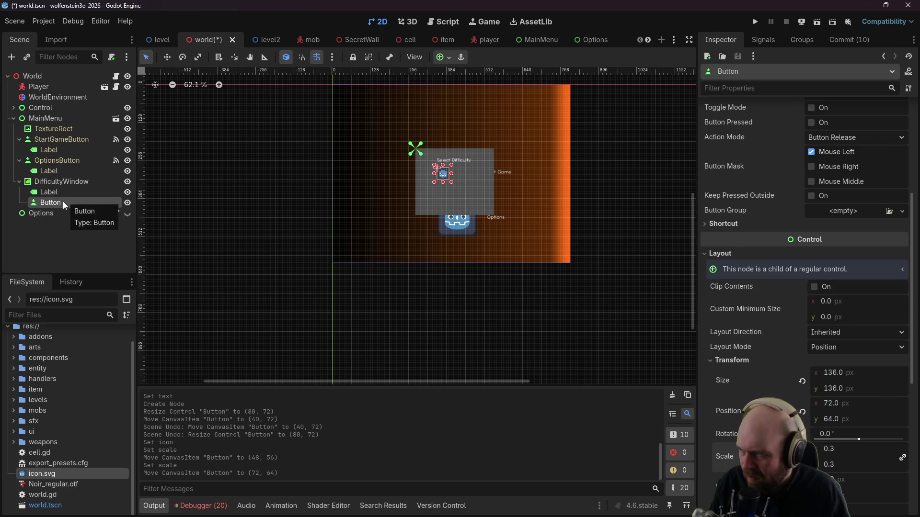
{"action": "key", "text": "ctrl+v"}
{"action": "key", "text": "ctrl+v"}
{"action": "left_click_drag", "start_coordinate": [50, 215], "coordinate": [36, 184]}
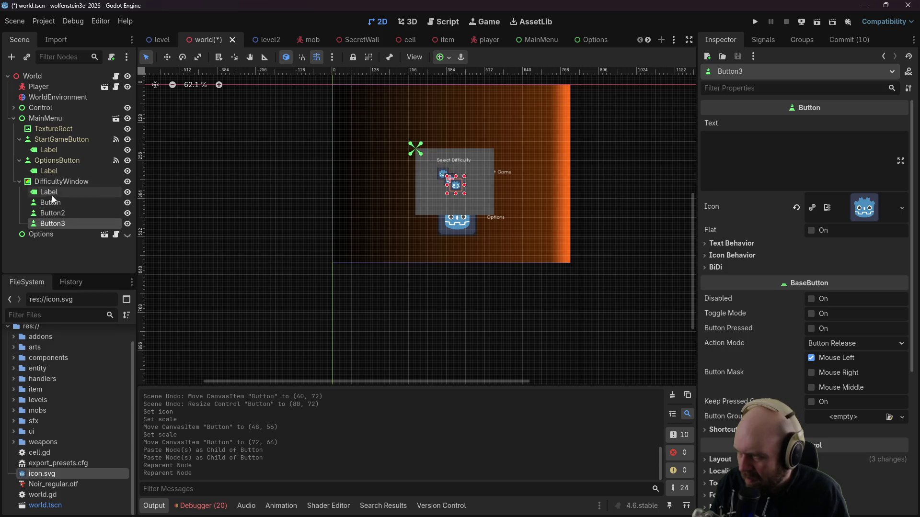
Step: Rename the three buttons EasyDifficulty, NormalDifficulty and HardDifficulty
{"action": "double_click", "coordinate": [52, 202]}
{"action": "type", "text": "EasyDifficulty"}
{"action": "key", "text": "Return"}
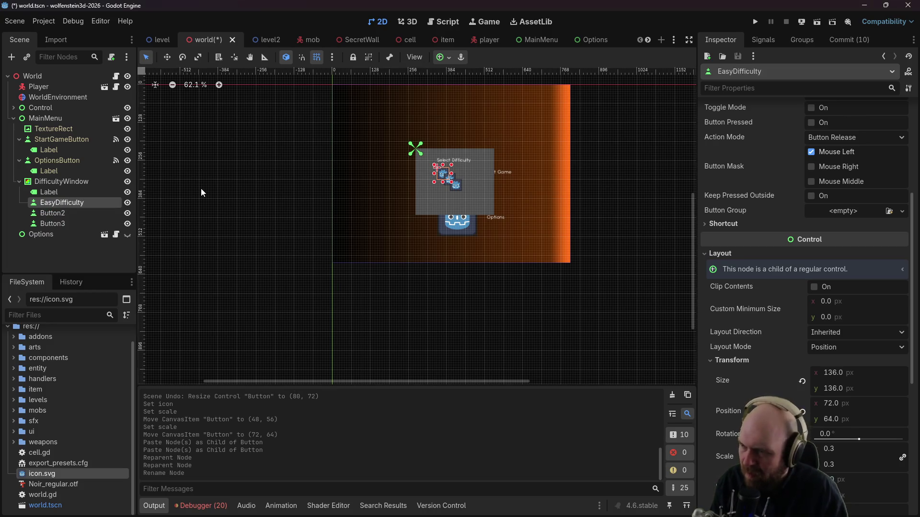
{"action": "double_click", "coordinate": [55, 213]}
{"action": "type", "text": "Normal"}
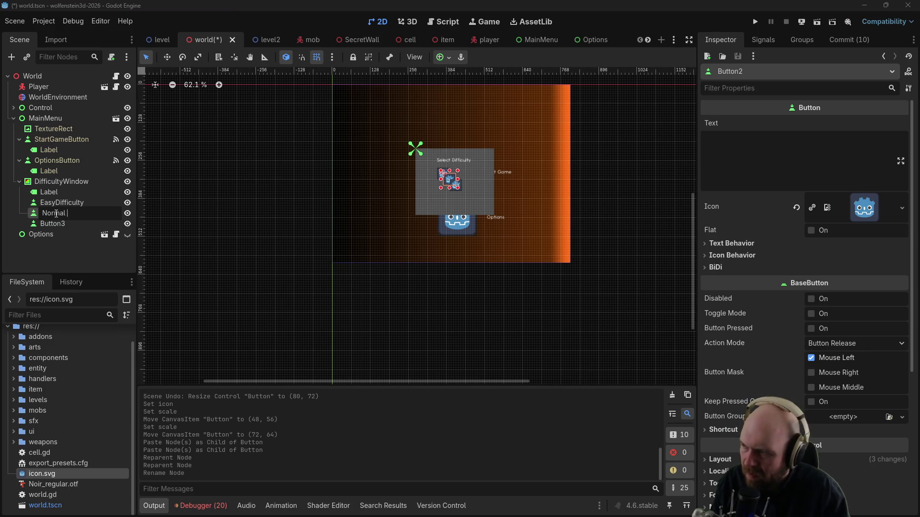
{"action": "type", "text": "Difficulty"}
{"action": "key", "text": "Return"}
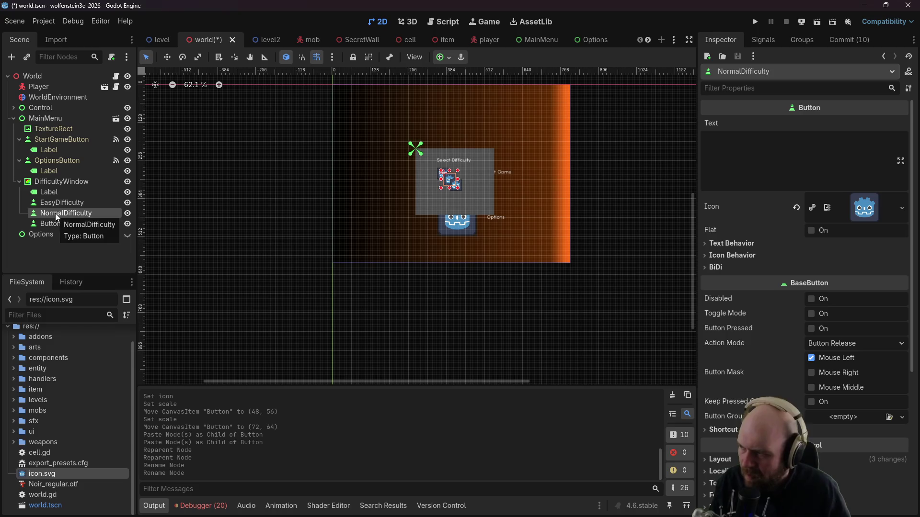
{"action": "double_click", "coordinate": [59, 225]}
{"action": "type", "text": "HardDif"}
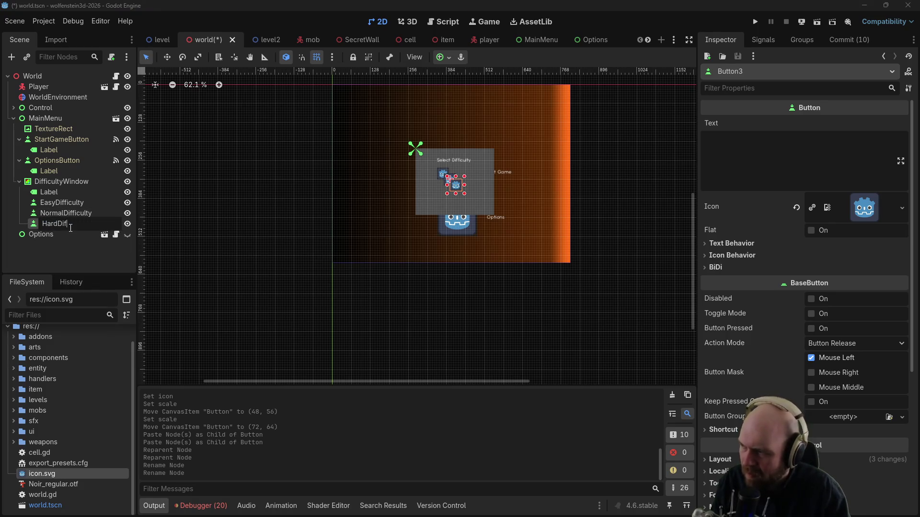
{"action": "type", "text": "ficulty"}
{"action": "key", "text": "Return"}
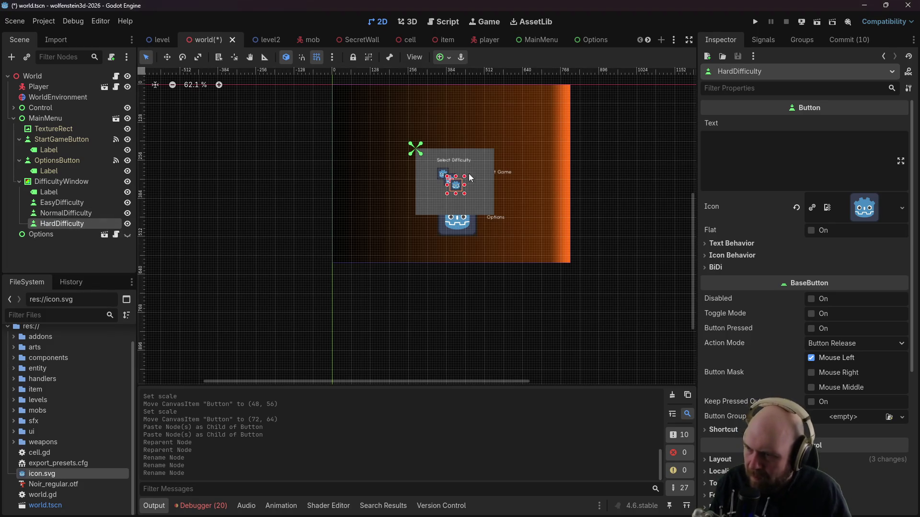
Step: Stack the buttons in a column at y 64, 112 and 160
{"action": "scroll", "coordinate": [506, 180], "scroll_direction": "up", "scroll_amount": 3}
{"action": "scroll", "coordinate": [522, 185], "scroll_direction": "up", "scroll_amount": 6}
{"action": "mouse_move", "coordinate": [335, 166]}
{"action": "left_mouse_down"}
{"action": "mouse_move", "coordinate": [318, 182]}
{"action": "mouse_move", "coordinate": [322, 237]}
{"action": "left_mouse_up"}
{"action": "left_click_drag", "start_coordinate": [330, 194], "coordinate": [330, 200]}
{"action": "left_click", "coordinate": [329, 231]}
{"action": "left_click_drag", "start_coordinate": [329, 231], "coordinate": [329, 226]}
{"action": "left_click", "coordinate": [324, 158]}
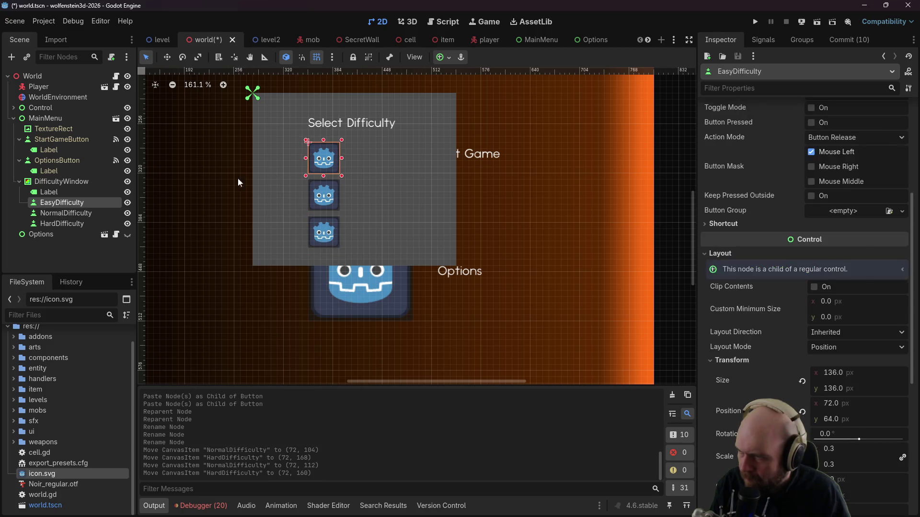
{"action": "right_click", "coordinate": [67, 203]}
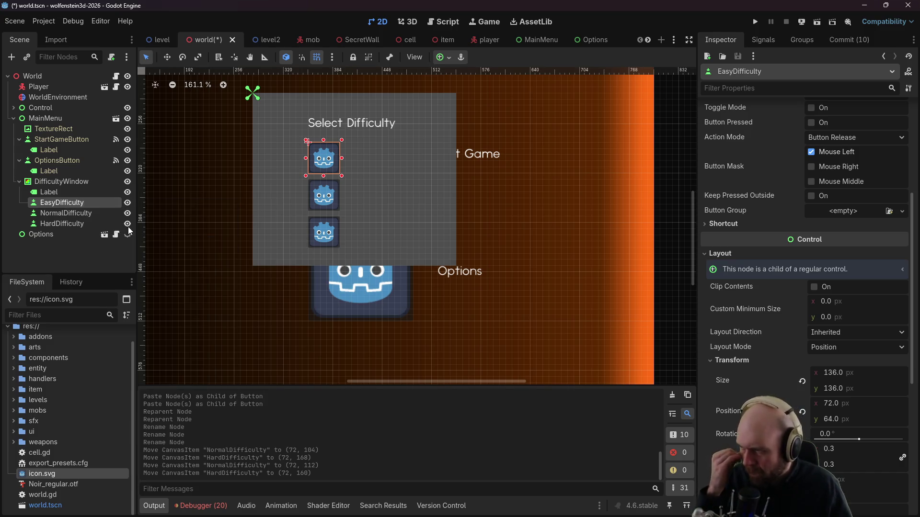
{"action": "left_click", "coordinate": [128, 225]}
Step: Add a Label reading Easy beside the EasyDifficulty button and name it EasyLabel
{"action": "type", "text": "Label"}
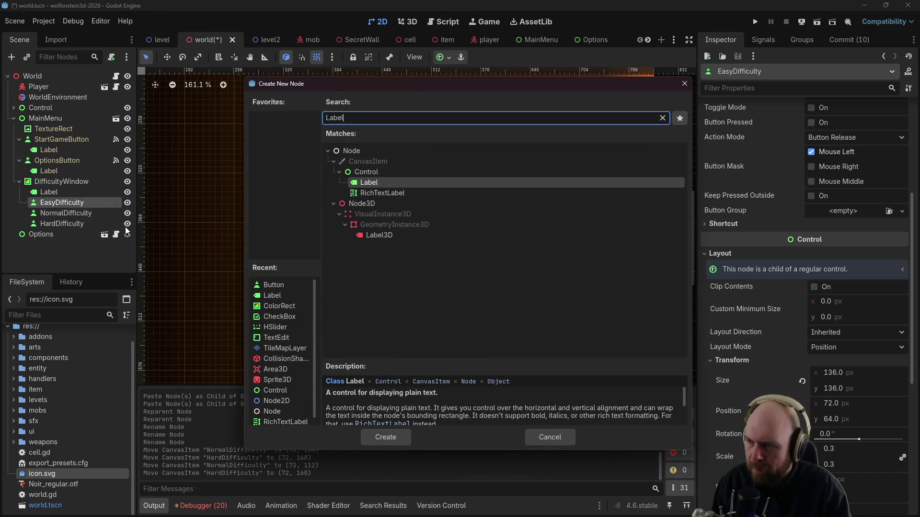
{"action": "key", "text": "Return"}
{"action": "left_click", "coordinate": [742, 142]}
{"action": "type", "text": "Easy"}
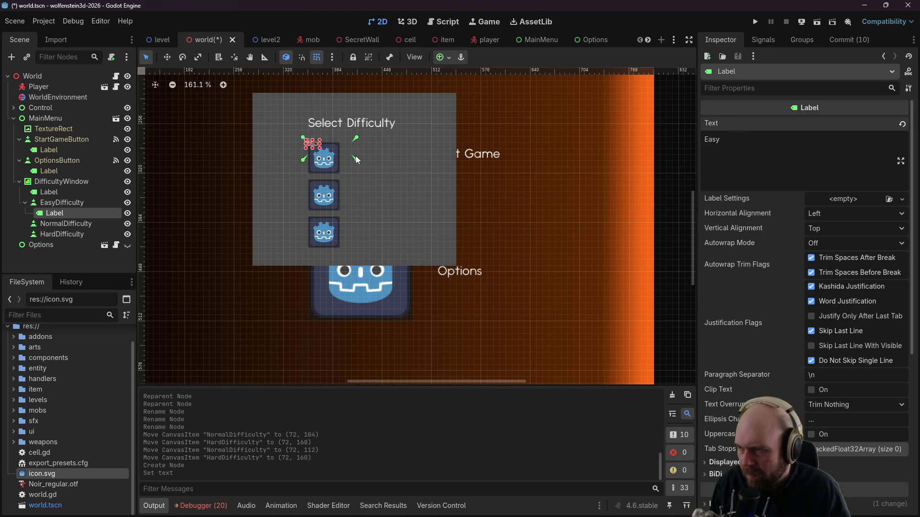
{"action": "left_click", "coordinate": [355, 157]}
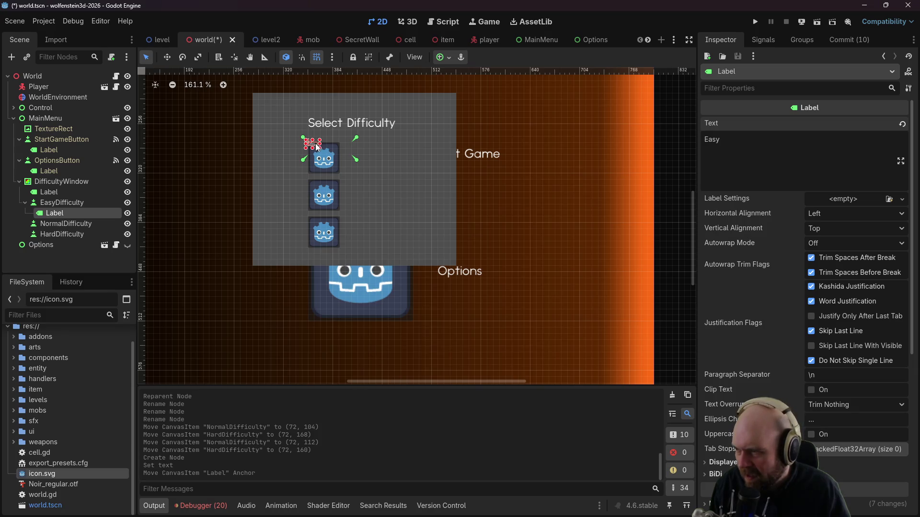
{"action": "mouse_move", "coordinate": [315, 143]}
{"action": "left_mouse_down"}
{"action": "mouse_move", "coordinate": [324, 142]}
{"action": "mouse_move", "coordinate": [316, 145]}
{"action": "left_mouse_up"}
{"action": "left_click", "coordinate": [312, 142]}
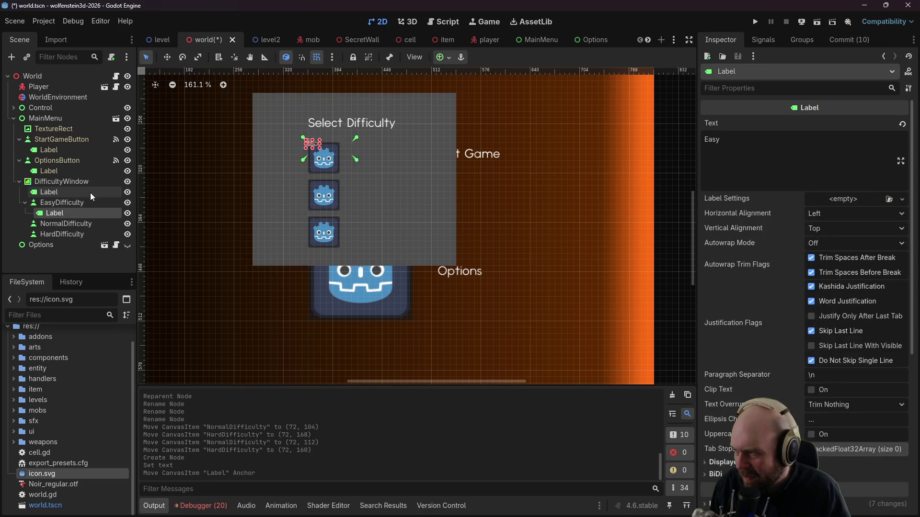
{"action": "scroll", "coordinate": [280, 163], "scroll_direction": "up", "scroll_amount": 2}
{"action": "scroll", "coordinate": [280, 166], "scroll_direction": "up", "scroll_amount": 3}
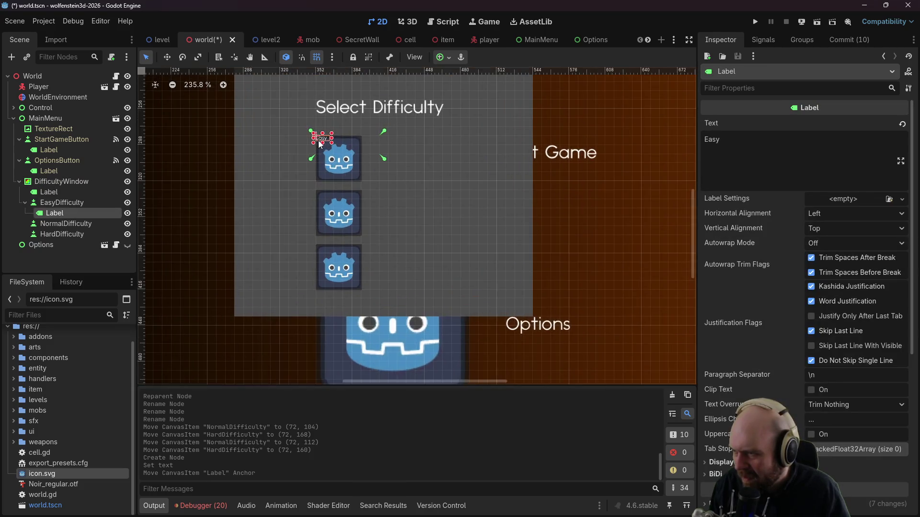
{"action": "left_click_drag", "start_coordinate": [323, 140], "coordinate": [392, 158]}
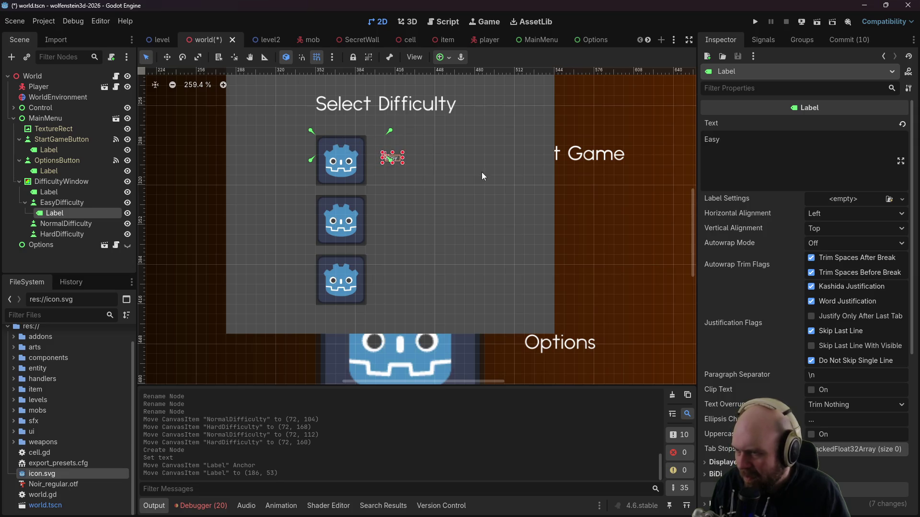
{"action": "double_click", "coordinate": [54, 213]}
{"action": "type", "text": "EasyLabel"}
{"action": "key", "text": "Return"}
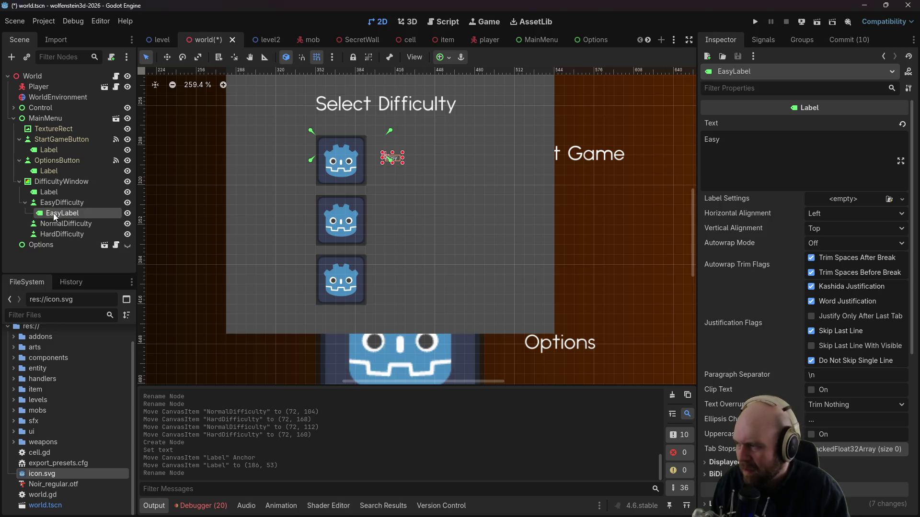
Step: Copy EasyLabel under NormalDifficulty, set its text to Normal, and rename it NormalLabel
{"action": "left_click", "coordinate": [59, 223]}
{"action": "left_click", "coordinate": [50, 214]}
{"action": "key", "text": "ctrl+c"}
{"action": "left_click", "coordinate": [52, 223]}
{"action": "key", "text": "ctrl+v"}
{"action": "double_click", "coordinate": [712, 140]}
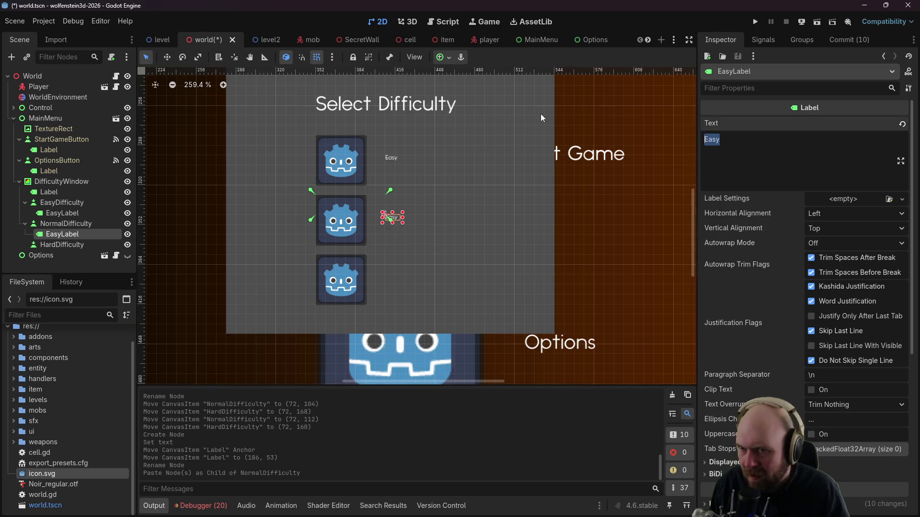
{"action": "type", "text": "Normal"}
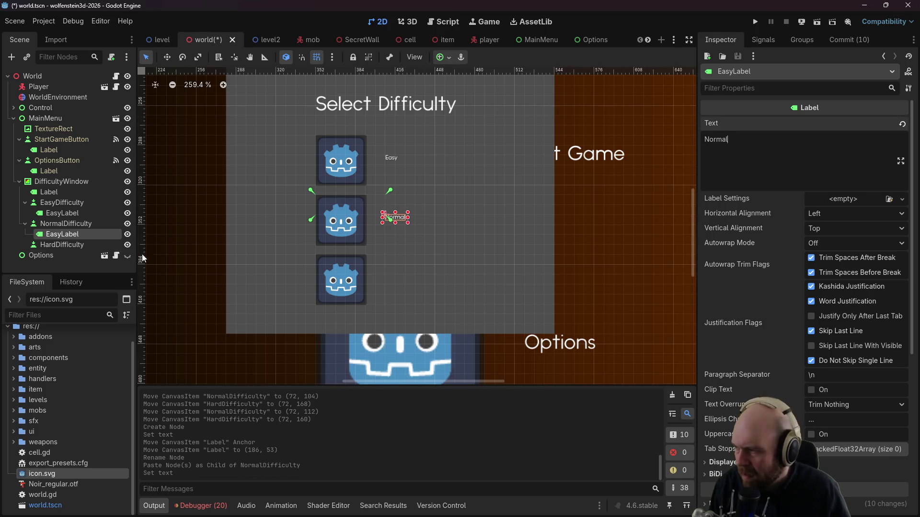
{"action": "double_click", "coordinate": [63, 235]}
{"action": "type", "text": "No"}
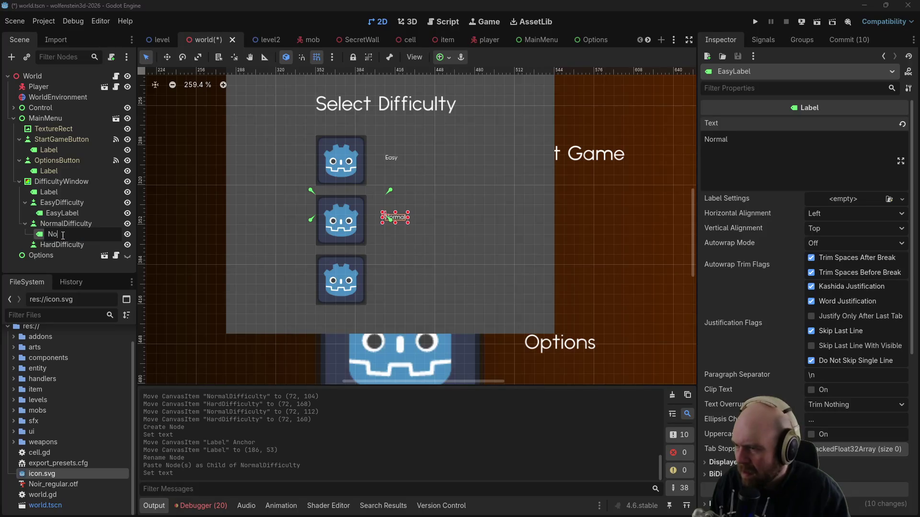
{"action": "type", "text": "rmalLabel"}
{"action": "key", "text": "Return"}
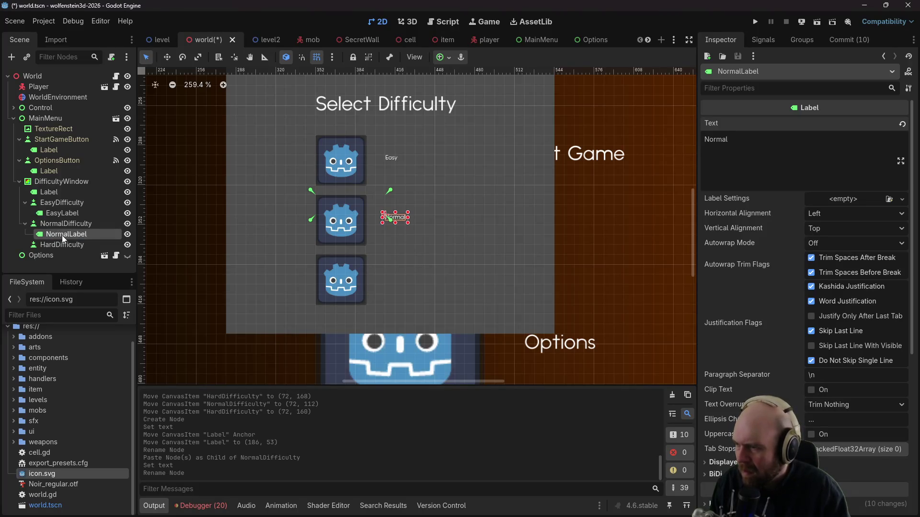
Step: Paste the label under HardDifficulty, set its text to Hard, and rename it HardLabel
{"action": "left_click", "coordinate": [62, 245]}
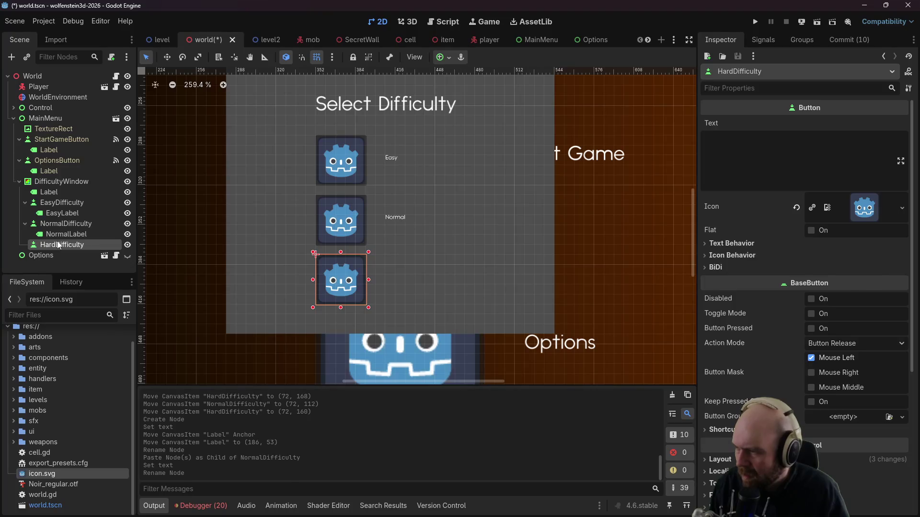
{"action": "key", "text": "ctrl+v"}
{"action": "left_click", "coordinate": [716, 139]}
{"action": "key", "text": "ctrl+a"}
{"action": "type", "text": "Hard"}
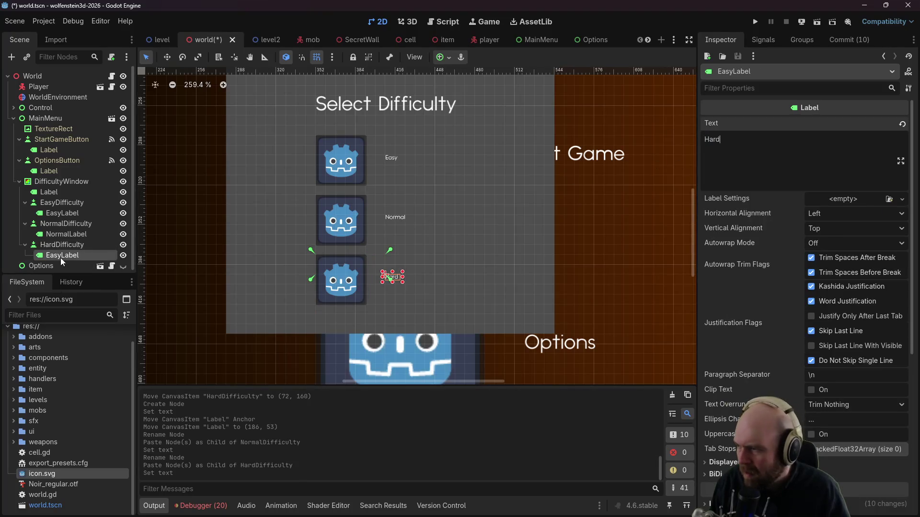
{"action": "double_click", "coordinate": [62, 256]}
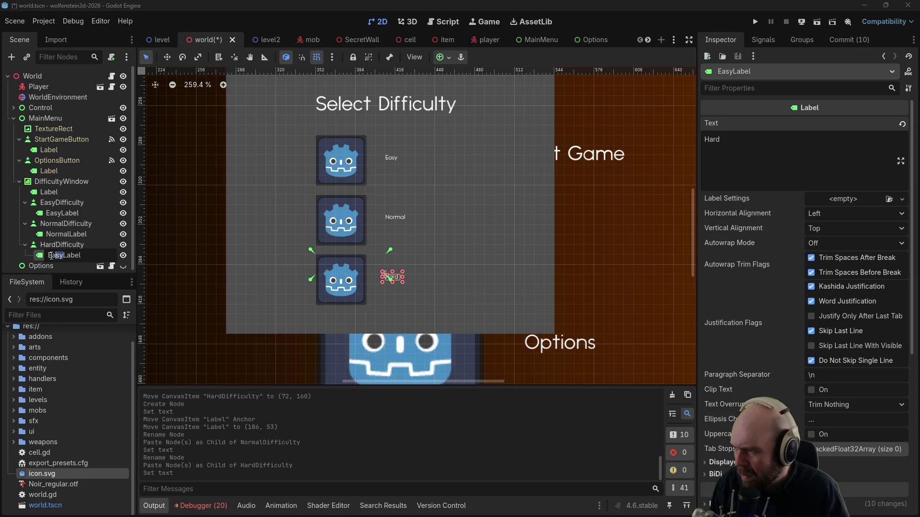
{"action": "type", "text": "Hard"}
{"action": "key", "text": "Return"}
{"action": "left_click", "coordinate": [76, 212]}
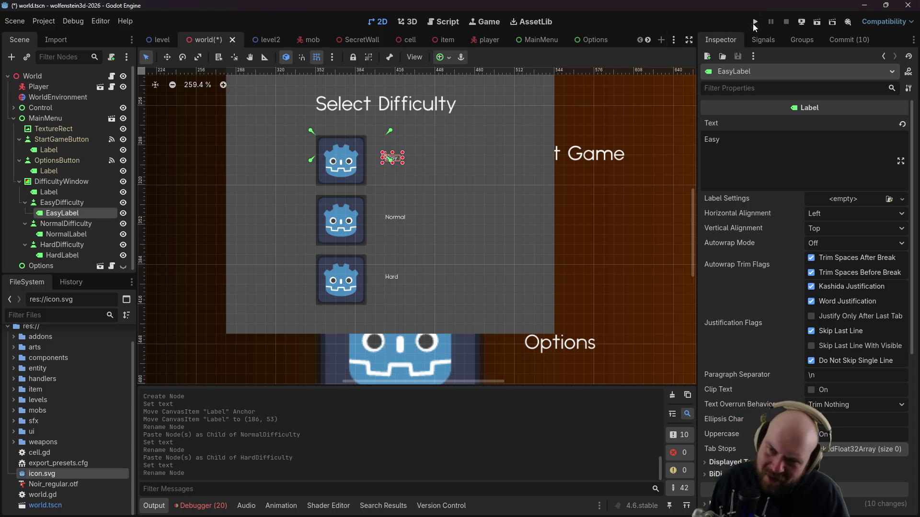
{"action": "left_click", "coordinate": [758, 44]}
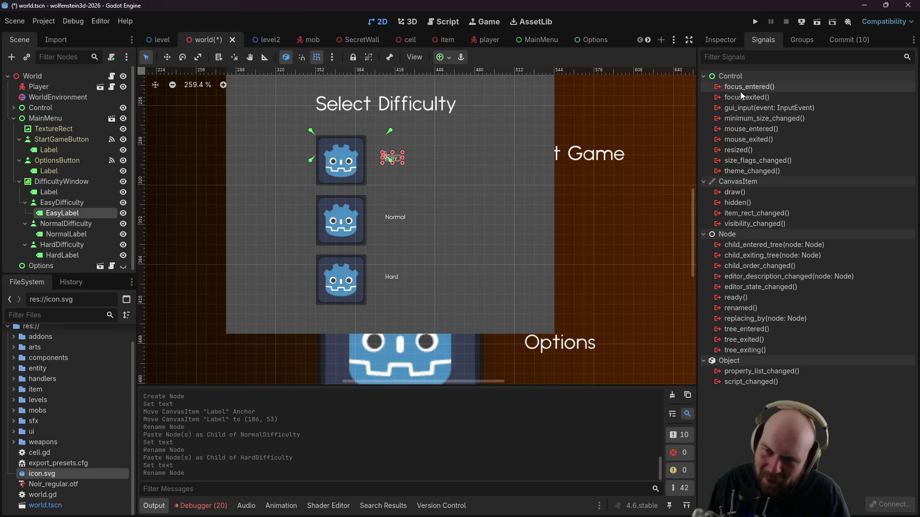
Step: Connect EasyDifficulty's pressed() signal, generating _on_easy_difficulty_pressed in world.gd
{"action": "left_click", "coordinate": [62, 191]}
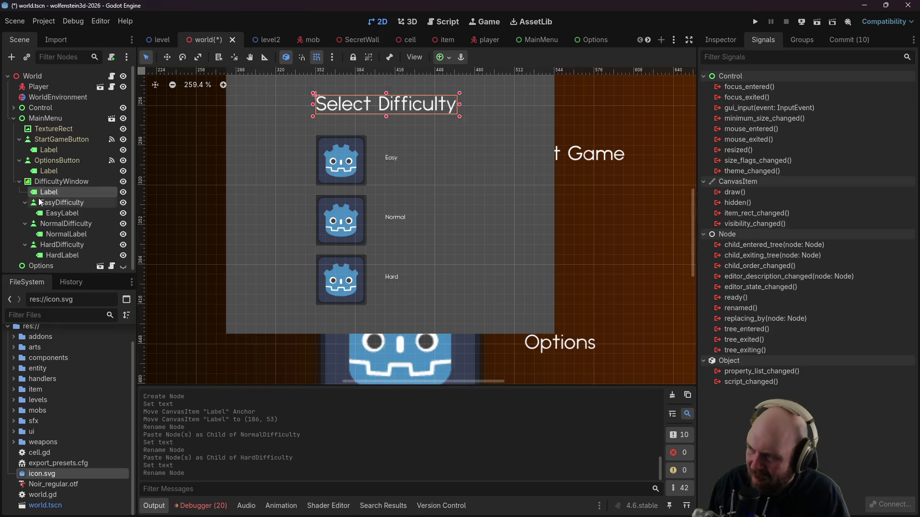
{"action": "left_click", "coordinate": [63, 202]}
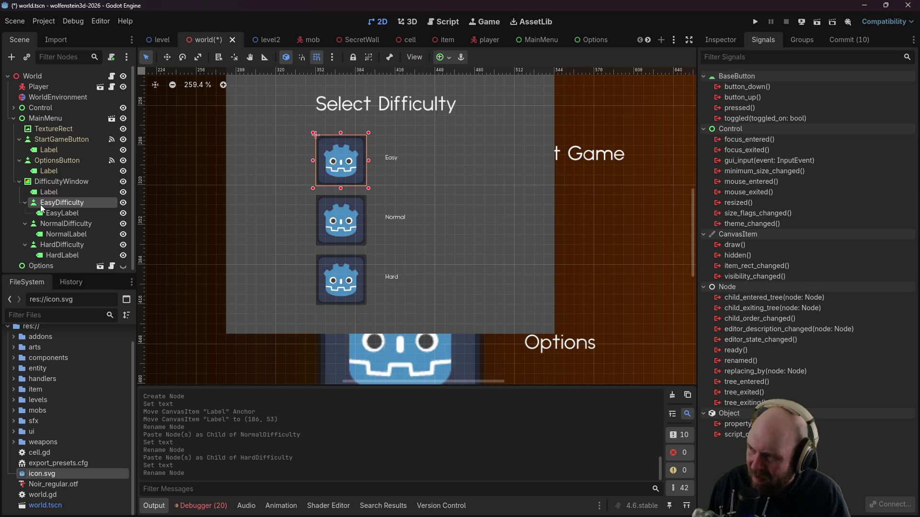
{"action": "right_click", "coordinate": [739, 110]}
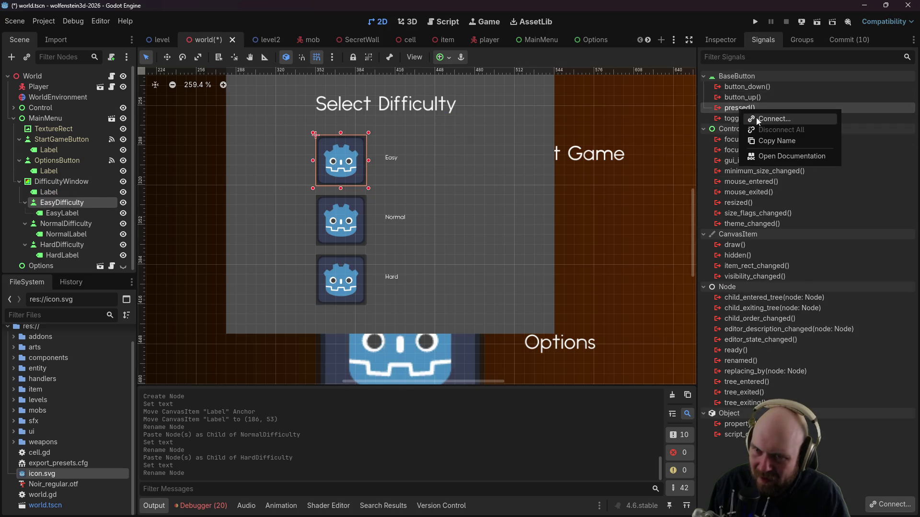
{"action": "left_click", "coordinate": [756, 117]}
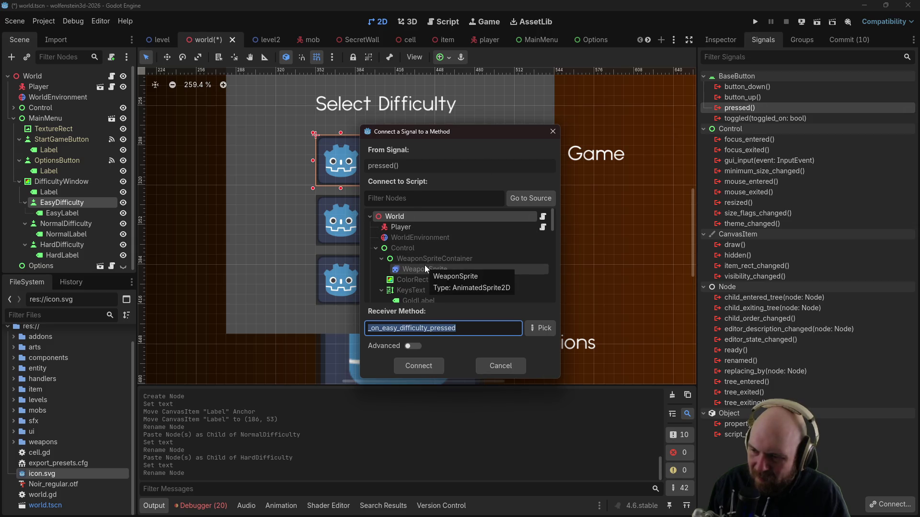
{"action": "left_click", "coordinate": [418, 369]}
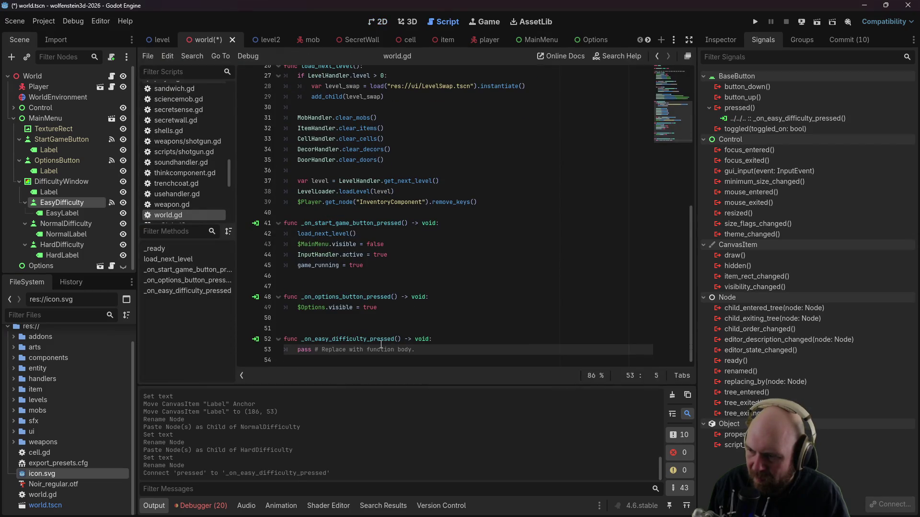
Step: Replace the handler's pass with LevelHandler.difficulty = Difficulty.EASY
{"action": "left_click_drag", "start_coordinate": [301, 352], "coordinate": [452, 353]}
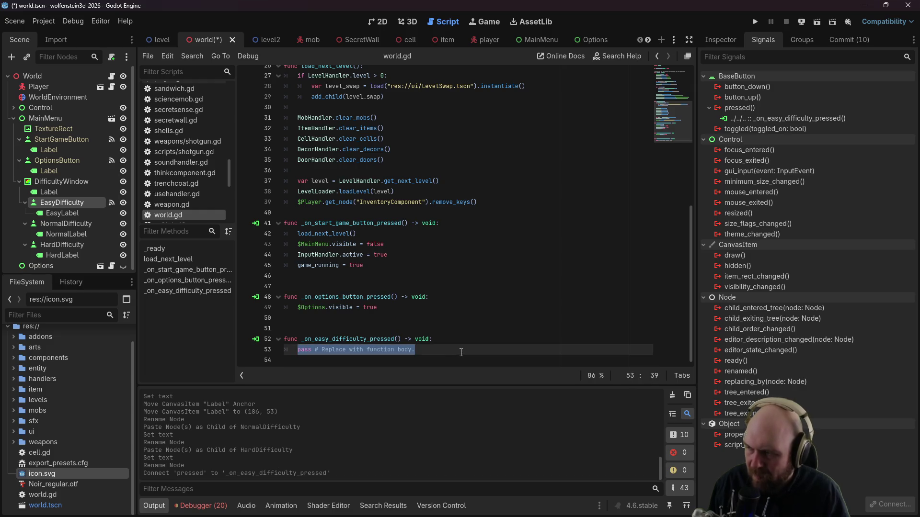
{"action": "type", "text": "LevelHandler.difficulty = "}
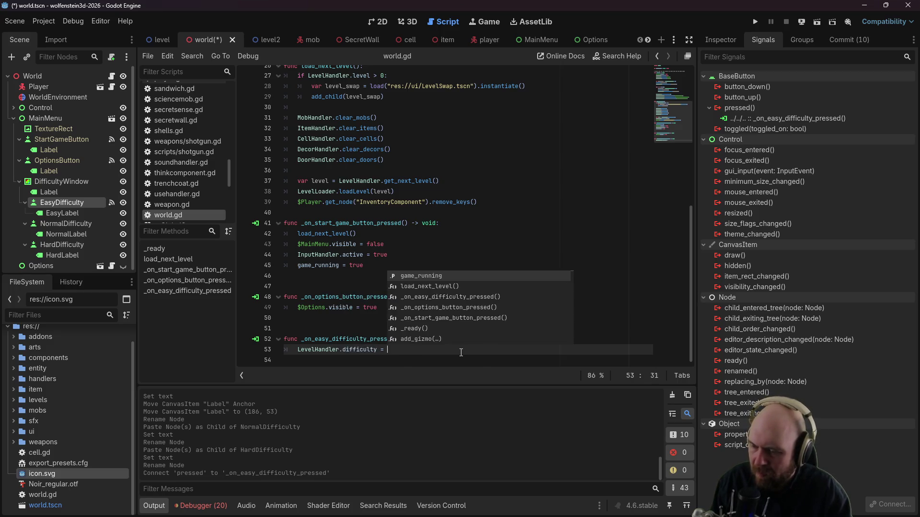
{"action": "type", "text": "DIFFICULTY.E"}
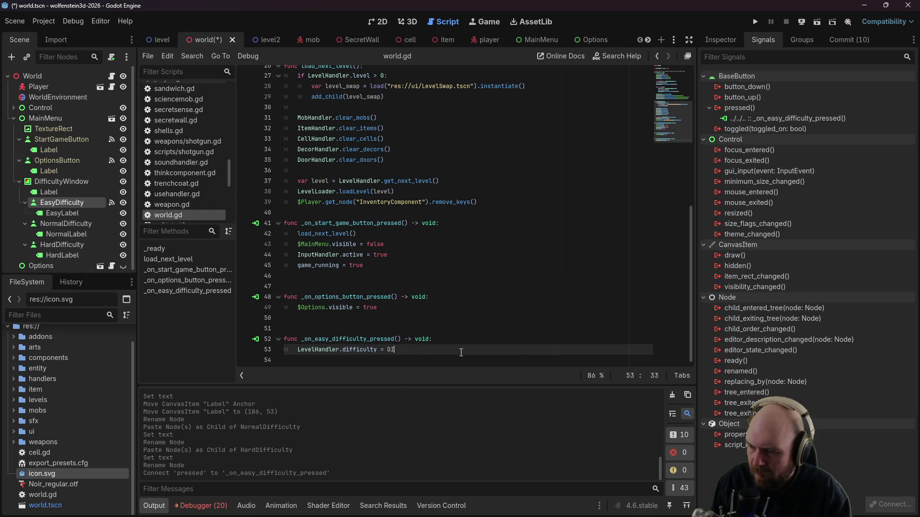
{"action": "key", "text": "Return"}
{"action": "type", "text": ".EASY"}
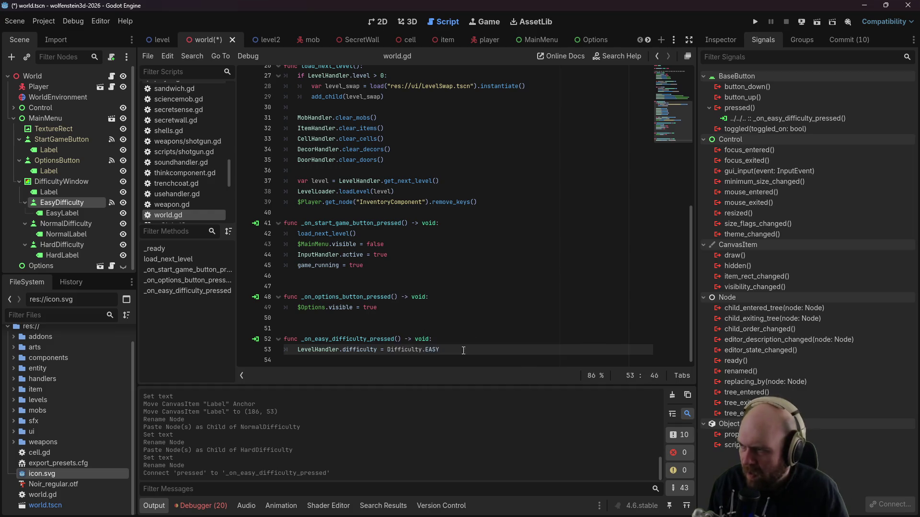
{"action": "scroll", "coordinate": [177, 182], "scroll_direction": "up", "scroll_amount": 3}
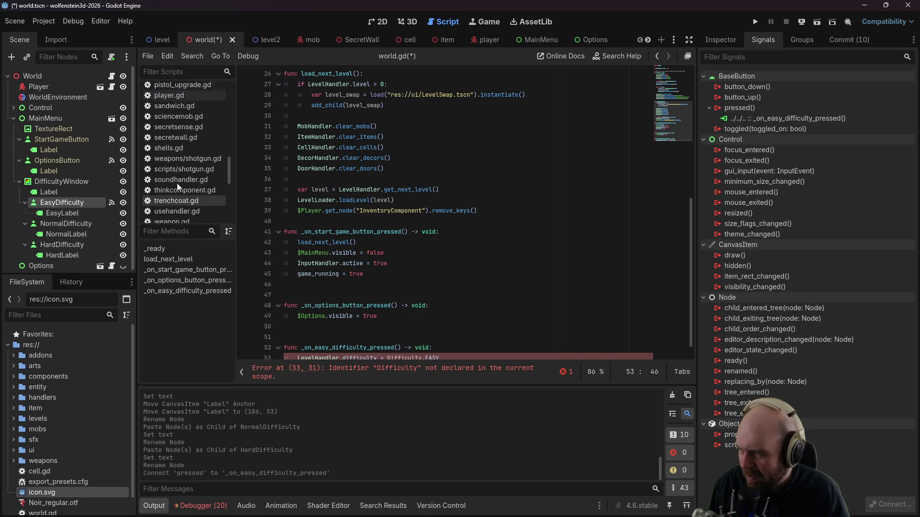
{"action": "scroll", "coordinate": [177, 183], "scroll_direction": "up", "scroll_amount": 2}
{"action": "scroll", "coordinate": [181, 103], "scroll_direction": "up", "scroll_amount": 2}
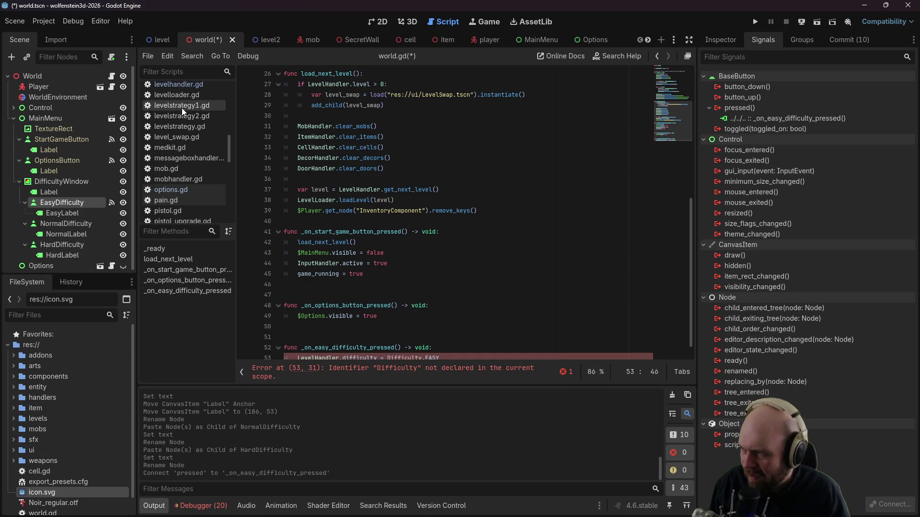
{"action": "left_click", "coordinate": [195, 88]}
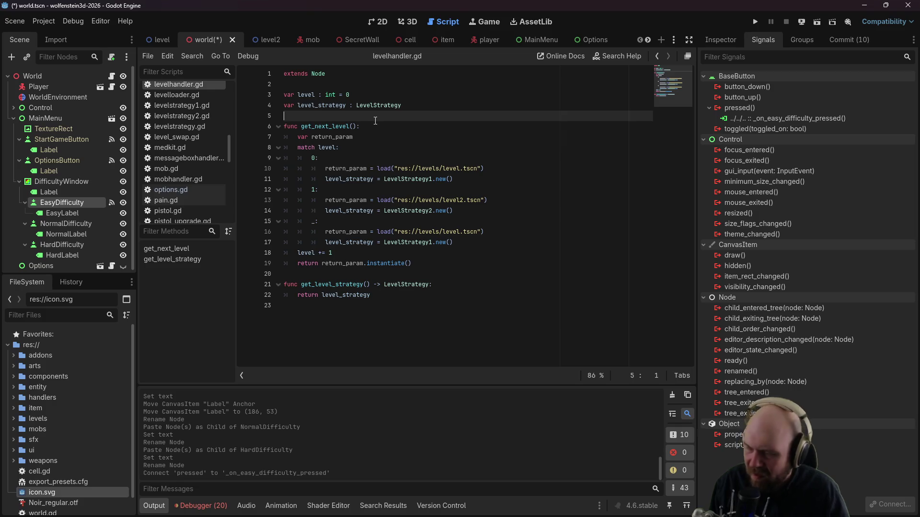
Step: Declare var difficulty : int and enum Difficulty { EASY, NORMAL, HARD } in levelhandler.gd, then save
{"action": "key", "text": "Return"}
{"action": "key", "text": "Return"}
{"action": "key", "text": "Up"}
{"action": "type", "text": "var"}
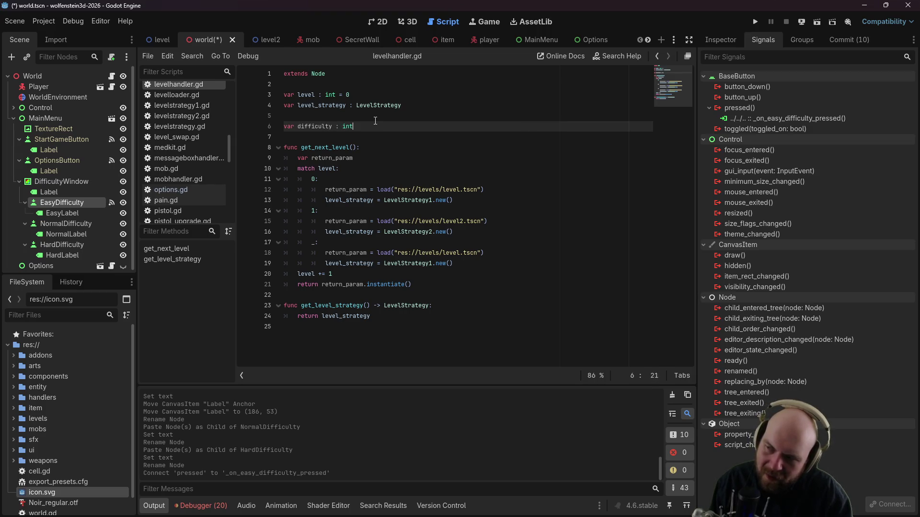
{"action": "key", "text": "Return"}
{"action": "key", "text": "Return"}
{"action": "type", "text": "enum Difficulty"}
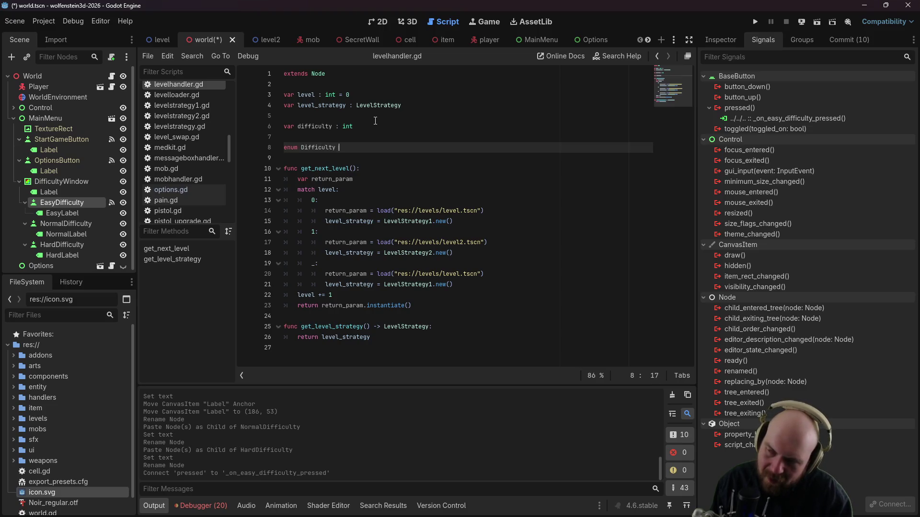
{"action": "type", "text": "{"}
{"action": "key", "text": "Return"}
{"action": "type", "text": "EASY,"}
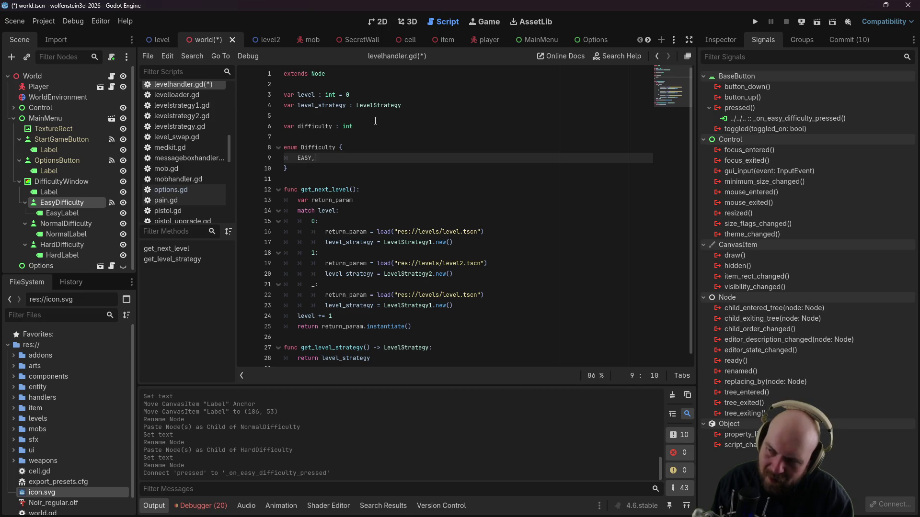
{"action": "key", "text": "Return"}
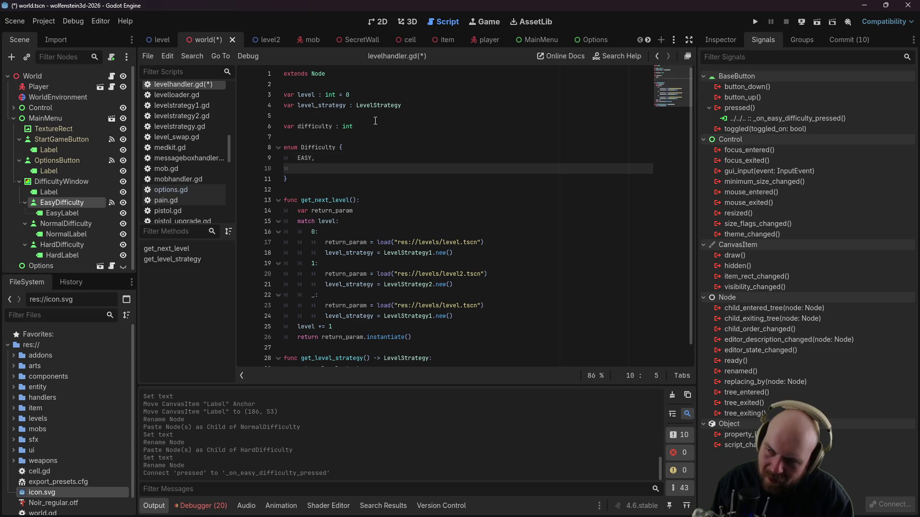
{"action": "key", "text": "Return"}
{"action": "type", "text": "HARD"}
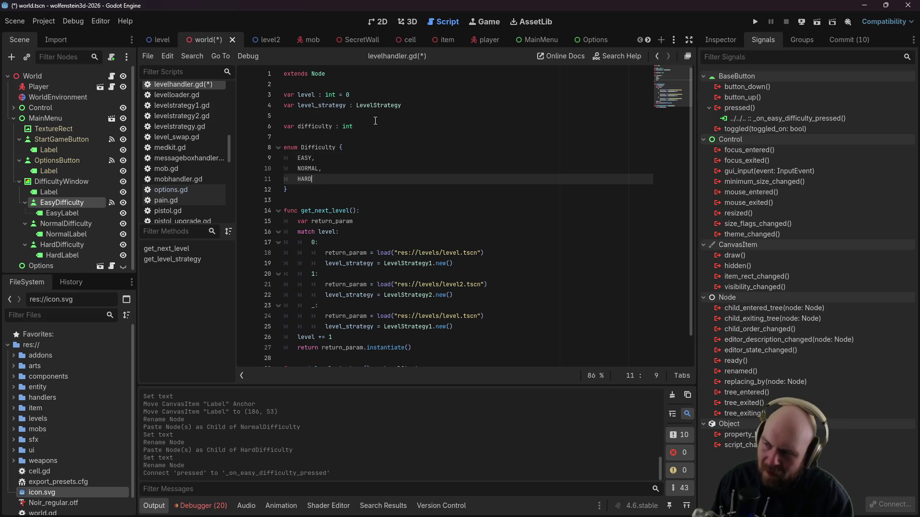
{"action": "key", "text": "ctrl+s"}
{"action": "left_click", "coordinate": [658, 56]}
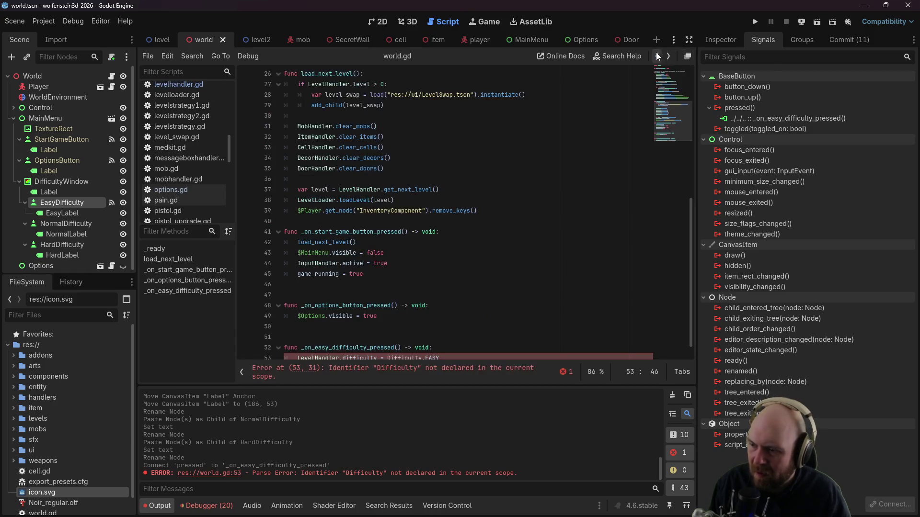
Step: Change line 53 to LevelHandler.Difficulty.EASY, then select NormalDifficulty in the 2D view
{"action": "left_click", "coordinate": [412, 322]}
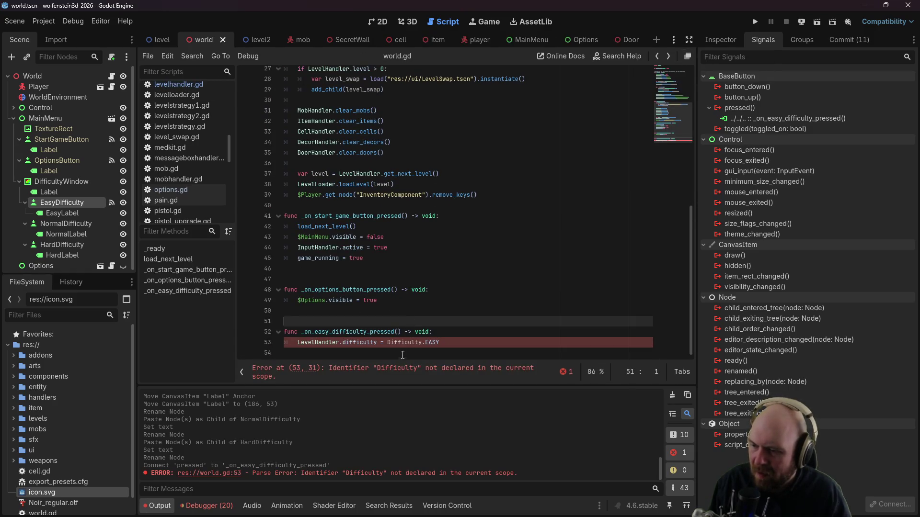
{"action": "left_click", "coordinate": [389, 343]}
{"action": "type", "text": "LevelHandler."}
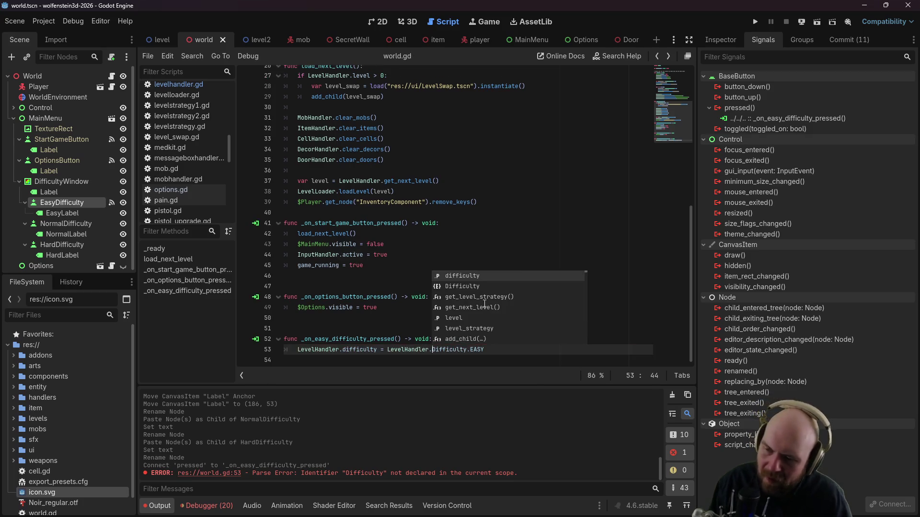
{"action": "left_click", "coordinate": [498, 244]}
{"action": "left_click", "coordinate": [503, 346]}
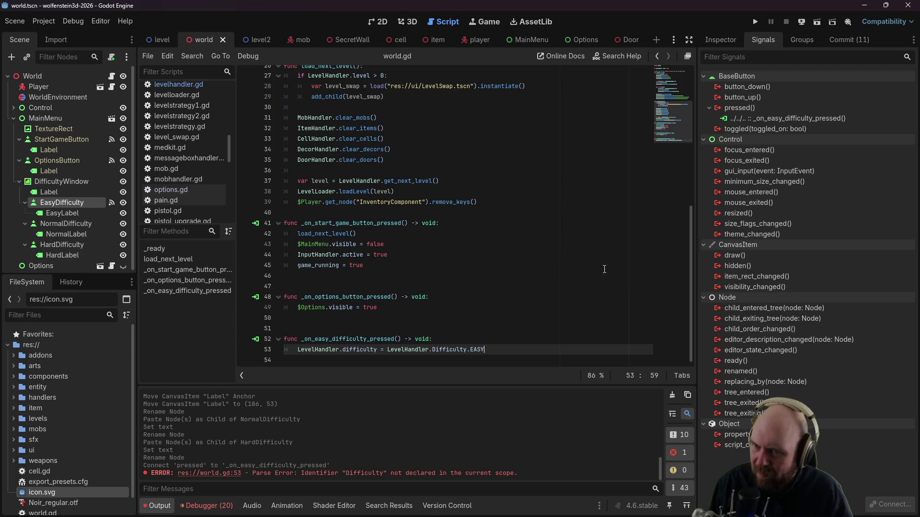
{"action": "left_click", "coordinate": [373, 22]}
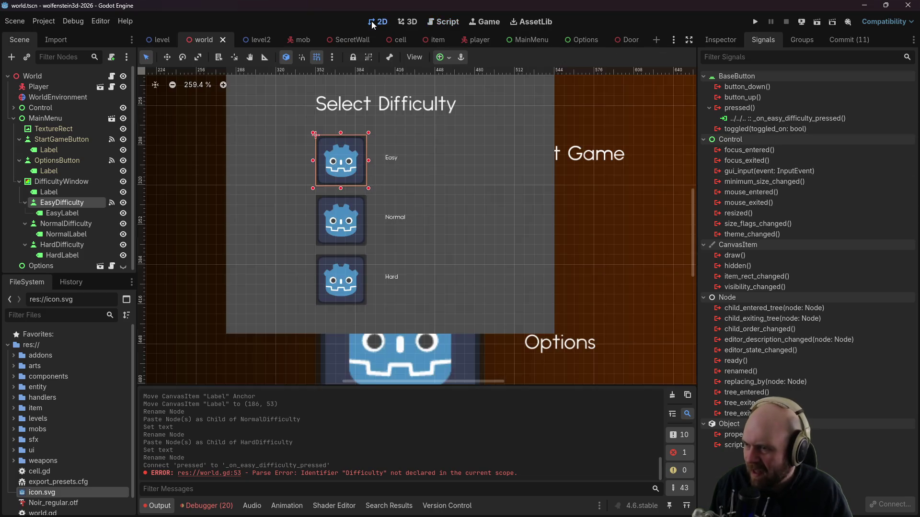
{"action": "left_click", "coordinate": [338, 214]}
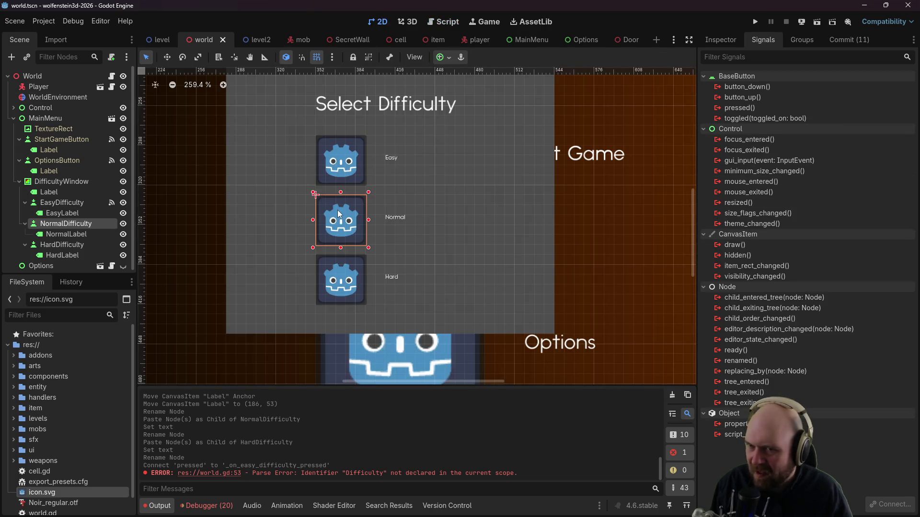
Step: Connect the Normal button's pressed signal to a handler setting LevelHandler.difficulty to Difficulty.NORMAL, and save
{"action": "right_click", "coordinate": [740, 108]}
{"action": "left_click", "coordinate": [766, 116]}
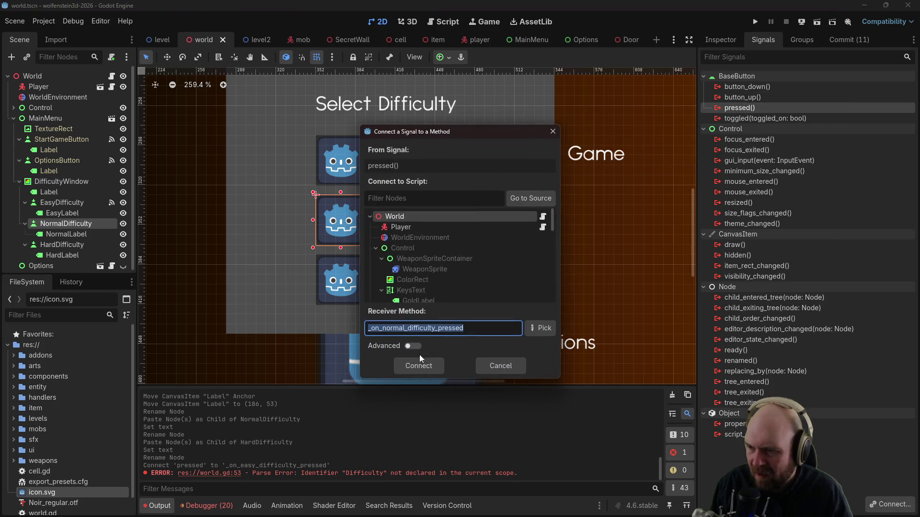
{"action": "left_click", "coordinate": [415, 363]}
{"action": "left_click_drag", "start_coordinate": [488, 310], "coordinate": [299, 308]}
{"action": "key", "text": "ctrl+c"}
{"action": "left_click_drag", "start_coordinate": [439, 354], "coordinate": [298, 350]}
{"action": "key", "text": "ctrl+v"}
{"action": "left_click_drag", "start_coordinate": [476, 350], "coordinate": [472, 350]}
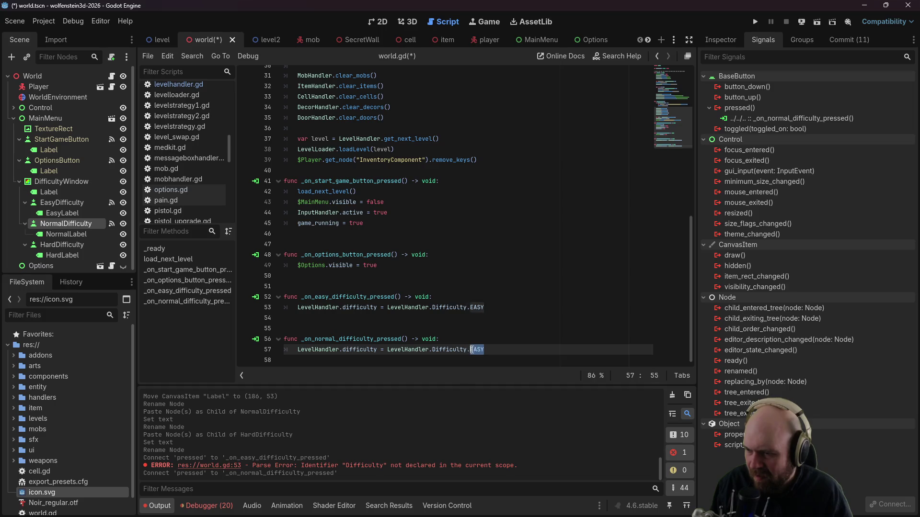
{"action": "type", "text": "NORMAL"}
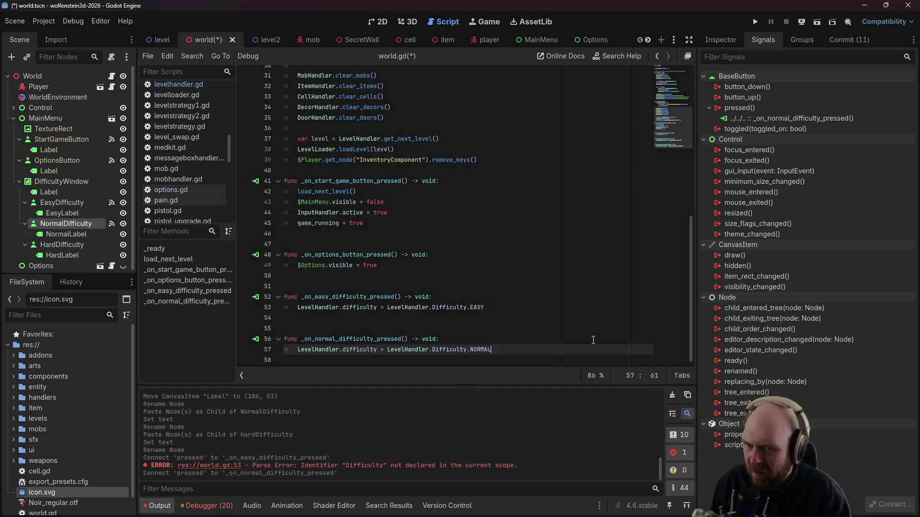
{"action": "key", "text": "ctrl+s"}
Step: Connect the HardDifficulty button's pressed signal to a new _on_hard_difficulty_pressed handler
{"action": "left_click", "coordinate": [379, 22]}
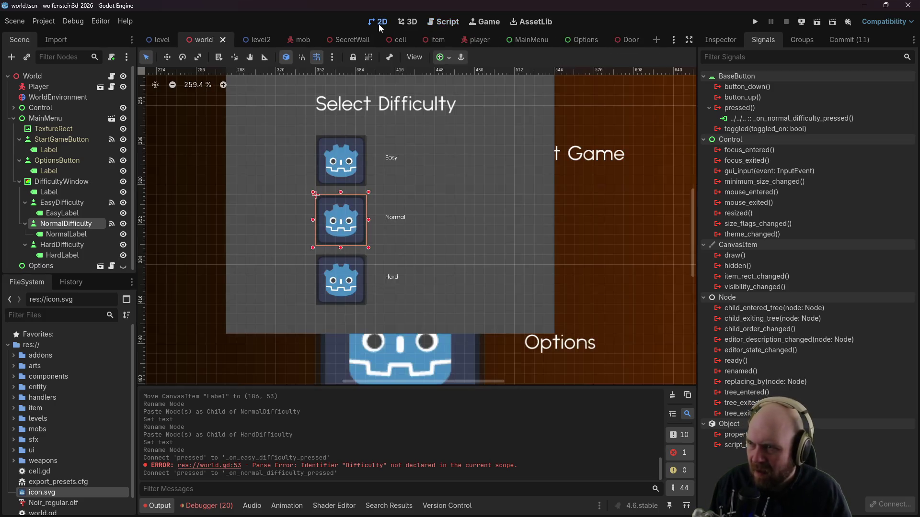
{"action": "right_click", "coordinate": [351, 285]}
{"action": "right_click", "coordinate": [344, 266]}
{"action": "left_click", "coordinate": [343, 267]}
{"action": "left_click", "coordinate": [365, 264]}
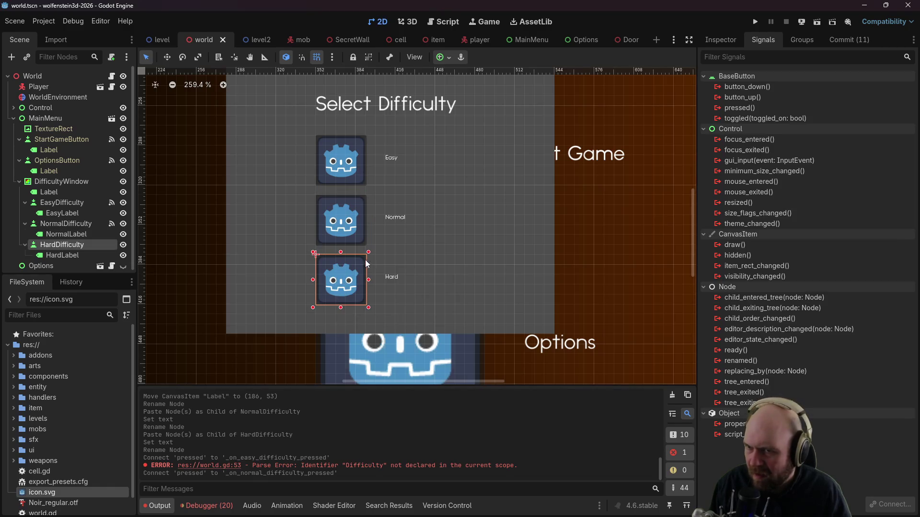
{"action": "right_click", "coordinate": [732, 108]}
{"action": "left_click", "coordinate": [758, 114]}
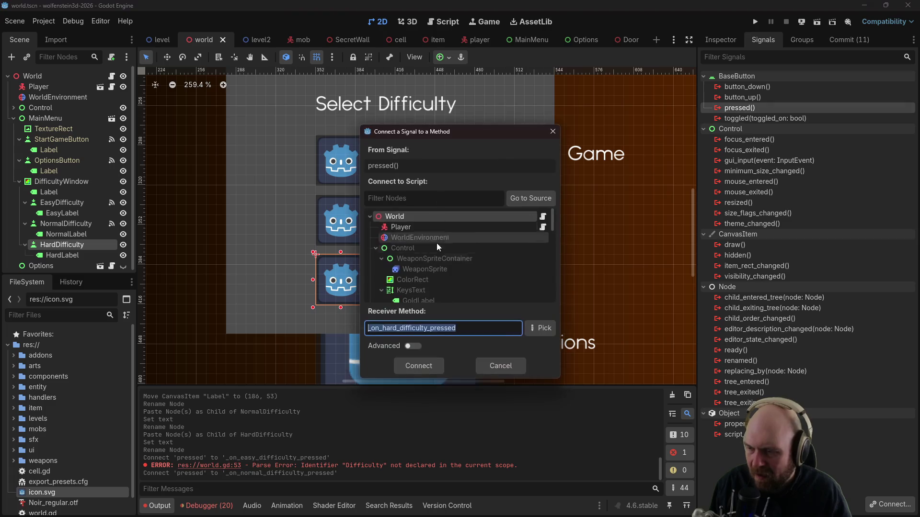
{"action": "left_click", "coordinate": [420, 370]}
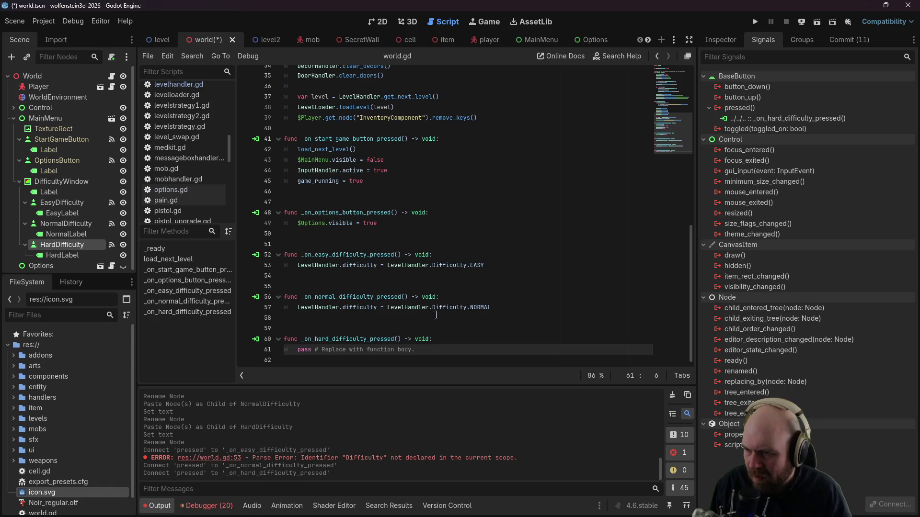
Step: Replace the handler's pass with LevelHandler.difficulty = LevelHandler.Difficulty.HARD and save
{"action": "left_click_drag", "start_coordinate": [414, 350], "coordinate": [297, 349]}
{"action": "key", "text": "ctrl+v"}
{"action": "left_click", "coordinate": [470, 349]}
{"action": "double_click", "coordinate": [471, 349]}
{"action": "type", "text": "H"}
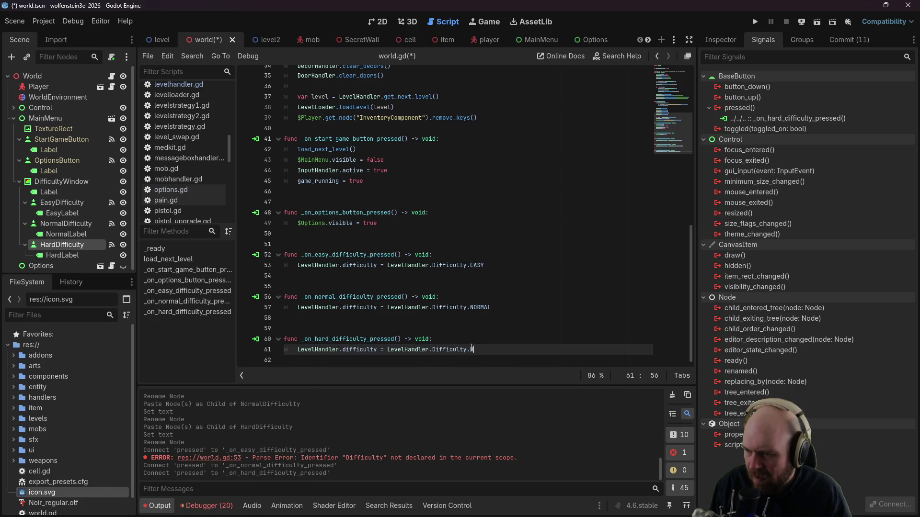
{"action": "key", "text": "ctrl+s"}
{"action": "left_click", "coordinate": [535, 200]}
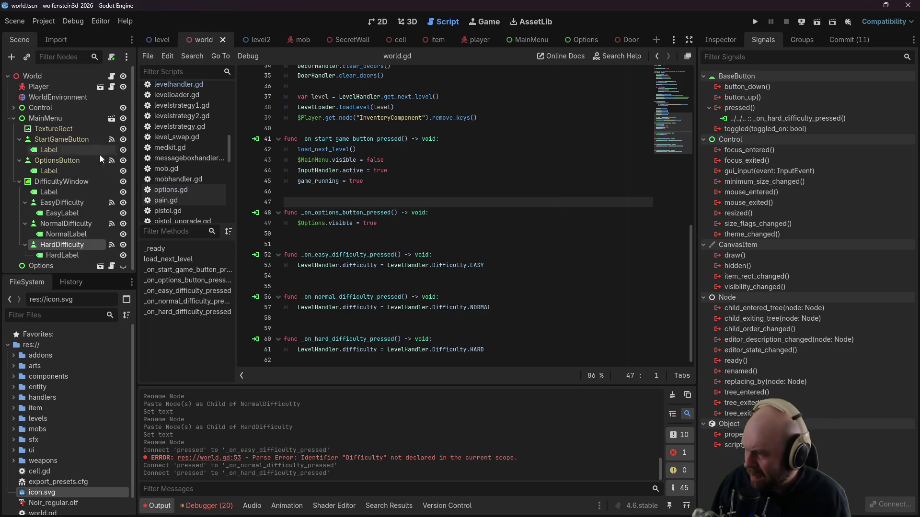
{"action": "left_click", "coordinate": [20, 181]}
Step: Add a ColorRect child under MainMenu and rename it InputWindow
{"action": "left_click", "coordinate": [19, 139]}
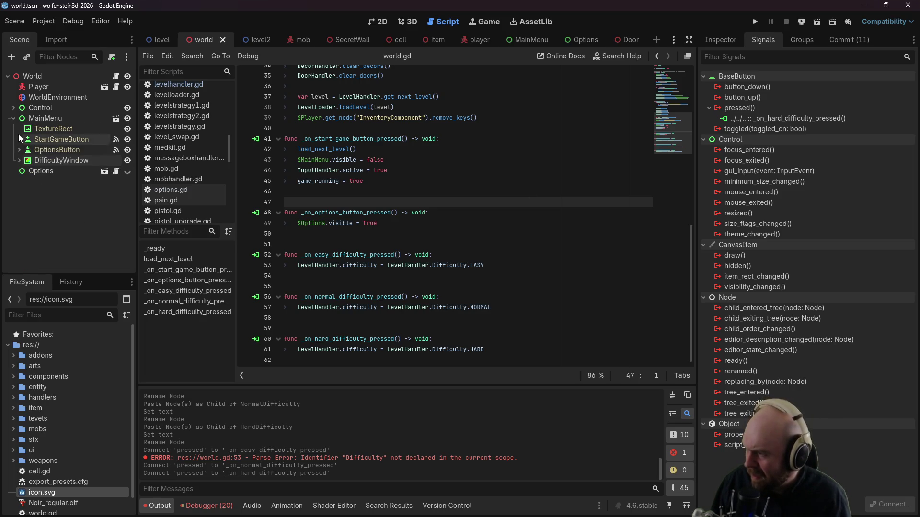
{"action": "right_click", "coordinate": [24, 118]}
{"action": "left_click", "coordinate": [74, 128]}
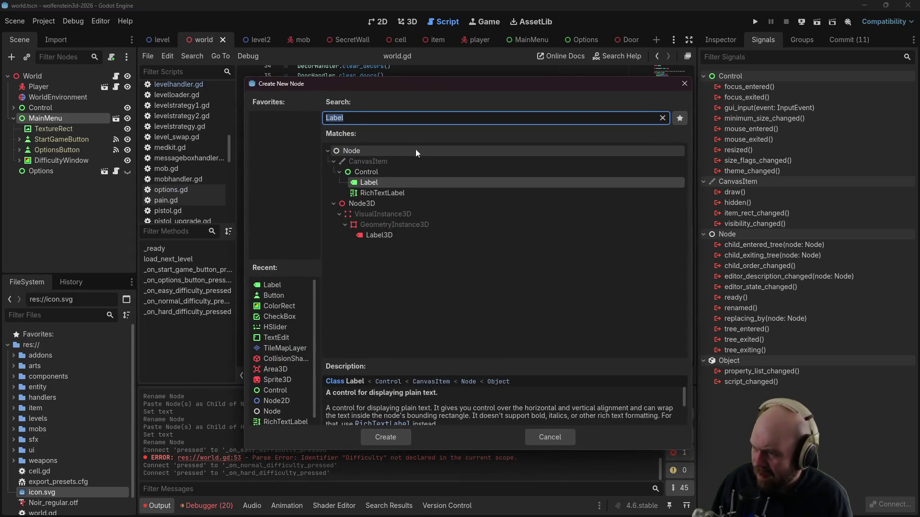
{"action": "type", "text": "ColorRec"}
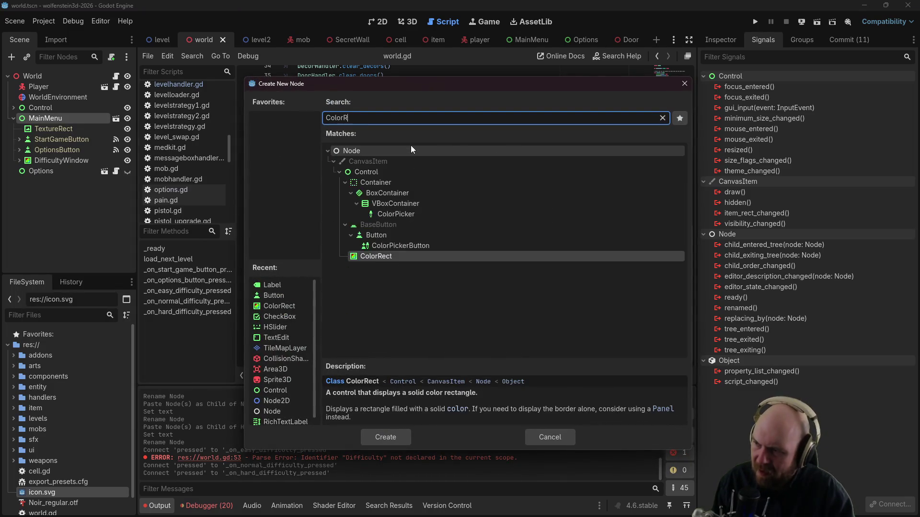
{"action": "key", "text": "Return"}
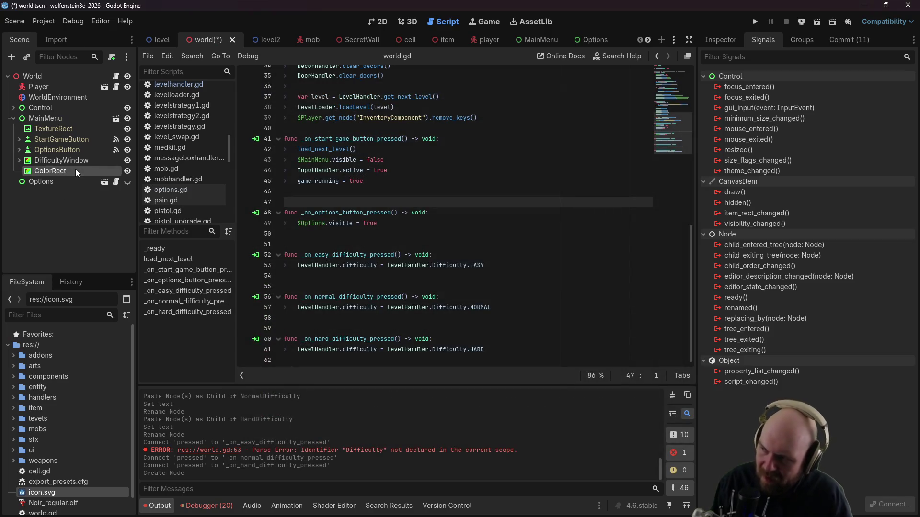
{"action": "double_click", "coordinate": [75, 168]}
{"action": "type", "text": "InputWindow"}
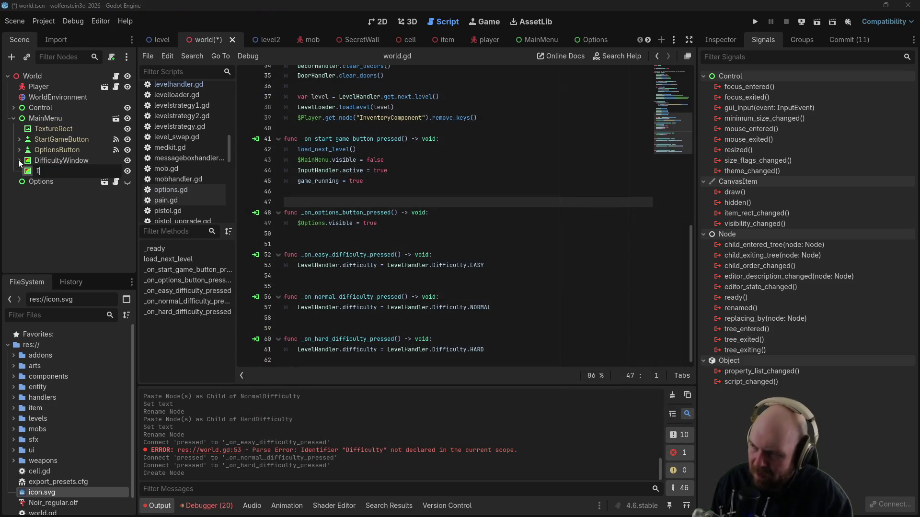
{"action": "key", "text": "Return"}
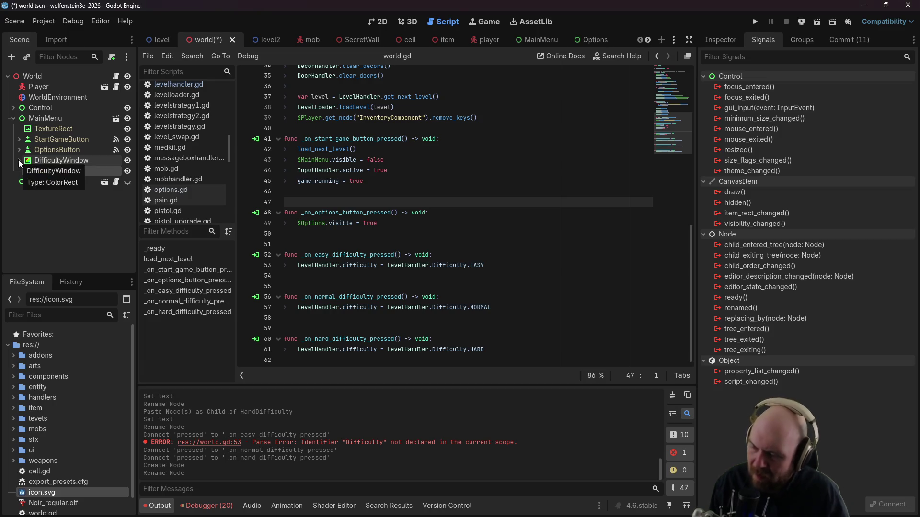
Step: Hide the DifficultyWindow node in the 2D editor view
{"action": "left_click", "coordinate": [378, 21]}
{"action": "mouse_move", "coordinate": [376, 142]}
{"action": "left_mouse_down"}
{"action": "mouse_move", "coordinate": [399, 198]}
{"action": "mouse_move", "coordinate": [444, 227]}
{"action": "left_mouse_up"}
{"action": "left_click", "coordinate": [494, 213]}
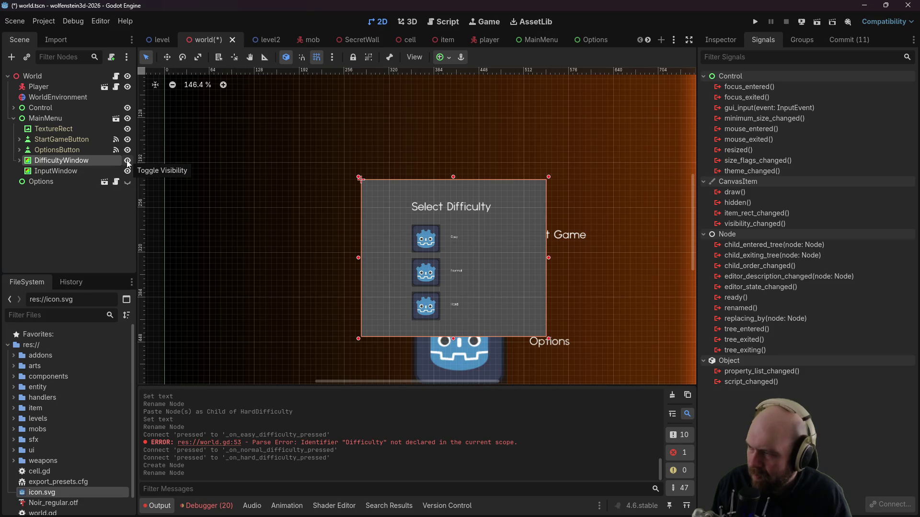
{"action": "left_click", "coordinate": [128, 161]}
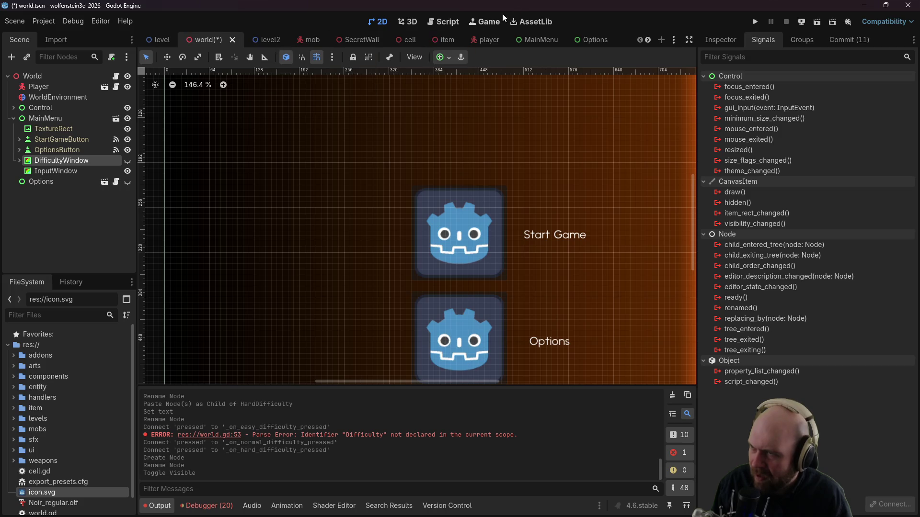
Step: Insert $MainMenu/DifficultyWindow.visible = true at the start of _on_start_game_button_pressed and save world.gd
{"action": "left_click", "coordinate": [116, 76]}
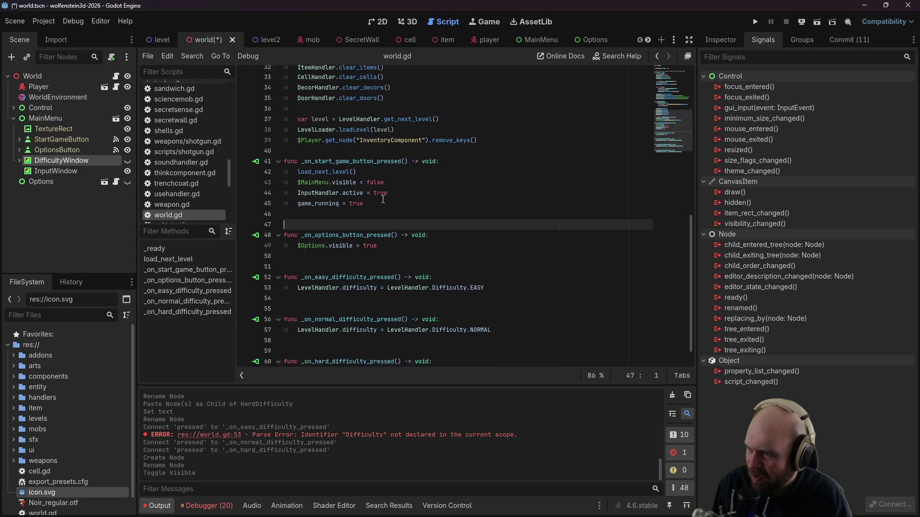
{"action": "left_click", "coordinate": [467, 144]}
{"action": "key", "text": "Return"}
{"action": "key", "text": "Return"}
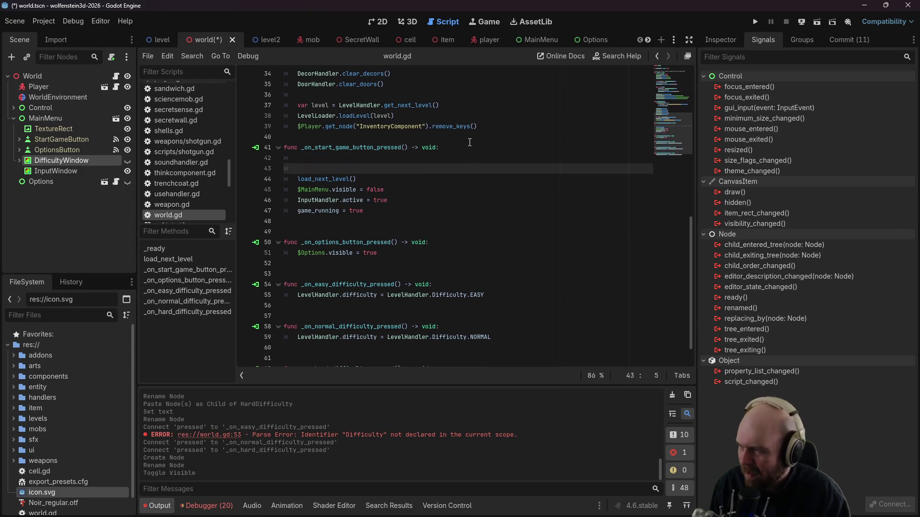
{"action": "key", "text": "Up"}
{"action": "left_click_drag", "start_coordinate": [82, 158], "coordinate": [371, 157]}
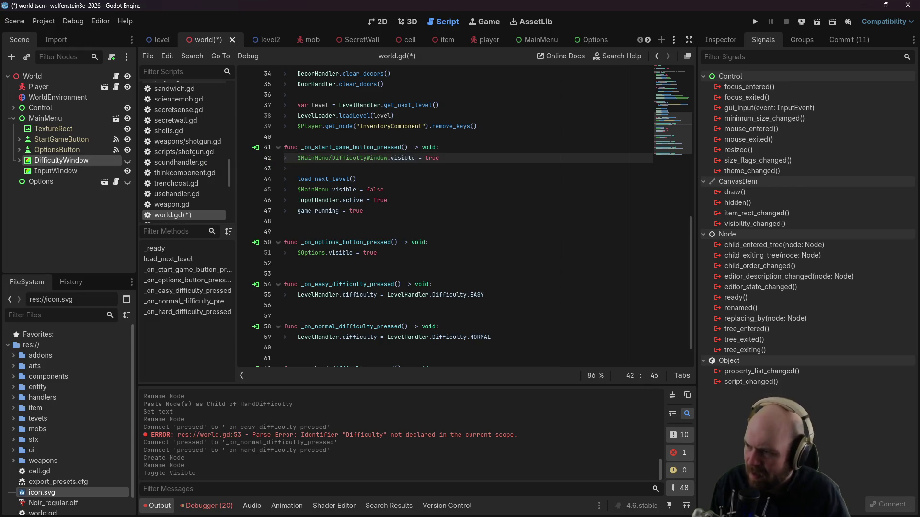
{"action": "left_click", "coordinate": [414, 199]}
{"action": "key", "text": "ctrl+s"}
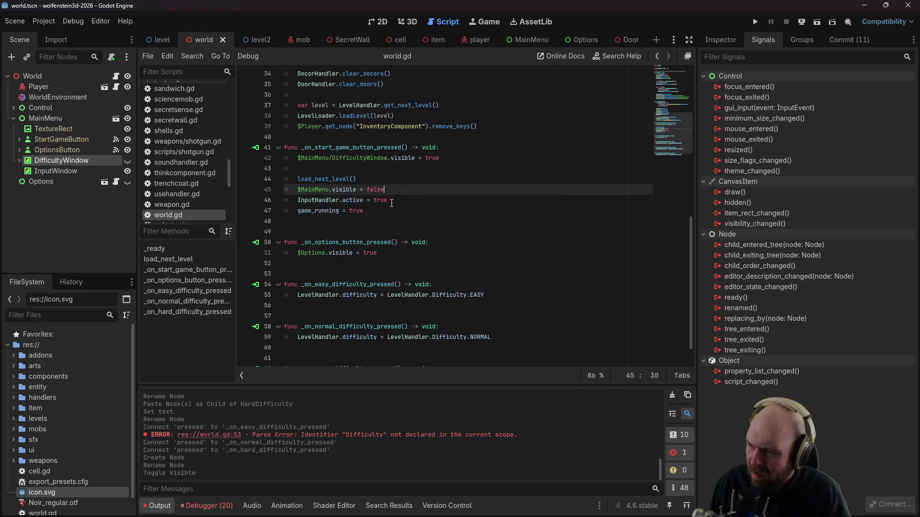
Step: Return to the 2D scene view and select the InputWindow node
{"action": "left_click", "coordinate": [392, 207]}
{"action": "scroll", "coordinate": [391, 207], "scroll_direction": "down", "scroll_amount": 1}
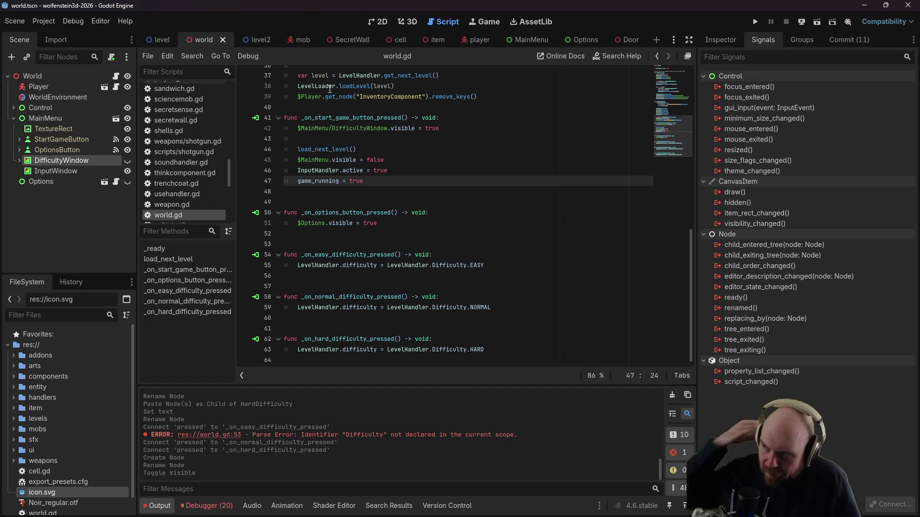
{"action": "key", "text": "ctrl+F1"}
{"action": "left_click", "coordinate": [58, 171]}
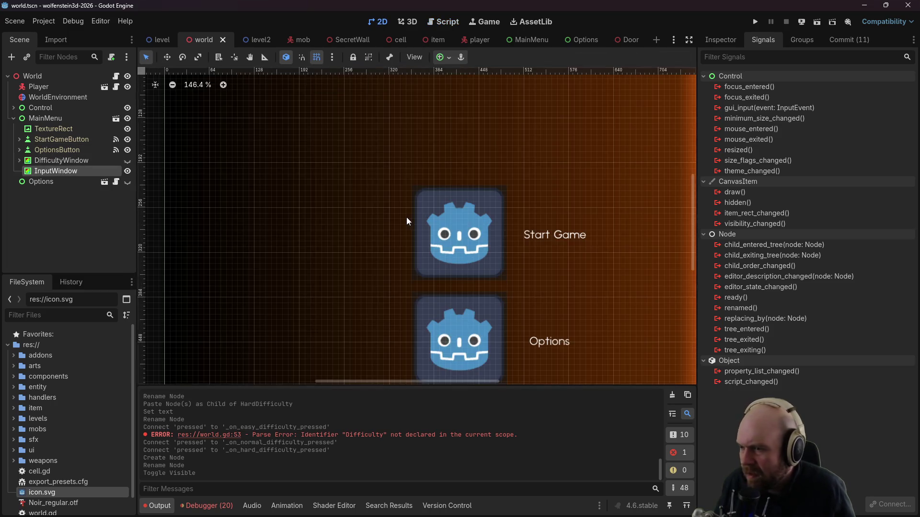
Step: Size and place the InputWindow rectangle over the menu with a dark grey fill
{"action": "scroll", "coordinate": [406, 217], "scroll_direction": "down", "scroll_amount": 3}
{"action": "mouse_move", "coordinate": [283, 124]}
{"action": "left_mouse_down"}
{"action": "mouse_move", "coordinate": [378, 206]}
{"action": "mouse_move", "coordinate": [407, 212]}
{"action": "mouse_move", "coordinate": [511, 288]}
{"action": "left_mouse_up"}
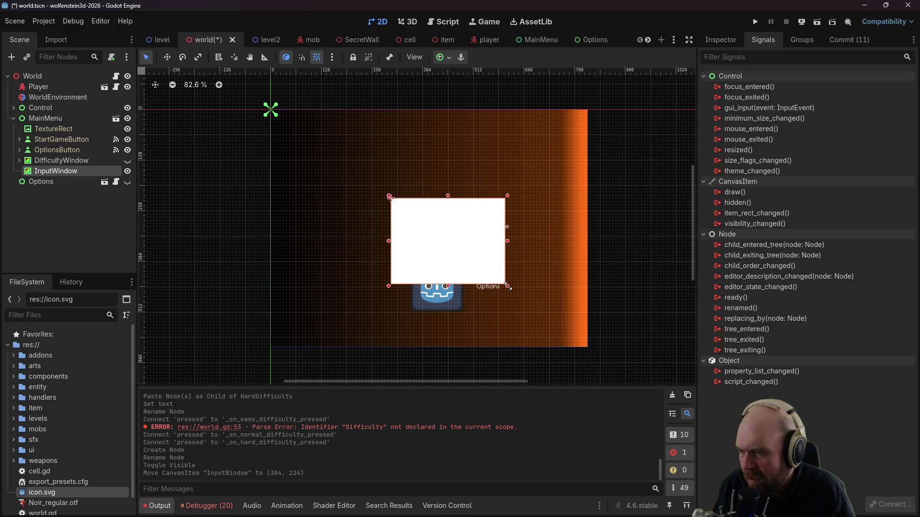
{"action": "left_click", "coordinate": [717, 43]}
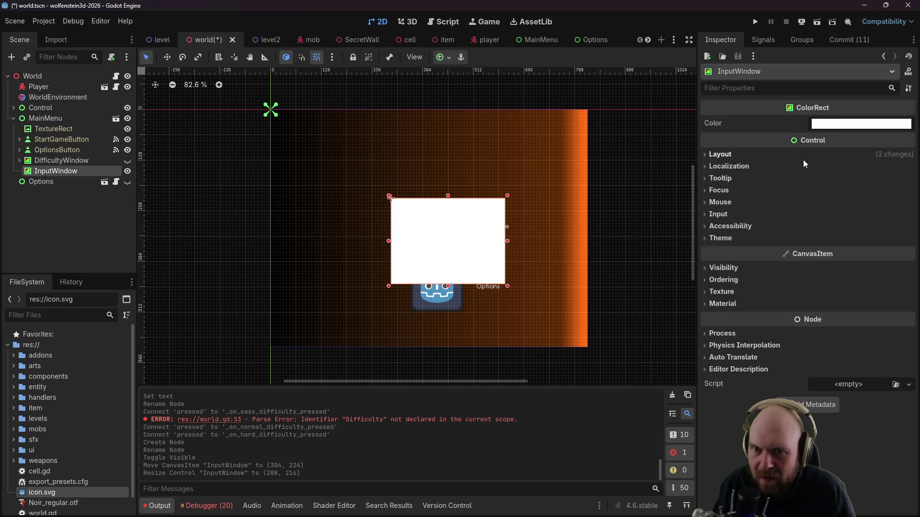
{"action": "left_click", "coordinate": [825, 123]}
{"action": "left_click", "coordinate": [909, 228]}
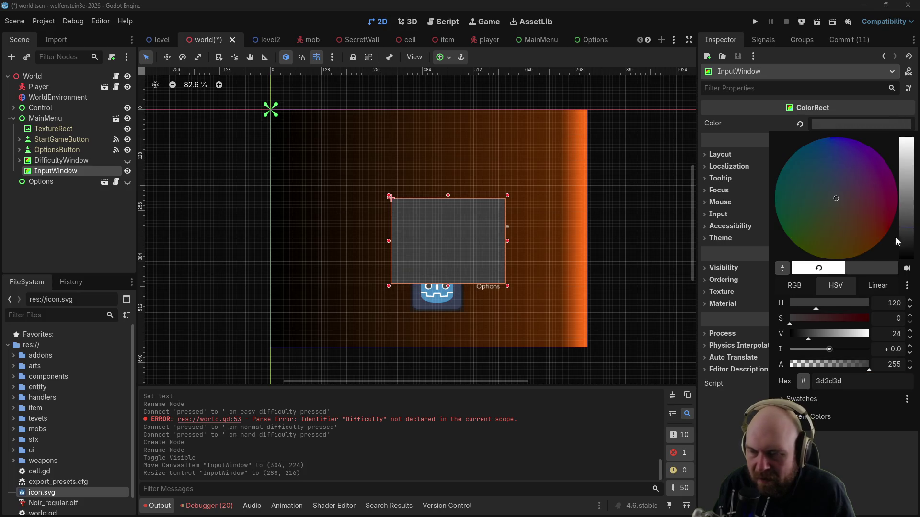
{"action": "left_click", "coordinate": [68, 176]}
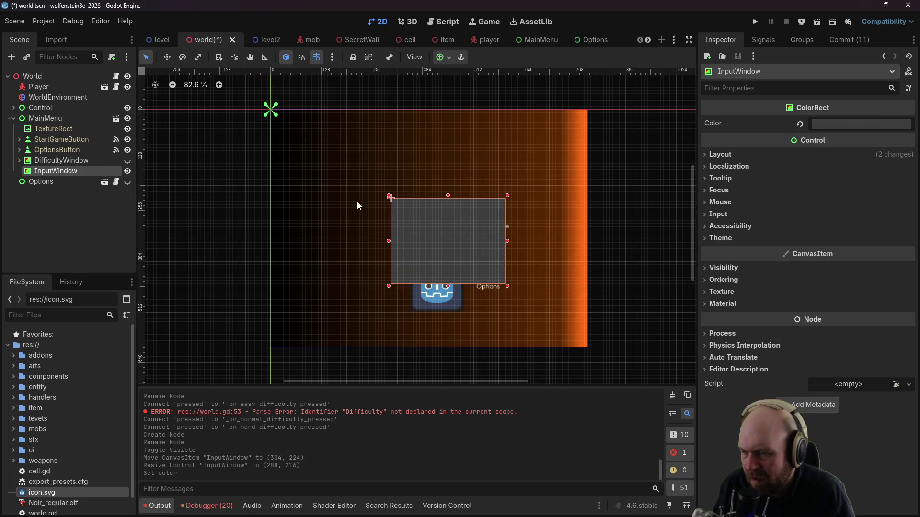
{"action": "scroll", "coordinate": [392, 209], "scroll_direction": "up", "scroll_amount": 3}
{"action": "mouse_move", "coordinate": [481, 263]}
{"action": "left_mouse_down"}
{"action": "mouse_move", "coordinate": [459, 259]}
{"action": "mouse_move", "coordinate": [467, 266]}
{"action": "left_mouse_up"}
{"action": "right_click", "coordinate": [435, 231]}
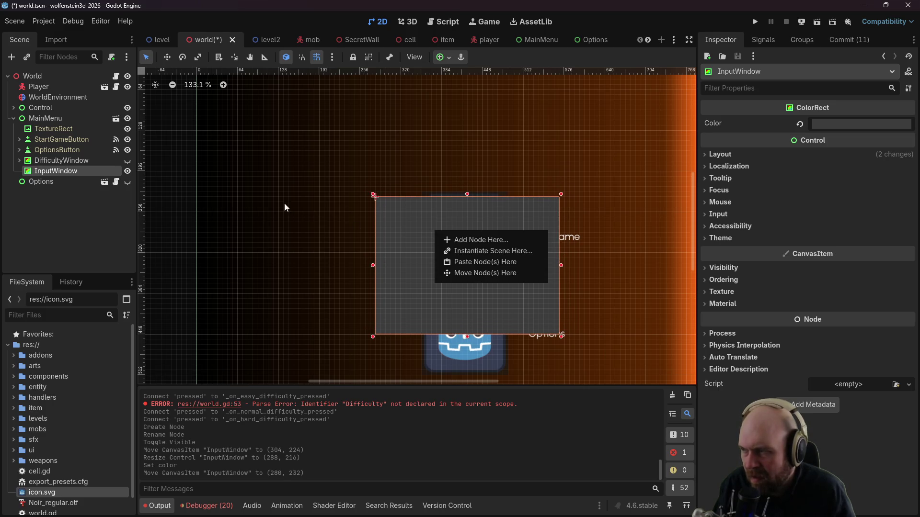
{"action": "left_click", "coordinate": [58, 173]}
Step: Add a single-line Label reading 'Select Input Mode:' at the top of InputWindow
{"action": "right_click", "coordinate": [64, 173]}
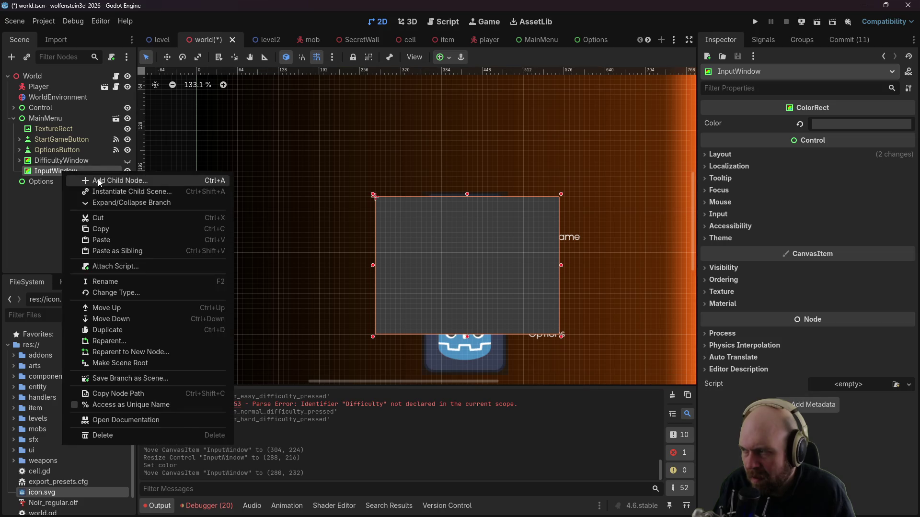
{"action": "left_click", "coordinate": [100, 182]}
{"action": "type", "text": "Label"}
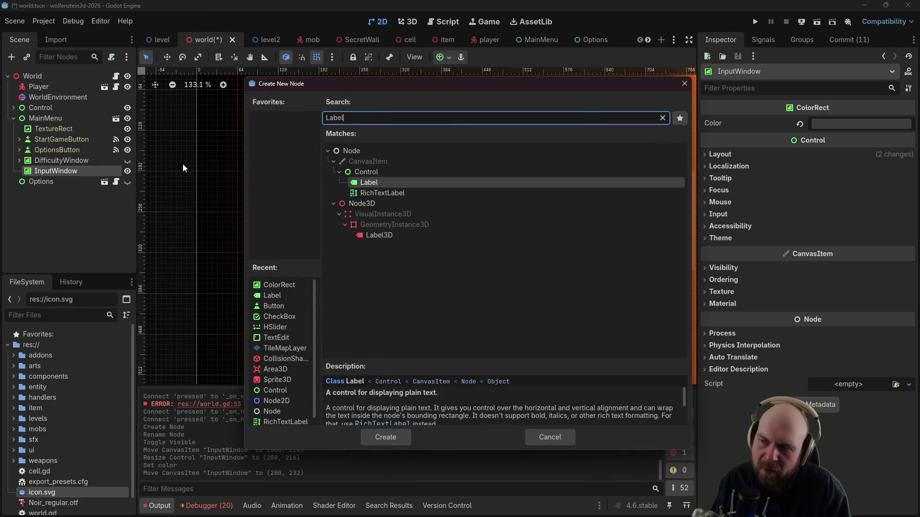
{"action": "key", "text": "Return"}
{"action": "mouse_move", "coordinate": [402, 208]}
{"action": "left_mouse_down"}
{"action": "mouse_move", "coordinate": [520, 240]}
{"action": "mouse_move", "coordinate": [488, 231]}
{"action": "left_mouse_up"}
{"action": "left_click", "coordinate": [838, 143]}
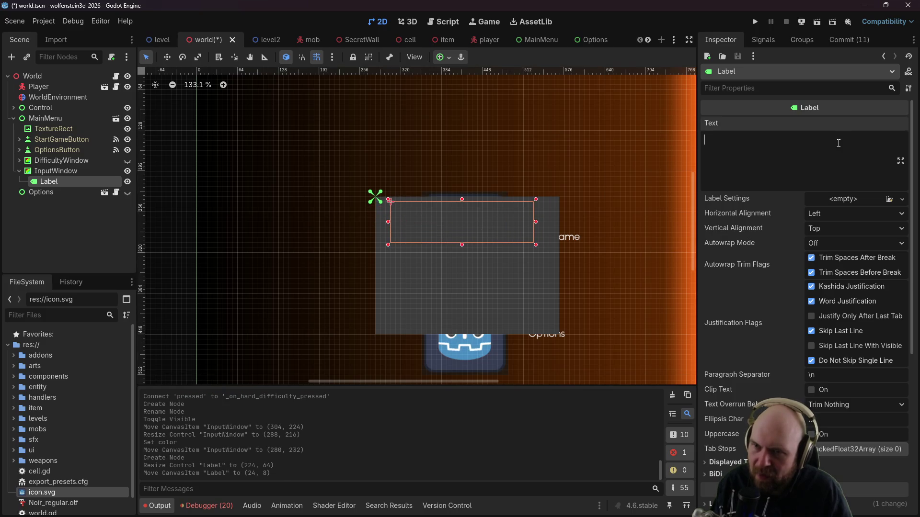
{"action": "type", "text": "Select "}
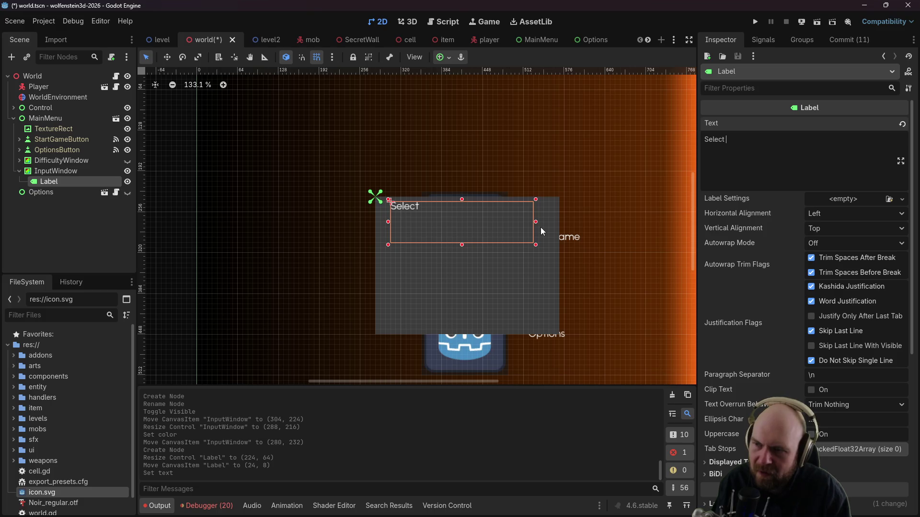
{"action": "type", "text": "Input Mode"}
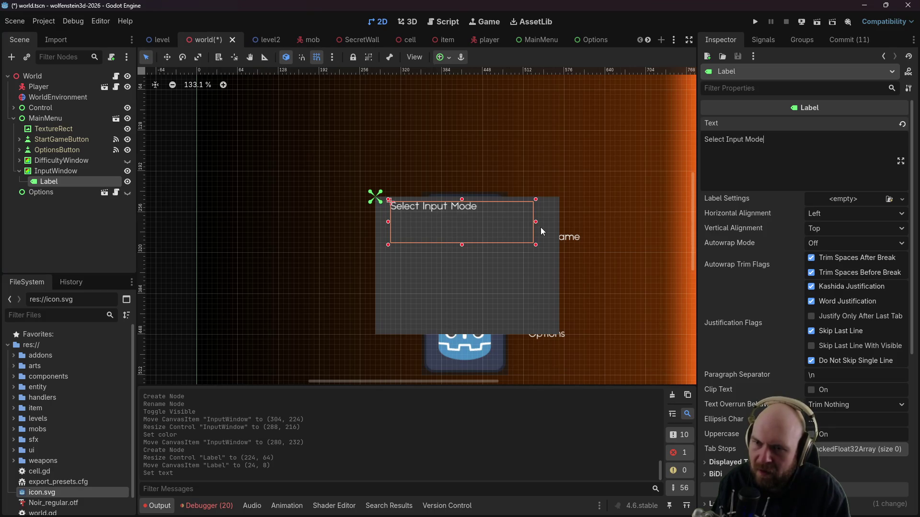
{"action": "type", "text": ":"}
{"action": "left_click", "coordinate": [522, 260]}
{"action": "left_click", "coordinate": [461, 214]}
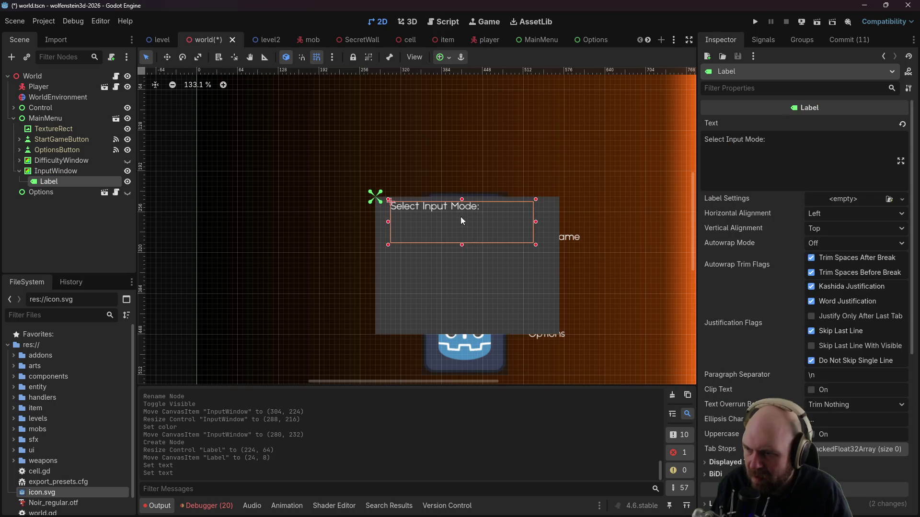
{"action": "left_click_drag", "start_coordinate": [463, 244], "coordinate": [462, 209]}
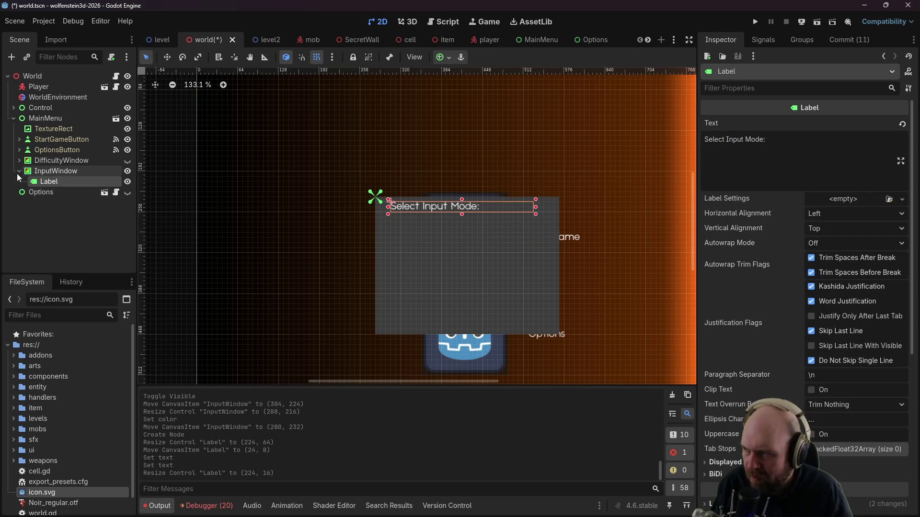
{"action": "right_click", "coordinate": [47, 175]}
{"action": "left_click", "coordinate": [104, 183]}
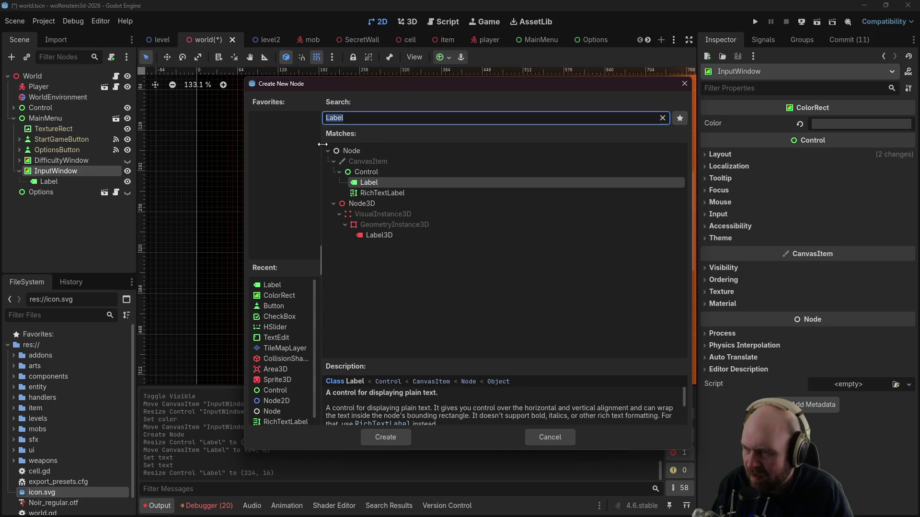
Step: Create a Button under InputWindow with icon.svg as its icon and no text
{"action": "key", "text": "BackSpace"}
{"action": "type", "text": "button"}
{"action": "key", "text": "Return"}
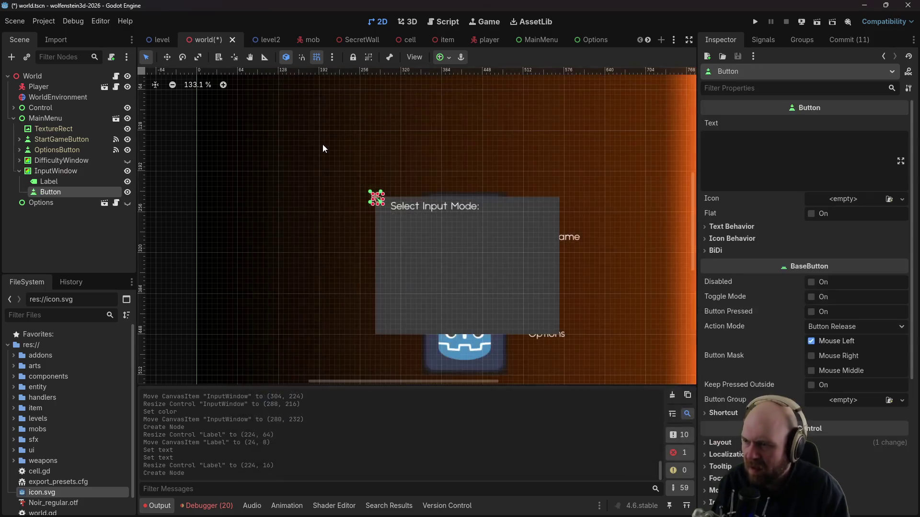
{"action": "scroll", "coordinate": [71, 449], "scroll_direction": "down", "scroll_amount": 2}
{"action": "scroll", "coordinate": [71, 449], "scroll_direction": "up", "scroll_amount": 2}
{"action": "mouse_move", "coordinate": [43, 492]}
{"action": "left_mouse_down"}
{"action": "mouse_move", "coordinate": [268, 378]}
{"action": "mouse_move", "coordinate": [815, 231]}
{"action": "mouse_move", "coordinate": [841, 199]}
{"action": "left_mouse_up"}
{"action": "left_click", "coordinate": [765, 153]}
{"action": "type", "text": "C"}
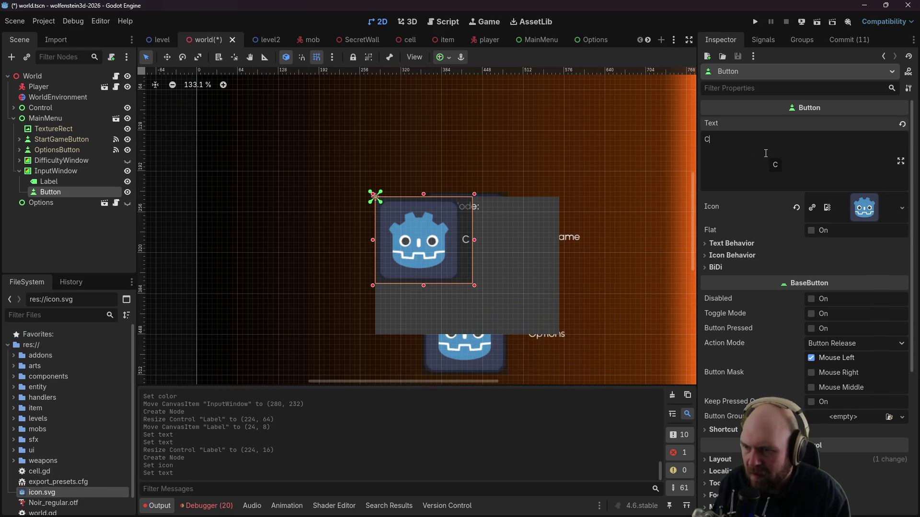
{"action": "type", "text": "las"}
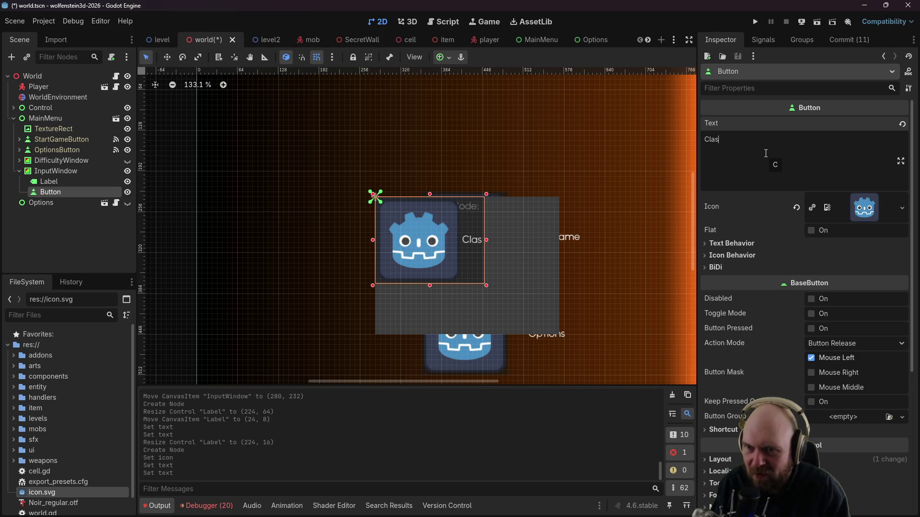
{"action": "key", "text": "BackSpace"}
{"action": "key", "text": "BackSpace"}
{"action": "key", "text": "BackSpace"}
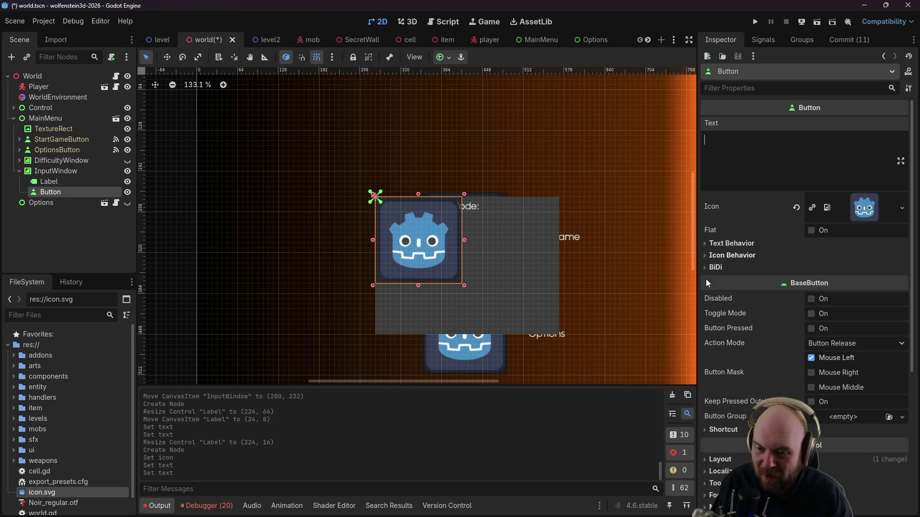
Step: Scale the button to 0.3, move it into the panel, and rename it ClassicButton
{"action": "scroll", "coordinate": [708, 263], "scroll_direction": "down", "scroll_amount": 3}
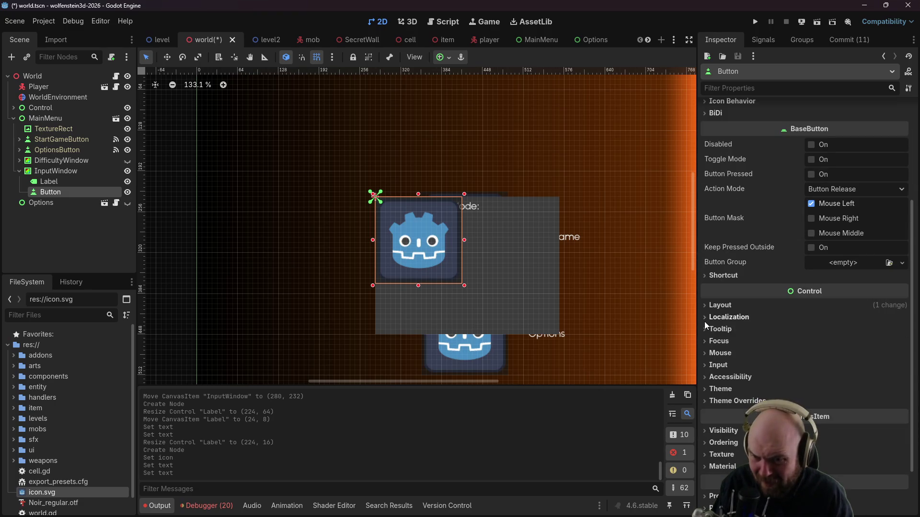
{"action": "left_click", "coordinate": [718, 305]}
{"action": "left_click", "coordinate": [713, 413]}
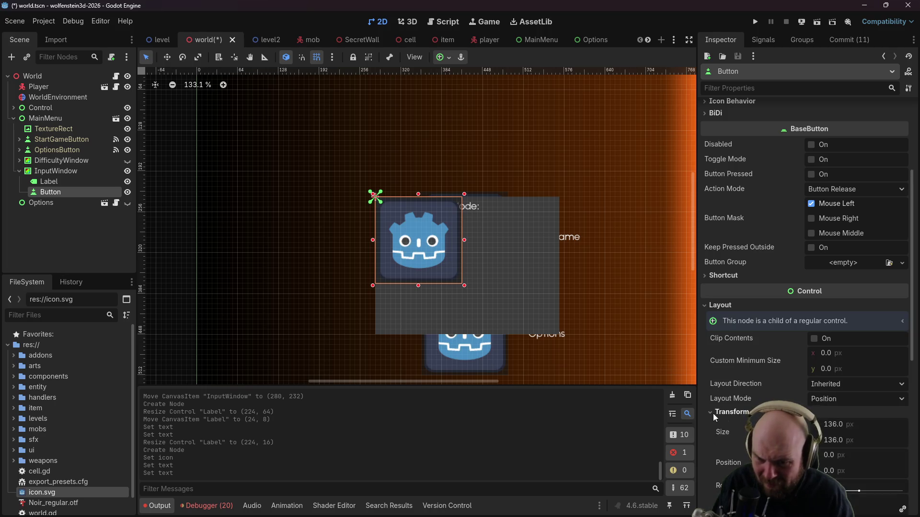
{"action": "scroll", "coordinate": [718, 417], "scroll_direction": "down", "scroll_amount": 1}
{"action": "left_click", "coordinate": [837, 448]}
{"action": "type", "text": "3"}
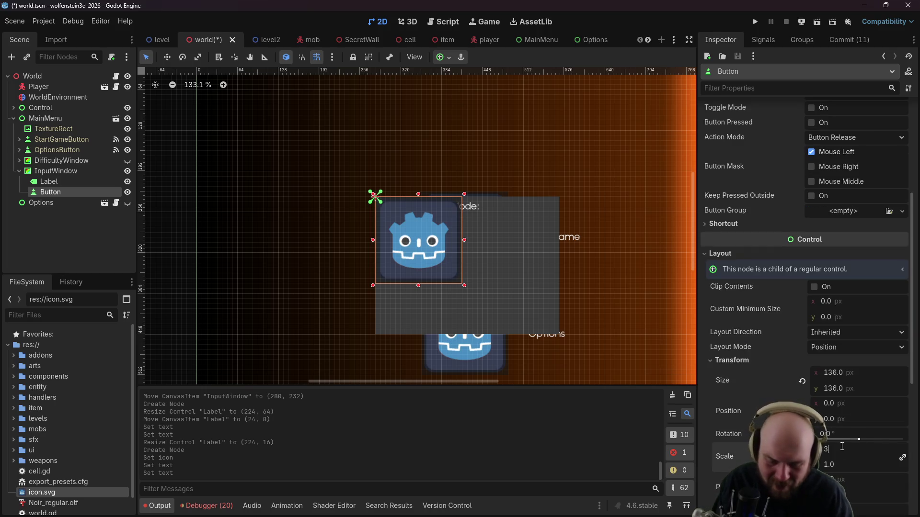
{"action": "key", "text": "Return"}
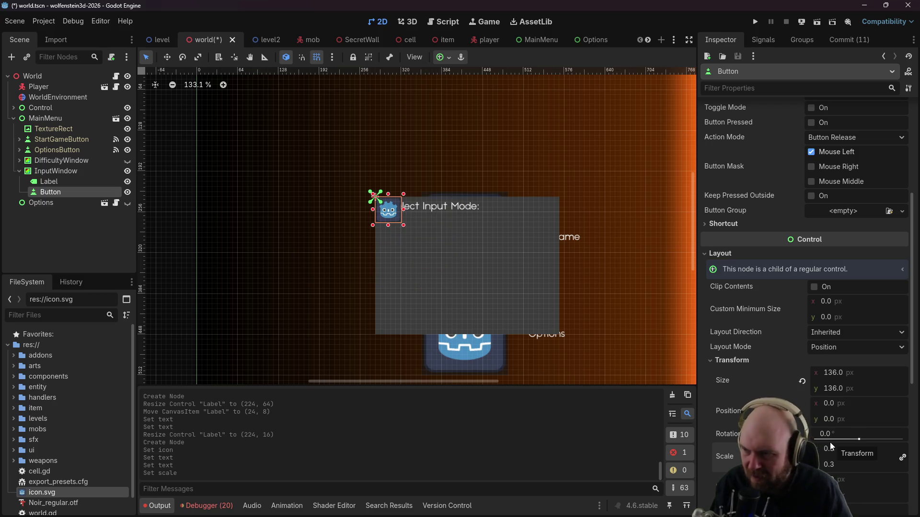
{"action": "left_click_drag", "start_coordinate": [384, 215], "coordinate": [419, 266]}
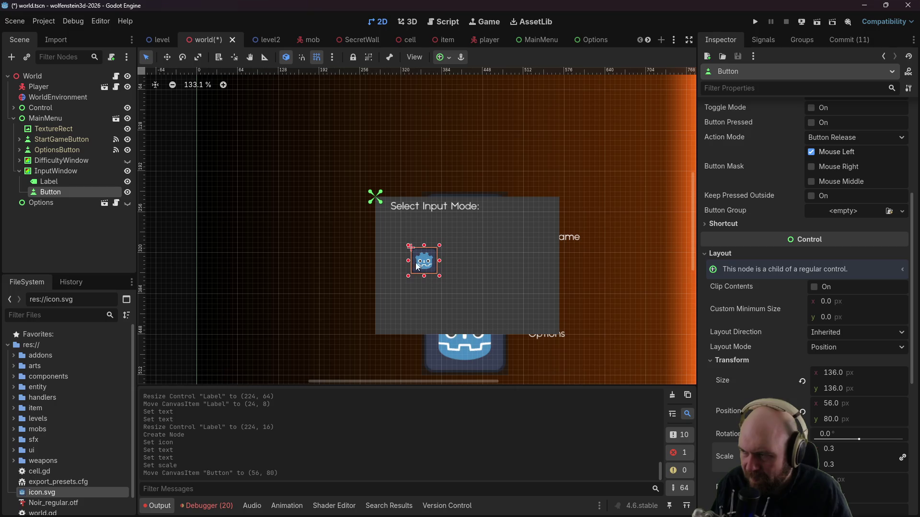
{"action": "left_click", "coordinate": [57, 193]}
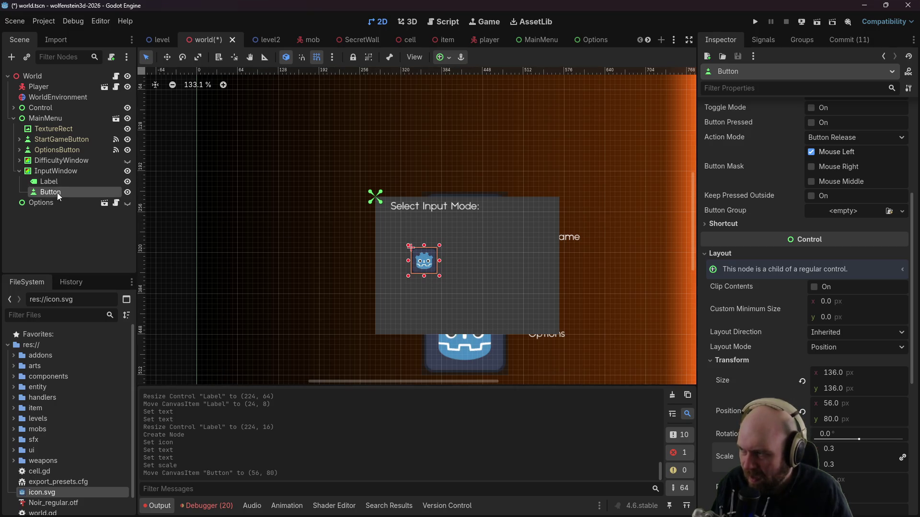
{"action": "type", "text": "Classic"}
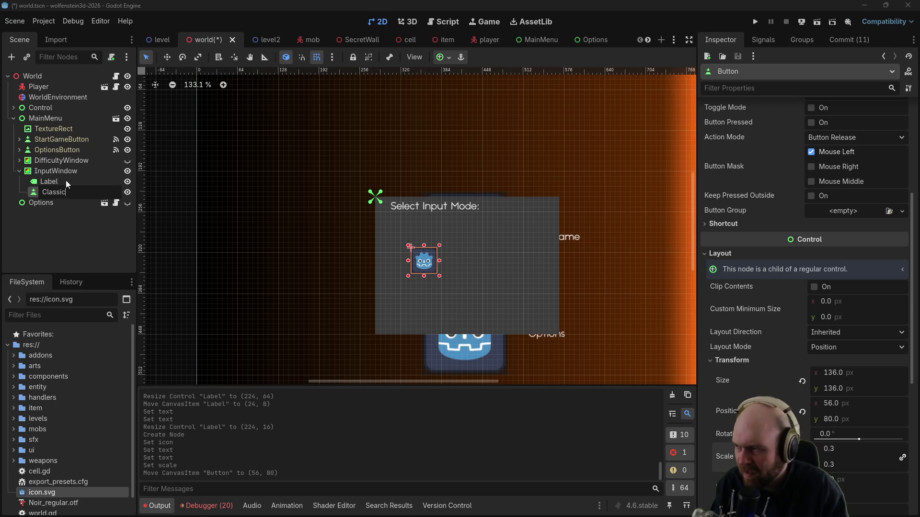
{"action": "type", "text": "Button"}
{"action": "key", "text": "Return"}
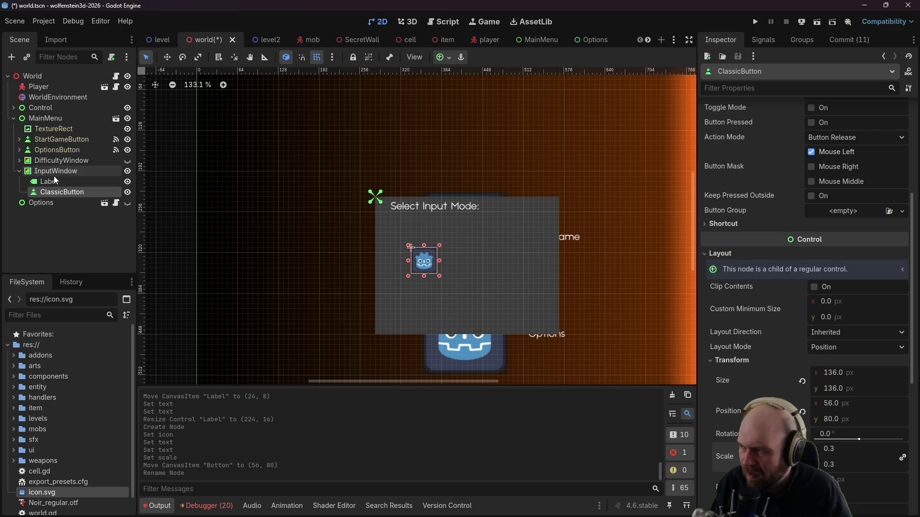
Step: Duplicate ClassicButton and rename the copy ModernButton
{"action": "key", "text": "ctrl+c"}
{"action": "key", "text": "ctrl+v"}
{"action": "key", "text": "F2"}
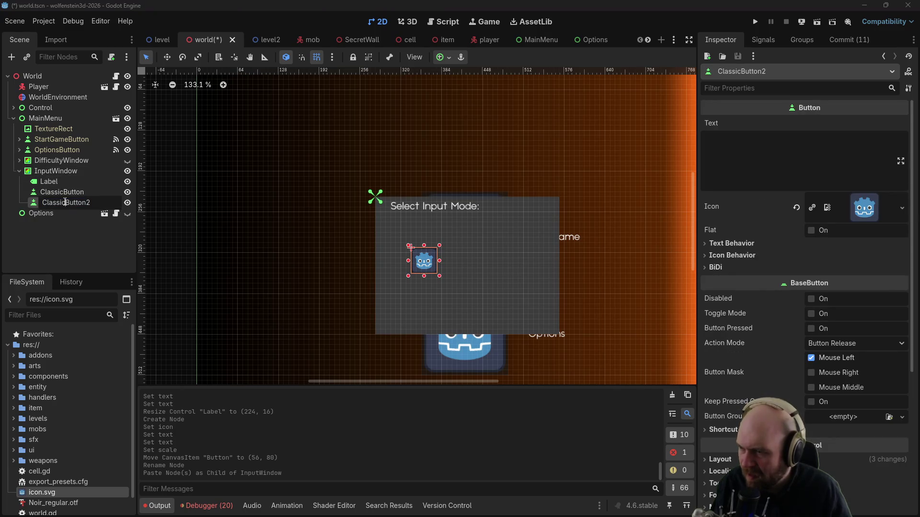
{"action": "type", "text": "Mod"}
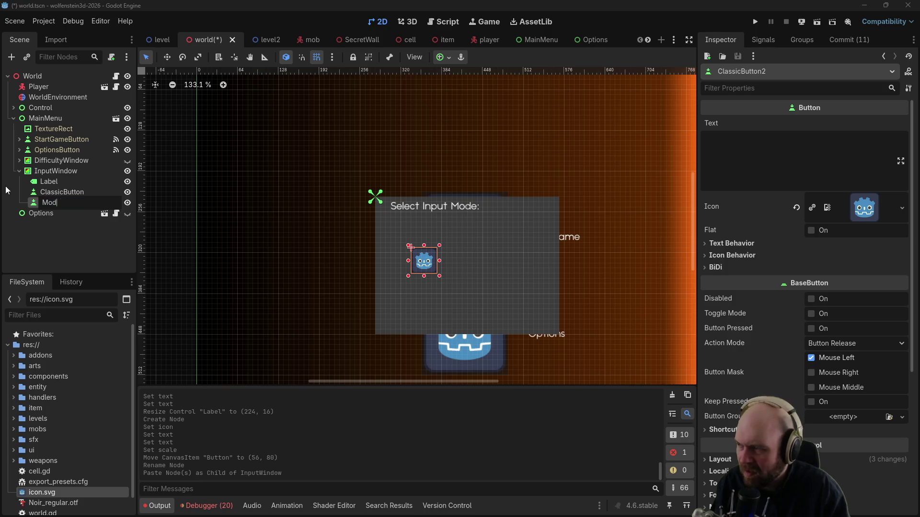
{"action": "key", "text": "Return"}
Step: Place ClassicButton at (40, 80) and ModernButton at (192, 80) side by side
{"action": "left_click_drag", "start_coordinate": [424, 260], "coordinate": [505, 261]}
{"action": "left_click", "coordinate": [422, 259]}
{"action": "left_click_drag", "start_coordinate": [421, 259], "coordinate": [411, 259]}
{"action": "mouse_move", "coordinate": [499, 259]}
{"action": "left_mouse_down"}
{"action": "mouse_move", "coordinate": [509, 258]}
{"action": "mouse_move", "coordinate": [498, 261]}
{"action": "left_mouse_up"}
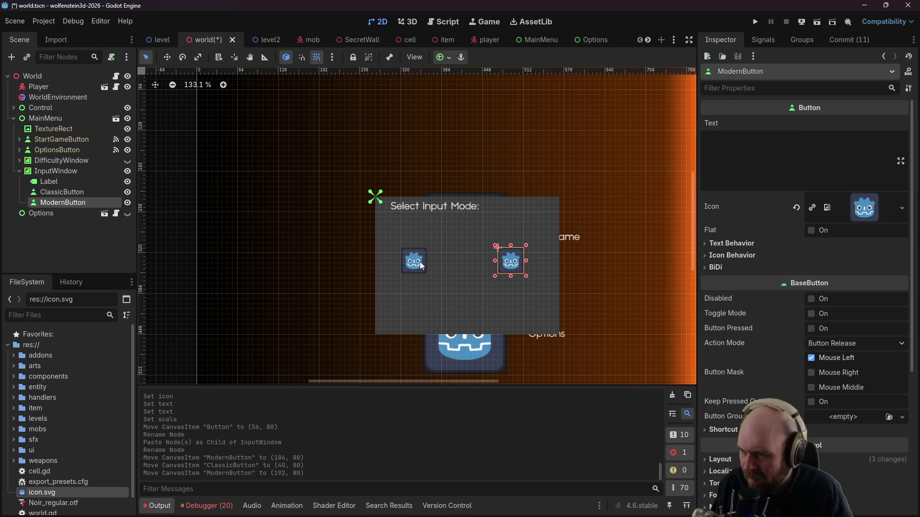
{"action": "left_click", "coordinate": [421, 265]}
{"action": "right_click", "coordinate": [49, 193]}
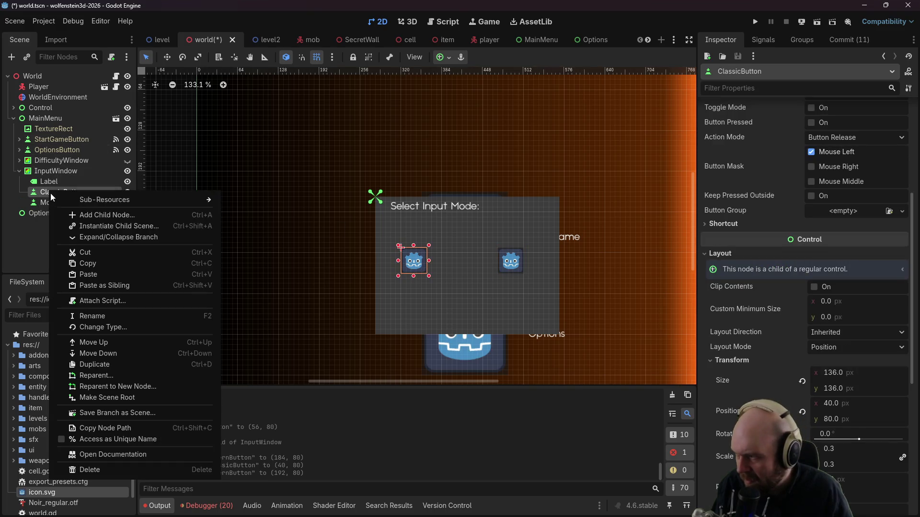
Step: Add a Label under ClassicButton reading 'Classic Input', positioned at (26, -26) above it
{"action": "left_click", "coordinate": [97, 214]}
{"action": "type", "text": "la"}
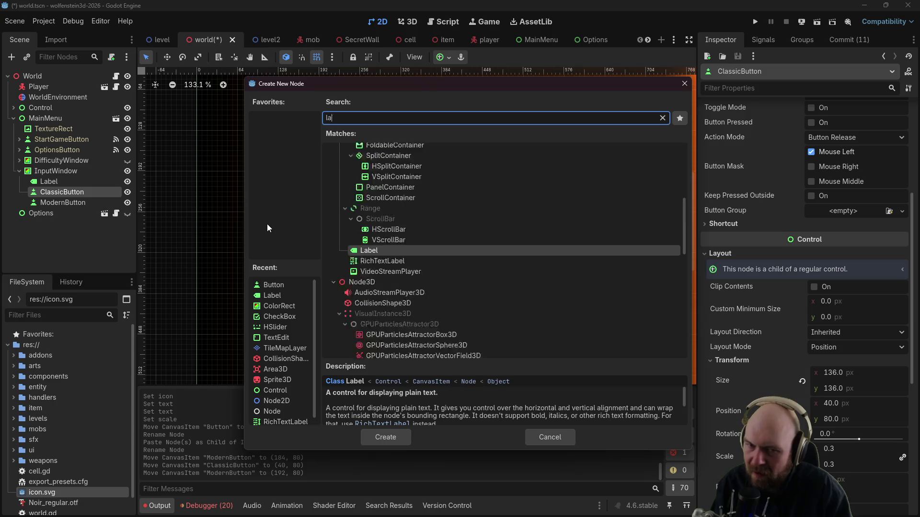
{"action": "key", "text": "Return"}
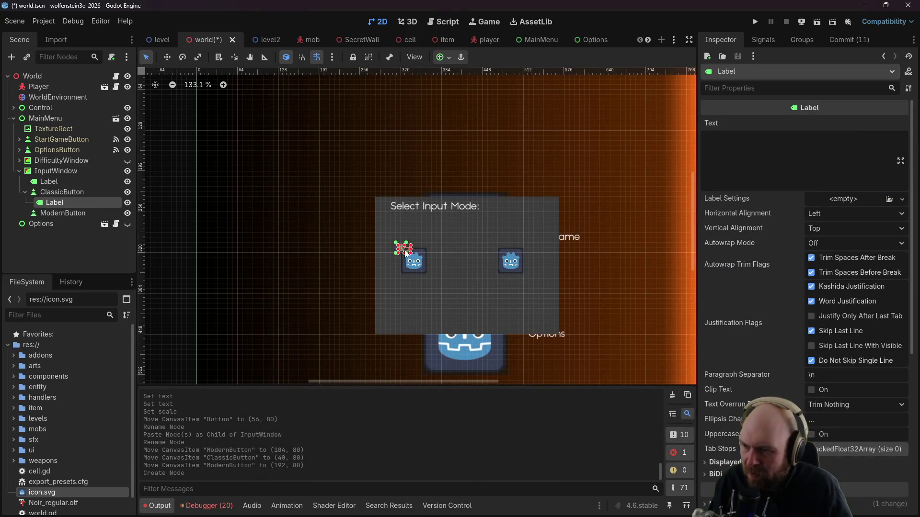
{"action": "mouse_move", "coordinate": [409, 238]}
{"action": "left_mouse_down"}
{"action": "mouse_move", "coordinate": [438, 240]}
{"action": "mouse_move", "coordinate": [414, 239]}
{"action": "left_mouse_up"}
{"action": "left_click", "coordinate": [792, 171]}
{"action": "type", "text": "Classic Input"}
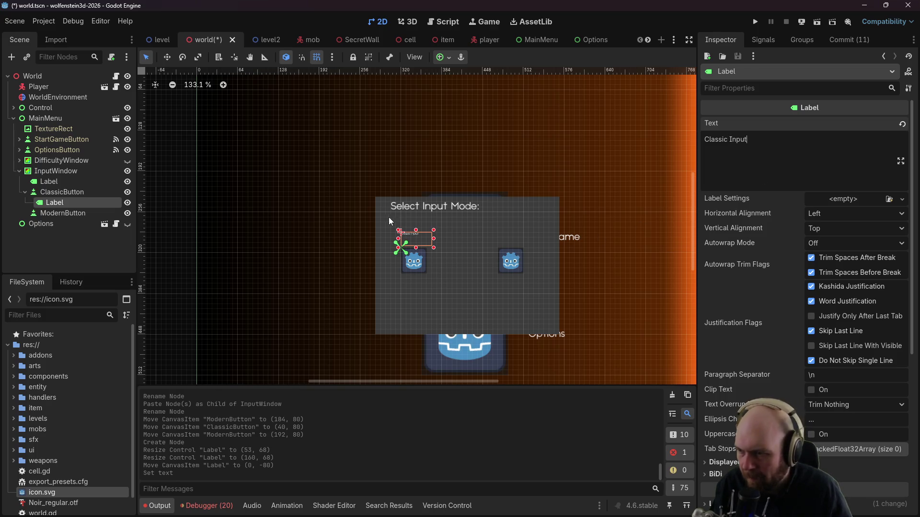
{"action": "left_click", "coordinate": [415, 234]}
{"action": "left_click_drag", "start_coordinate": [414, 234], "coordinate": [419, 245]}
{"action": "left_click", "coordinate": [454, 249]}
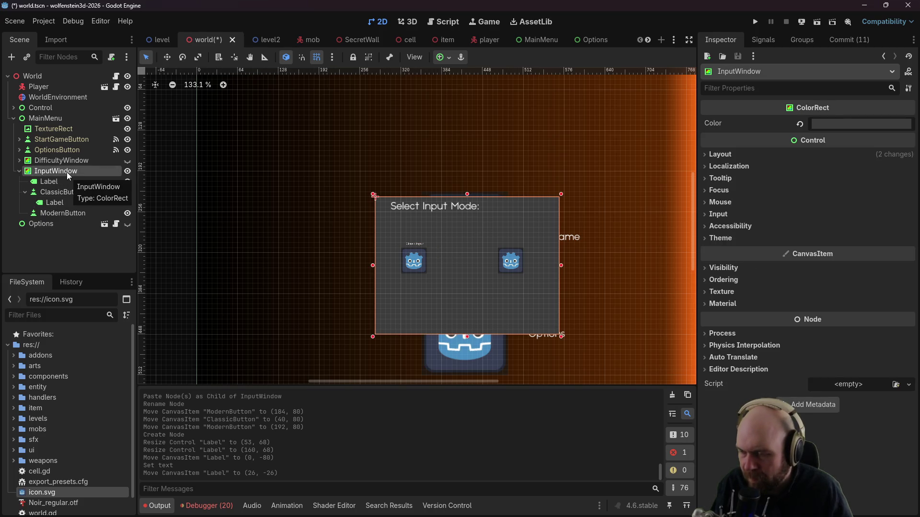
{"action": "right_click", "coordinate": [57, 213]}
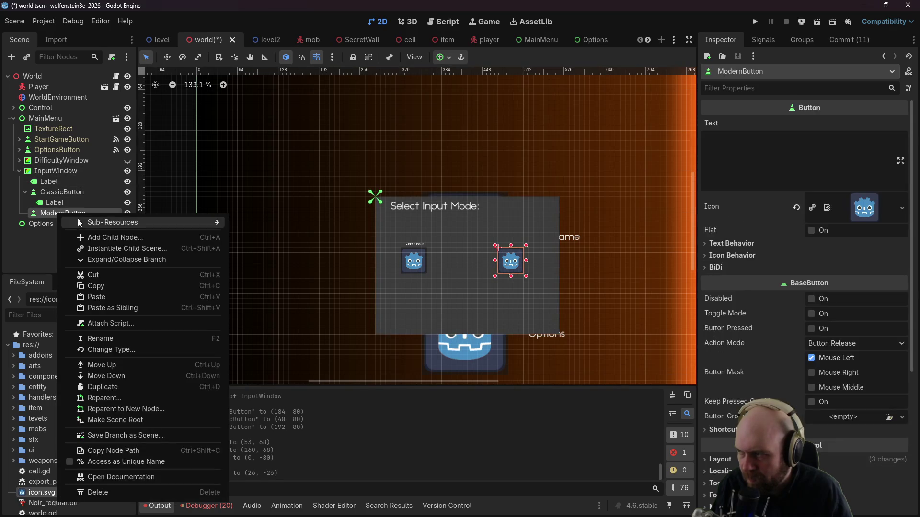
Step: Add a Label under ModernButton sized as a caption strip, undoing an accidental InputWindow move
{"action": "left_click", "coordinate": [113, 237]}
{"action": "left_click", "coordinate": [394, 433]}
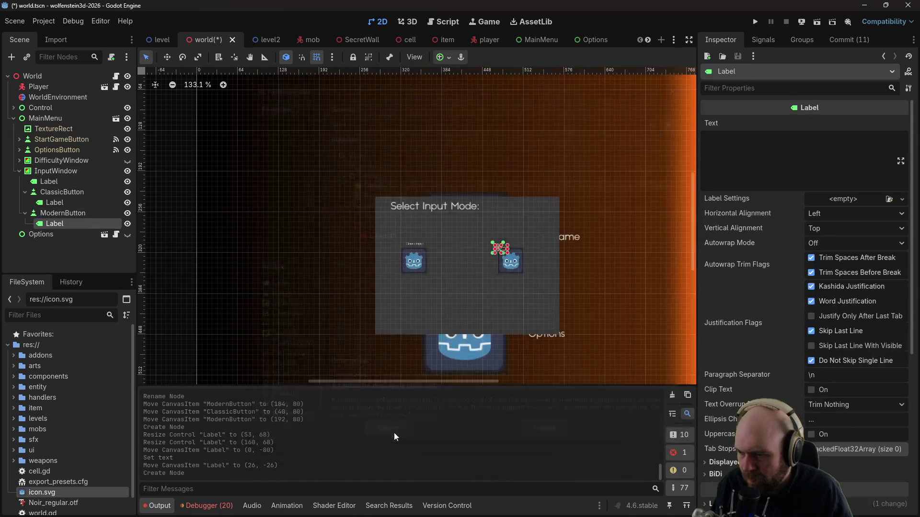
{"action": "left_click_drag", "start_coordinate": [504, 248], "coordinate": [515, 243]}
{"action": "left_click", "coordinate": [514, 246]}
{"action": "key", "text": "ctrl+z"}
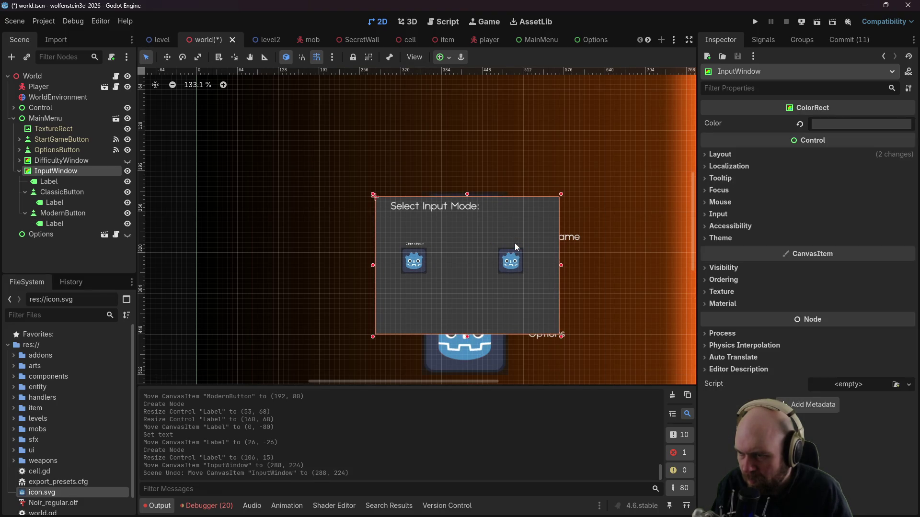
{"action": "left_click", "coordinate": [68, 224]}
{"action": "scroll", "coordinate": [480, 243], "scroll_direction": "up", "scroll_amount": 3}
Step: Set the label text to 'Modern Input' and place it at (26, -26) above ModernButton
{"action": "left_click", "coordinate": [748, 180]}
{"action": "type", "text": "Modern I"}
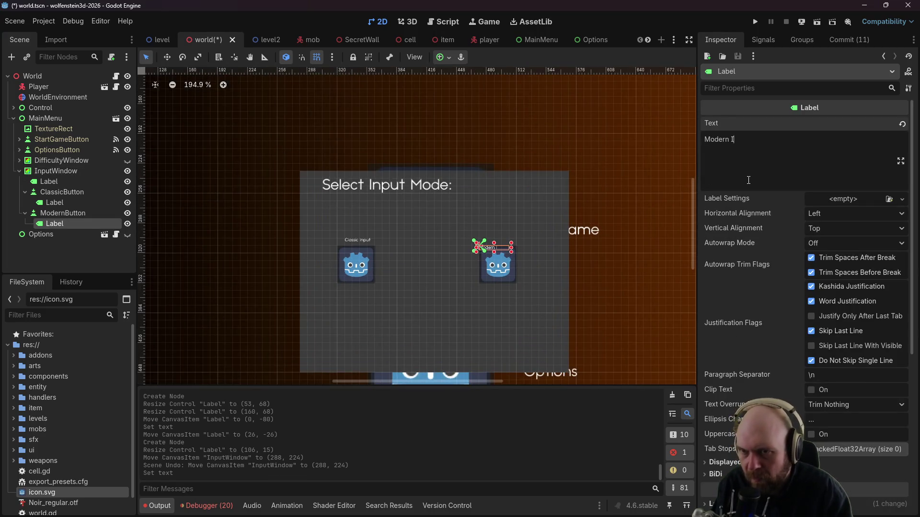
{"action": "left_click", "coordinate": [554, 239]}
{"action": "left_click", "coordinate": [491, 247]}
{"action": "mouse_move", "coordinate": [491, 246]}
{"action": "left_mouse_down"}
{"action": "mouse_move", "coordinate": [498, 238]}
{"action": "mouse_move", "coordinate": [485, 240]}
{"action": "left_mouse_up"}
{"action": "left_click", "coordinate": [407, 265]}
{"action": "left_click", "coordinate": [490, 254]}
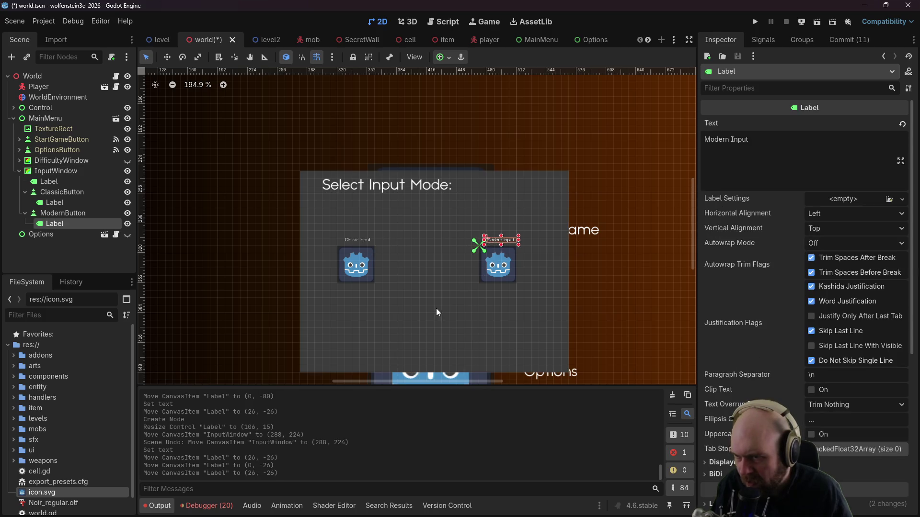
{"action": "left_click", "coordinate": [435, 308]}
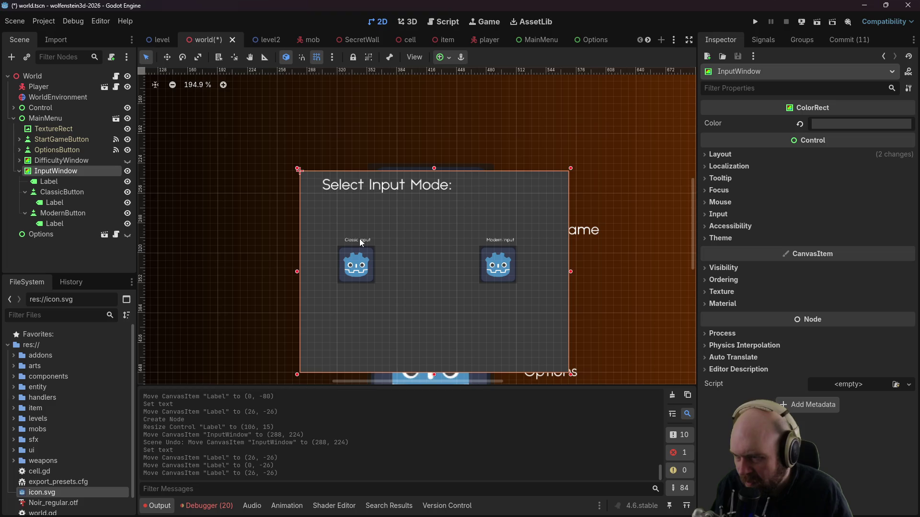
{"action": "scroll", "coordinate": [396, 304], "scroll_direction": "up", "scroll_amount": 2}
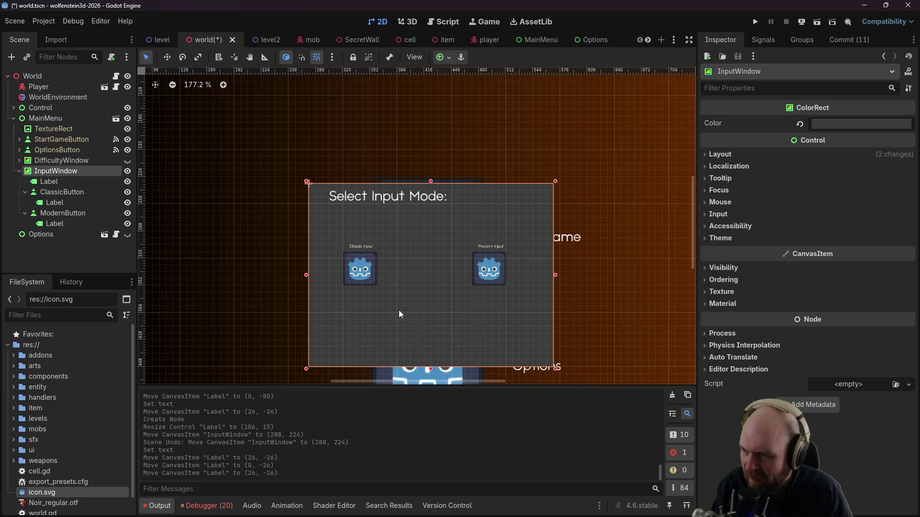
{"action": "scroll", "coordinate": [395, 304], "scroll_direction": "down", "scroll_amount": 3}
{"action": "scroll", "coordinate": [395, 303], "scroll_direction": "left", "scroll_amount": 2}
Step: Add a Label reading 'Arrow keys to move' at (48, 136) beneath the input buttons
{"action": "right_click", "coordinate": [50, 173]}
{"action": "left_click", "coordinate": [108, 181]}
{"action": "type", "text": "label"}
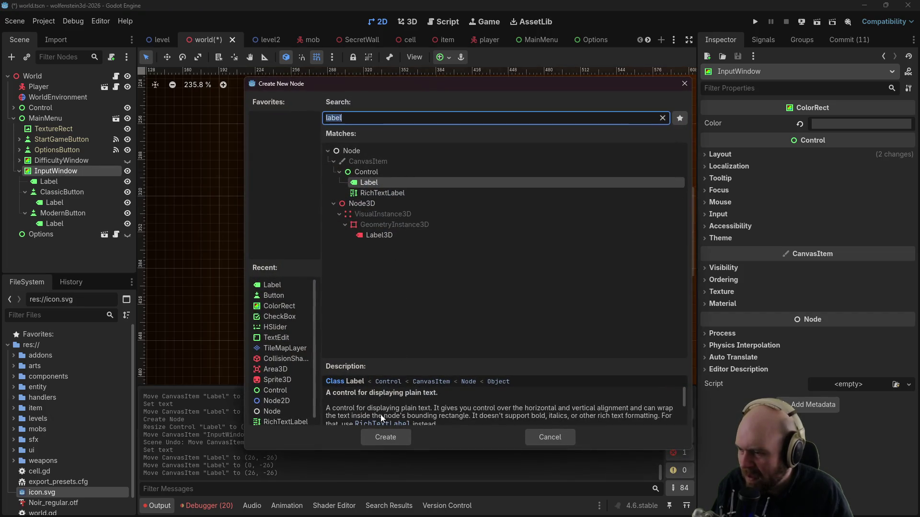
{"action": "left_click", "coordinate": [402, 431]}
{"action": "mouse_move", "coordinate": [328, 117]}
{"action": "left_mouse_down"}
{"action": "mouse_move", "coordinate": [360, 150]}
{"action": "mouse_move", "coordinate": [381, 270]}
{"action": "left_mouse_up"}
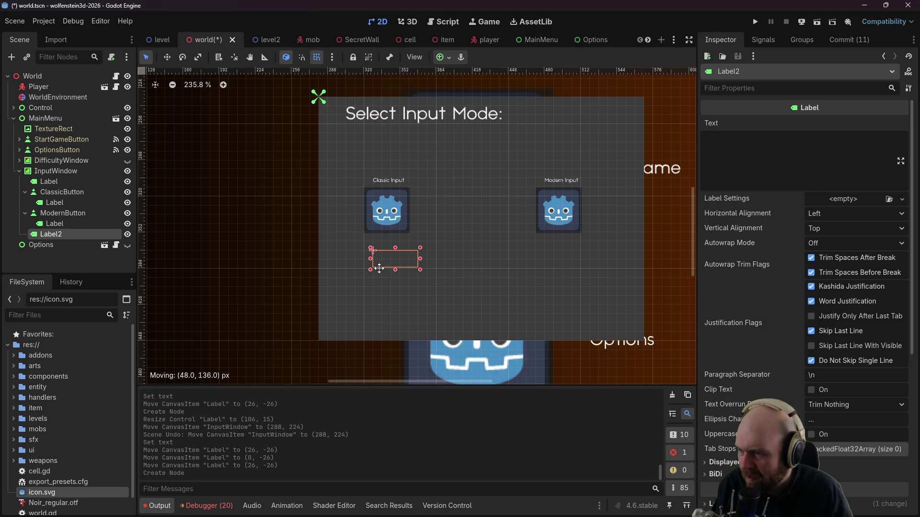
{"action": "left_click", "coordinate": [740, 142]}
{"action": "type", "text": "No M"}
{"action": "key", "text": "BackSpace"}
{"action": "key", "text": "BackSpace"}
{"action": "key", "text": "BackSpace"}
{"action": "type", "text": "Arrow k"}
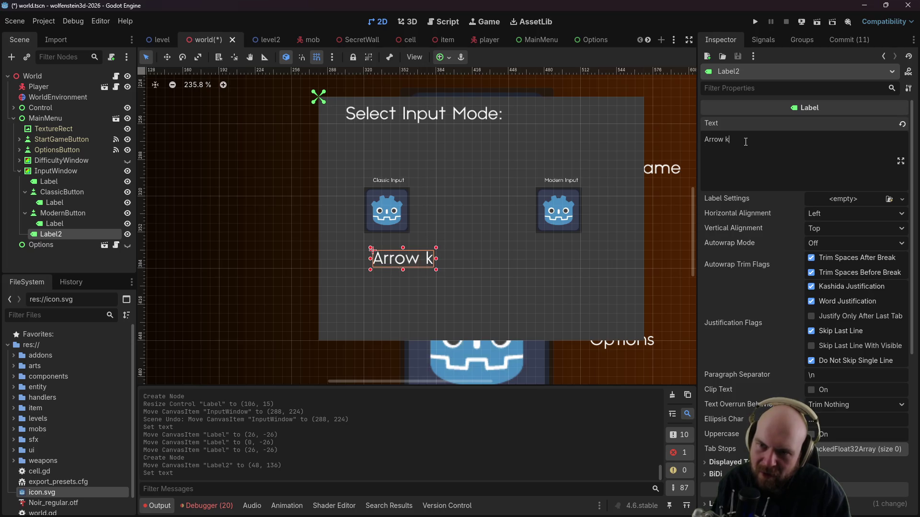
{"action": "type", "text": "eys to move"}
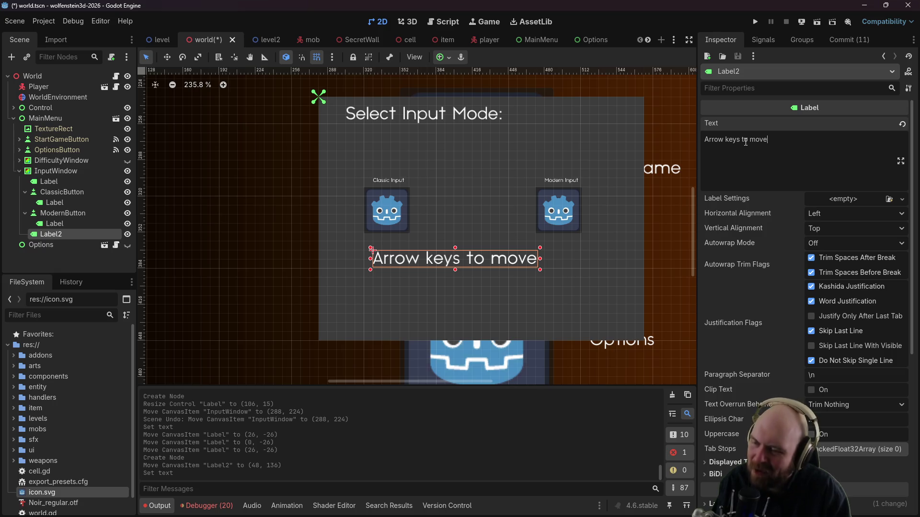
{"action": "left_click", "coordinate": [385, 184]}
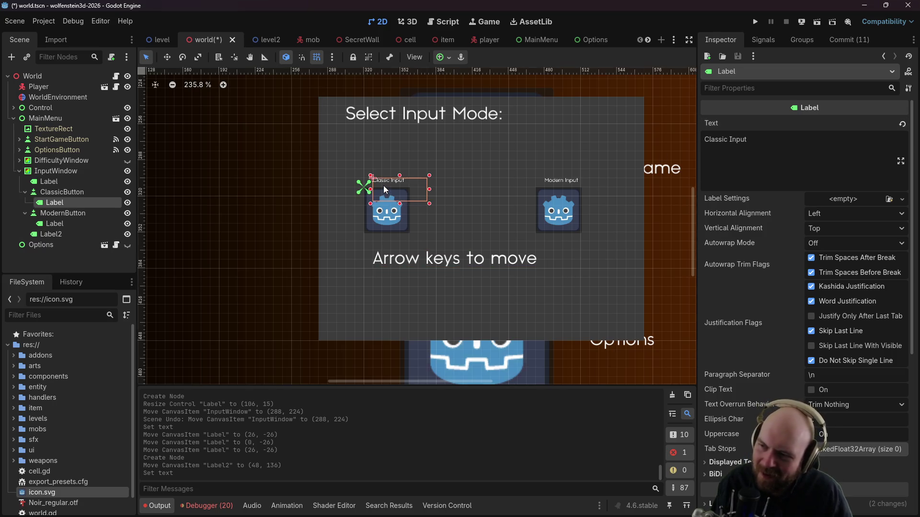
Step: Set the Classic Input caption's scale to 3 and move it above its icon
{"action": "scroll", "coordinate": [788, 377], "scroll_direction": "down", "scroll_amount": 5}
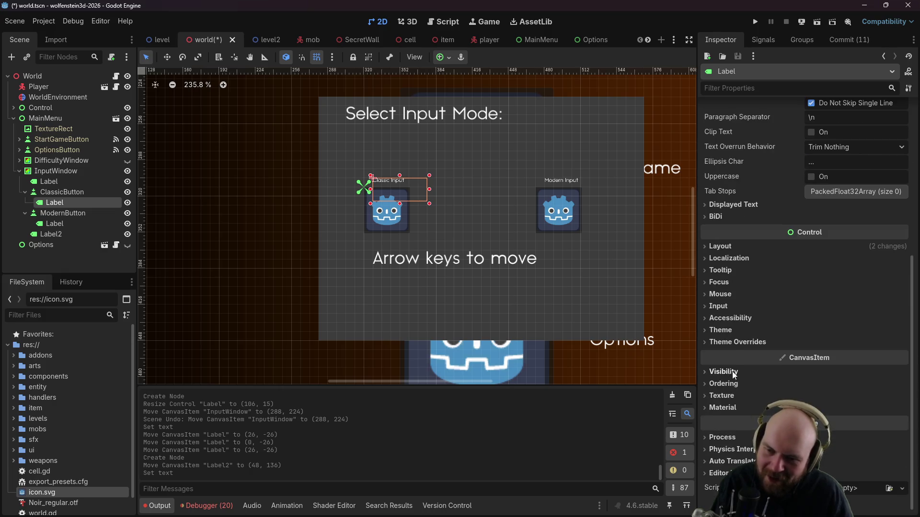
{"action": "left_click", "coordinate": [718, 246]}
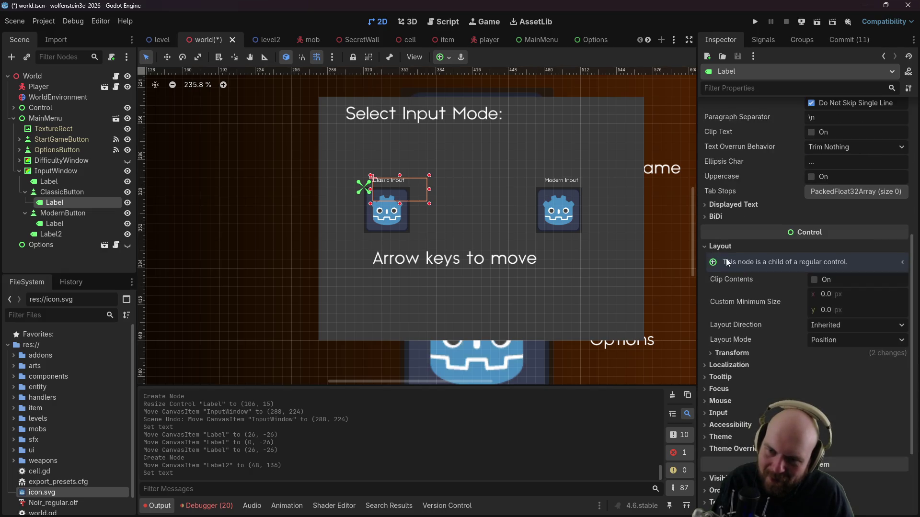
{"action": "left_click", "coordinate": [726, 353]}
{"action": "scroll", "coordinate": [817, 398], "scroll_direction": "down", "scroll_amount": 3}
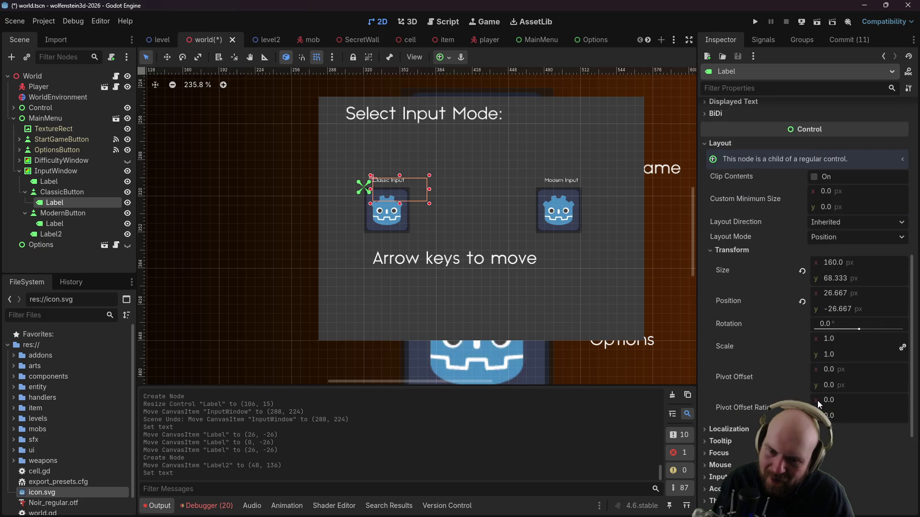
{"action": "left_click", "coordinate": [843, 338]}
{"action": "type", "text": "3.0"}
{"action": "key", "text": "Return"}
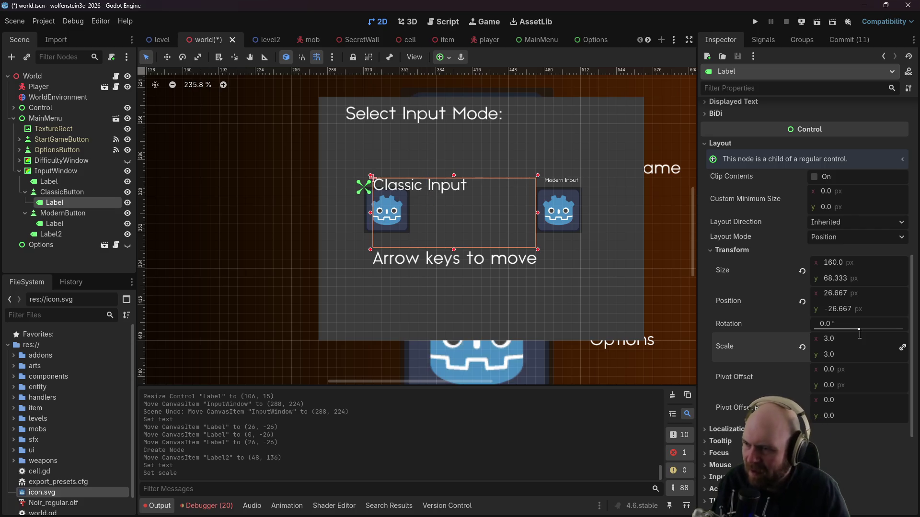
{"action": "mouse_move", "coordinate": [406, 174]}
{"action": "left_mouse_down"}
{"action": "mouse_move", "coordinate": [384, 168]}
{"action": "mouse_move", "coordinate": [417, 167]}
{"action": "mouse_move", "coordinate": [394, 167]}
{"action": "left_mouse_up"}
Step: Set the Modern Input caption's scale to 3 and move it above its icon
{"action": "left_click", "coordinate": [558, 181]}
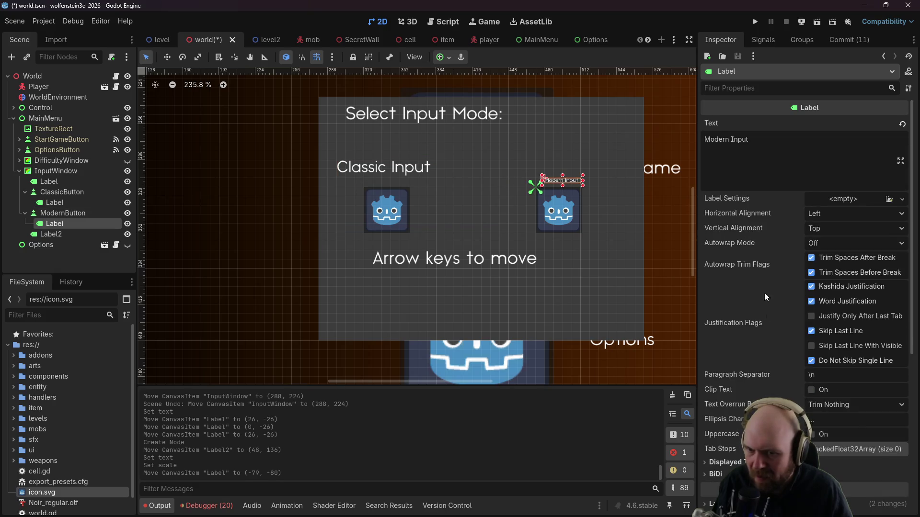
{"action": "scroll", "coordinate": [754, 282], "scroll_direction": "down", "scroll_amount": 4}
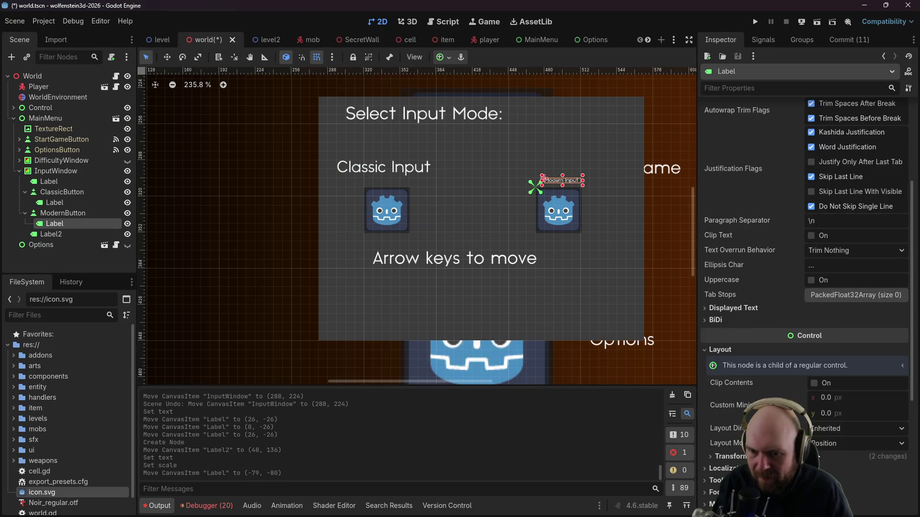
{"action": "left_click", "coordinate": [725, 456]}
{"action": "scroll", "coordinate": [814, 431], "scroll_direction": "down", "scroll_amount": 3}
{"action": "left_click", "coordinate": [831, 404]}
{"action": "type", "text": "3."}
{"action": "key", "text": "Return"}
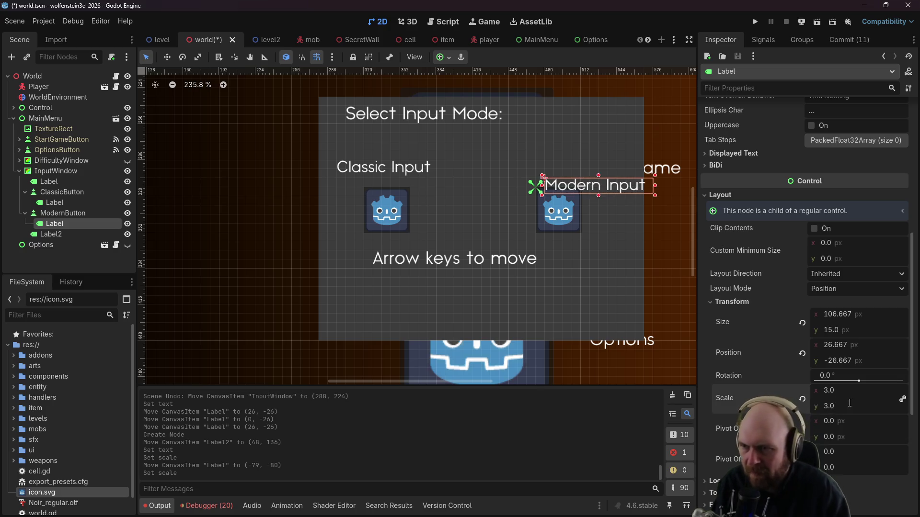
{"action": "mouse_move", "coordinate": [601, 190]}
{"action": "left_mouse_down"}
{"action": "mouse_move", "coordinate": [585, 161]}
{"action": "mouse_move", "coordinate": [585, 169]}
{"action": "left_mouse_up"}
Step: Drag the 'Arrow keys to move' label left to (16, 136)
{"action": "left_click", "coordinate": [437, 259]}
{"action": "left_click_drag", "start_coordinate": [437, 259], "coordinate": [401, 259]}
{"action": "scroll", "coordinate": [719, 376], "scroll_direction": "down", "scroll_amount": 4}
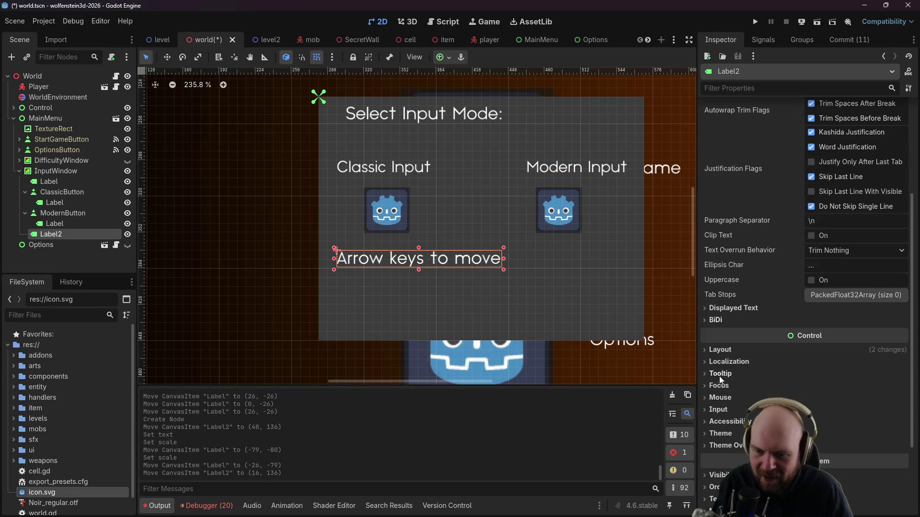
Step: Set the instructions label (Label2) scale to 0.5
{"action": "left_click", "coordinate": [719, 350]}
{"action": "scroll", "coordinate": [719, 352], "scroll_direction": "down", "scroll_amount": 2}
{"action": "left_click", "coordinate": [732, 405]}
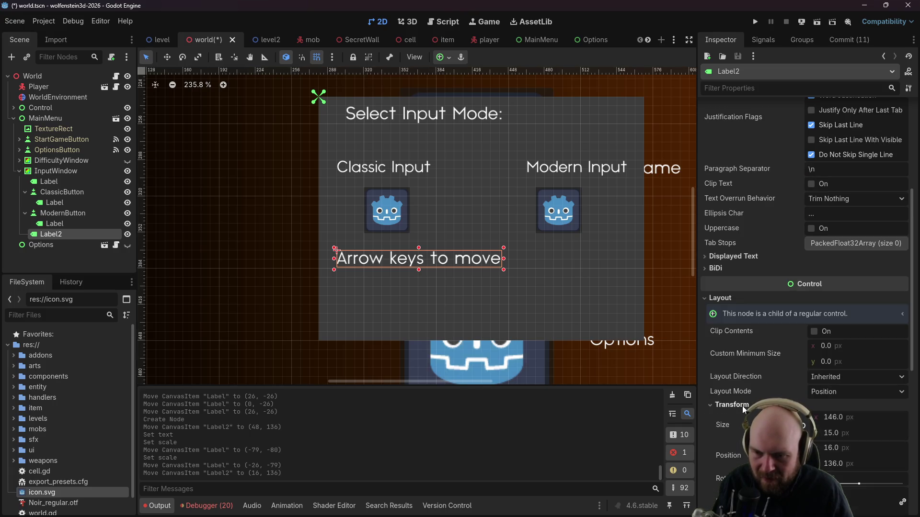
{"action": "scroll", "coordinate": [814, 436], "scroll_direction": "down", "scroll_amount": 4}
{"action": "left_click", "coordinate": [840, 341]}
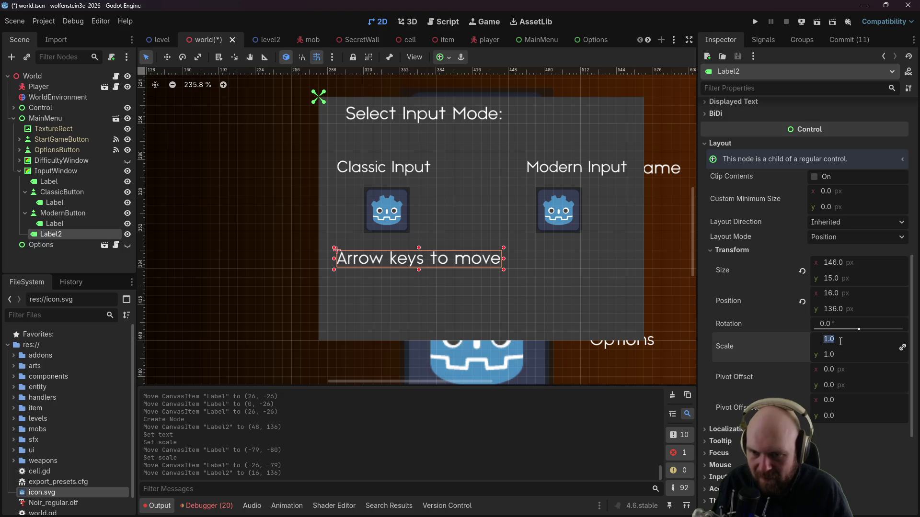
{"action": "type", "text": "0.5"}
{"action": "key", "text": "Return"}
{"action": "left_click", "coordinate": [393, 260]}
{"action": "left_click", "coordinate": [384, 254]}
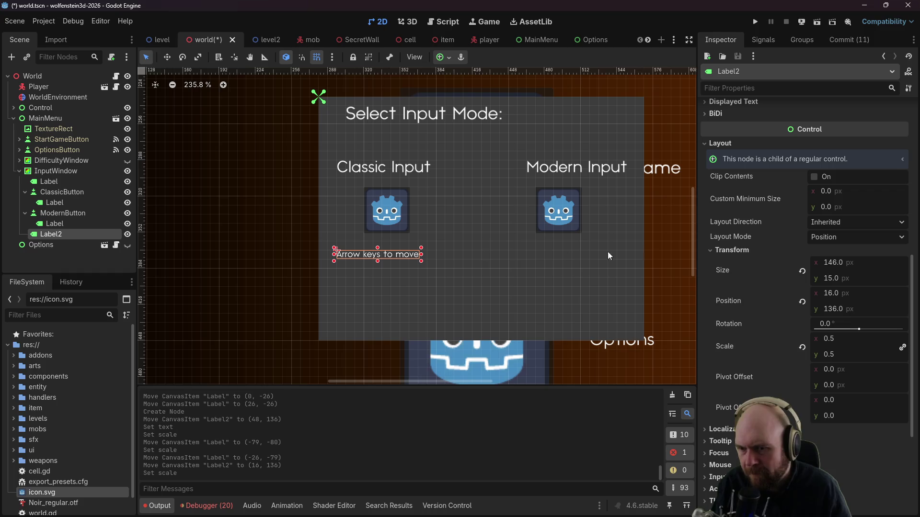
{"action": "scroll", "coordinate": [751, 189], "scroll_direction": "up", "scroll_amount": 10}
Step: Add control lines to Label2's text, including 'Space bar to use doors', 'CTRL to fire', 'NO MOUSELOOK'
{"action": "left_click", "coordinate": [805, 173]}
{"action": "key", "text": "Return"}
{"action": "type", "text": "Space bar to use doors"}
{"action": "key", "text": "Return"}
{"action": "type", "text": "CTRL to fire"}
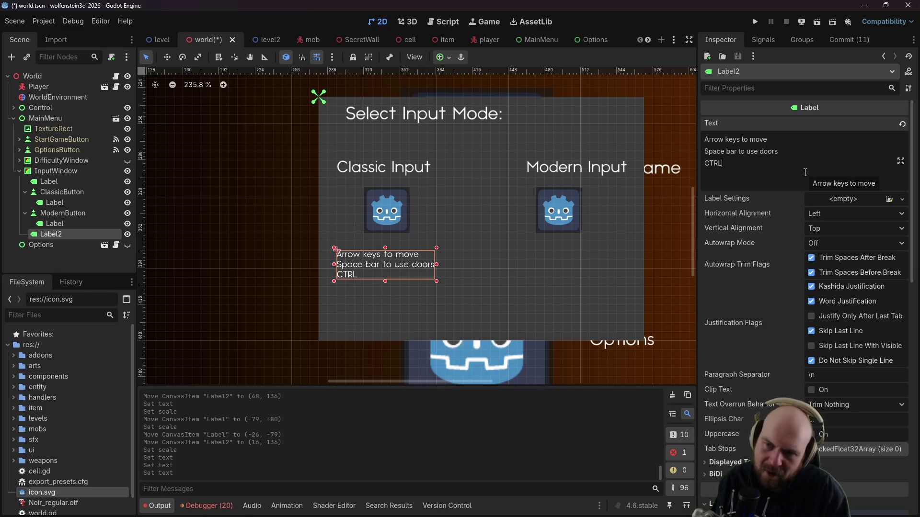
{"action": "key", "text": "Return"}
{"action": "type", "text": "AL"}
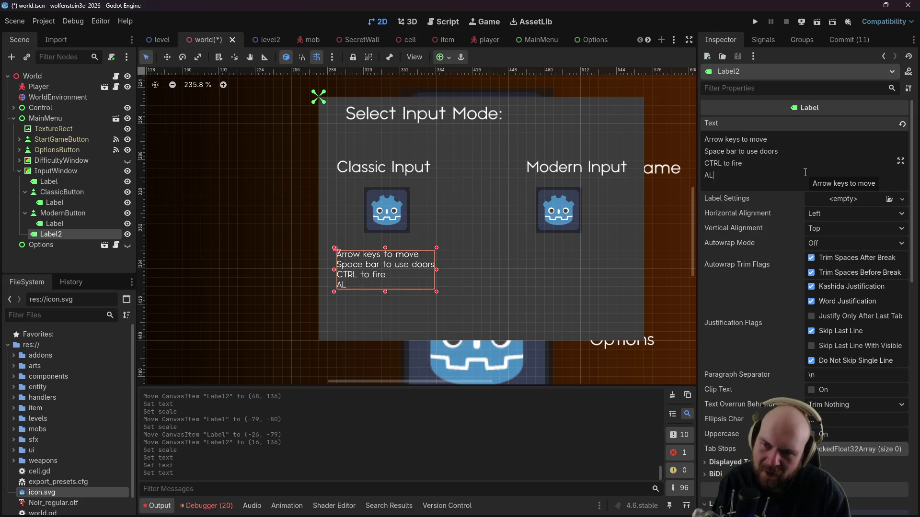
{"action": "type", "text": "fe"}
{"action": "key", "text": "Return"}
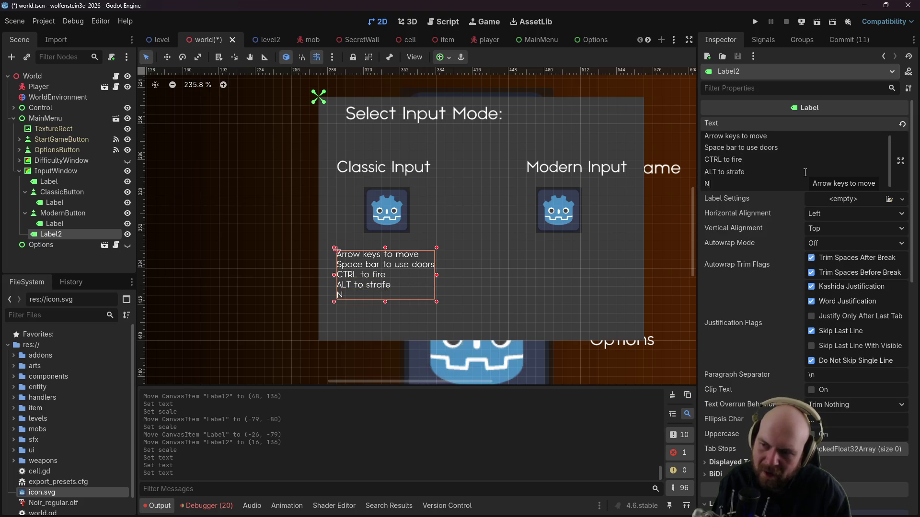
{"action": "type", "text": "O MOUSELOOK"}
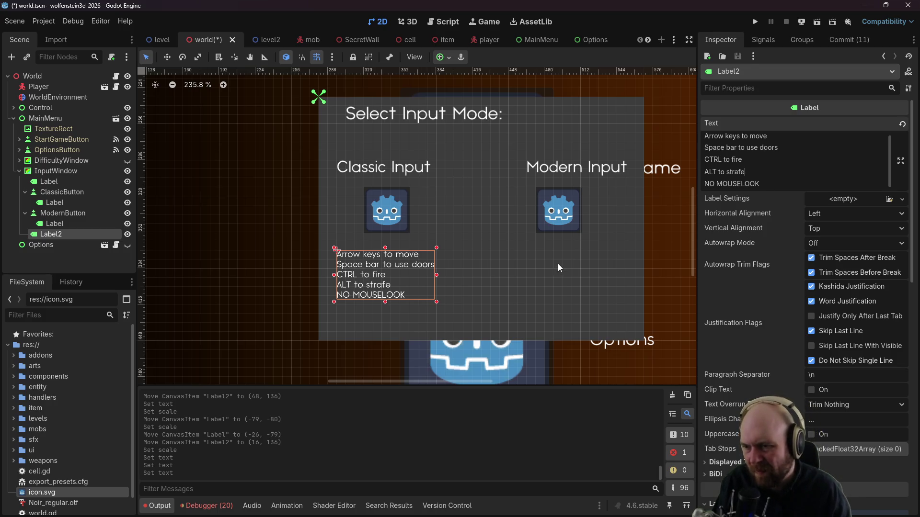
Step: Paste a copy of Label2 beside Modern Input and make it a child of InputWindow
{"action": "left_click", "coordinate": [545, 254]}
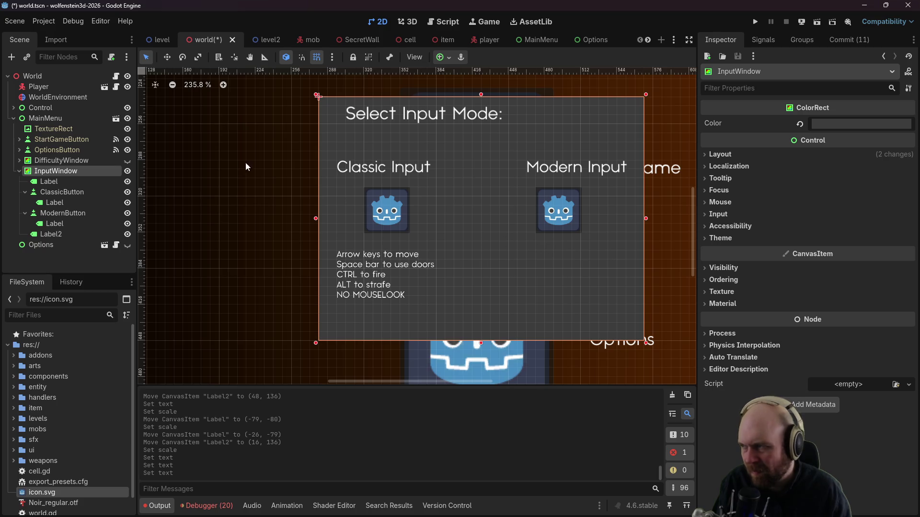
{"action": "left_click", "coordinate": [382, 262]}
{"action": "key", "text": "ctrl+v"}
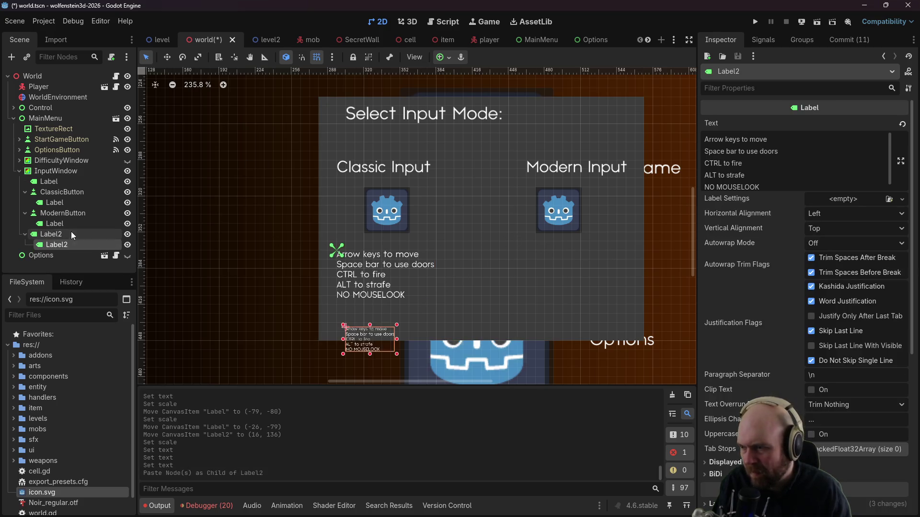
{"action": "mouse_move", "coordinate": [361, 347]}
{"action": "left_mouse_down"}
{"action": "mouse_move", "coordinate": [289, 306]}
{"action": "mouse_move", "coordinate": [560, 306]}
{"action": "mouse_move", "coordinate": [542, 278]}
{"action": "left_mouse_up"}
{"action": "left_click_drag", "start_coordinate": [78, 242], "coordinate": [56, 171]}
Step: Replace Label3's text with WASD to move, E to use doors, Left click to fire, Strafing always enabled, Mouselook enabled
{"action": "left_click_drag", "start_coordinate": [542, 287], "coordinate": [533, 277]}
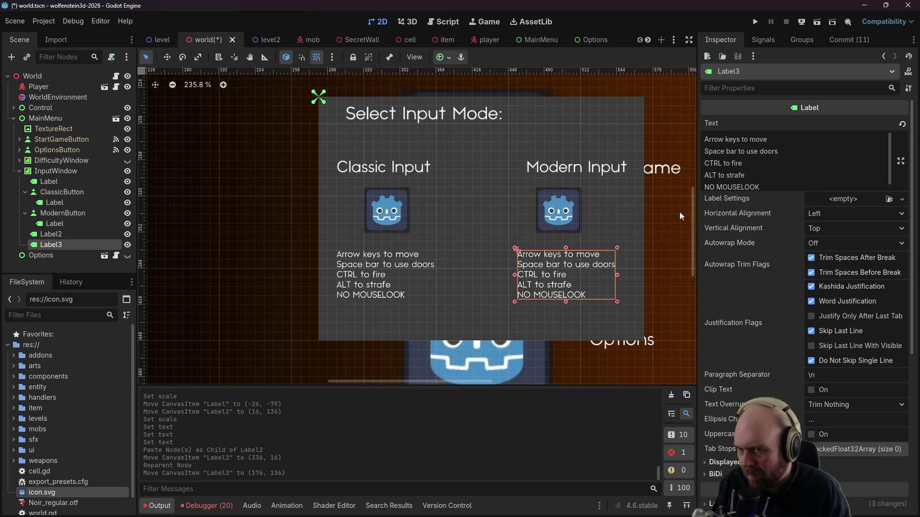
{"action": "left_click", "coordinate": [781, 184]}
{"action": "key", "text": "ctrl+a"}
{"action": "key", "text": "BackSpace"}
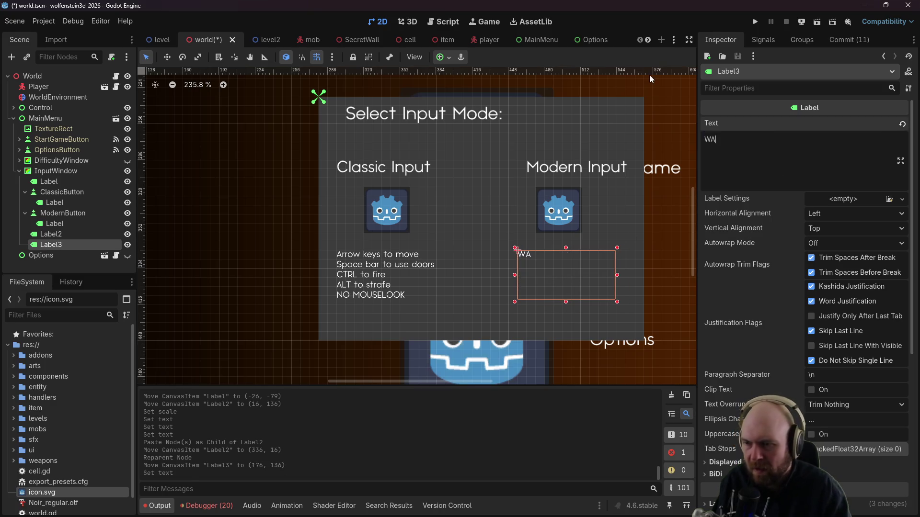
{"action": "type", "text": "WASD to move"}
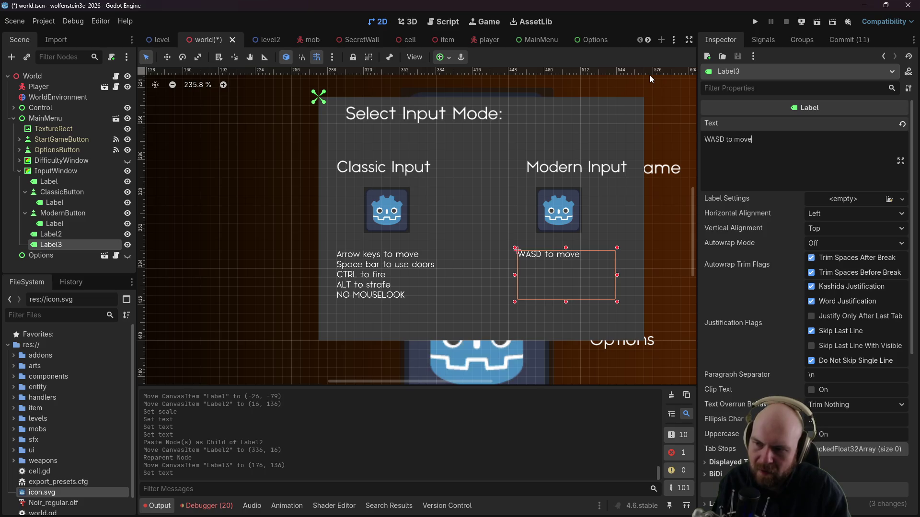
{"action": "type", "text": "E to"}
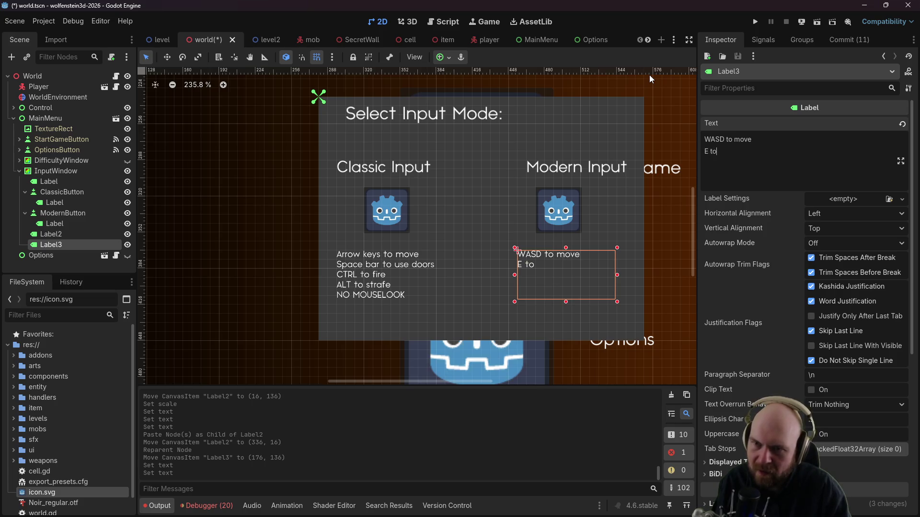
{"action": "type", "text": " use doors"}
{"action": "type", "text": "Left click to fire"}
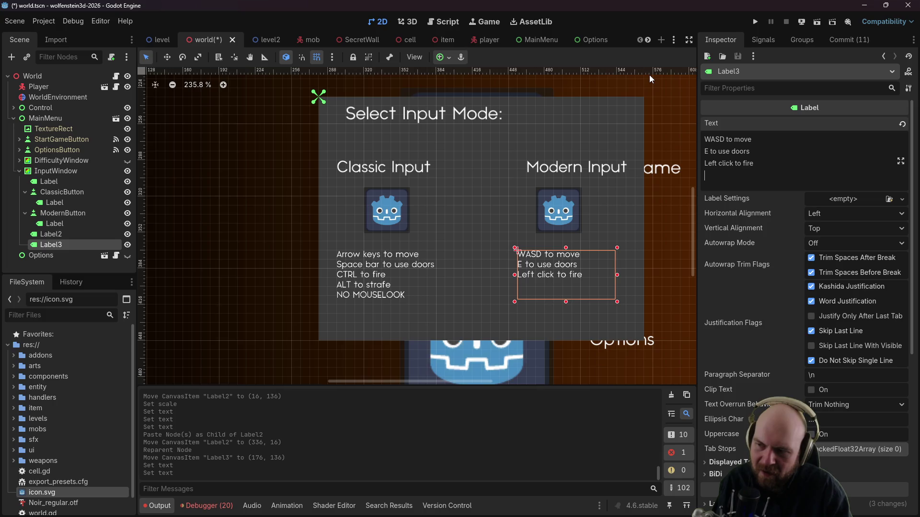
{"action": "type", "text": "Mous"}
{"action": "key", "text": "BackSpace"}
{"action": "key", "text": "BackSpace"}
{"action": "key", "text": "BackSpace"}
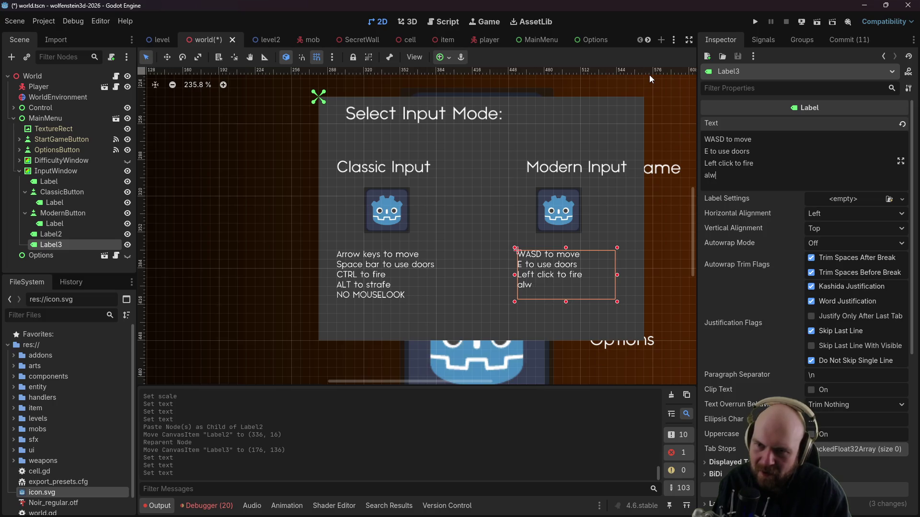
{"action": "type", "text": "Always"}
{"action": "key", "text": "BackSpace"}
{"action": "key", "text": "BackSpace"}
{"action": "key", "text": "BackSpace"}
{"action": "key", "text": "BackSpace"}
{"action": "key", "text": "BackSpace"}
{"action": "type", "text": "Strafing "}
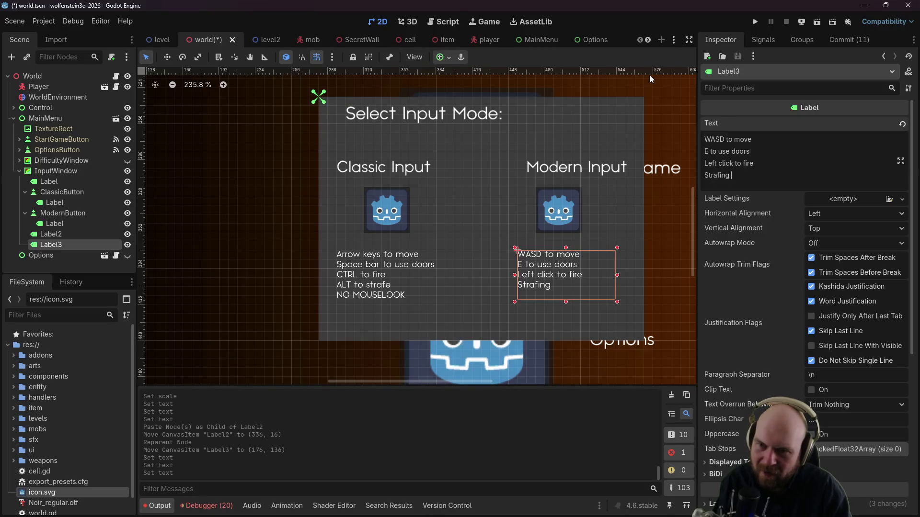
{"action": "type", "text": "always enabled"}
{"action": "key", "text": "Return"}
{"action": "type", "text": "M"}
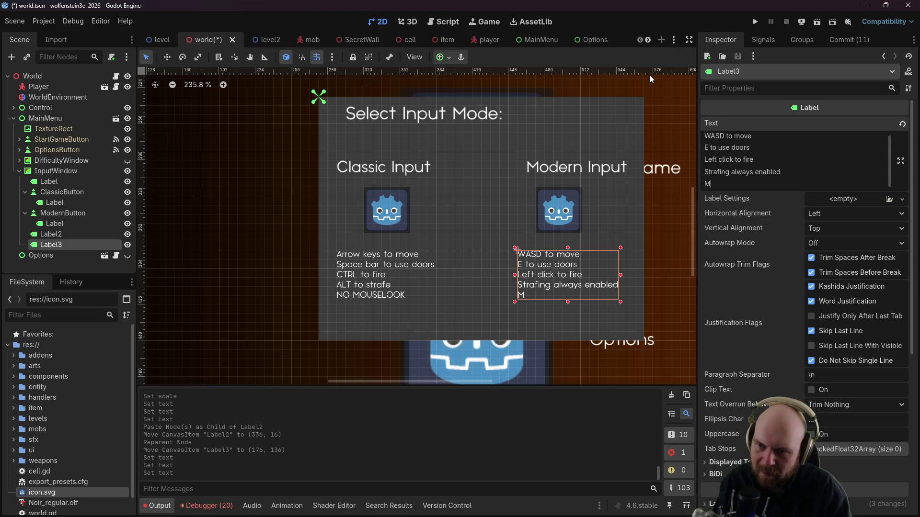
{"action": "type", "text": "ouselook enabled"}
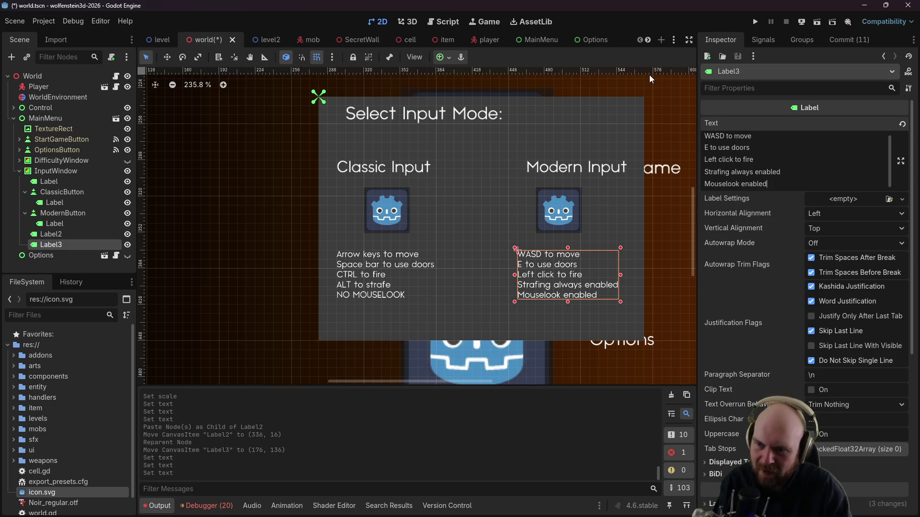
{"action": "left_click", "coordinate": [459, 258]}
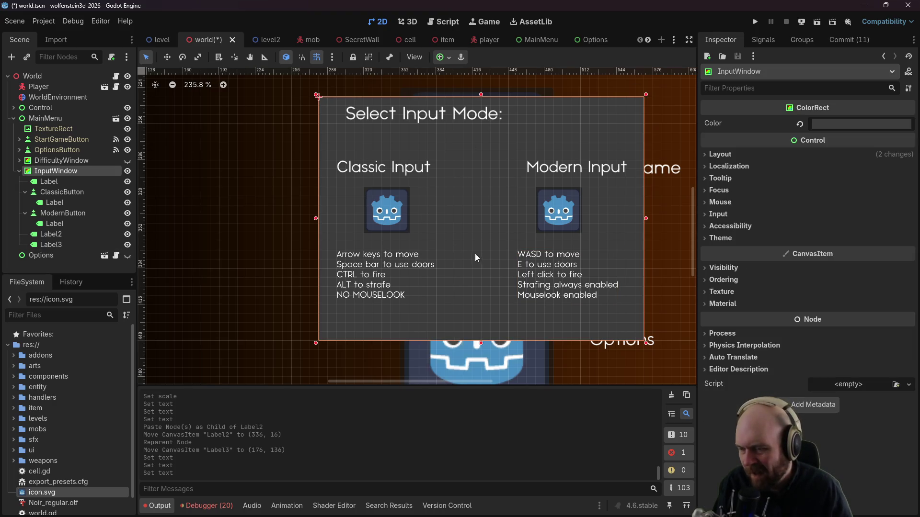
Step: Retype the final line of Label2's Text field as 'No mouselook' in sentence case
{"action": "left_click", "coordinate": [531, 265]}
{"action": "left_click", "coordinate": [430, 275]}
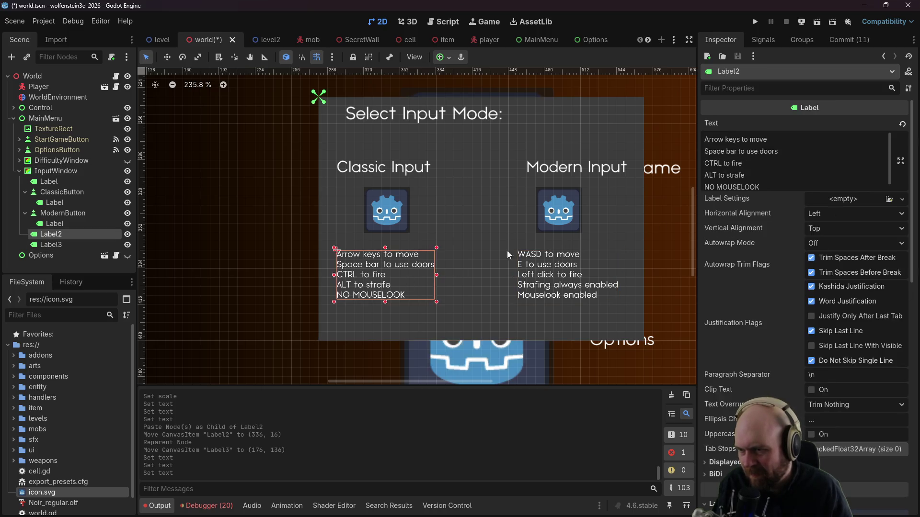
{"action": "triple_click", "coordinate": [745, 188]}
{"action": "type", "text": "NO mo"}
{"action": "key", "text": "BackSpace"}
{"action": "key", "text": "BackSpace"}
{"action": "key", "text": "BackSpace"}
{"action": "type", "text": "o Mouselook"}
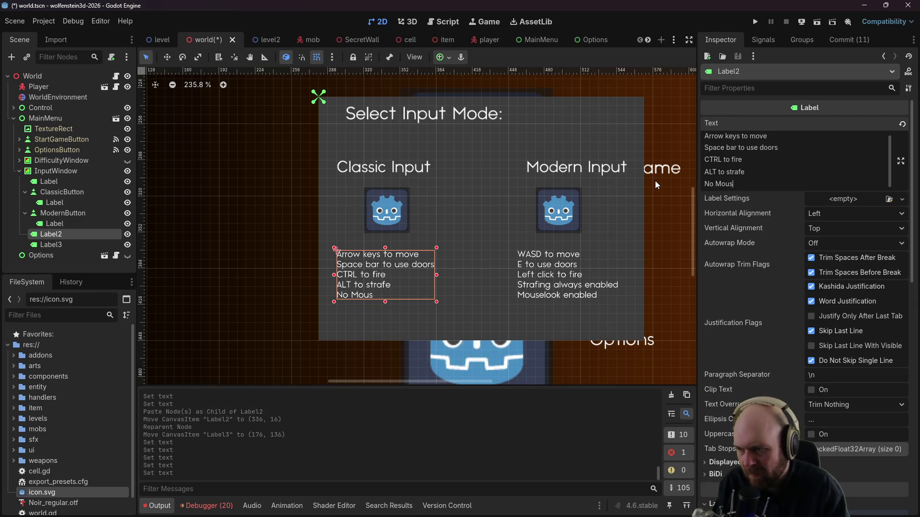
{"action": "key", "text": "BackSpace"}
{"action": "key", "text": "BackSpace"}
{"action": "key", "text": "BackSpace"}
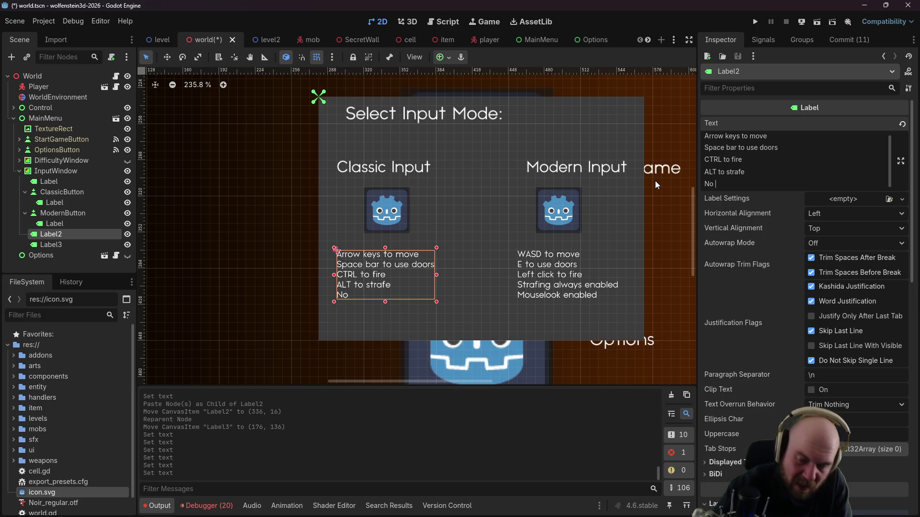
{"action": "type", "text": "mouselook"}
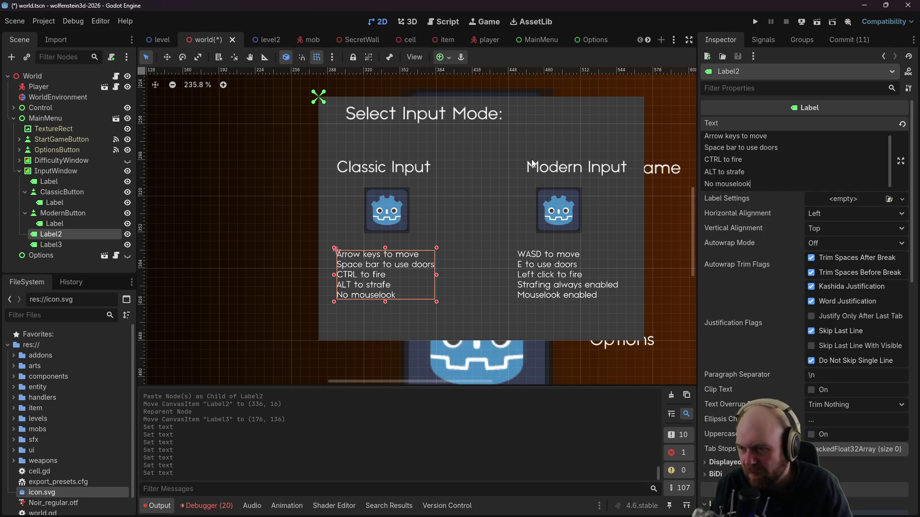
{"action": "left_click", "coordinate": [462, 136]}
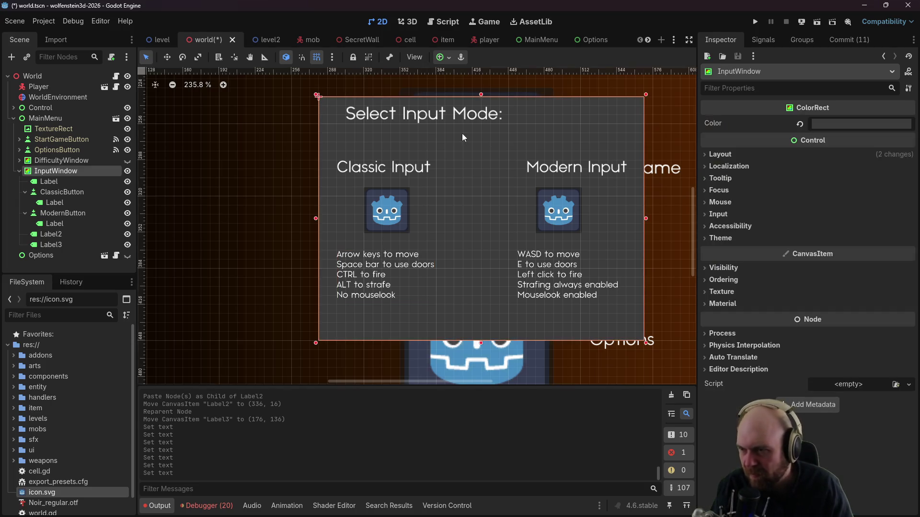
{"action": "left_click", "coordinate": [373, 210]}
{"action": "left_click", "coordinate": [458, 253]}
Step: Shrink the Classic Input heading label's height to 15
{"action": "left_click", "coordinate": [377, 222]}
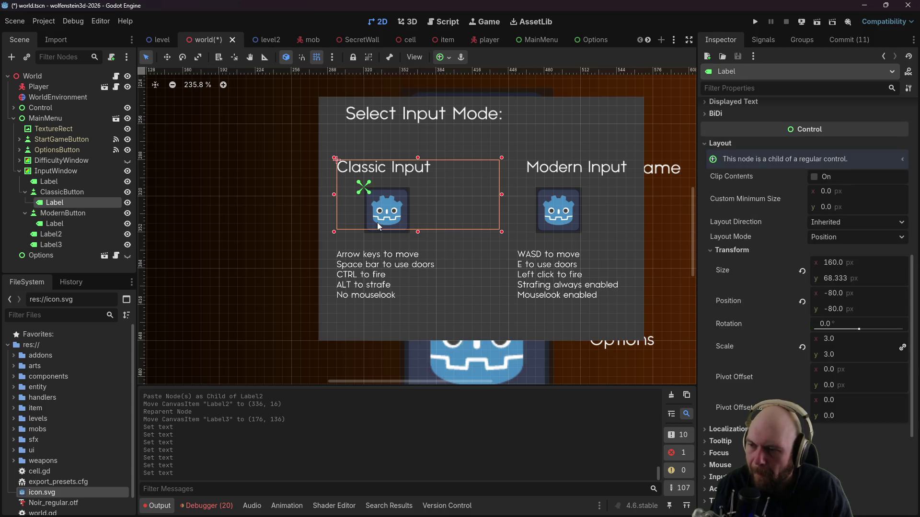
{"action": "left_click", "coordinate": [59, 192]}
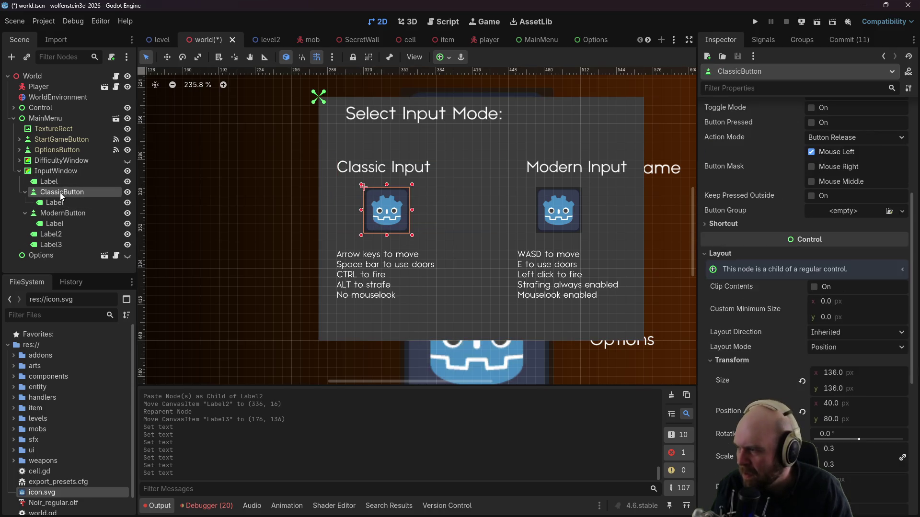
{"action": "left_click", "coordinate": [415, 177]}
{"action": "left_click_drag", "start_coordinate": [417, 234], "coordinate": [418, 174]}
{"action": "left_click", "coordinate": [556, 171]}
Step: Connect ClassicButton's pressed signal to a new _on_classic_button_pressed method in world.gd
{"action": "left_click", "coordinate": [405, 209]}
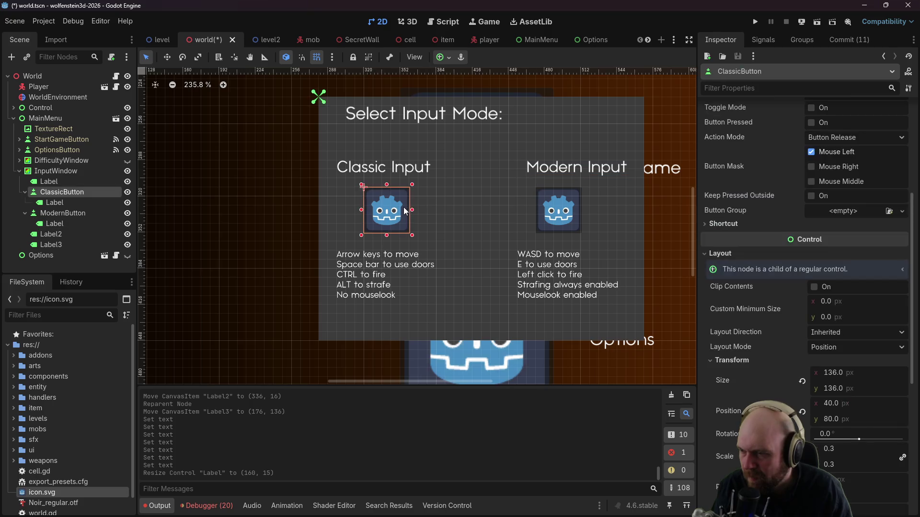
{"action": "left_click", "coordinate": [756, 39]}
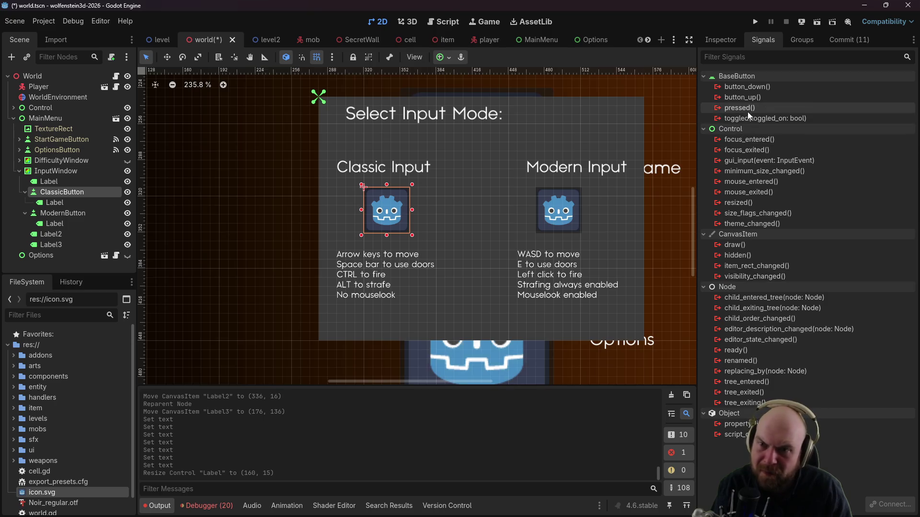
{"action": "right_click", "coordinate": [746, 109]}
{"action": "left_click", "coordinate": [766, 118]}
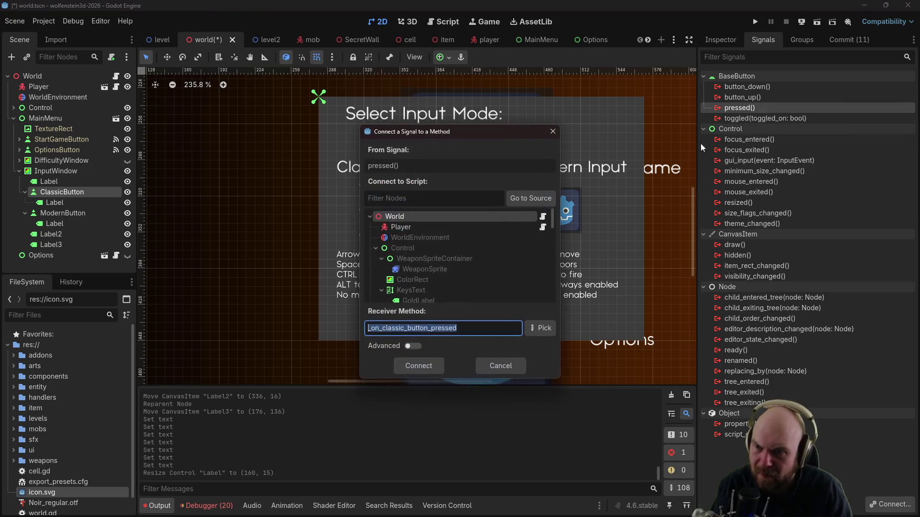
{"action": "left_click", "coordinate": [404, 370]}
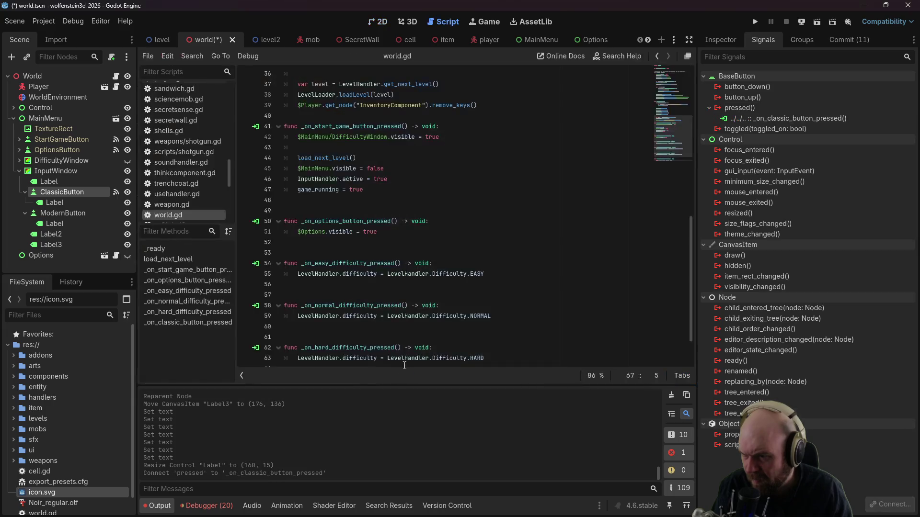
Step: Connect ModernButton's pressed signal to a new _on_modern_button_pressed method in world.gd
{"action": "right_click", "coordinate": [61, 211]}
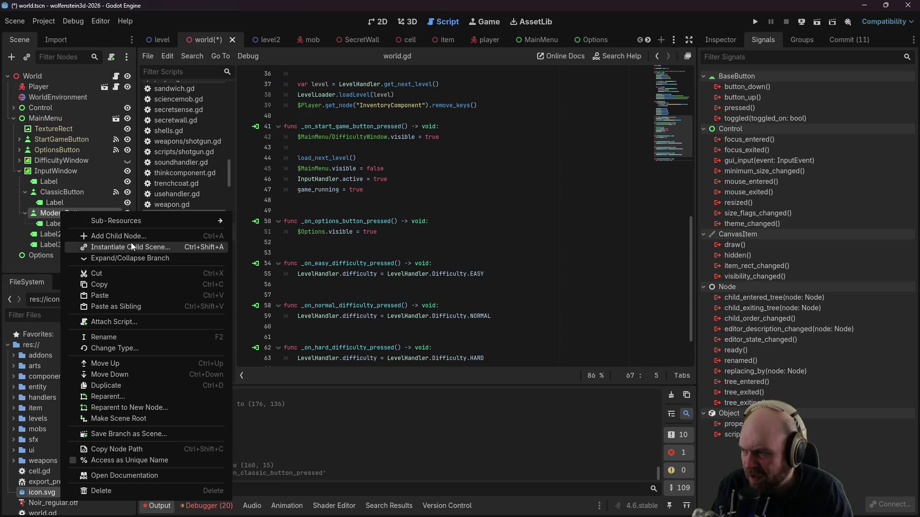
{"action": "left_click", "coordinate": [746, 104]}
{"action": "right_click", "coordinate": [745, 107]}
{"action": "left_click", "coordinate": [760, 114]}
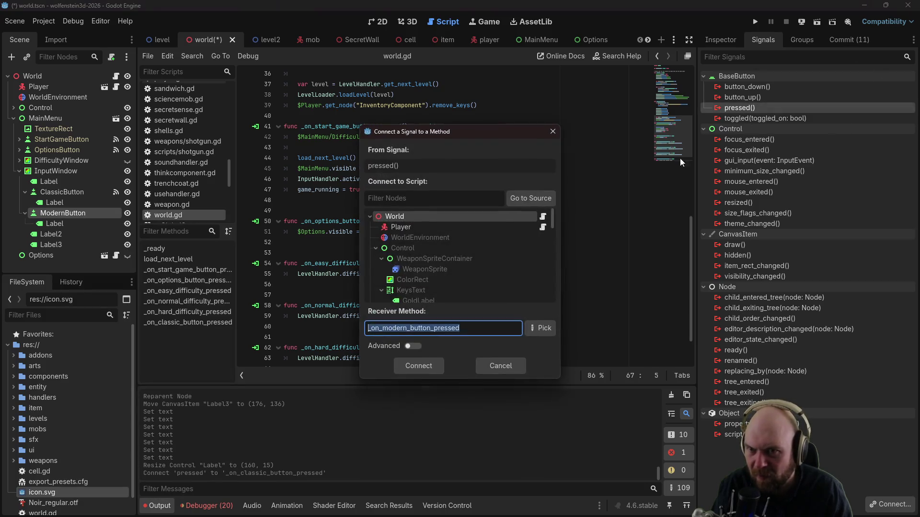
{"action": "left_click", "coordinate": [418, 366]}
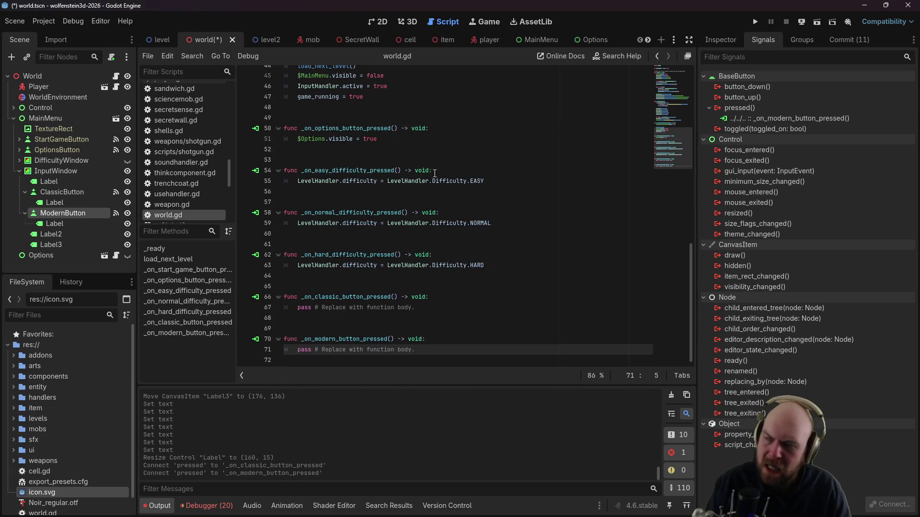
Step: In the easy handler, set $MainMenu/InputWindow.visible = true and $Options.visible = false
{"action": "mouse_move", "coordinate": [39, 172]}
{"action": "left_mouse_down"}
{"action": "mouse_move", "coordinate": [280, 168]}
{"action": "mouse_move", "coordinate": [335, 192]}
{"action": "left_mouse_up"}
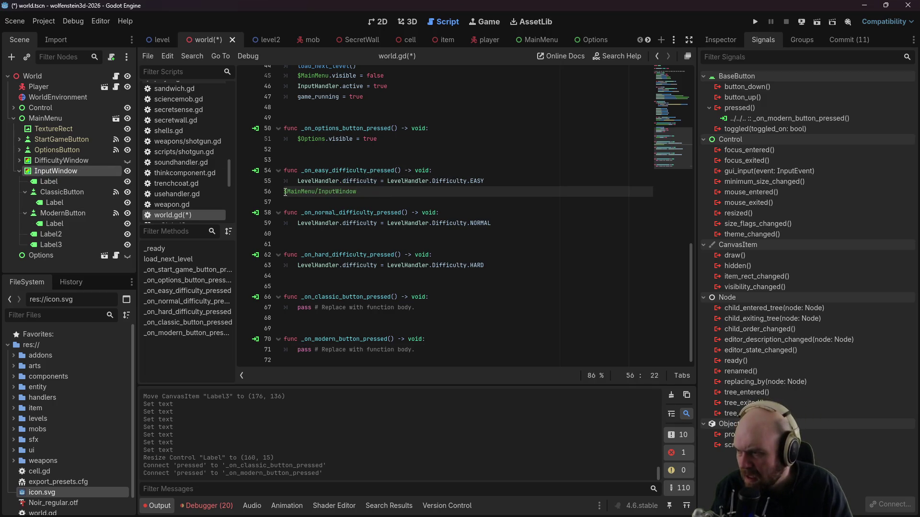
{"action": "left_click", "coordinate": [378, 200]}
{"action": "type", "text": ".v"}
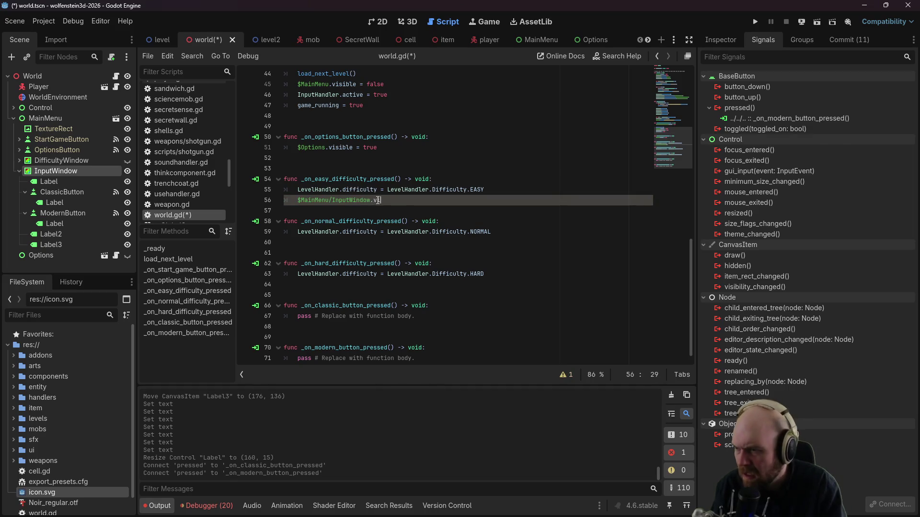
{"action": "type", "text": "e"}
{"action": "left_click_drag", "start_coordinate": [377, 147], "coordinate": [294, 147]}
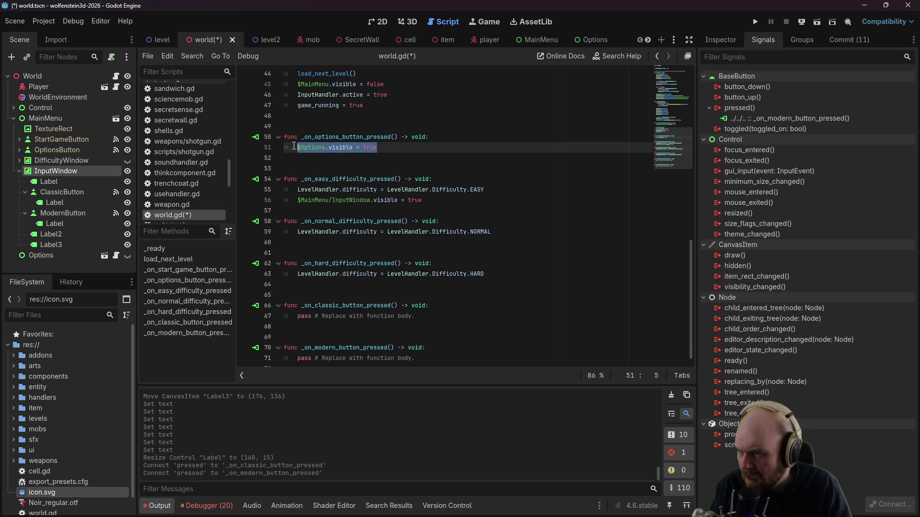
{"action": "key", "text": "ctrl+c"}
{"action": "left_click", "coordinate": [536, 194]}
{"action": "key", "text": "Return"}
{"action": "key", "text": "ctrl+v"}
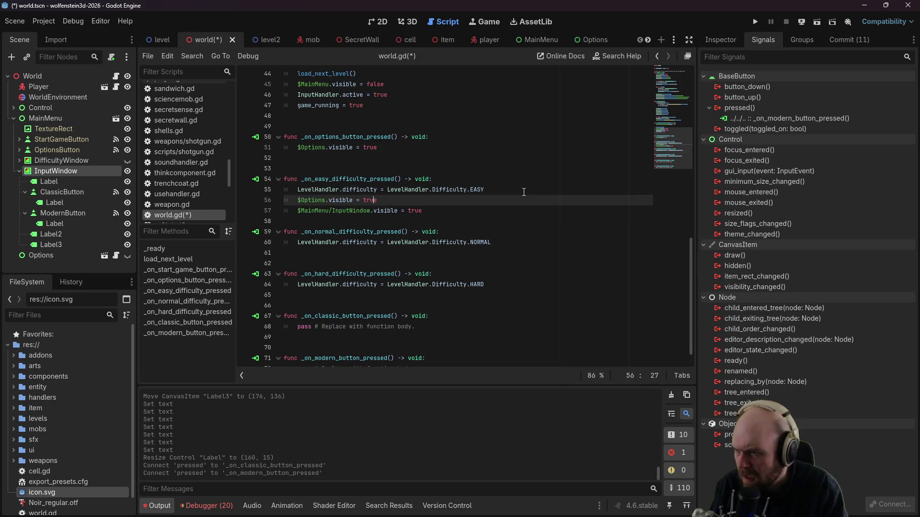
{"action": "type", "text": "lse"}
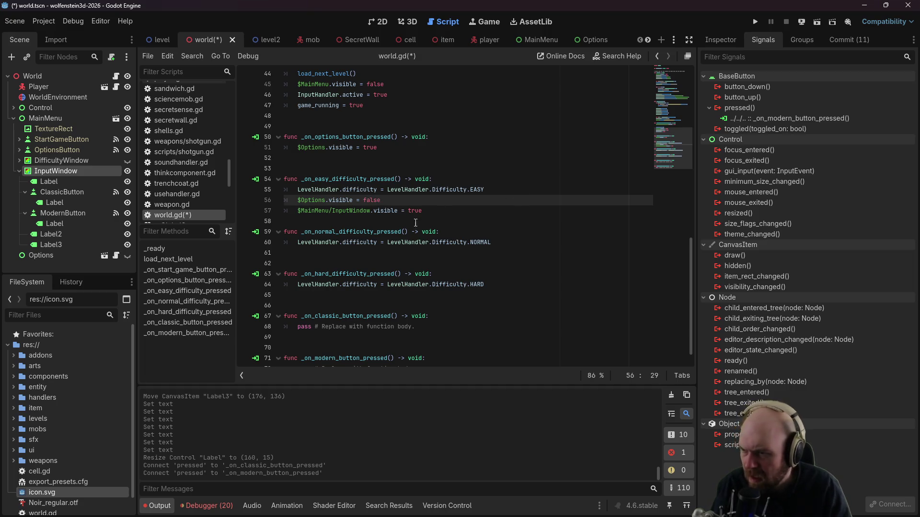
Step: Copy both visibility lines into the normal and hard difficulty handlers
{"action": "left_click", "coordinate": [428, 214]}
{"action": "left_click_drag", "start_coordinate": [435, 211], "coordinate": [285, 200]}
{"action": "key", "text": "ctrl+c"}
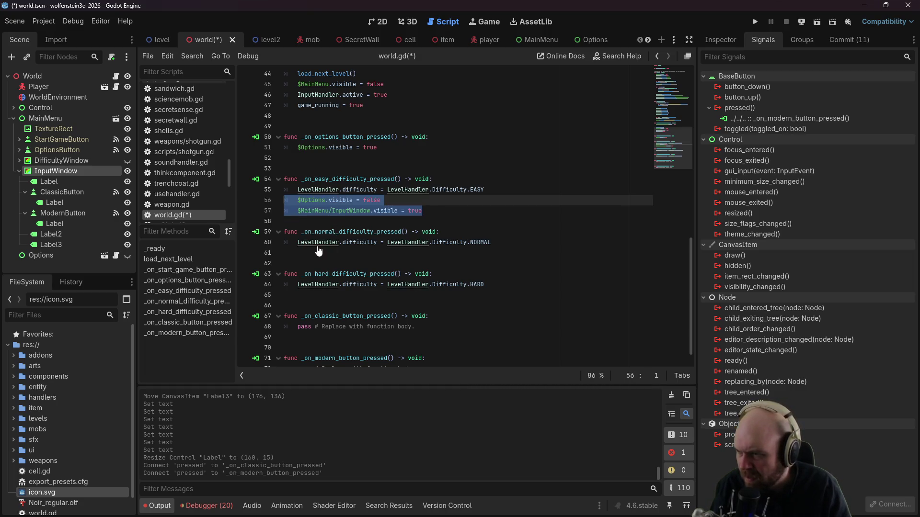
{"action": "left_click", "coordinate": [300, 252]}
{"action": "key", "text": "ctrl+v"}
{"action": "left_click", "coordinate": [296, 309]}
{"action": "key", "text": "ctrl+v"}
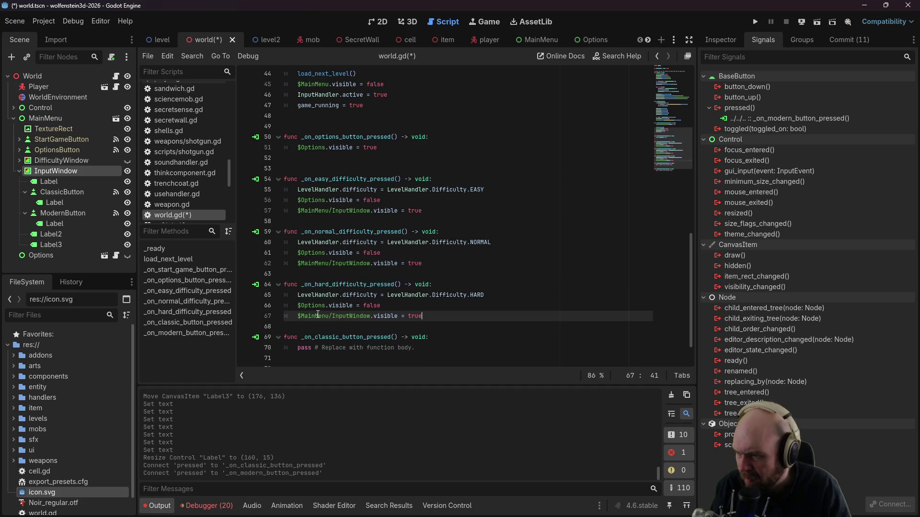
{"action": "scroll", "coordinate": [383, 306], "scroll_direction": "down", "scroll_amount": 2}
{"action": "left_click_drag", "start_coordinate": [437, 307], "coordinate": [298, 310]}
Step: In the classic handler, add InputHandler.classic_input_mode and begin a $Options/InputMode line
{"action": "type", "text": "In"}
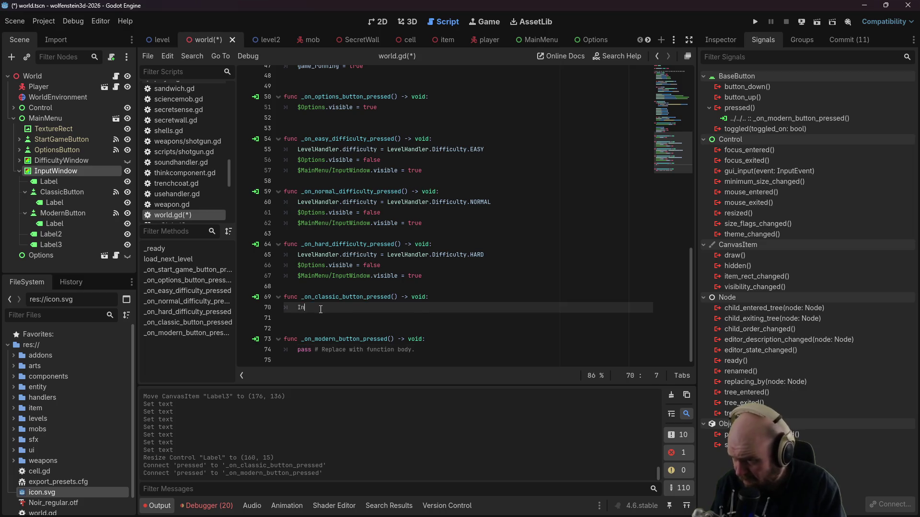
{"action": "type", "text": "putHandler."}
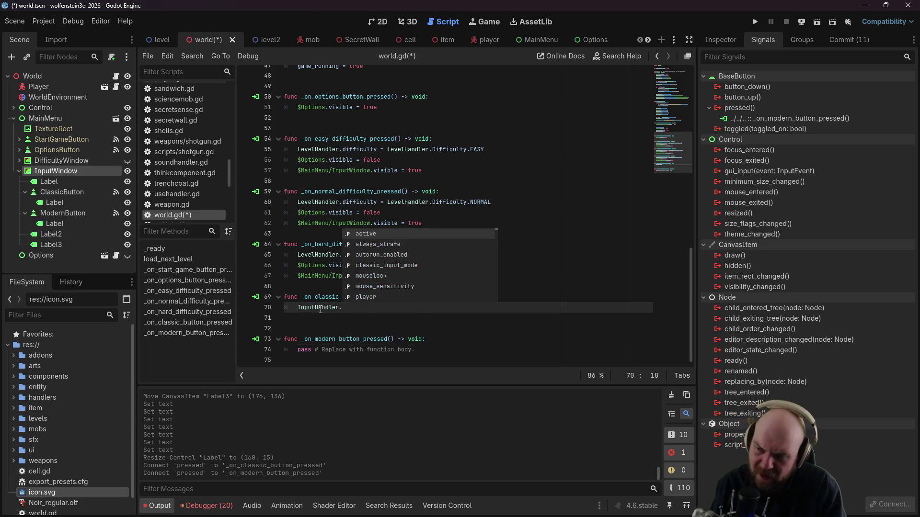
{"action": "key", "text": "Down"}
{"action": "key", "text": "Down"}
{"action": "key", "text": "Down"}
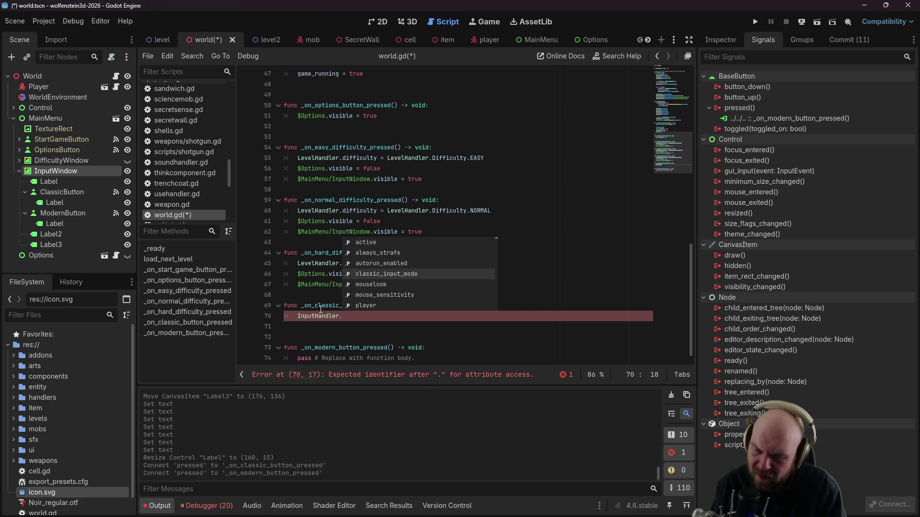
{"action": "key", "text": "Return"}
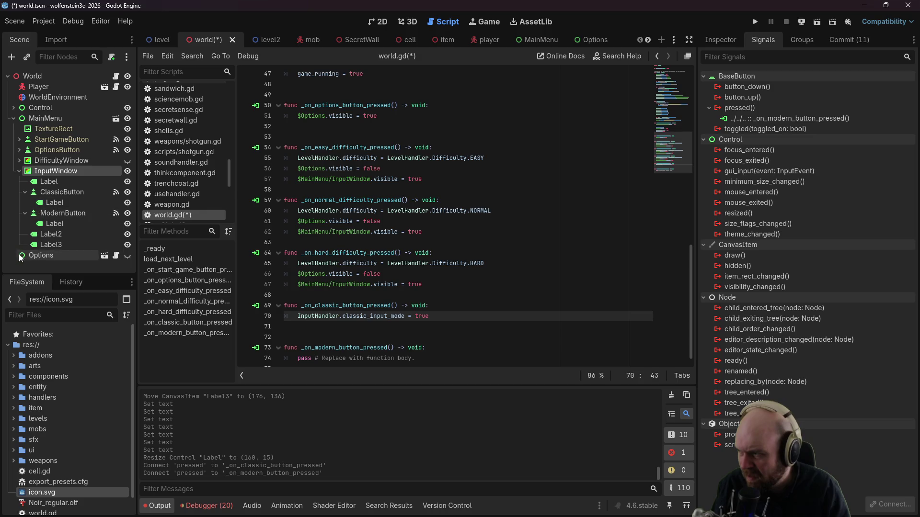
{"action": "left_click", "coordinate": [100, 254]}
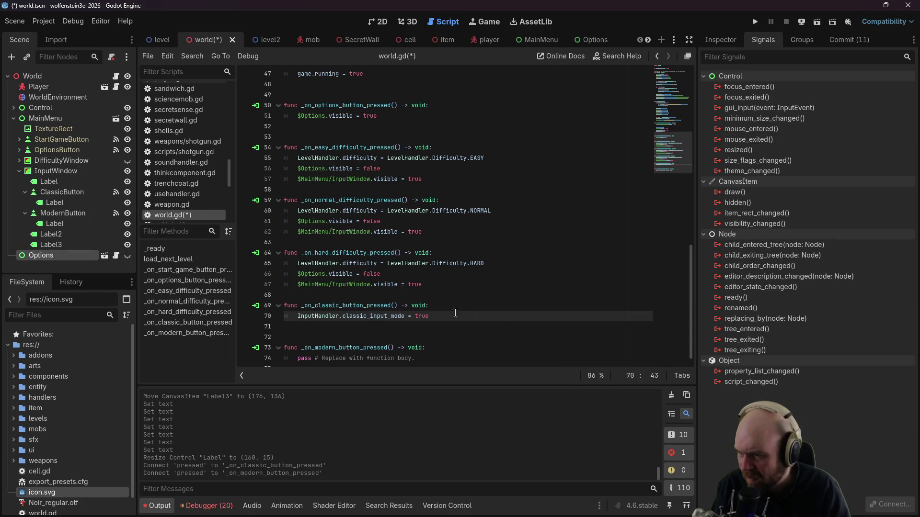
{"action": "key", "text": "F2"}
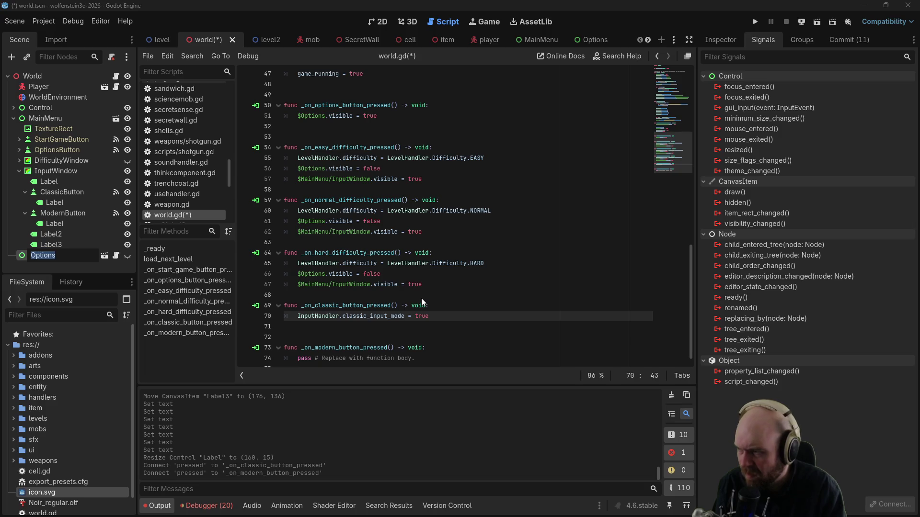
{"action": "left_click", "coordinate": [462, 316]}
{"action": "key", "text": "Return"}
{"action": "type", "text": "$"}
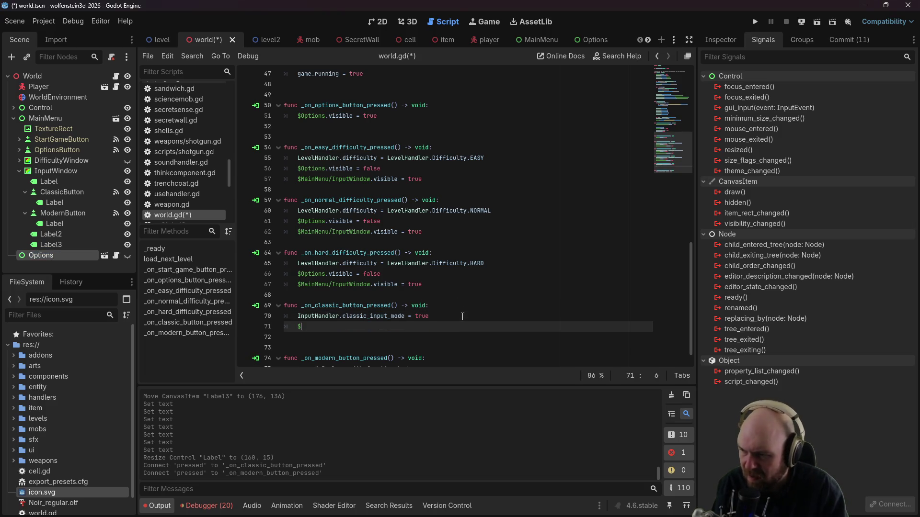
{"action": "type", "text": "Options"}
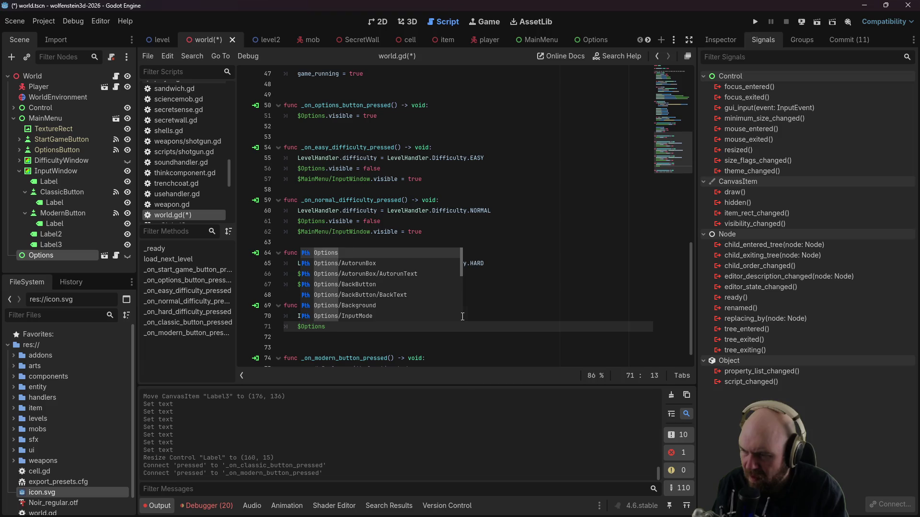
{"action": "type", "text": "/"}
{"action": "key", "text": "Down"}
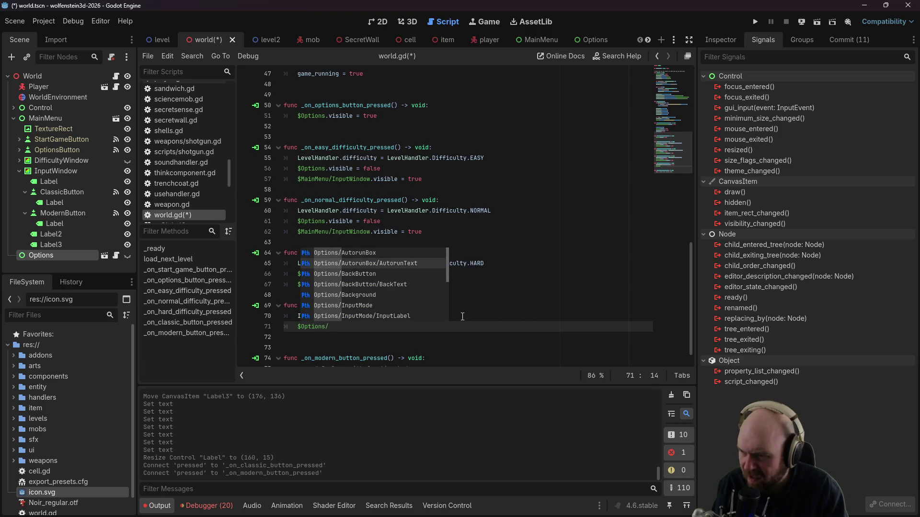
{"action": "key", "text": "Down"}
{"action": "key", "text": "Down"}
{"action": "key", "text": "Down"}
{"action": "key", "text": "Up"}
{"action": "key", "text": "Up"}
{"action": "key", "text": "Up"}
{"action": "key", "text": "Up"}
{"action": "key", "text": "Up"}
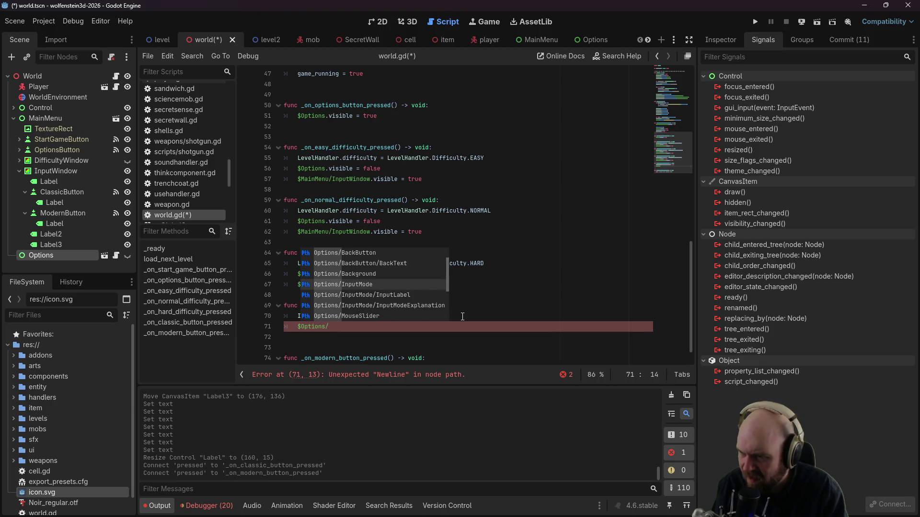
{"action": "key", "text": "Return"}
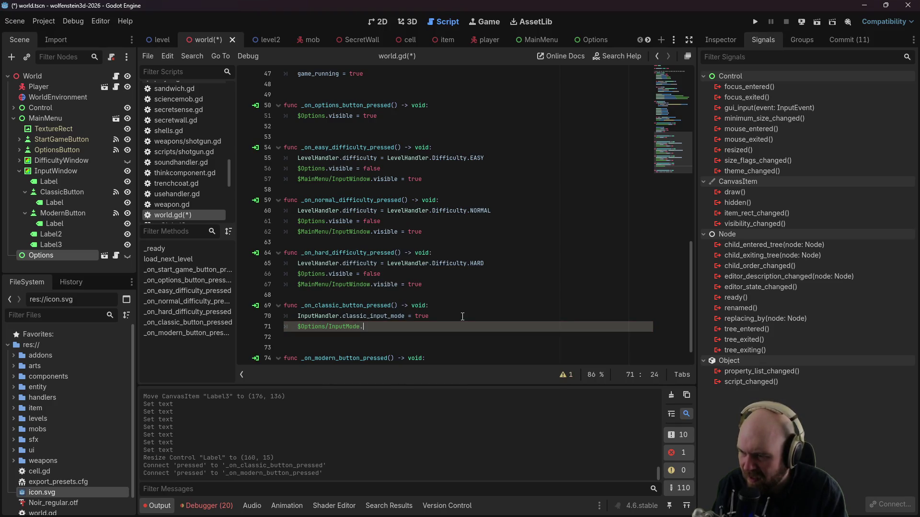
{"action": "key", "text": "Down"}
{"action": "key", "text": "Down"}
{"action": "key", "text": "Down"}
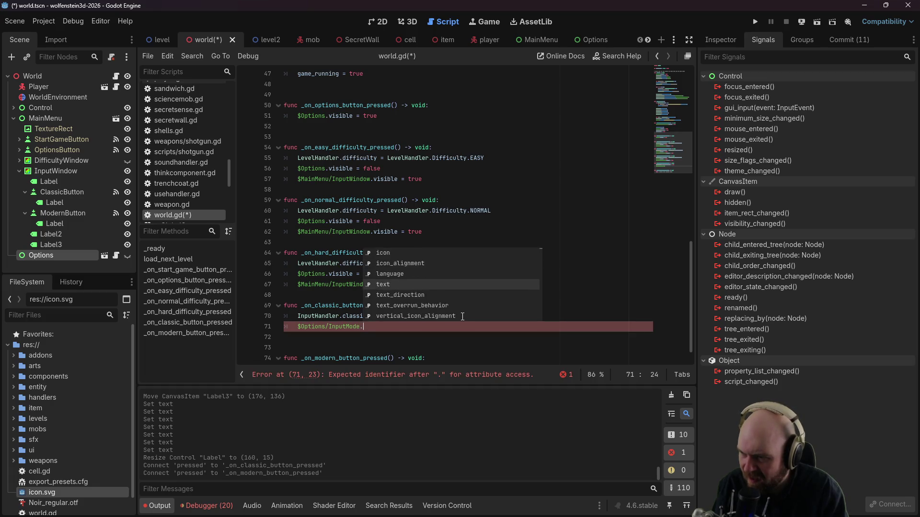
{"action": "key", "text": "BackSpace"}
{"action": "type", "text": "/"}
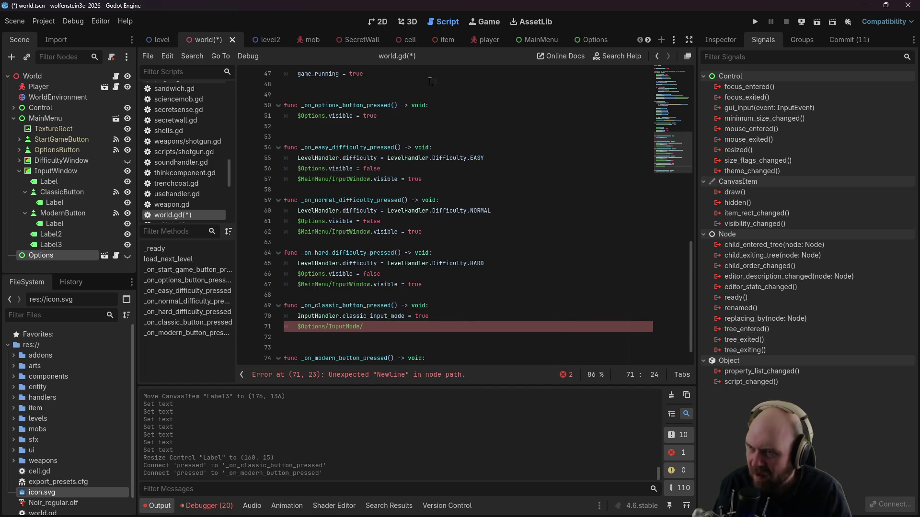
Step: Complete the line as $Options/InputMode.button_pressed = true after checking InputMode's Inspector properties
{"action": "left_click", "coordinate": [582, 35]}
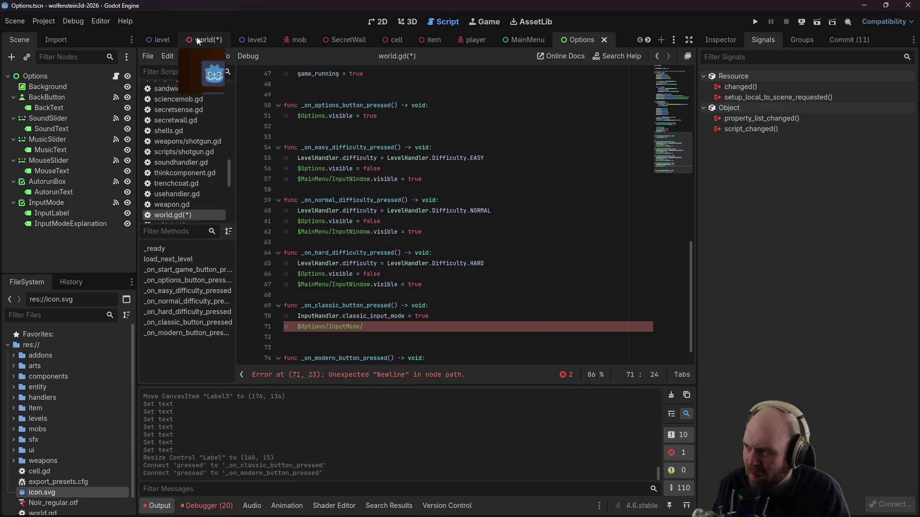
{"action": "left_click", "coordinate": [377, 316]}
{"action": "left_click", "coordinate": [387, 327]}
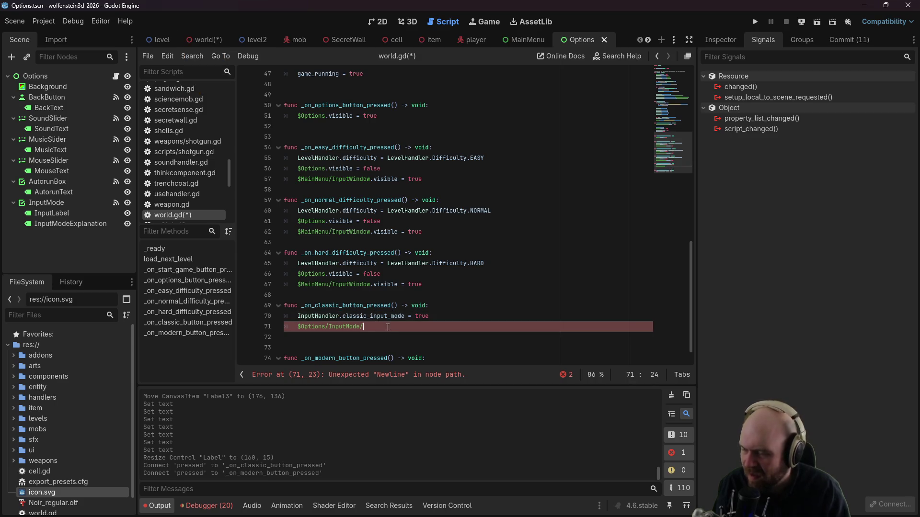
{"action": "type", "text": "."}
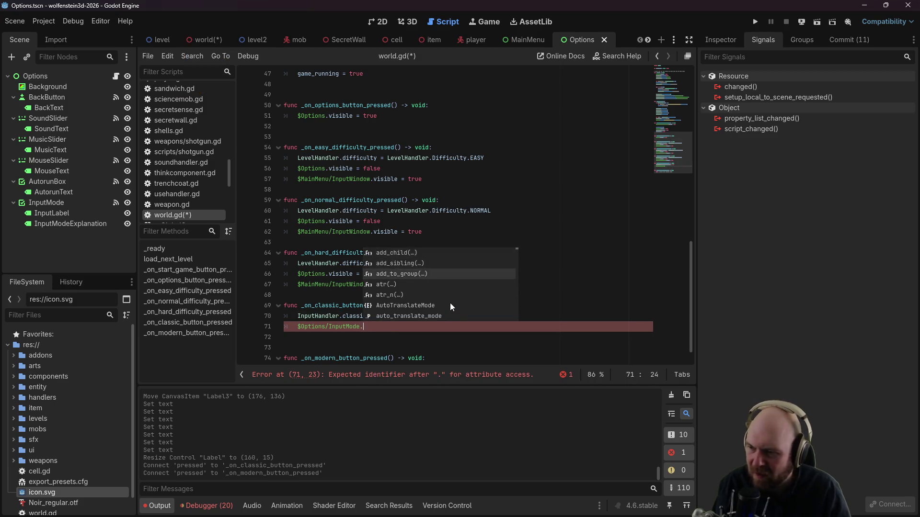
{"action": "scroll", "coordinate": [453, 302], "scroll_direction": "down", "scroll_amount": 20}
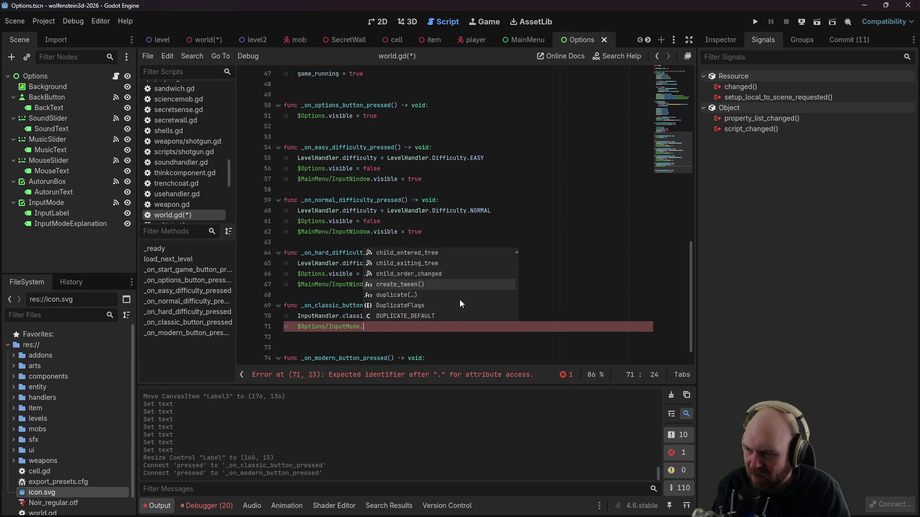
{"action": "scroll", "coordinate": [459, 300], "scroll_direction": "down", "scroll_amount": 15}
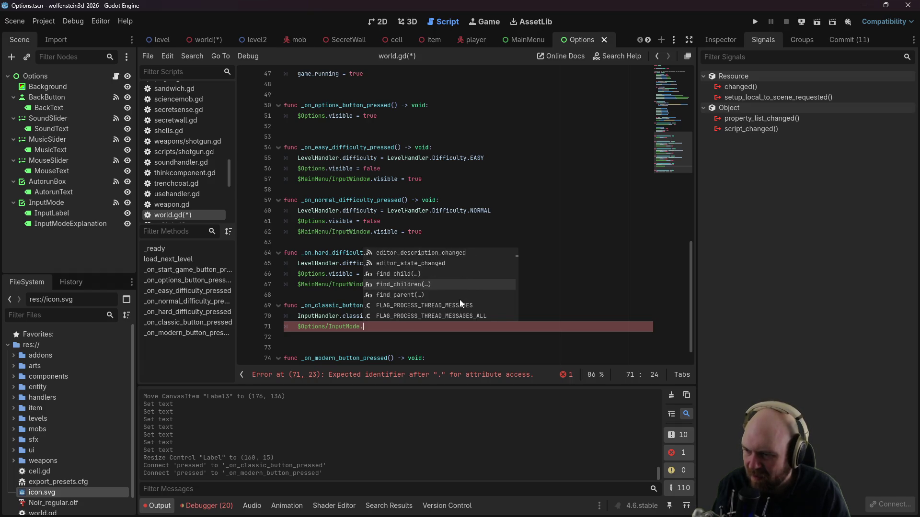
{"action": "scroll", "coordinate": [459, 300], "scroll_direction": "down", "scroll_amount": 6}
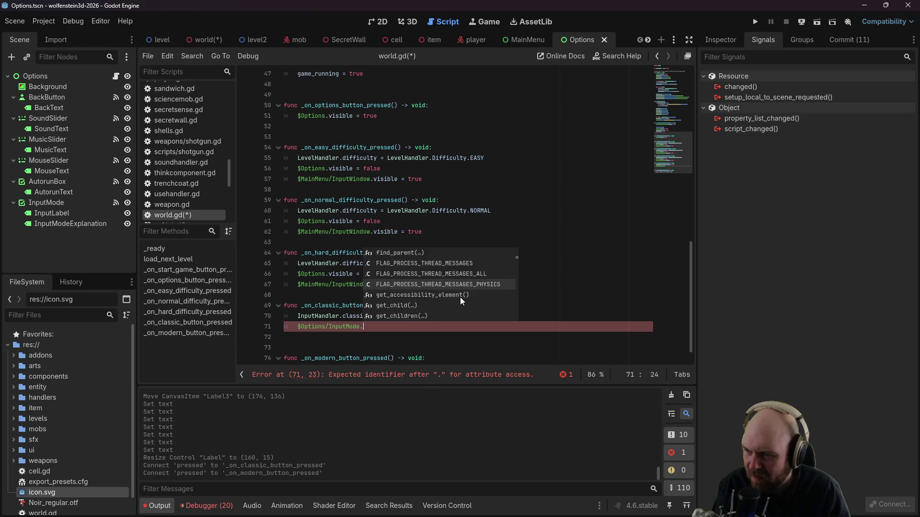
{"action": "left_click", "coordinate": [730, 38]}
{"action": "left_click", "coordinate": [46, 202]}
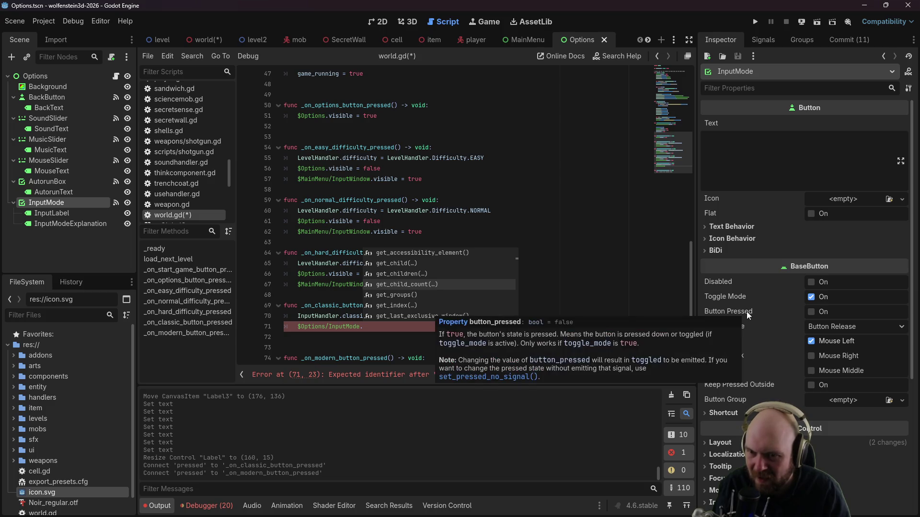
{"action": "key", "text": "Escape"}
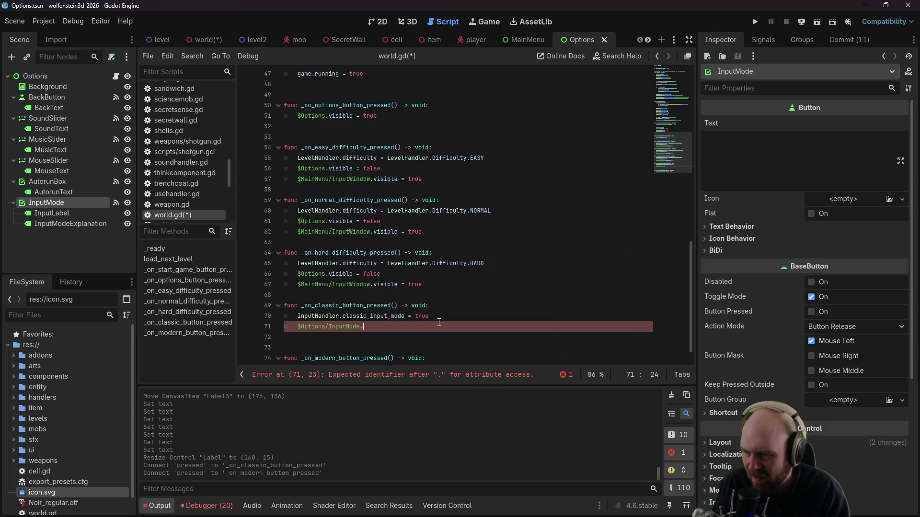
{"action": "type", "text": "button_pressed = f"}
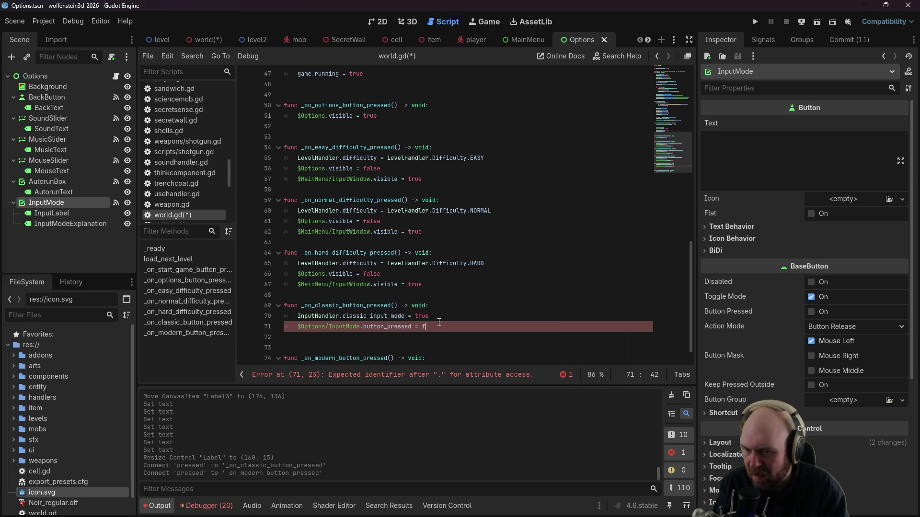
{"action": "key", "text": "BackSpace"}
{"action": "type", "text": "true"}
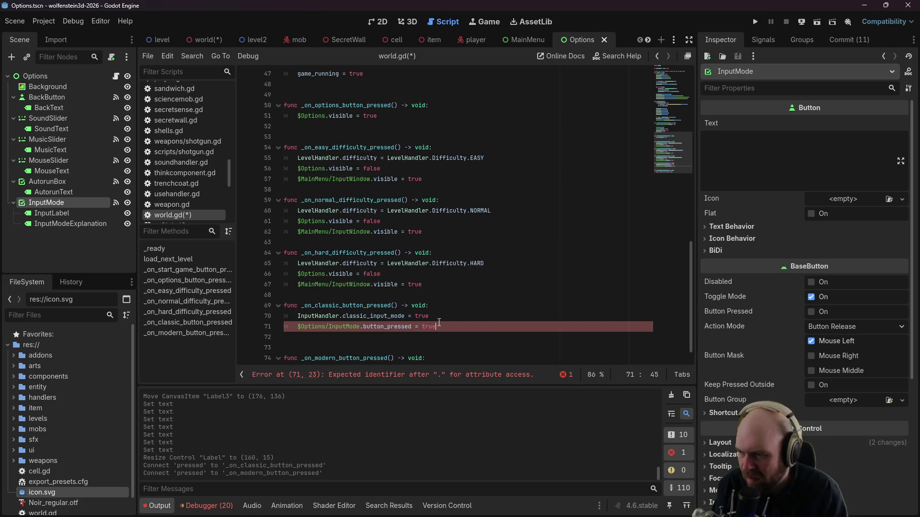
Step: Save world.gd with Ctrl+S
{"action": "key", "text": "ctrl+s"}
{"action": "left_click_drag", "start_coordinate": [435, 326], "coordinate": [271, 318]}
{"action": "key", "text": "ctrl+c"}
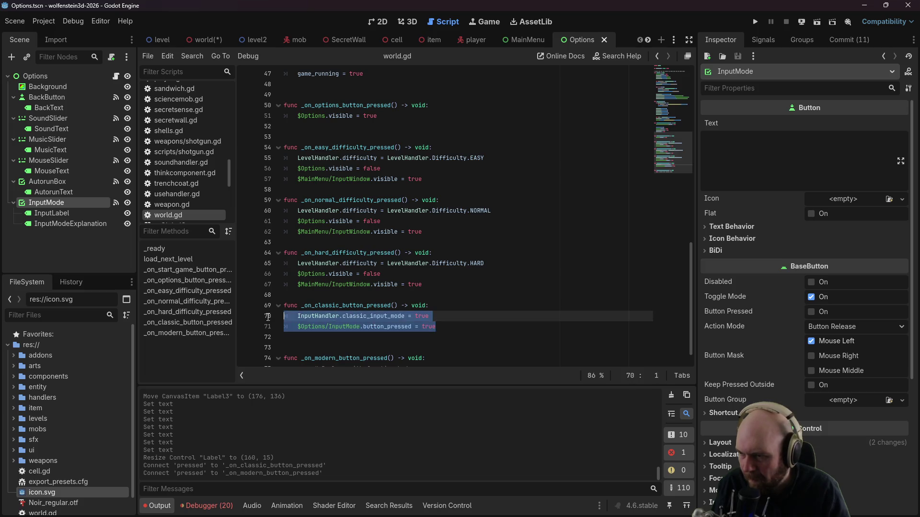
{"action": "scroll", "coordinate": [504, 334], "scroll_direction": "down", "scroll_amount": 1}
Step: Replace the modern handler's pass with the copied lines, changing true to false
{"action": "left_click_drag", "start_coordinate": [415, 349], "coordinate": [259, 354]}
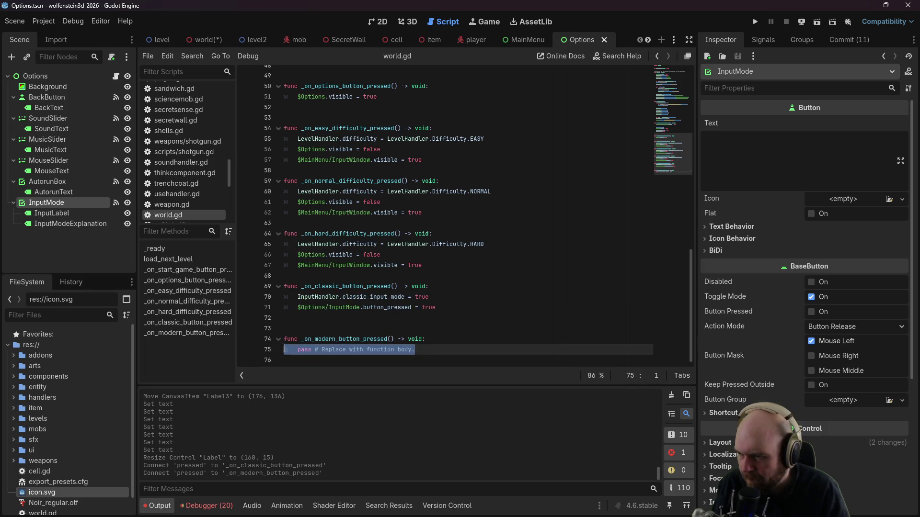
{"action": "key", "text": "ctrl+v"}
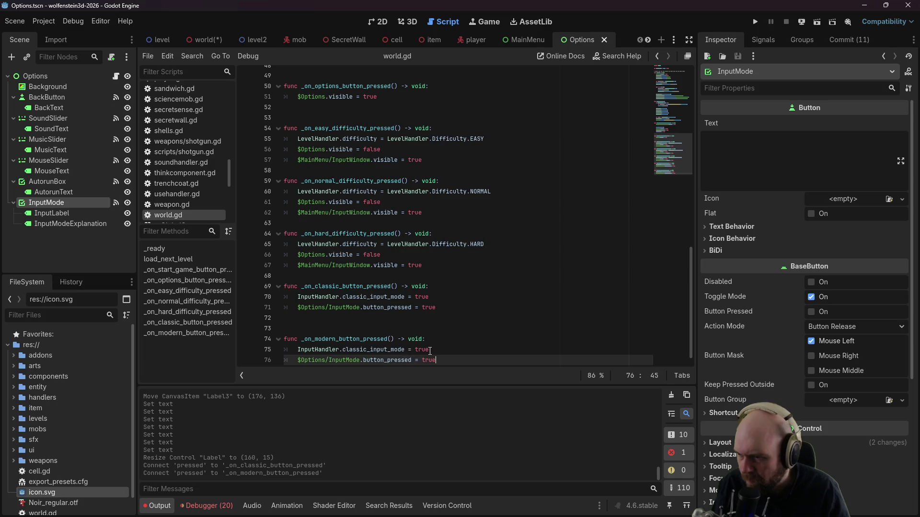
{"action": "double_click", "coordinate": [422, 350]}
{"action": "type", "text": "false"}
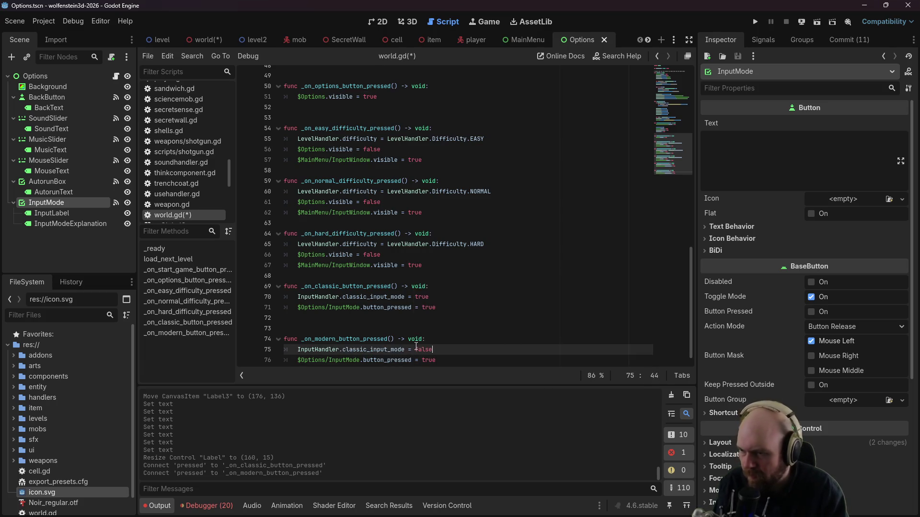
{"action": "key", "text": "Down"}
{"action": "key", "text": "End"}
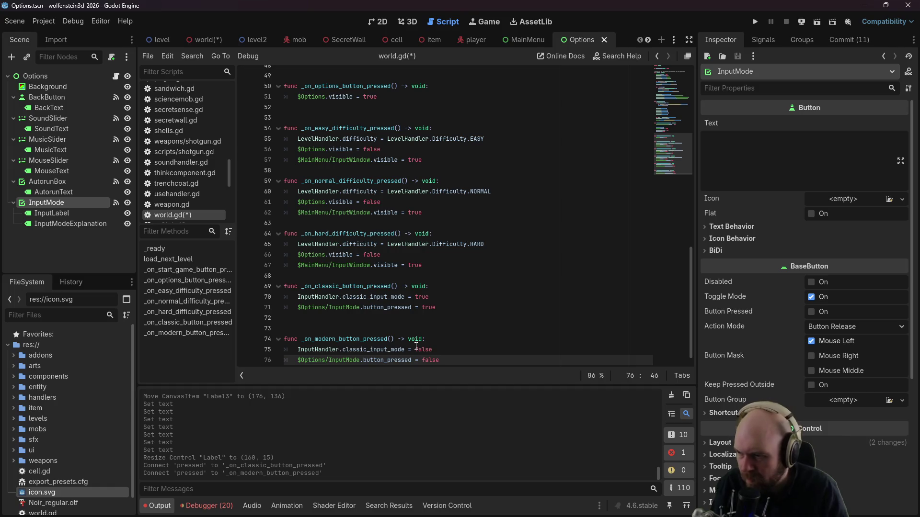
Step: Add $MainMenu/InputWindow.visible = false to the classic input handler
{"action": "left_click", "coordinate": [394, 315]}
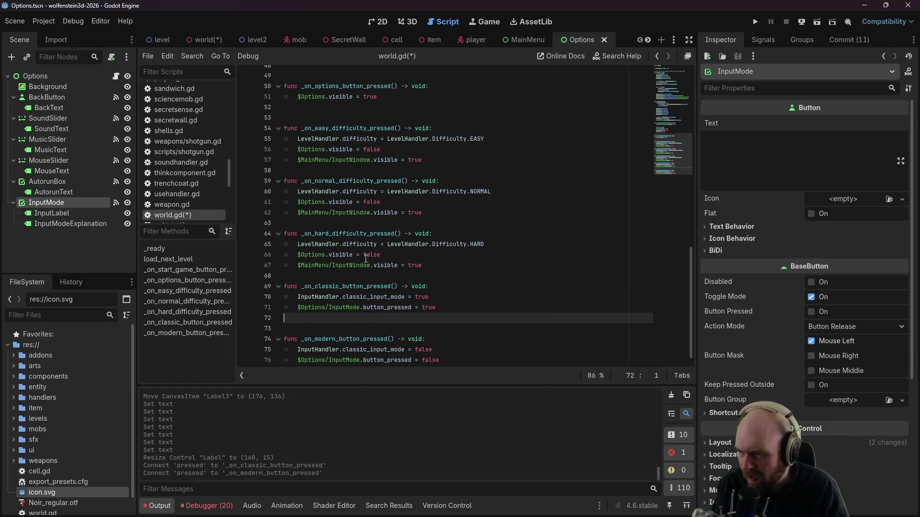
{"action": "left_click_drag", "start_coordinate": [432, 265], "coordinate": [298, 265]}
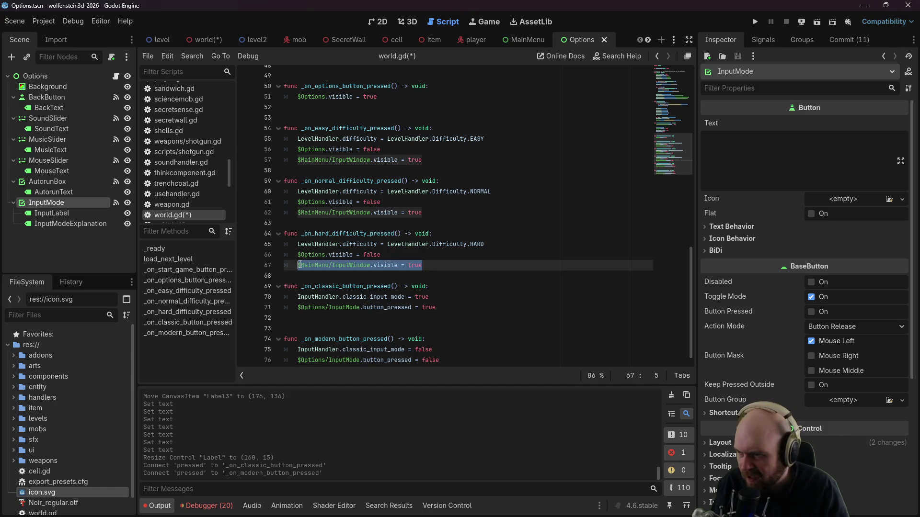
{"action": "key", "text": "ctrl+c"}
{"action": "left_click", "coordinate": [323, 313]}
{"action": "key", "text": "Tab"}
{"action": "key", "text": "ctrl+v"}
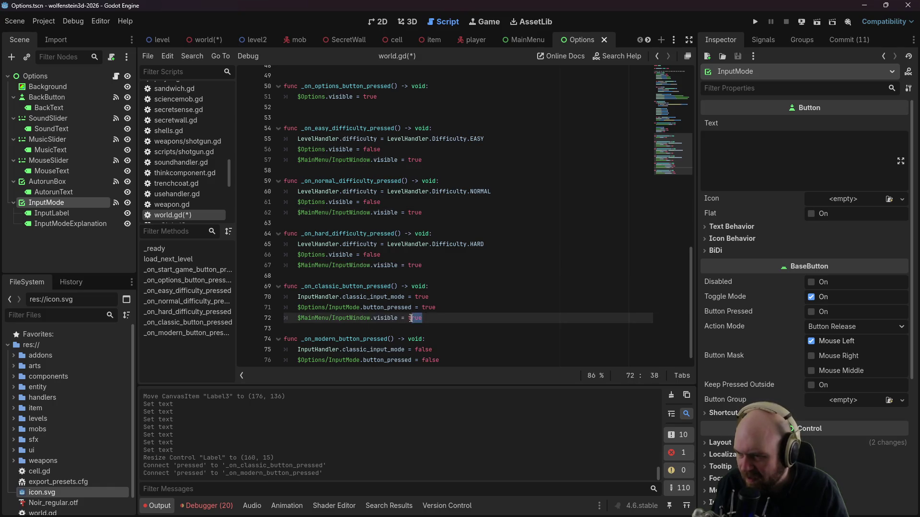
{"action": "type", "text": "false"}
{"action": "left_click", "coordinate": [447, 326]}
Step: Add the same InputWindow hide line to the modern handler and save world.gd
{"action": "left_click_drag", "start_coordinate": [426, 318], "coordinate": [299, 317]}
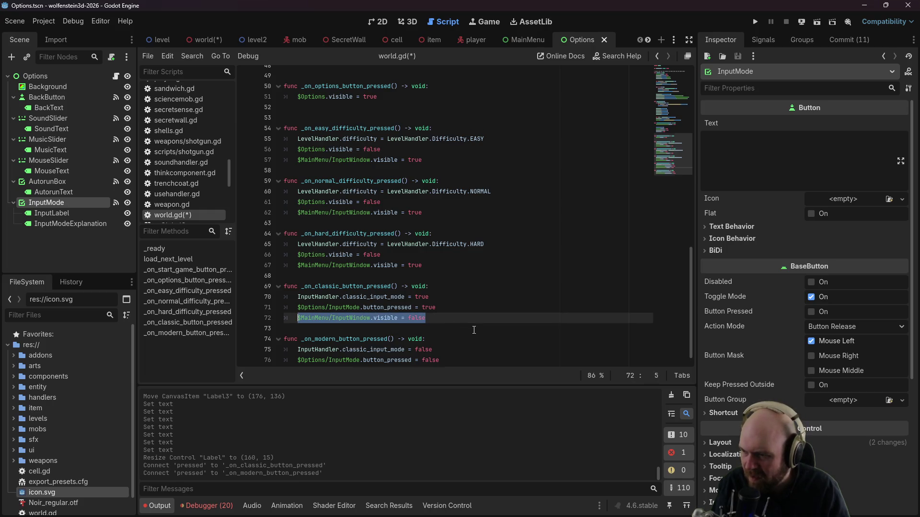
{"action": "left_click", "coordinate": [458, 354]}
{"action": "left_click", "coordinate": [460, 356]}
{"action": "key", "text": "Tab"}
{"action": "key", "text": "ctrl+v"}
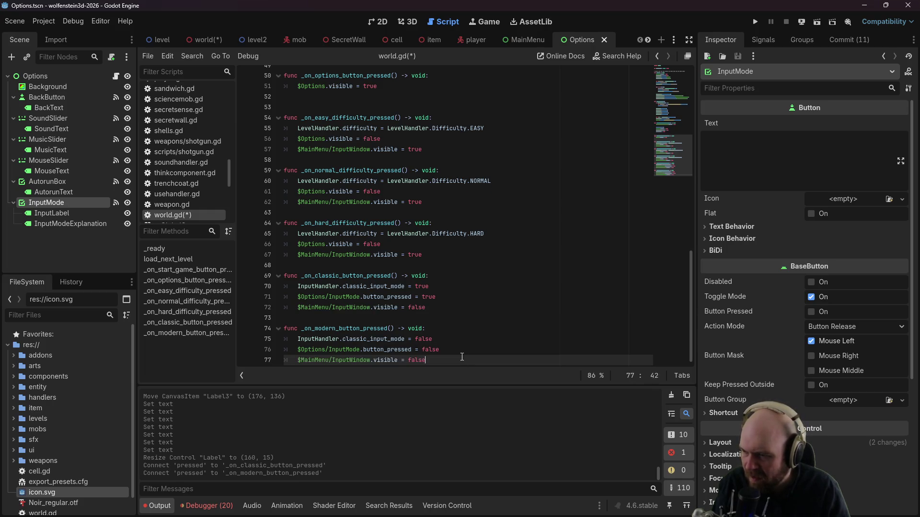
{"action": "key", "text": "ctrl+s"}
{"action": "scroll", "coordinate": [476, 316], "scroll_direction": "up", "scroll_amount": 5}
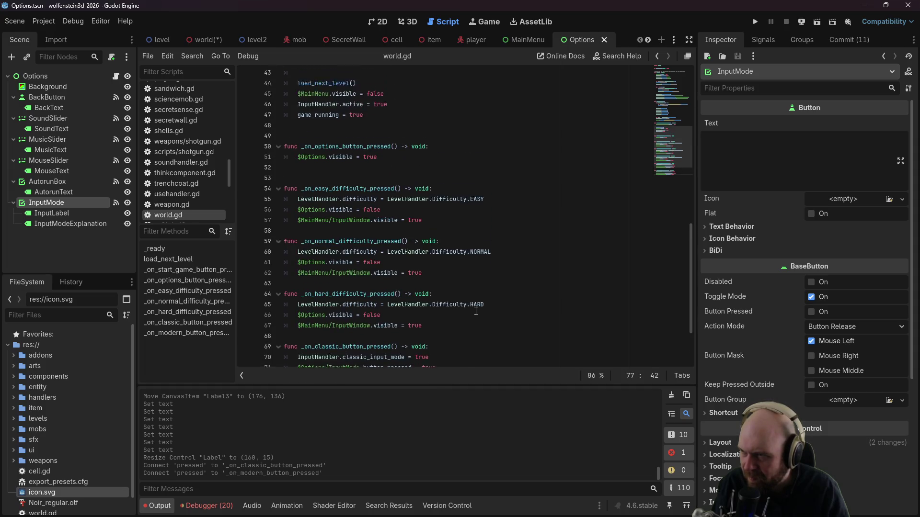
{"action": "mouse_move", "coordinate": [376, 197]}
{"action": "left_mouse_down"}
{"action": "mouse_move", "coordinate": [287, 198]}
{"action": "mouse_move", "coordinate": [244, 163]}
{"action": "left_mouse_up"}
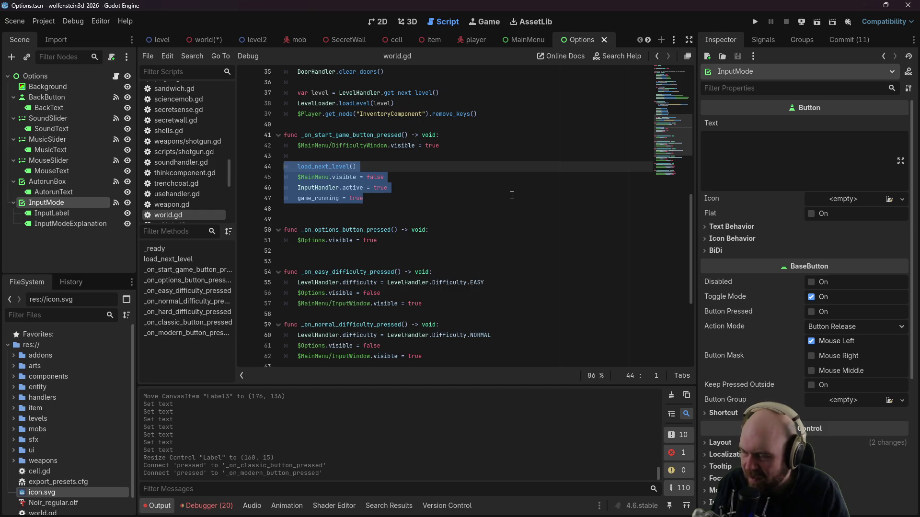
Step: Cut the game-start lines and paste them into a new _start_game function
{"action": "key", "text": "ctrl+x"}
{"action": "key", "text": "BackSpace"}
{"action": "key", "text": "BackSpace"}
{"action": "key", "text": "BackSpace"}
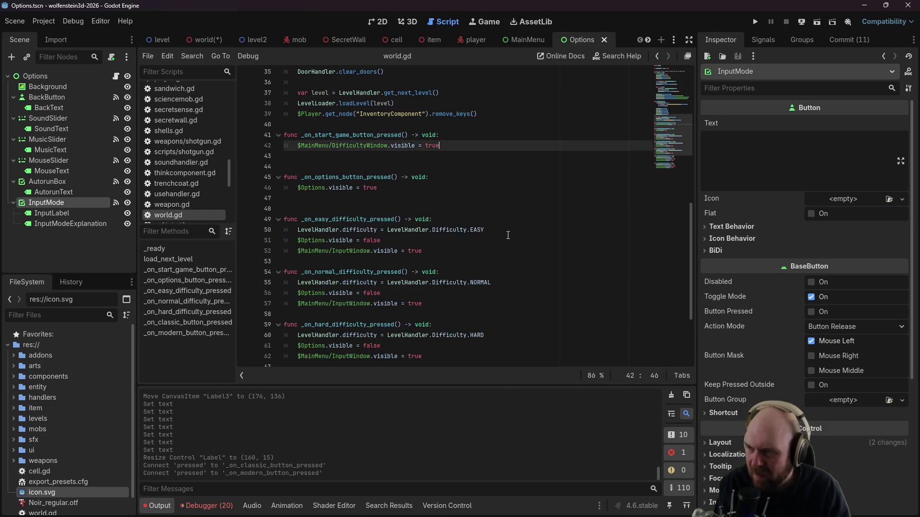
{"action": "scroll", "coordinate": [465, 279], "scroll_direction": "down", "scroll_amount": 2}
{"action": "scroll", "coordinate": [391, 331], "scroll_direction": "down", "scroll_amount": 1}
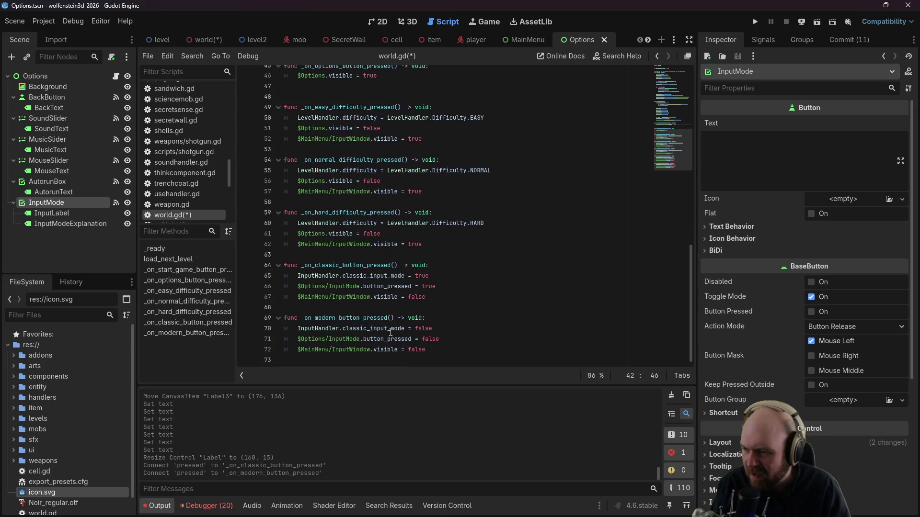
{"action": "left_click", "coordinate": [354, 356]}
{"action": "key", "text": "Return"}
{"action": "type", "text": "func _start_game():"}
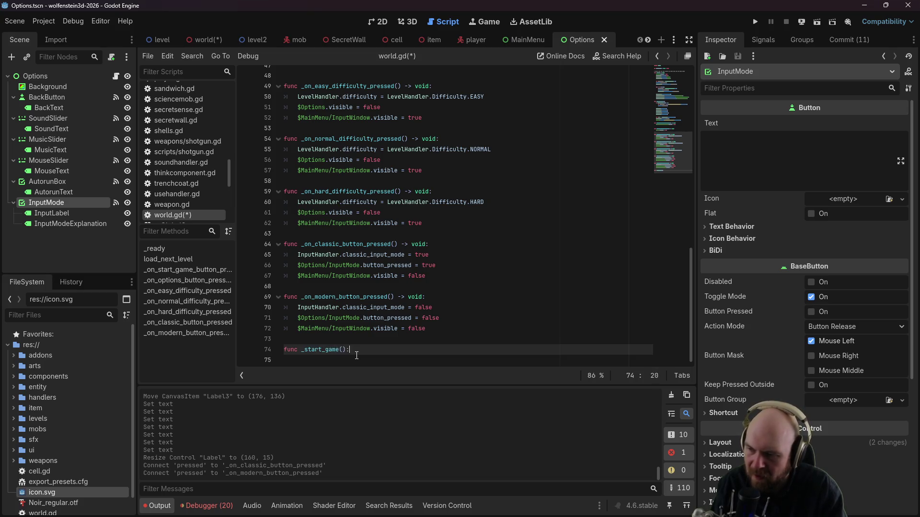
{"action": "key", "text": "Return"}
{"action": "key", "text": "ctrl+v"}
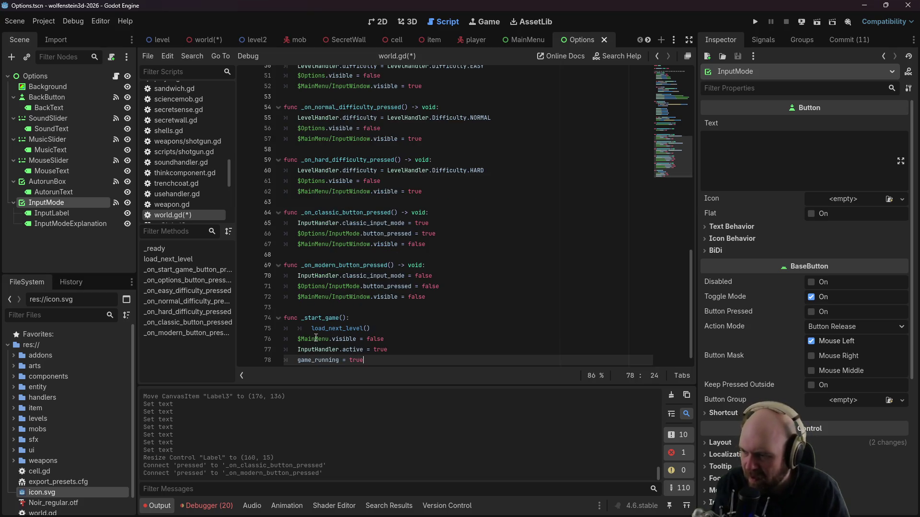
{"action": "left_click", "coordinate": [308, 335]}
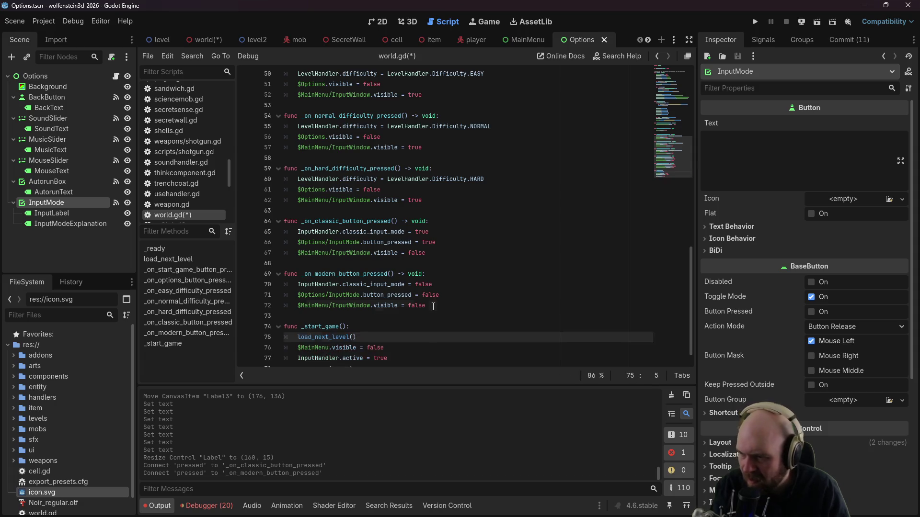
Step: Move the InputWindow hide line from the modern handler into _start_game
{"action": "left_click_drag", "start_coordinate": [425, 305], "coordinate": [297, 308]}
{"action": "key", "text": "BackSpace"}
{"action": "scroll", "coordinate": [296, 307], "scroll_direction": "down", "scroll_amount": 1}
{"action": "left_click", "coordinate": [420, 328]}
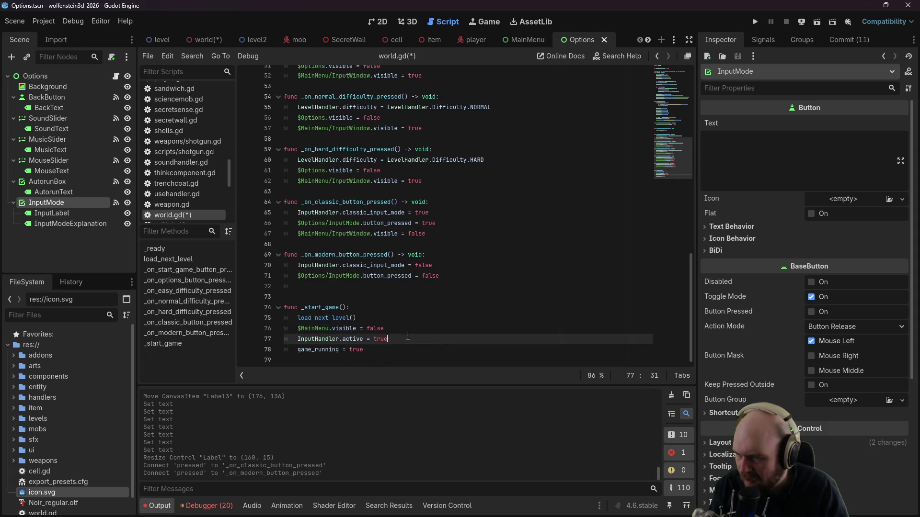
{"action": "key", "text": "Return"}
{"action": "key", "text": "ctrl+v"}
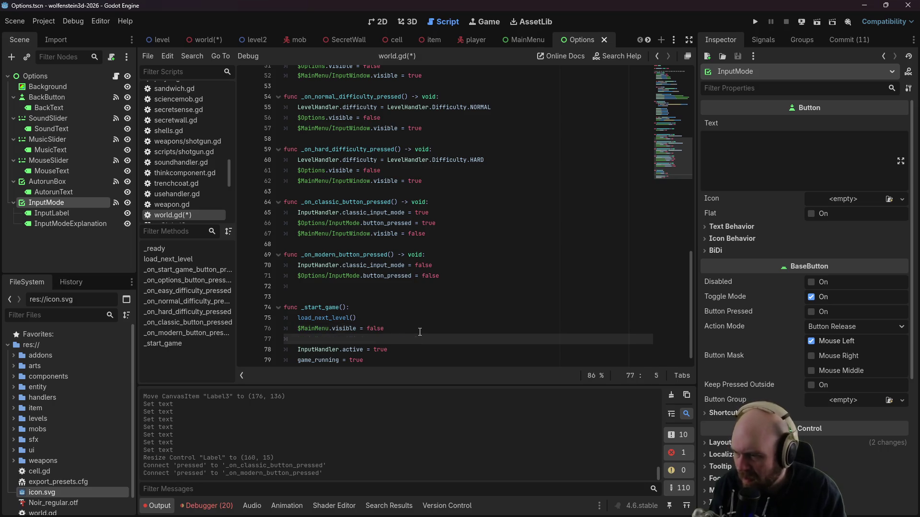
Step: Replace the input handlers' InputWindow hide line with a _start_game() call
{"action": "left_click_drag", "start_coordinate": [426, 234], "coordinate": [297, 235]}
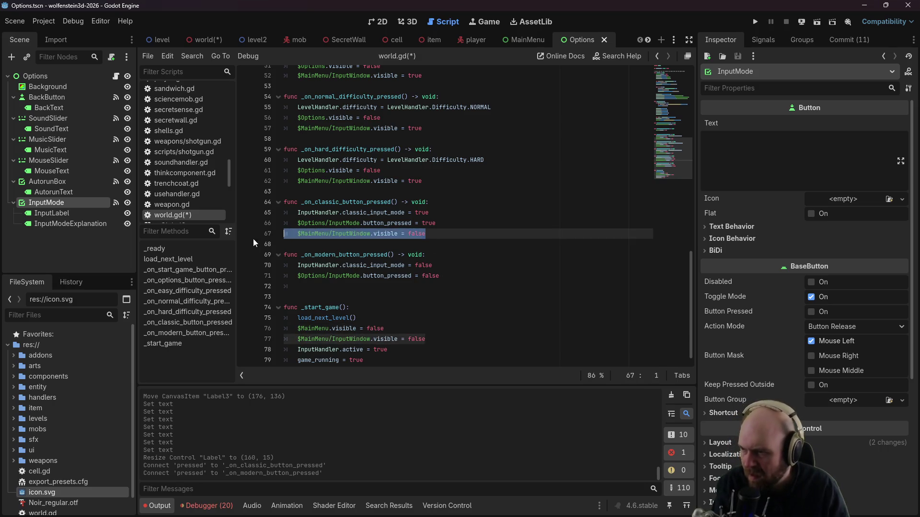
{"action": "key", "text": "BackSpace"}
{"action": "key", "text": "BackSpace"}
{"action": "key", "text": "BackSpace"}
{"action": "key", "text": "Return"}
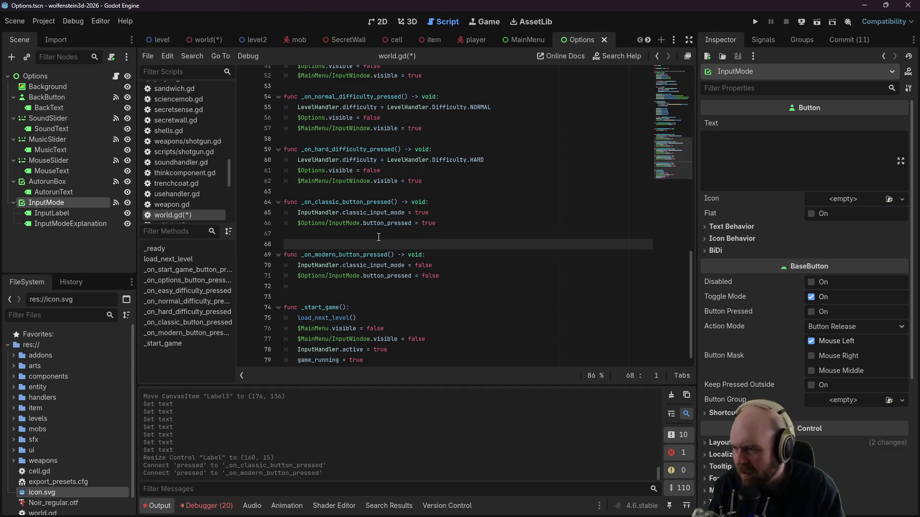
{"action": "type", "text": "_start_game()"}
{"action": "key", "text": "Down"}
{"action": "key", "text": "Down"}
{"action": "key", "text": "Down"}
{"action": "type", "text": "rt"}
Step: Run the project with F5 to test the menus, then show DifficultyWindow in the editor
{"action": "key", "text": "F5"}
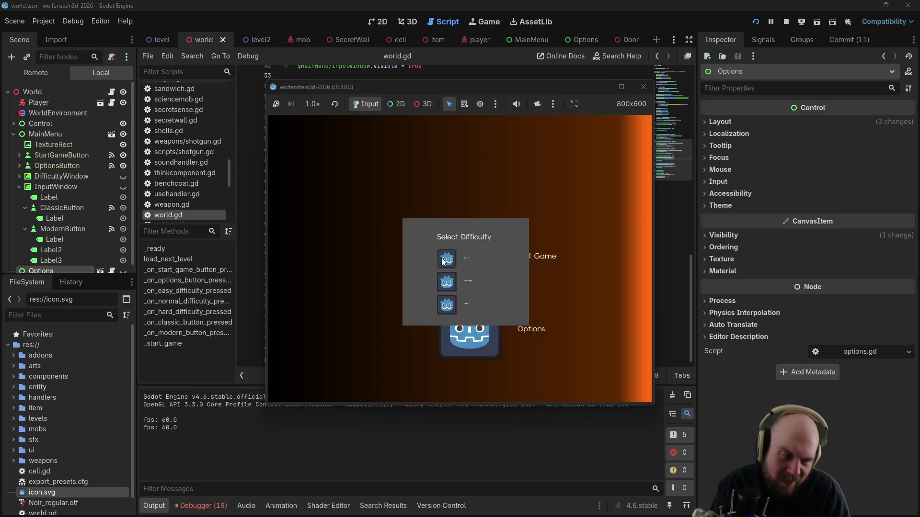
{"action": "left_click", "coordinate": [622, 87]}
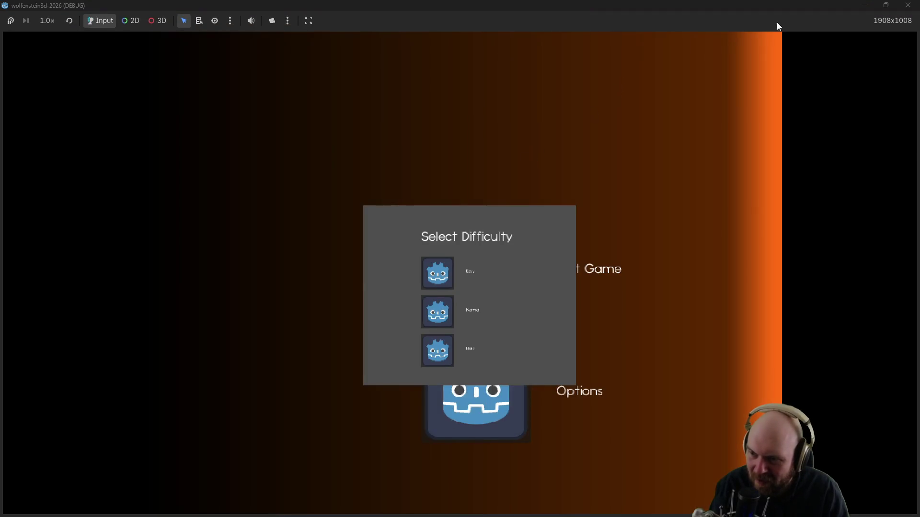
{"action": "left_click", "coordinate": [908, 5]}
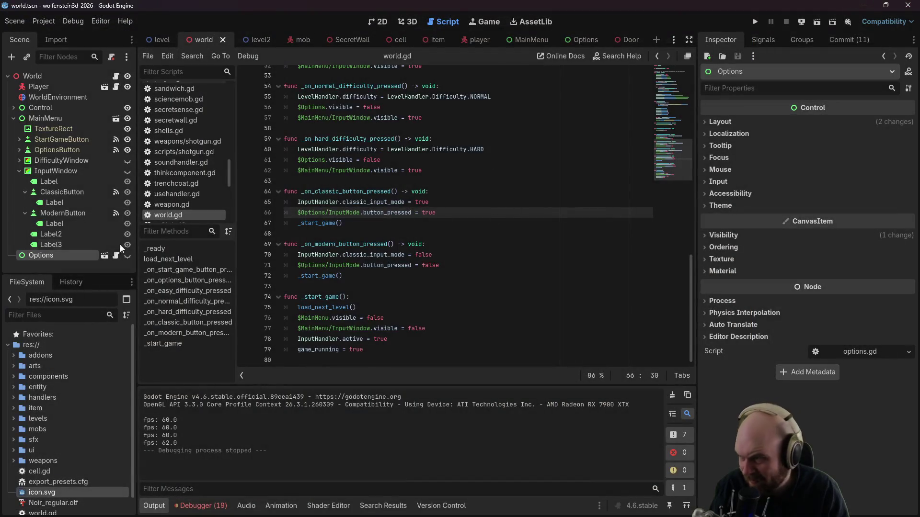
{"action": "left_click", "coordinate": [127, 160]}
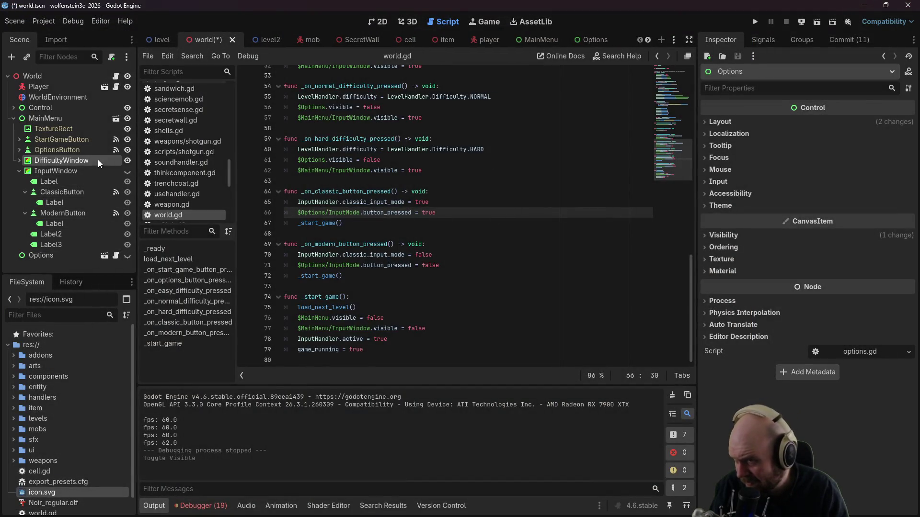
Step: Set the Easy label's Layout > Transform scale to 3
{"action": "left_click", "coordinate": [98, 160]}
{"action": "left_click", "coordinate": [478, 169]}
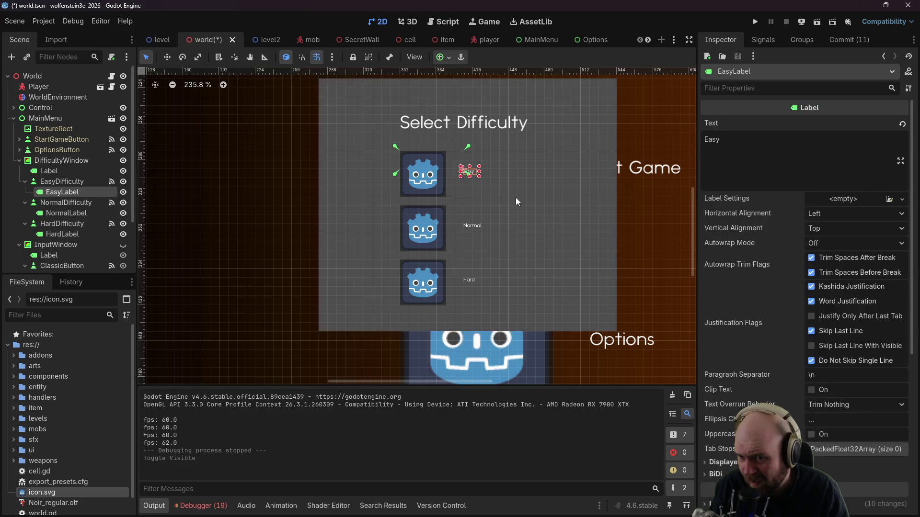
{"action": "scroll", "coordinate": [735, 384], "scroll_direction": "down", "scroll_amount": 5}
{"action": "left_click", "coordinate": [709, 298]}
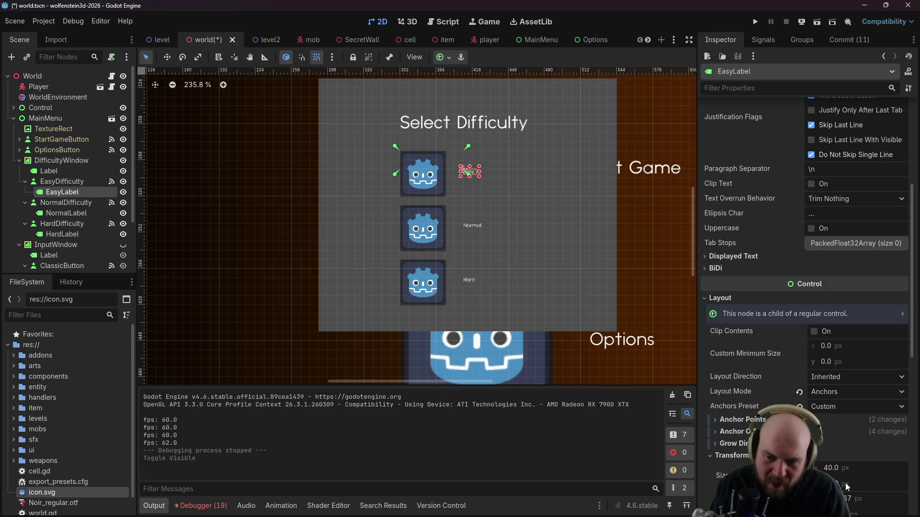
{"action": "scroll", "coordinate": [845, 484], "scroll_direction": "down", "scroll_amount": 4}
{"action": "left_click", "coordinate": [838, 391]}
{"action": "type", "text": "3"}
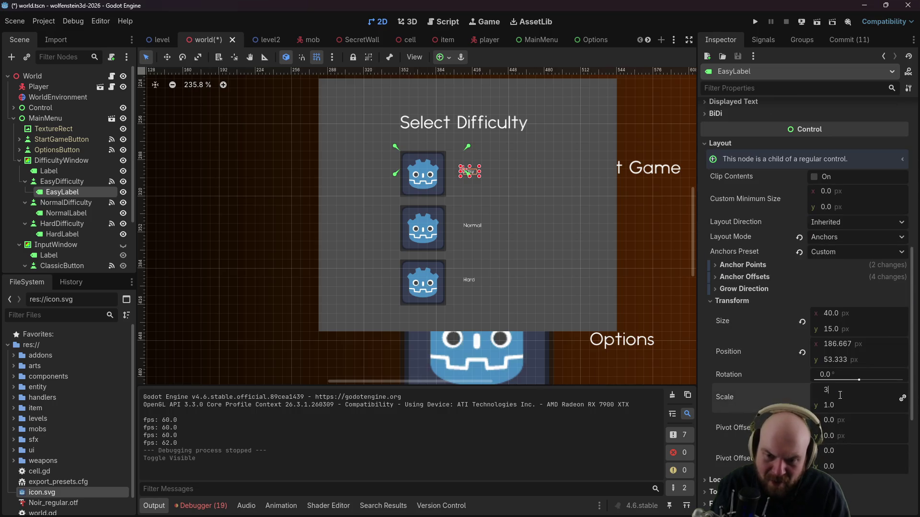
{"action": "key", "text": "Return"}
Step: Set the Normal label's transform scale to 3
{"action": "left_click", "coordinate": [476, 225]}
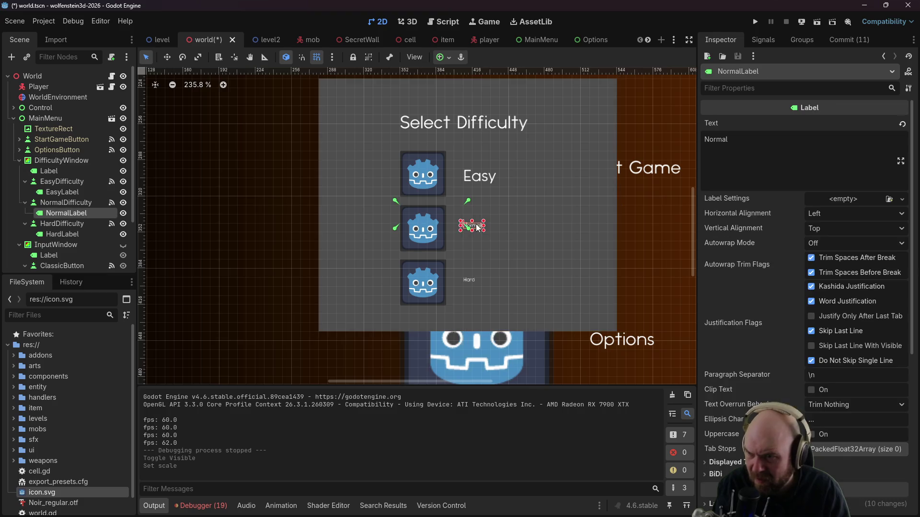
{"action": "scroll", "coordinate": [816, 436], "scroll_direction": "down", "scroll_amount": 3}
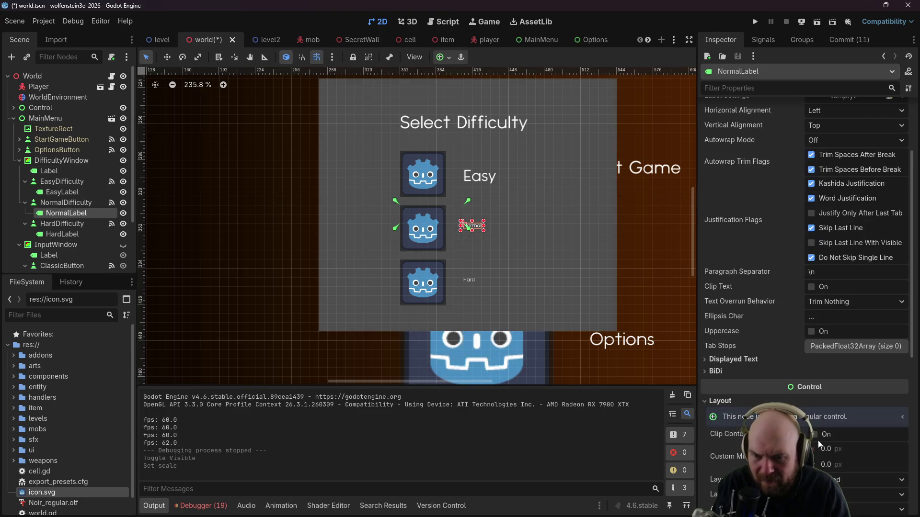
{"action": "scroll", "coordinate": [817, 437], "scroll_direction": "down", "scroll_amount": 2}
{"action": "scroll", "coordinate": [757, 417], "scroll_direction": "down", "scroll_amount": 2}
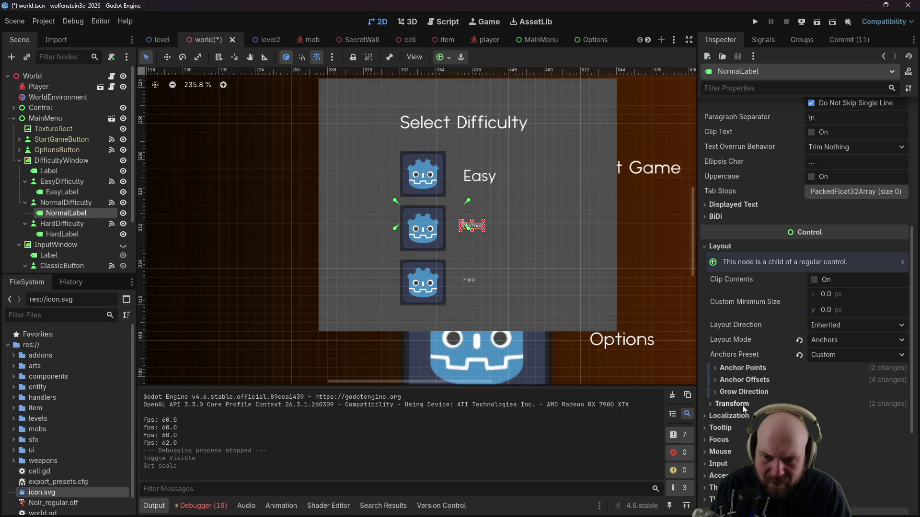
{"action": "left_click", "coordinate": [747, 406]}
{"action": "scroll", "coordinate": [790, 398], "scroll_direction": "down", "scroll_amount": 4}
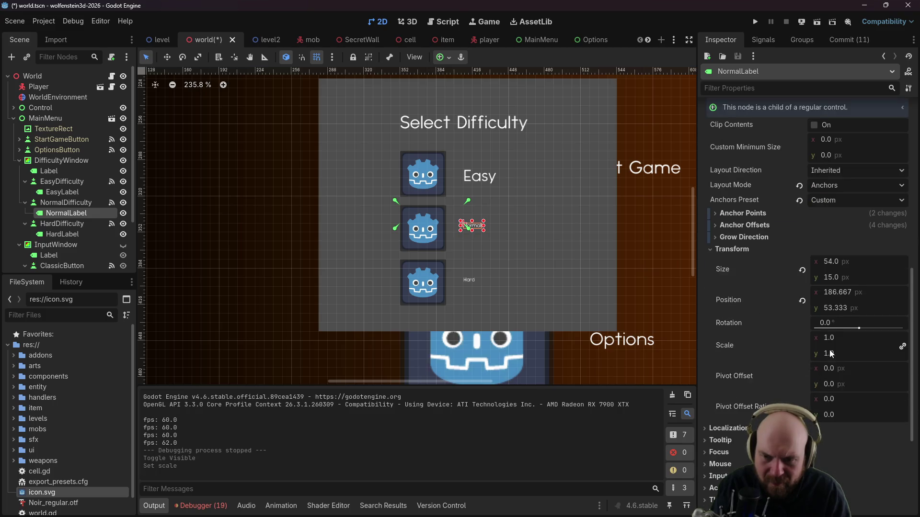
{"action": "key", "text": "Return"}
Step: Scale the Hard label to 3, hide DifficultyWindow again, and run the project
{"action": "left_click", "coordinate": [470, 280]}
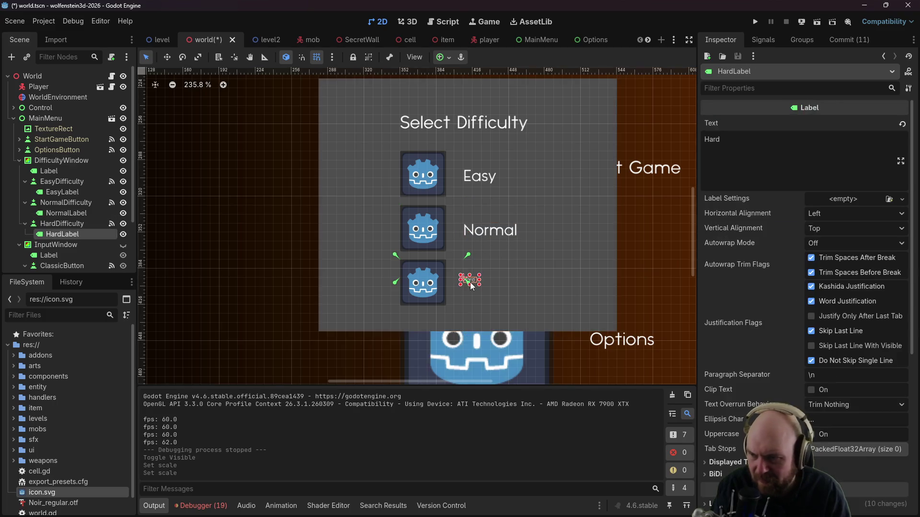
{"action": "scroll", "coordinate": [791, 395], "scroll_direction": "down", "scroll_amount": 2}
{"action": "left_click", "coordinate": [716, 401]}
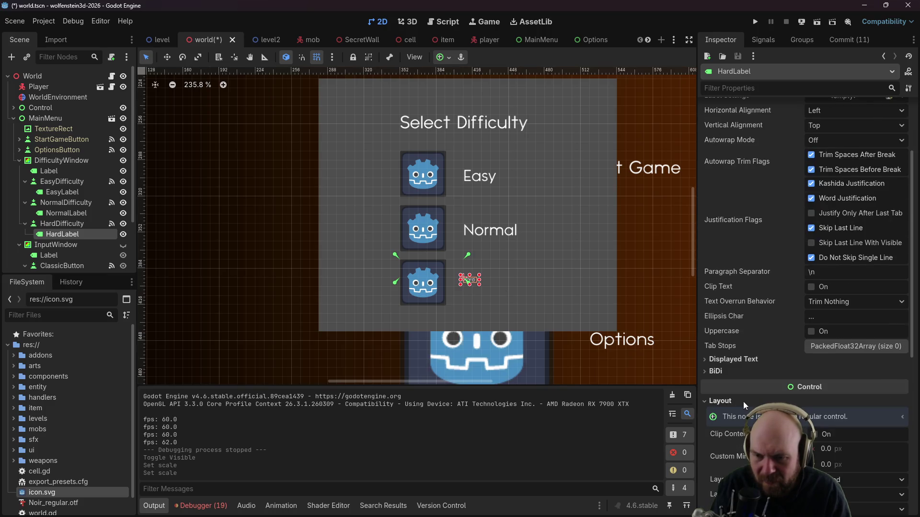
{"action": "scroll", "coordinate": [796, 374], "scroll_direction": "down", "scroll_amount": 3}
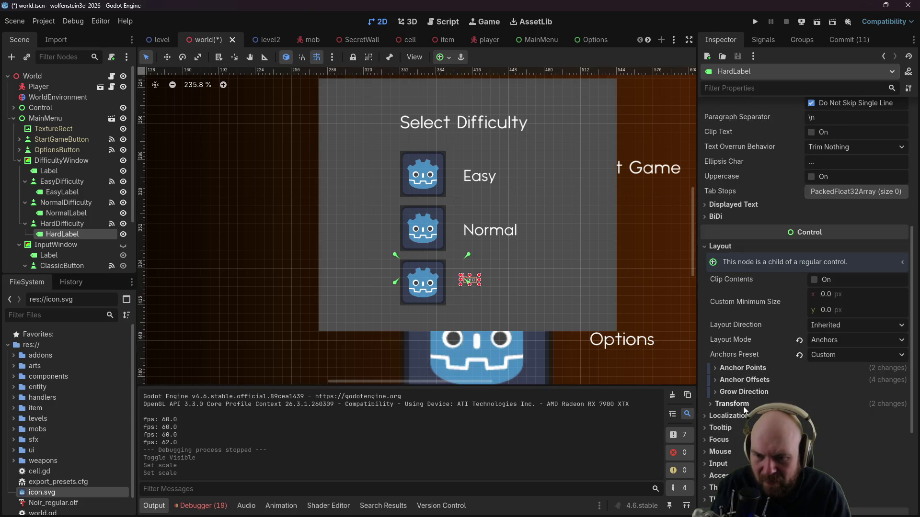
{"action": "left_click", "coordinate": [740, 405]}
{"action": "scroll", "coordinate": [830, 450], "scroll_direction": "down", "scroll_amount": 1}
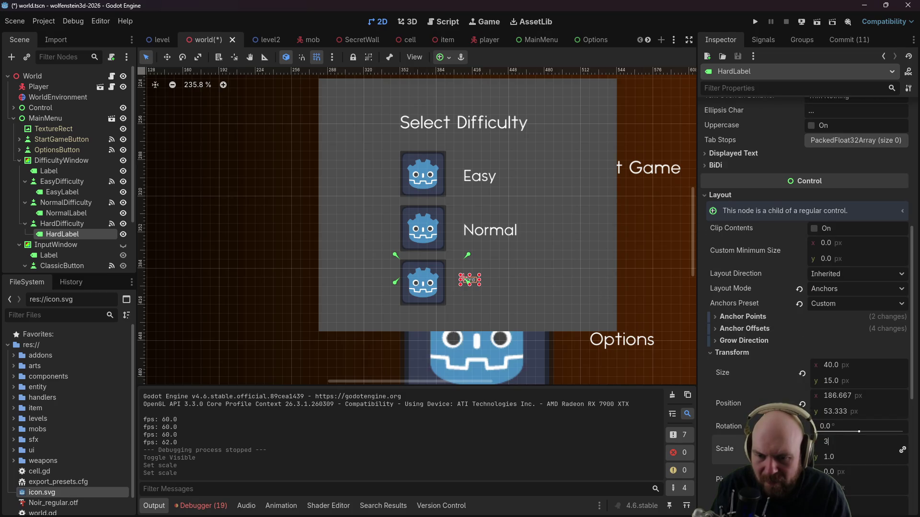
{"action": "left_click", "coordinate": [633, 300]}
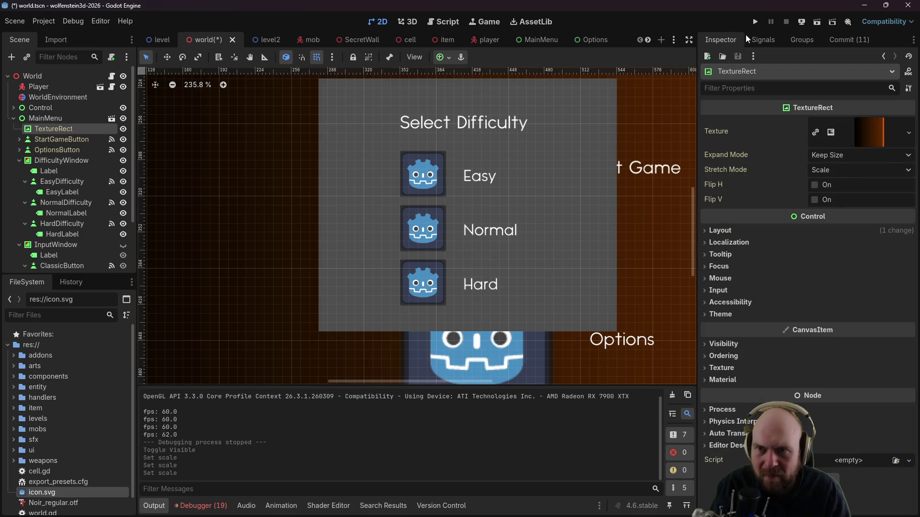
{"action": "left_click", "coordinate": [123, 162]}
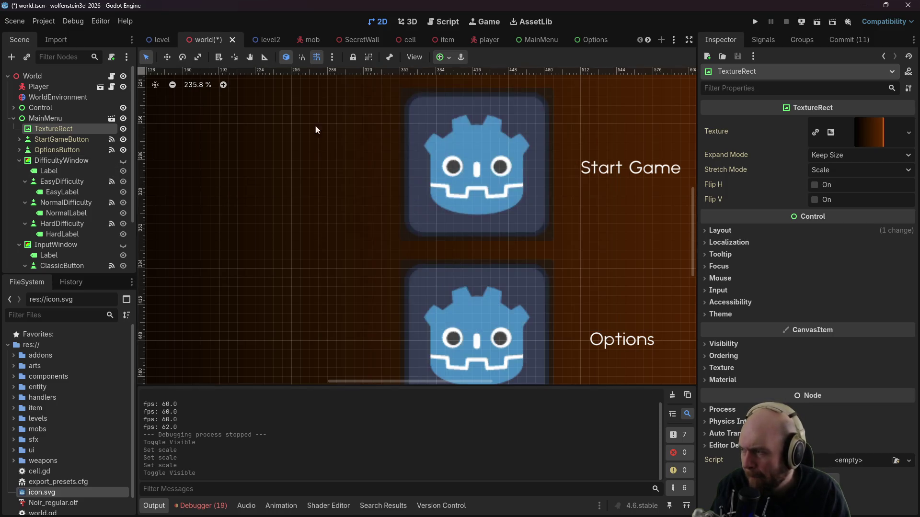
{"action": "left_click", "coordinate": [754, 22]}
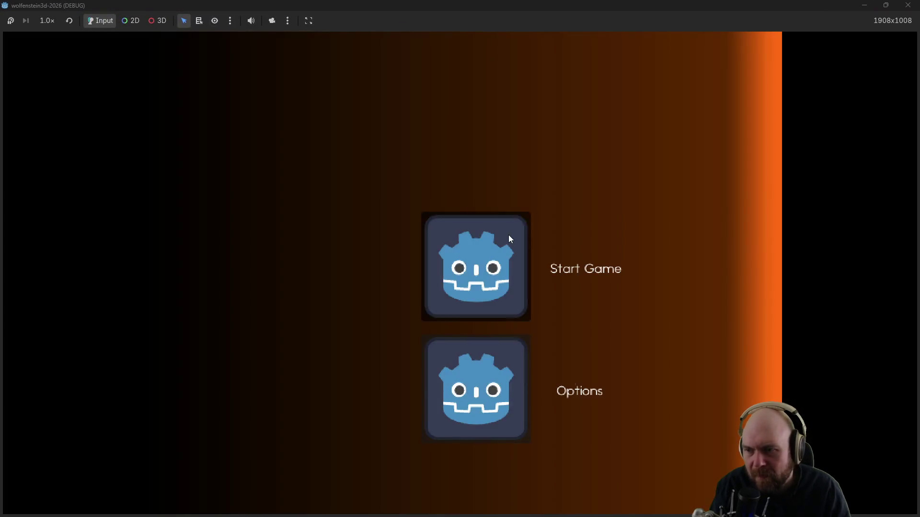
{"action": "left_click", "coordinate": [507, 234]}
{"action": "left_click", "coordinate": [440, 270]}
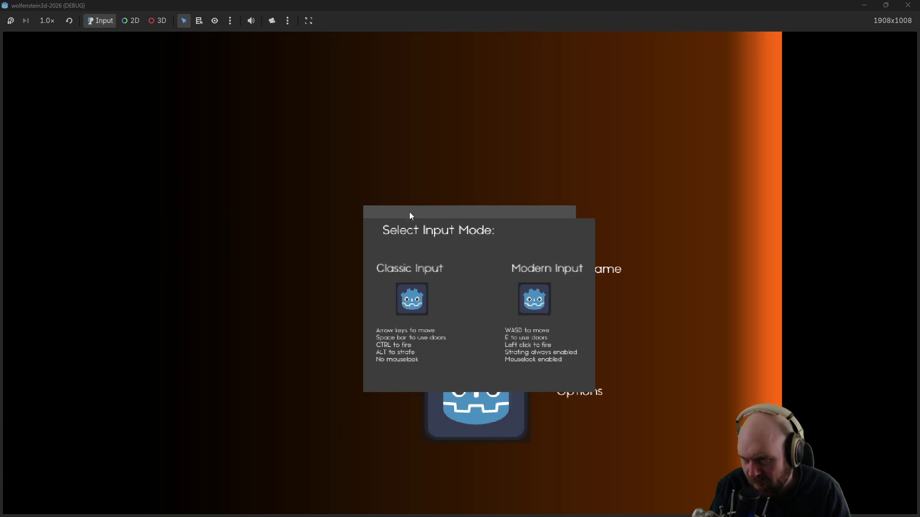
{"action": "left_click", "coordinate": [417, 299]}
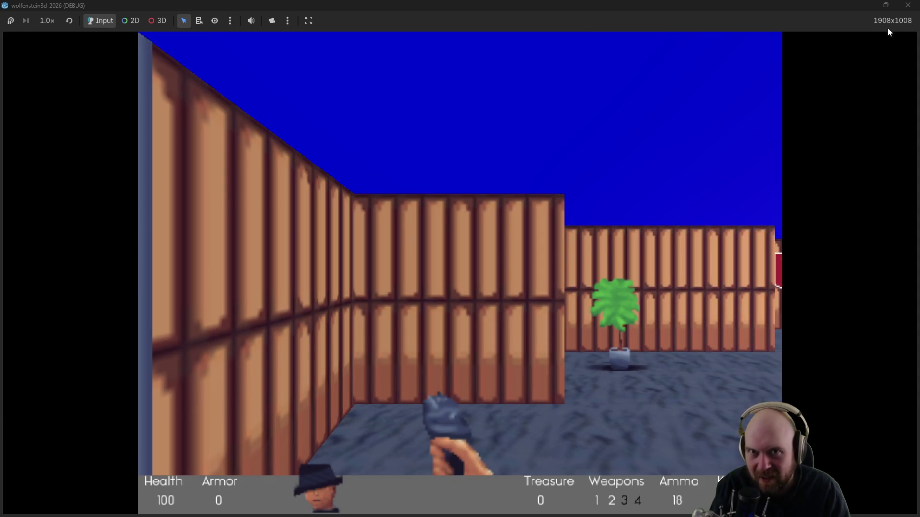
{"action": "left_click", "coordinate": [907, 5]}
{"action": "scroll", "coordinate": [409, 260], "scroll_direction": "down", "scroll_amount": 3}
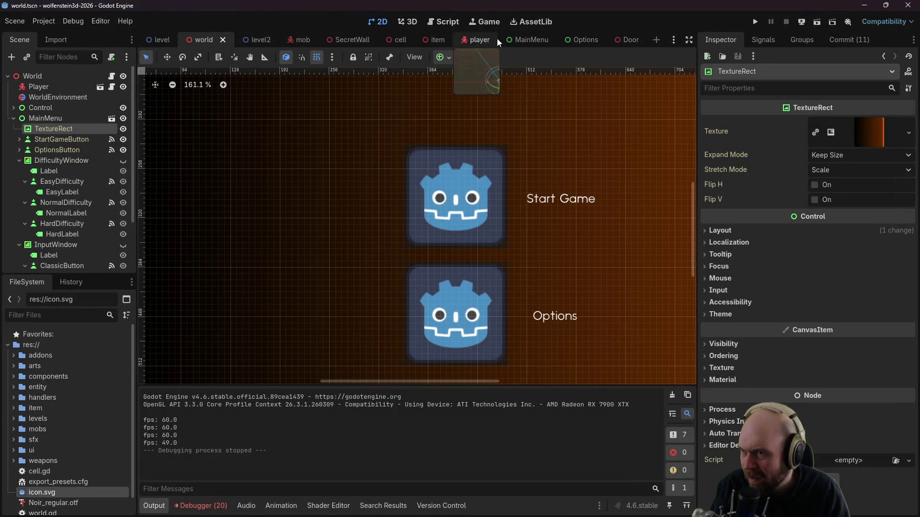
Step: Change $Options to $DifficultyWindow on line 61 of the hard difficulty handler
{"action": "left_click", "coordinate": [111, 75]}
{"action": "left_click", "coordinate": [314, 214]}
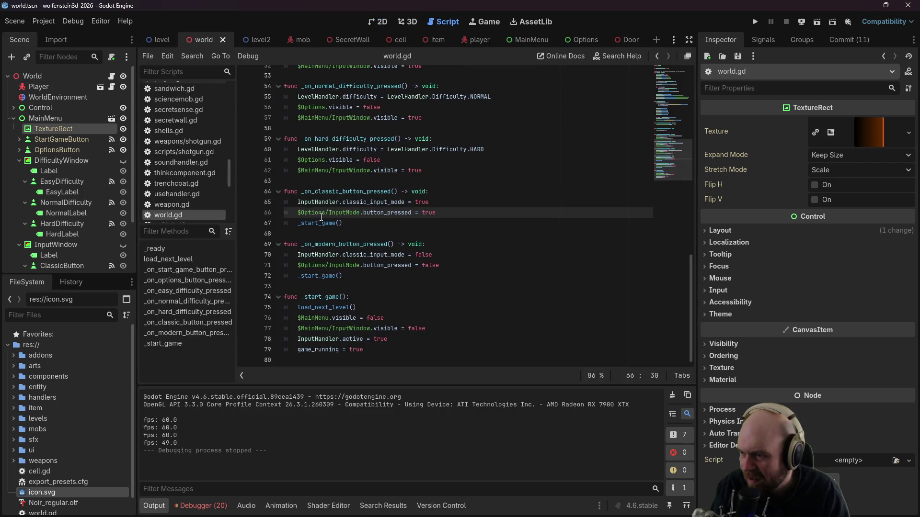
{"action": "scroll", "coordinate": [350, 214], "scroll_direction": "up", "scroll_amount": 3}
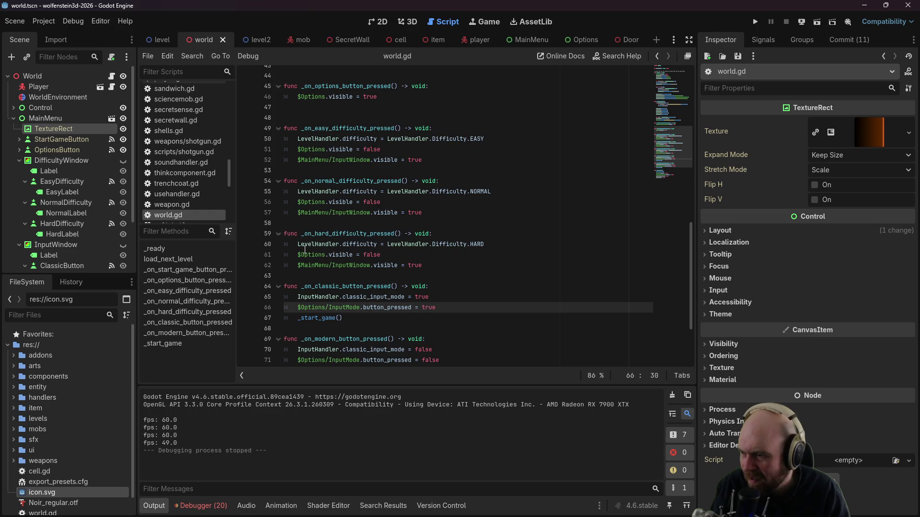
{"action": "left_click", "coordinate": [319, 255]}
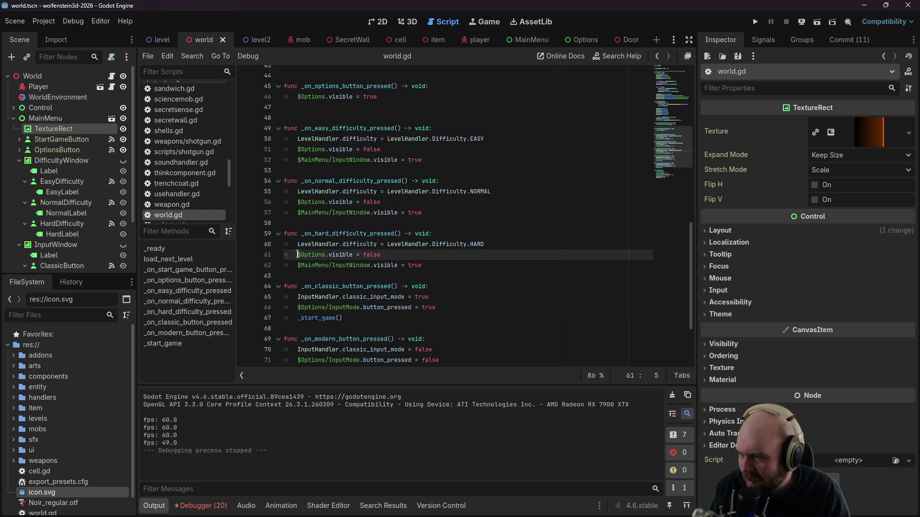
{"action": "left_click_drag", "start_coordinate": [298, 255], "coordinate": [373, 255]}
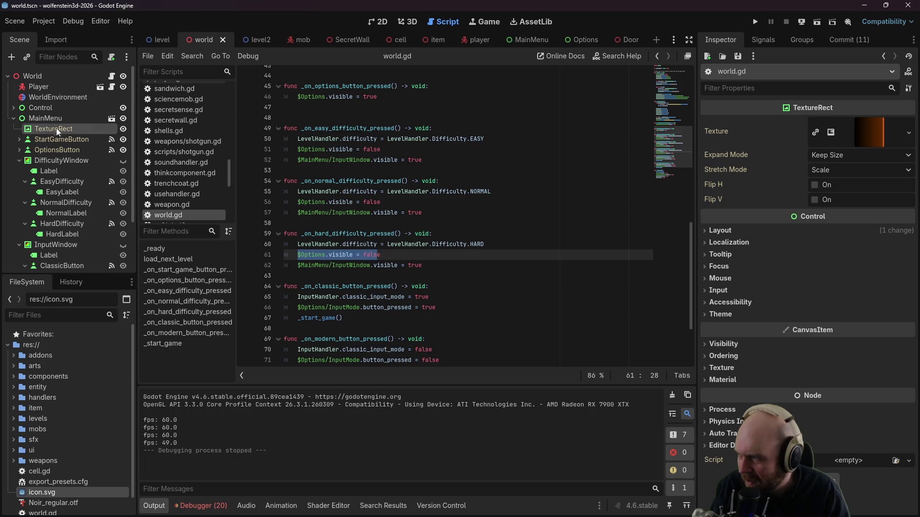
{"action": "left_click", "coordinate": [300, 254]}
{"action": "left_click_drag", "start_coordinate": [322, 252], "coordinate": [325, 250]}
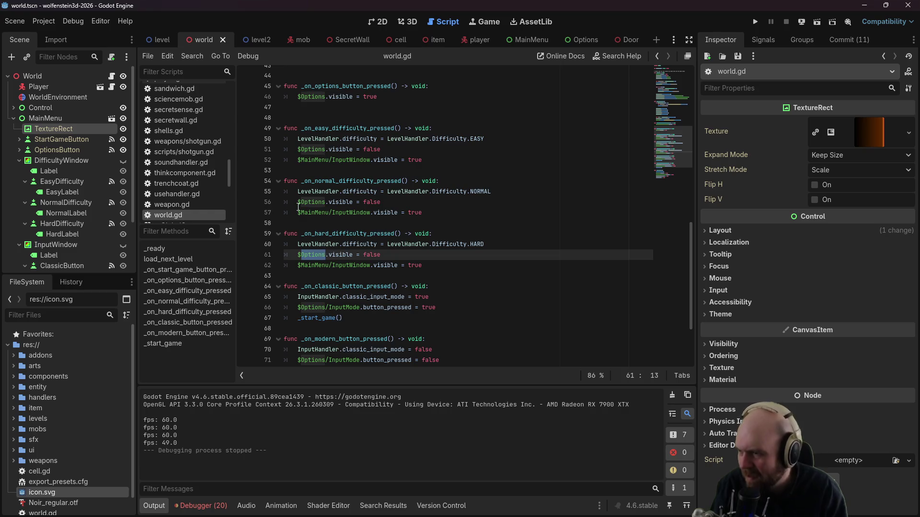
{"action": "type", "text": "DifficultyWin"}
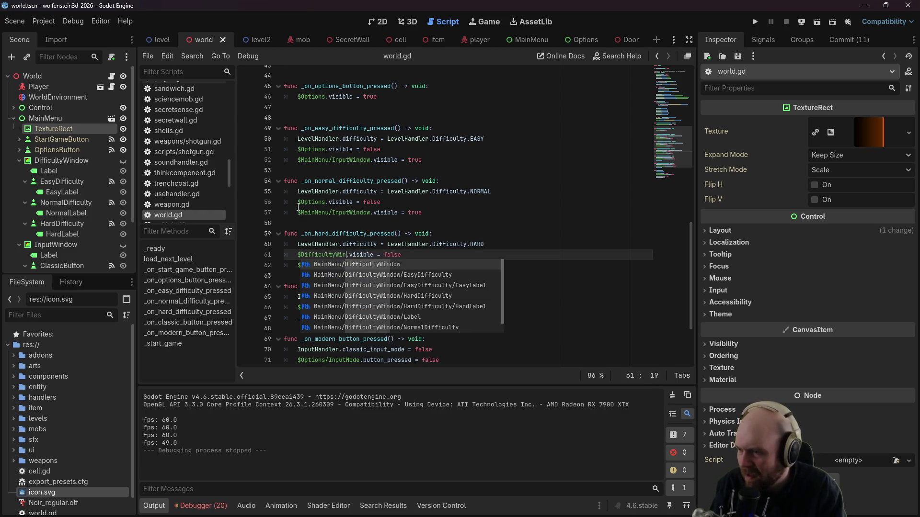
{"action": "type", "text": "dow"}
{"action": "left_click", "coordinate": [317, 213]}
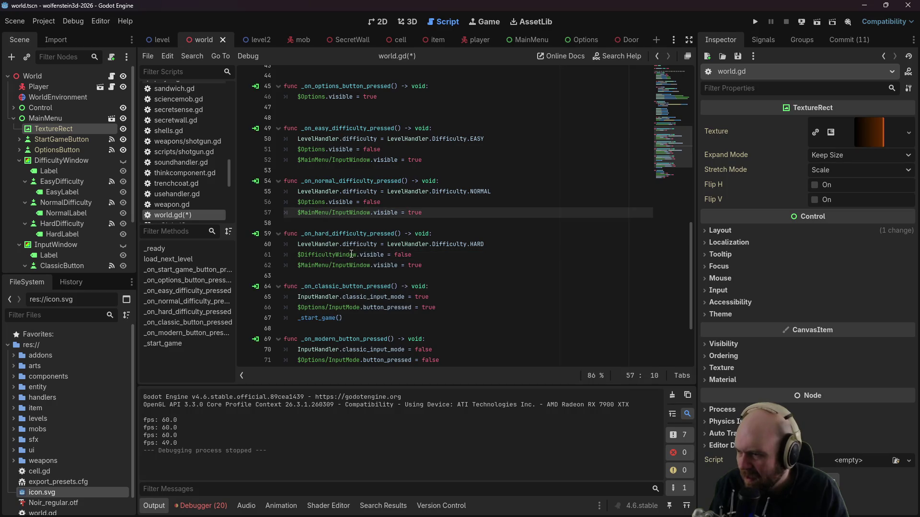
{"action": "left_click", "coordinate": [356, 254]}
{"action": "left_click_drag", "start_coordinate": [356, 255], "coordinate": [298, 256]}
{"action": "key", "text": "ctrl+c"}
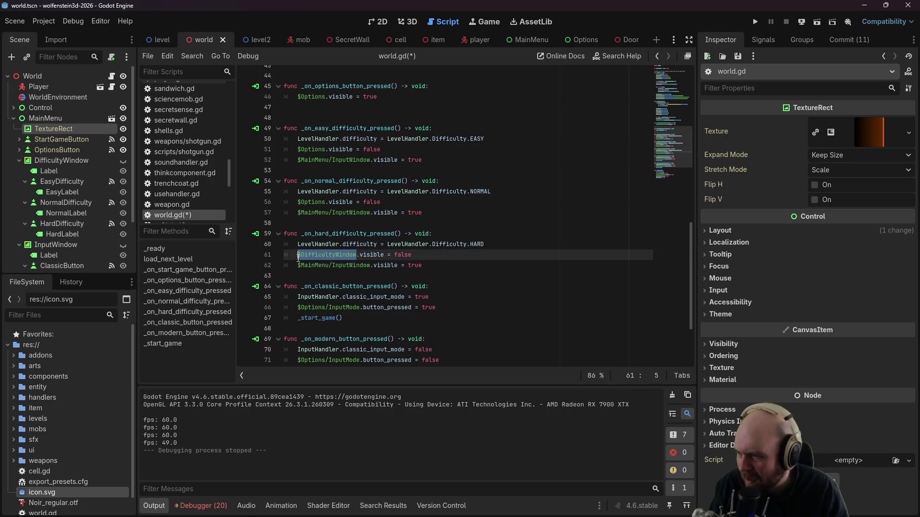
Step: Paste $DifficultyWindow over $Options on lines 56 and 51, save, and run the project
{"action": "double_click", "coordinate": [323, 202]}
{"action": "key", "text": "ctrl+v"}
{"action": "double_click", "coordinate": [326, 149]}
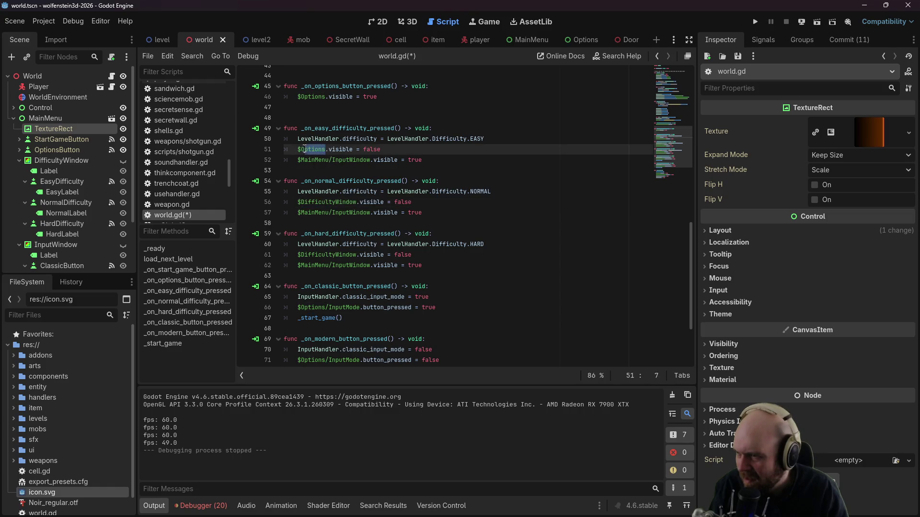
{"action": "key", "text": "ctrl+v"}
{"action": "key", "text": "ctrl+s"}
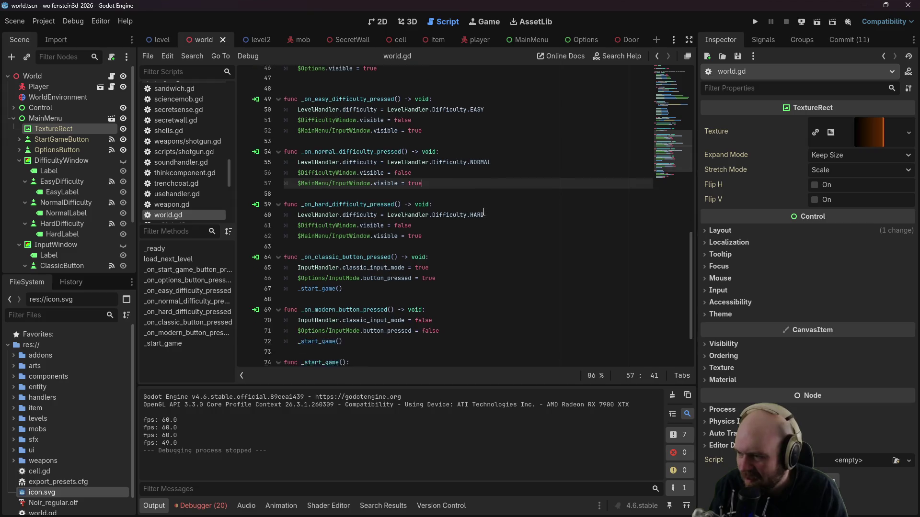
{"action": "left_click", "coordinate": [754, 22]}
Step: Pick Hard to reproduce the null-node error, then change line 61 to $MainMenu/DifficultyWindow
{"action": "left_click", "coordinate": [475, 248]}
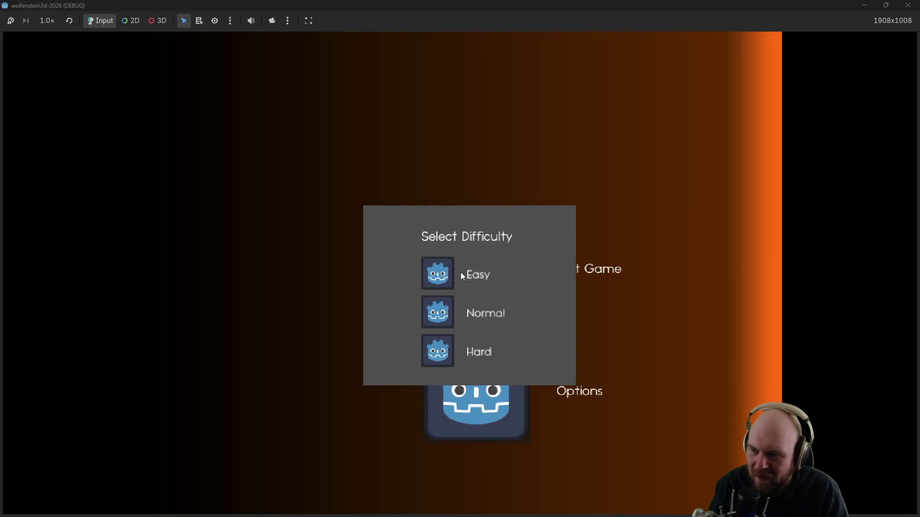
{"action": "left_click", "coordinate": [446, 352]}
{"action": "left_click", "coordinate": [343, 210]}
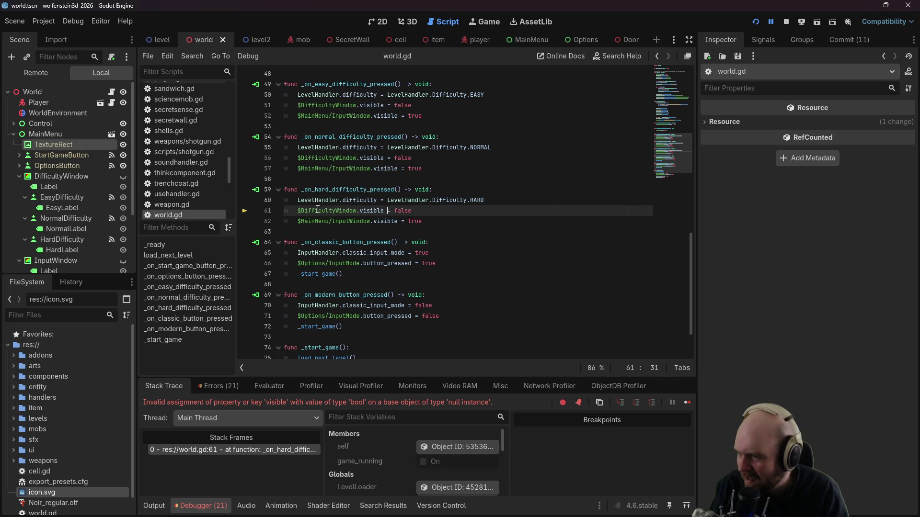
{"action": "mouse_move", "coordinate": [60, 175]}
{"action": "left_mouse_down"}
{"action": "mouse_move", "coordinate": [242, 187]}
{"action": "mouse_move", "coordinate": [299, 210]}
{"action": "left_mouse_up"}
{"action": "left_click_drag", "start_coordinate": [388, 211], "coordinate": [449, 214]}
{"action": "key", "text": "BackSpace"}
{"action": "left_click_drag", "start_coordinate": [388, 211], "coordinate": [299, 211]}
{"action": "key", "text": "ctrl+c"}
Step: Paste $MainMenu/DifficultyWindow into lines 56 and 51, then restart the game
{"action": "left_click_drag", "start_coordinate": [356, 160], "coordinate": [297, 158]}
{"action": "key", "text": "ctrl+v"}
{"action": "left_click", "coordinate": [350, 107]}
{"action": "left_click_drag", "start_coordinate": [357, 106], "coordinate": [298, 105]}
{"action": "key", "text": "ctrl+v"}
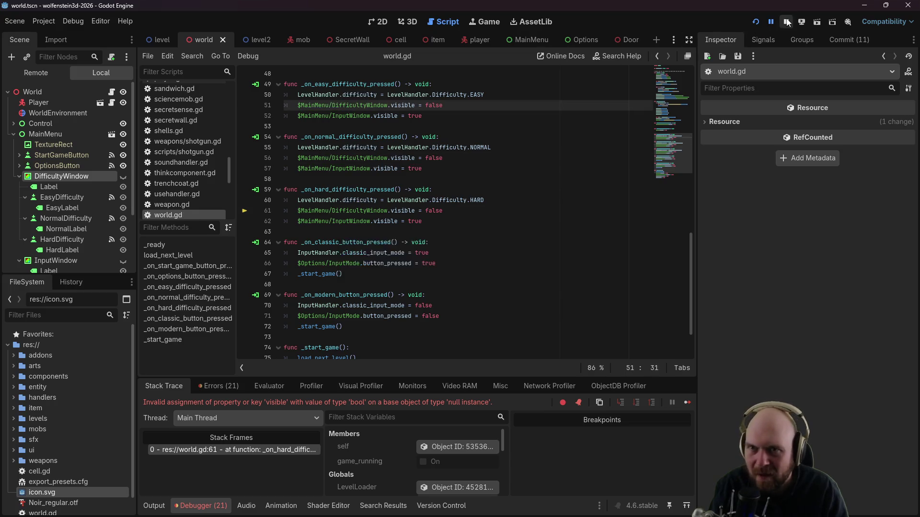
{"action": "left_click", "coordinate": [755, 22]}
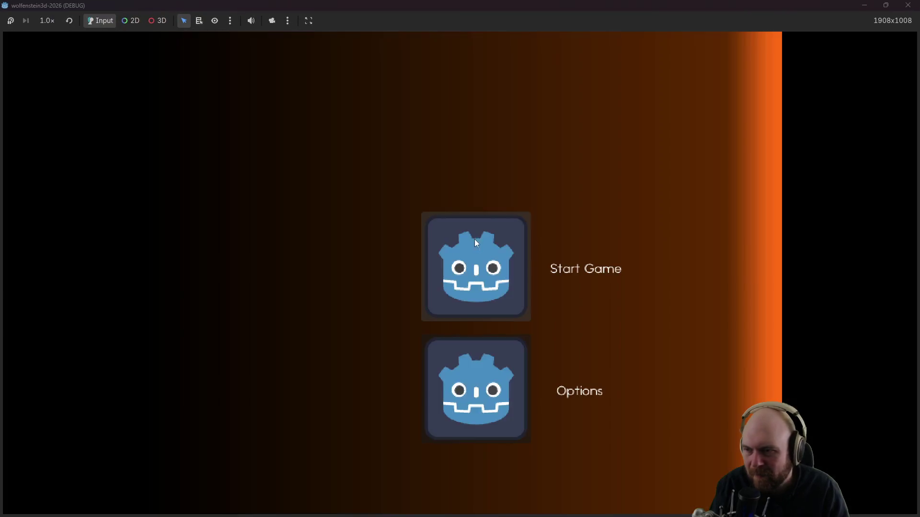
Step: Start the game, pick a difficulty and Modern Input, and walk forward
{"action": "left_click", "coordinate": [475, 243]}
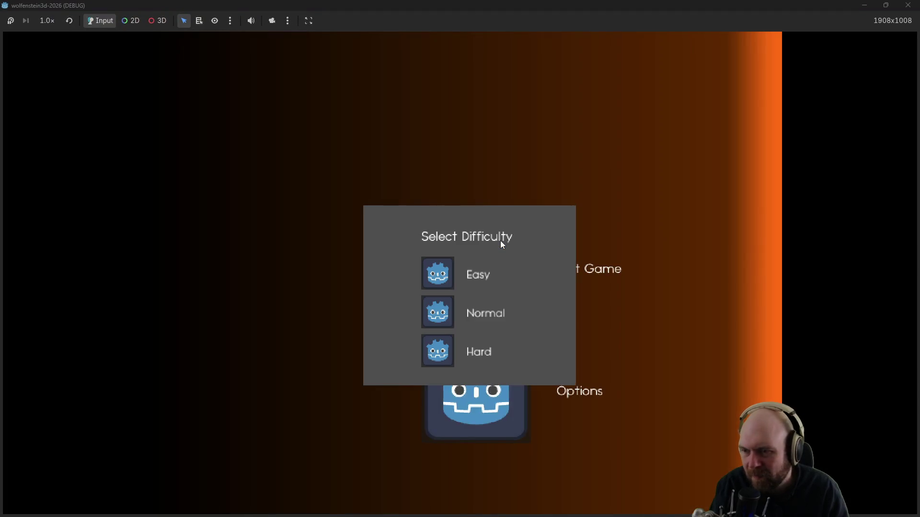
{"action": "left_click", "coordinate": [438, 301]}
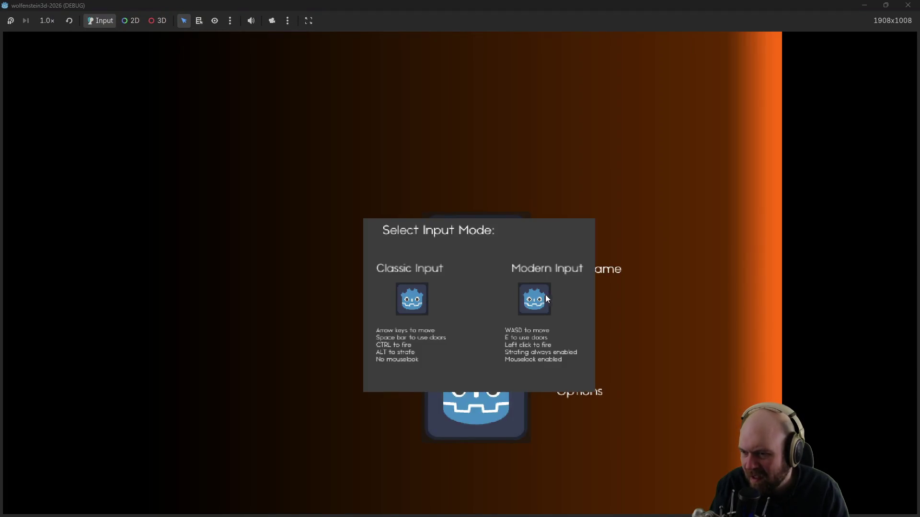
{"action": "left_click", "coordinate": [550, 298]}
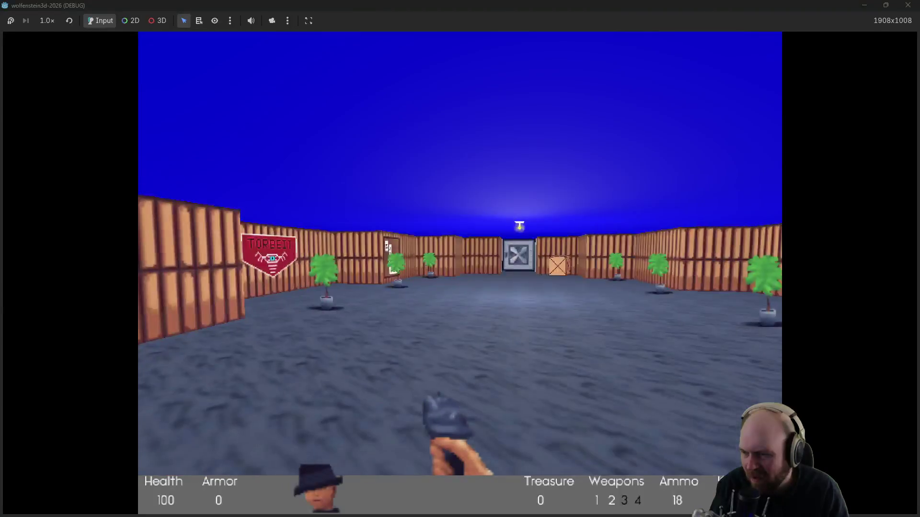
{"action": "key", "text": "w"}
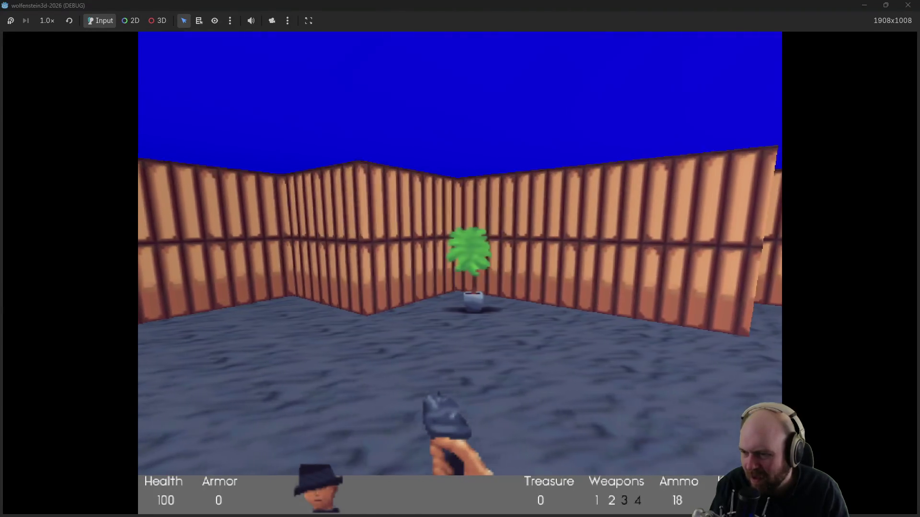
Step: Turn Classic Input Mode on in settings and walk and turn toward the steel door
{"action": "key", "text": "Escape"}
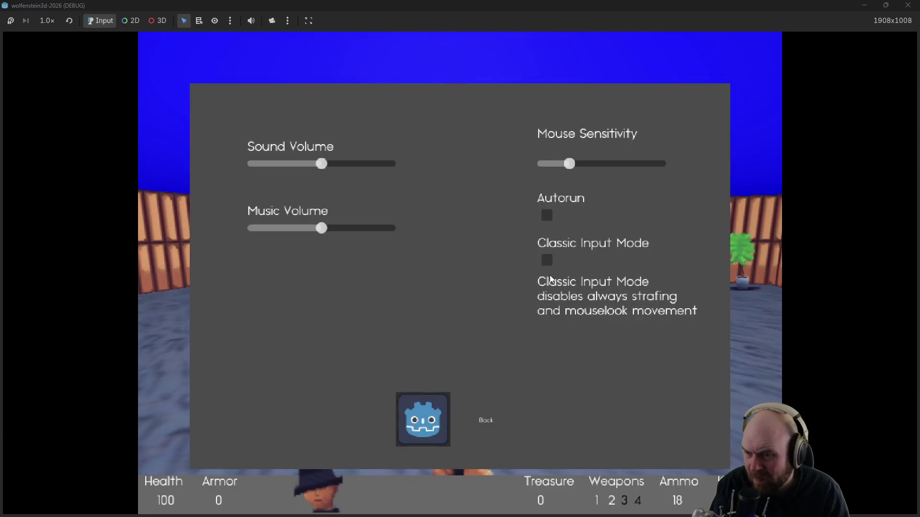
{"action": "left_click", "coordinate": [547, 264]}
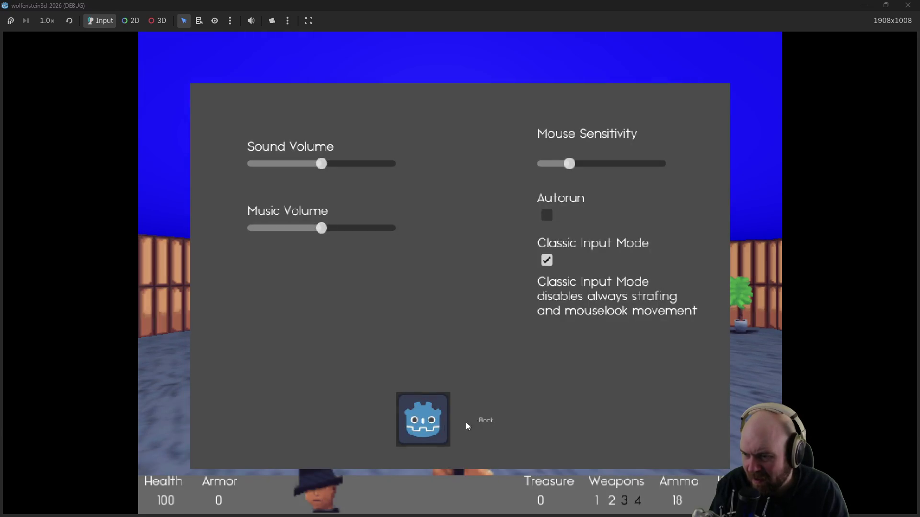
{"action": "left_click", "coordinate": [485, 421]}
{"action": "key", "text": "w"}
{"action": "key", "text": "Right"}
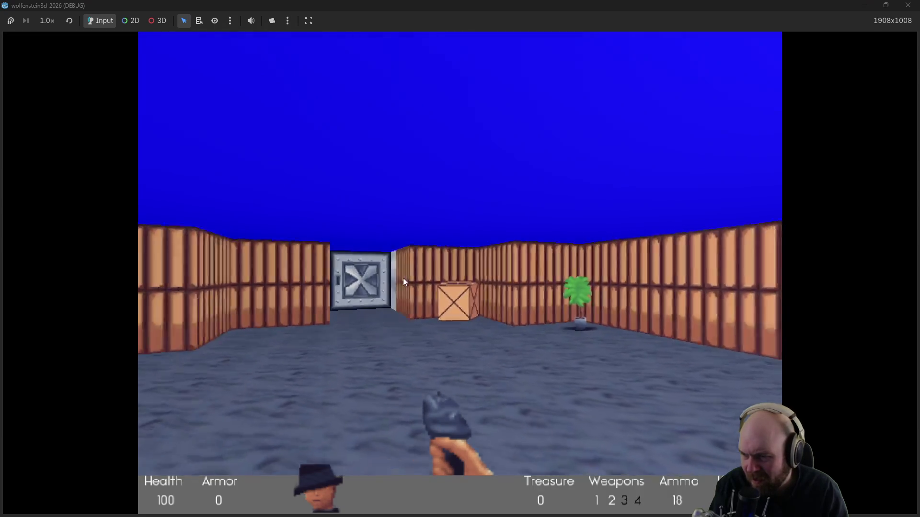
{"action": "key", "text": "Right"}
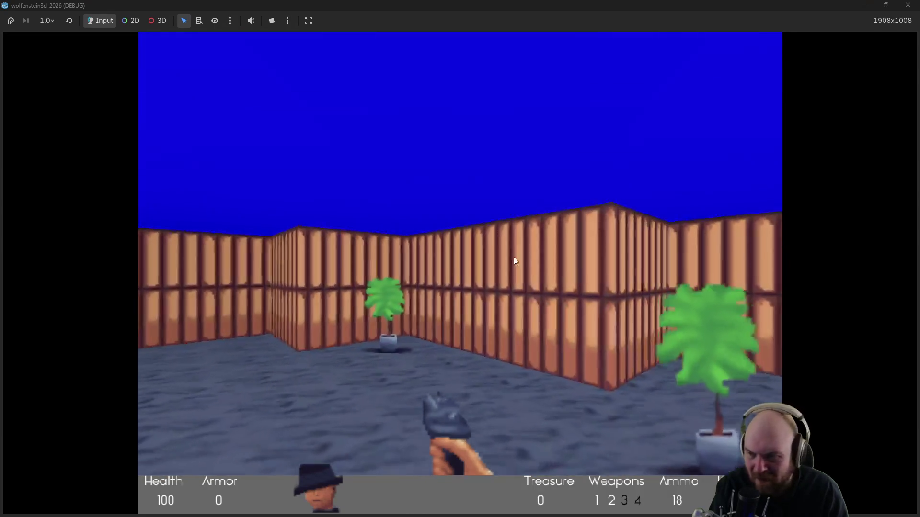
{"action": "key", "text": "w"}
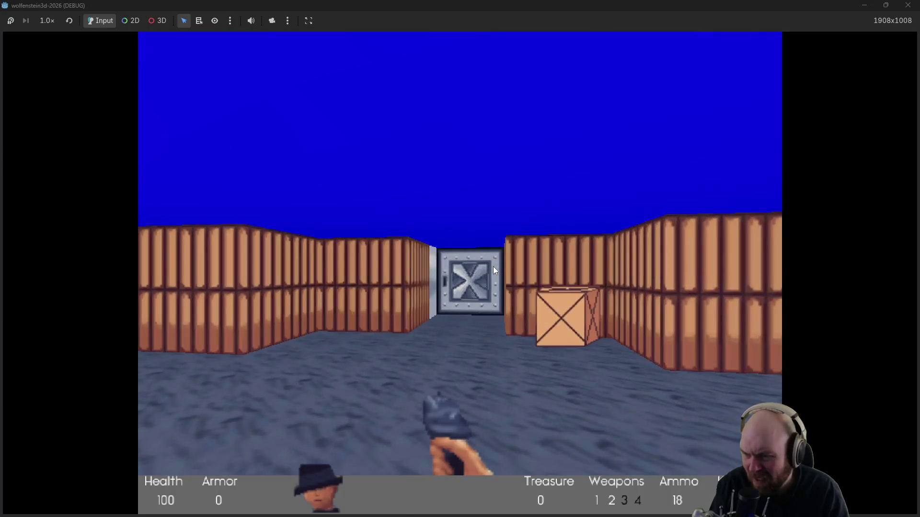
Step: Turn Classic Input Mode back off, walk into the compound, and quit with F8
{"action": "key", "text": "Escape"}
{"action": "left_click", "coordinate": [545, 260]}
{"action": "left_click", "coordinate": [459, 420]}
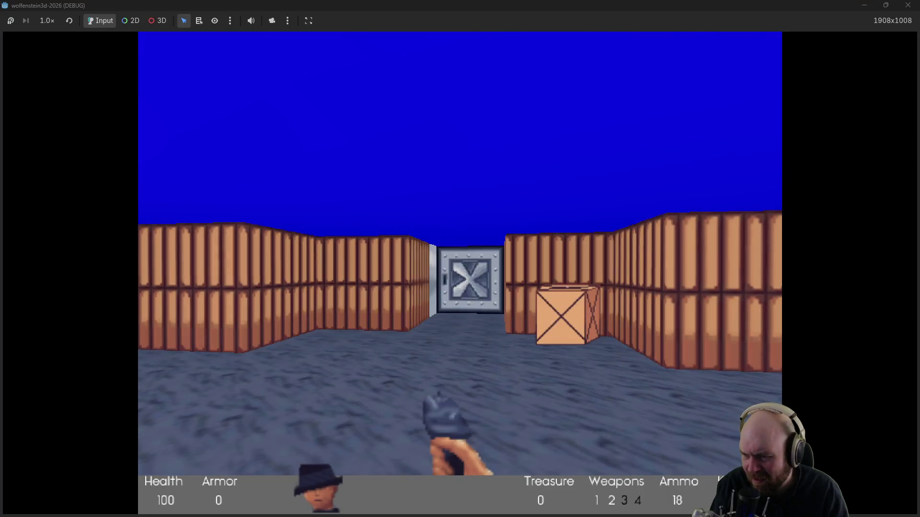
{"action": "key", "text": "w"}
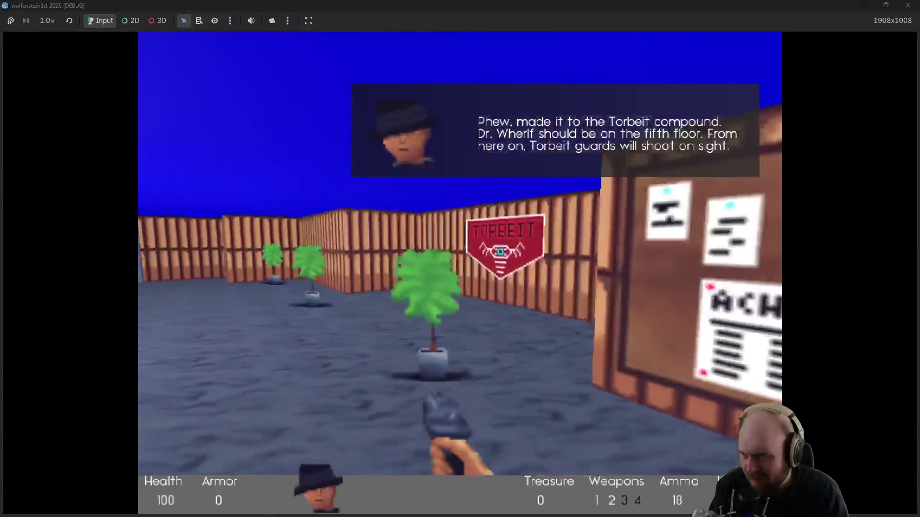
{"action": "key", "text": "F8"}
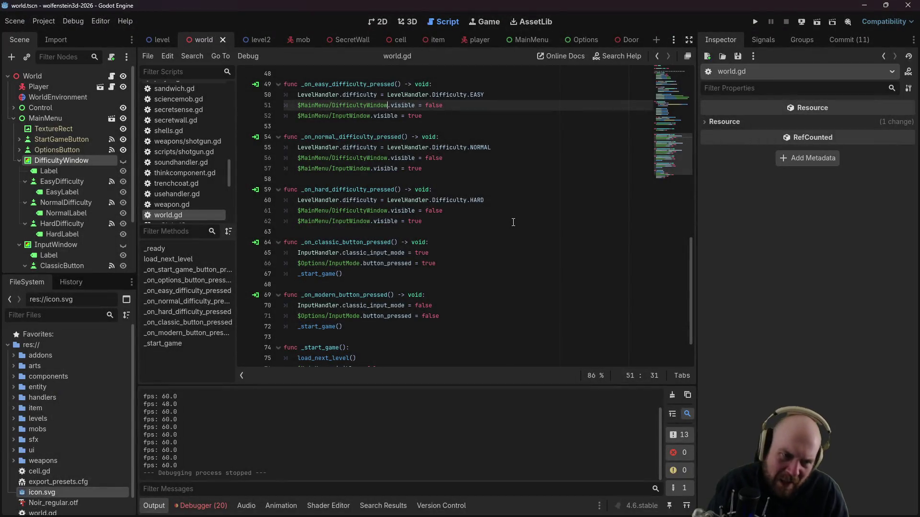
{"action": "left_click", "coordinate": [758, 25]}
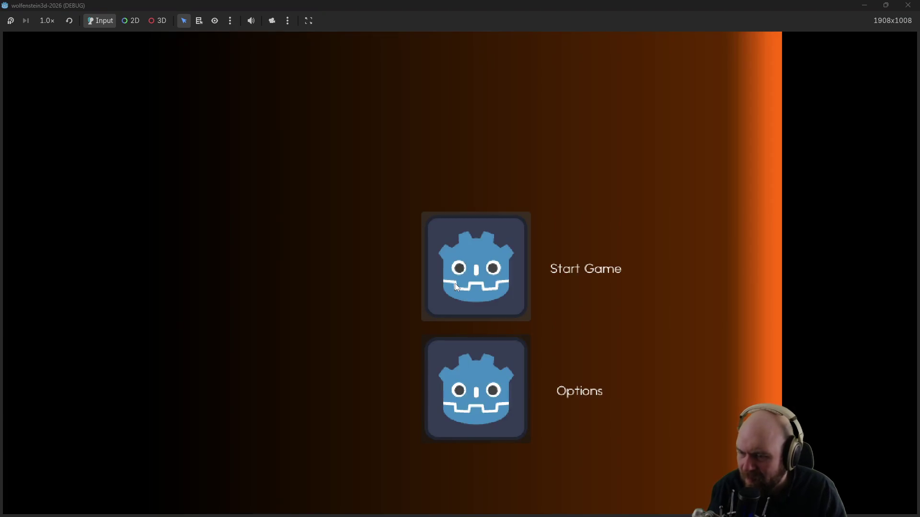
{"action": "left_click", "coordinate": [456, 287]}
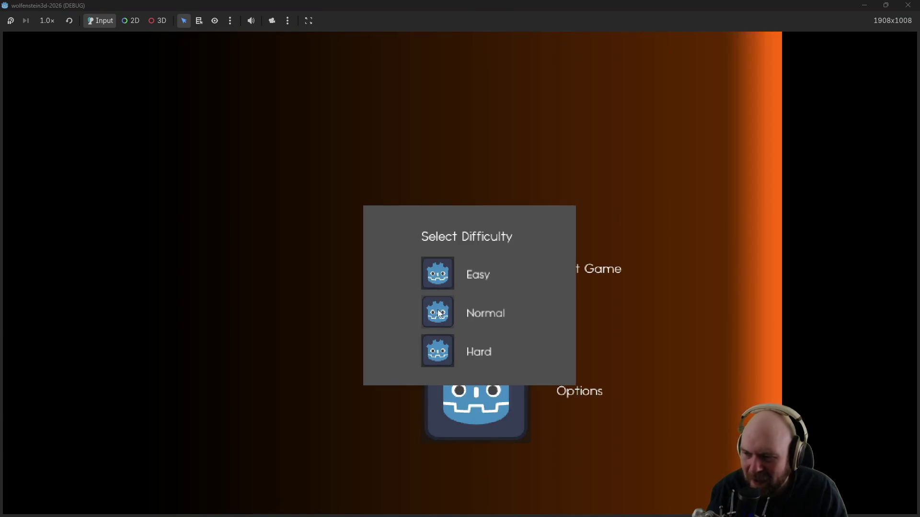
{"action": "left_click", "coordinate": [443, 318]}
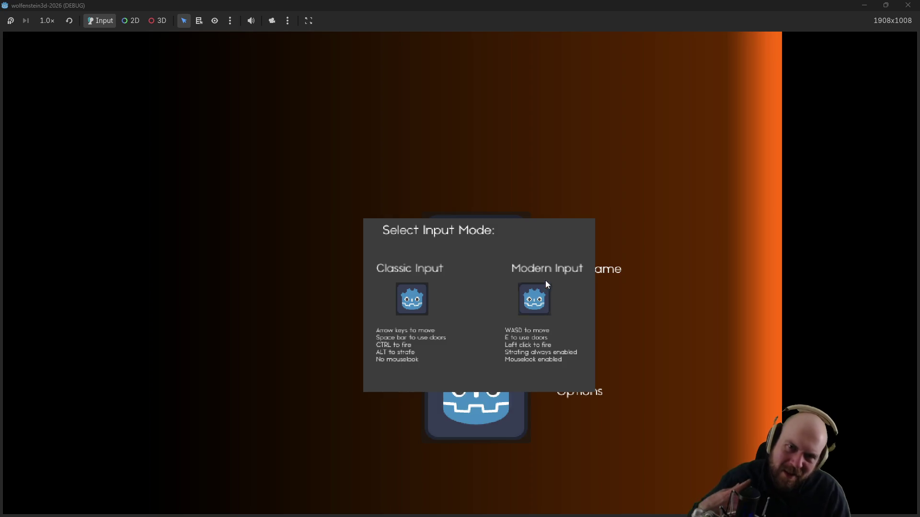
{"action": "left_click", "coordinate": [908, 6]}
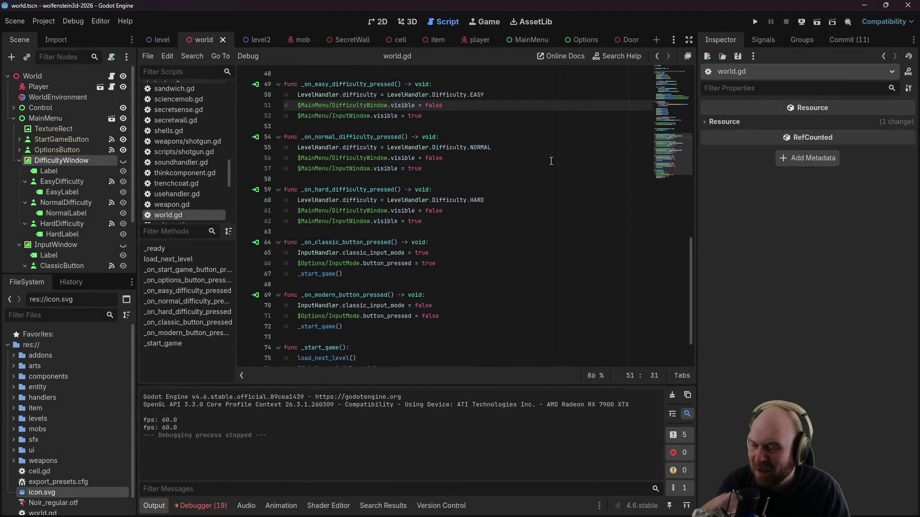
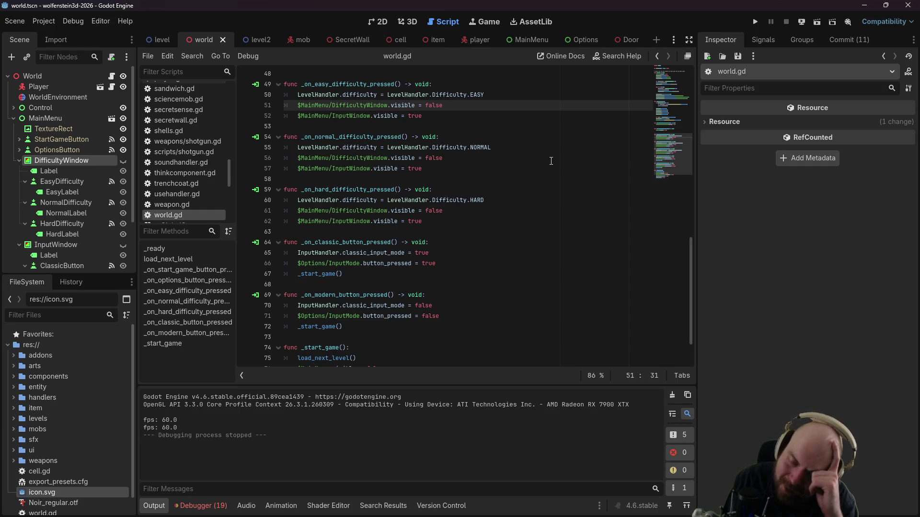
Step: Append ' - DONE' after MENU in the Obsidian Basic Plan note, then return to Godot
{"action": "key", "text": "alt+Tab"}
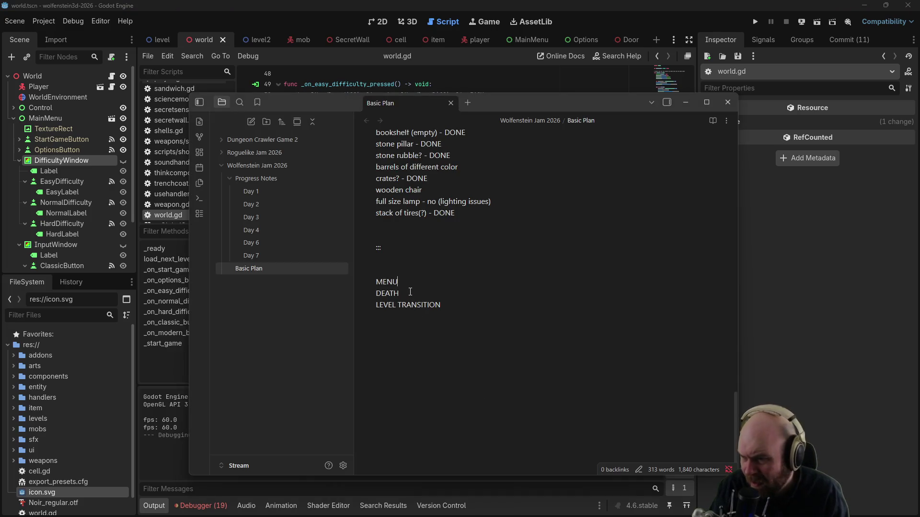
{"action": "left_click", "coordinate": [411, 281]}
{"action": "type", "text": "- D"}
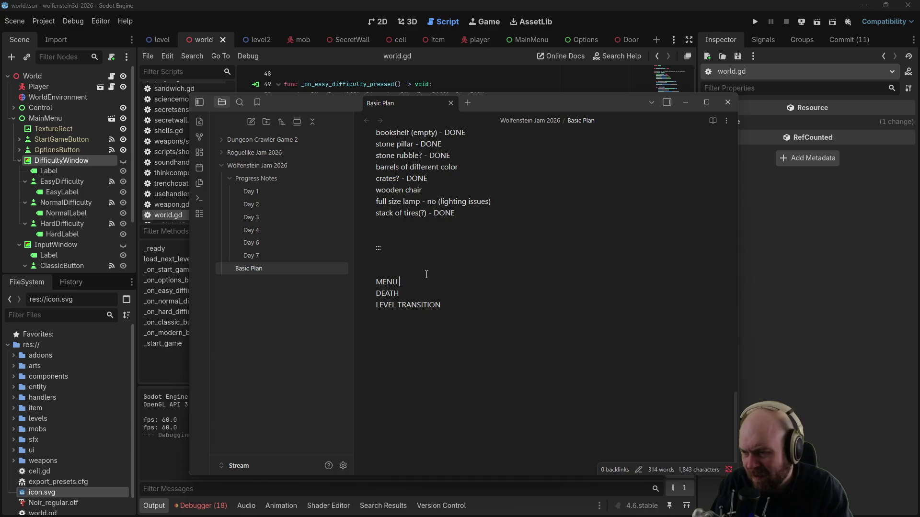
{"action": "type", "text": "ONE"}
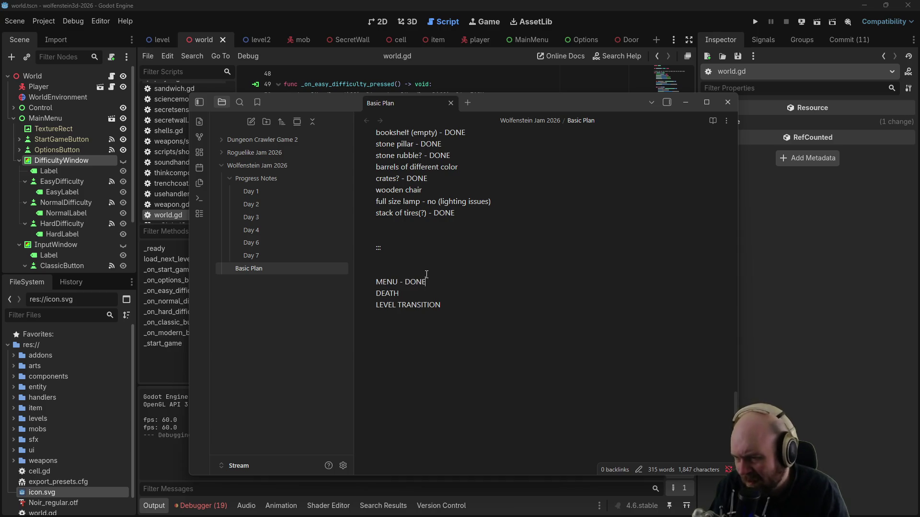
{"action": "key", "text": "alt+Tab"}
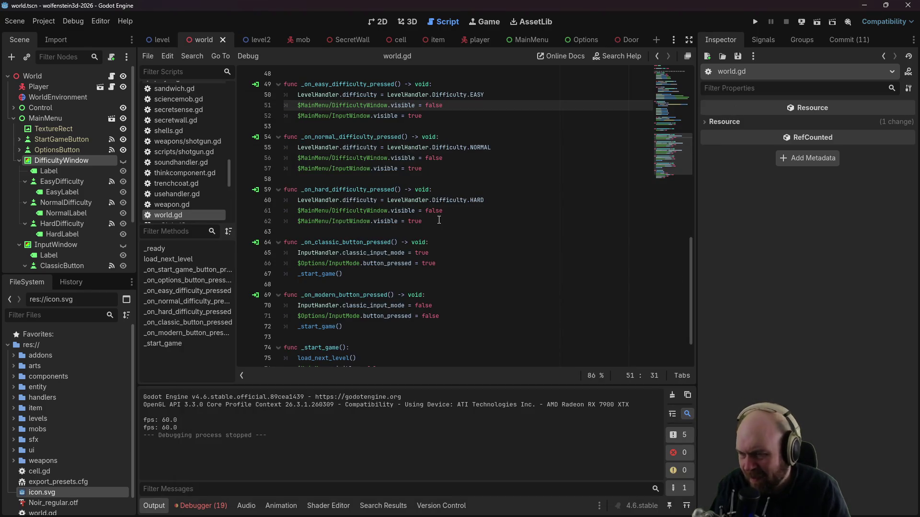
Step: Collapse the DifficultyWindow, InputWindow and MainMenu nodes in the world scene tree
{"action": "left_click", "coordinate": [432, 221]}
{"action": "scroll", "coordinate": [427, 219], "scroll_direction": "up", "scroll_amount": 10}
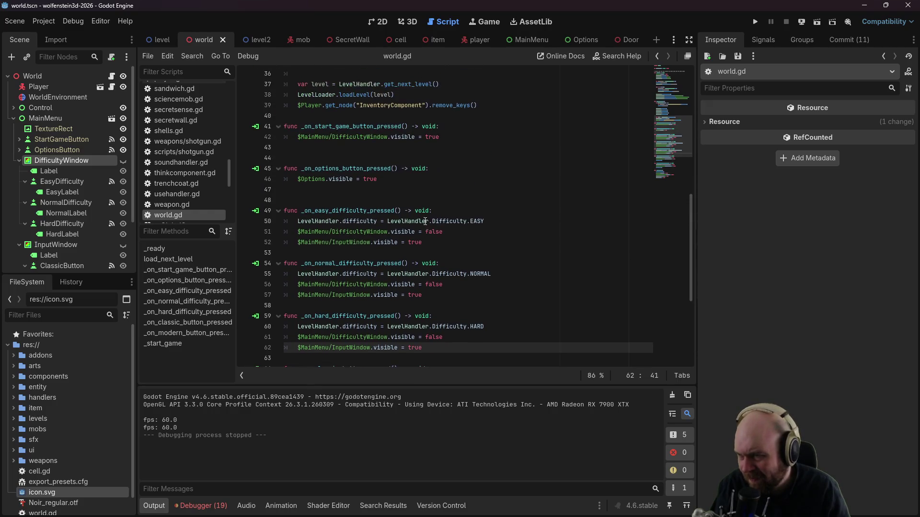
{"action": "scroll", "coordinate": [424, 221], "scroll_direction": "up", "scroll_amount": 4}
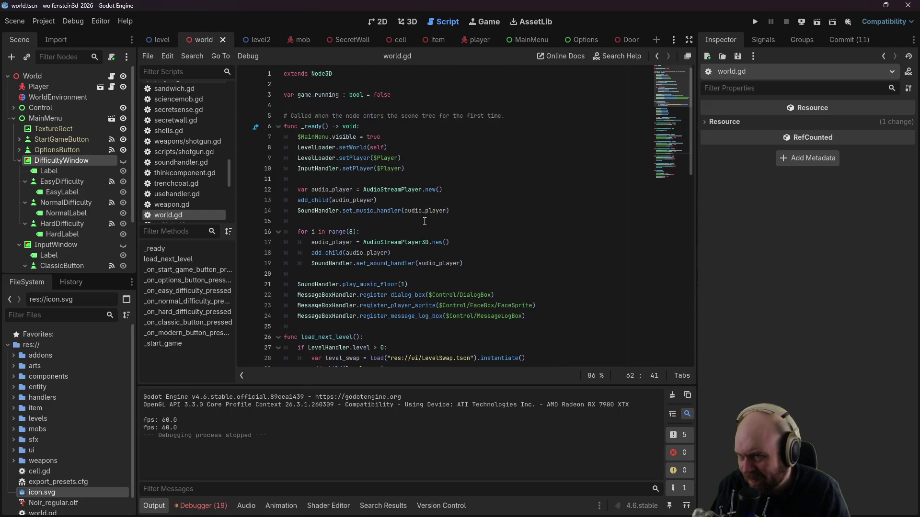
{"action": "left_click", "coordinate": [19, 161]}
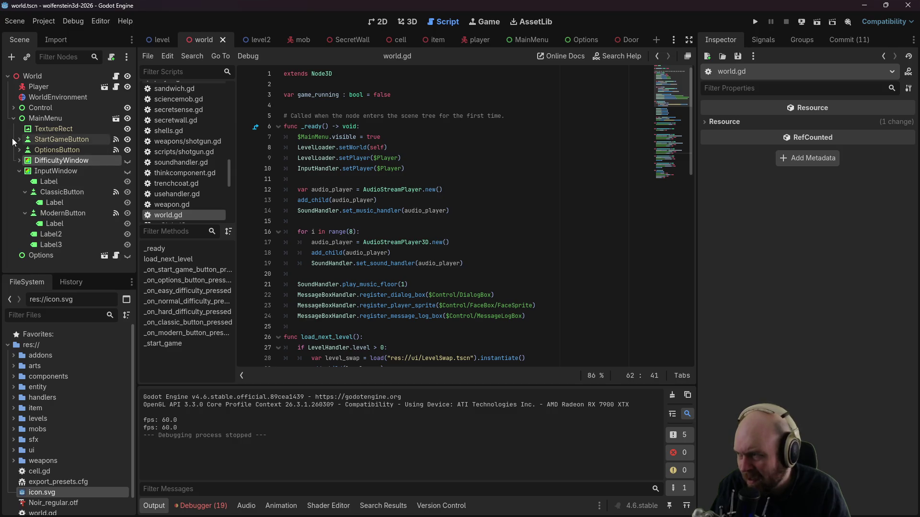
{"action": "left_click", "coordinate": [20, 171]}
{"action": "left_click", "coordinate": [14, 119]}
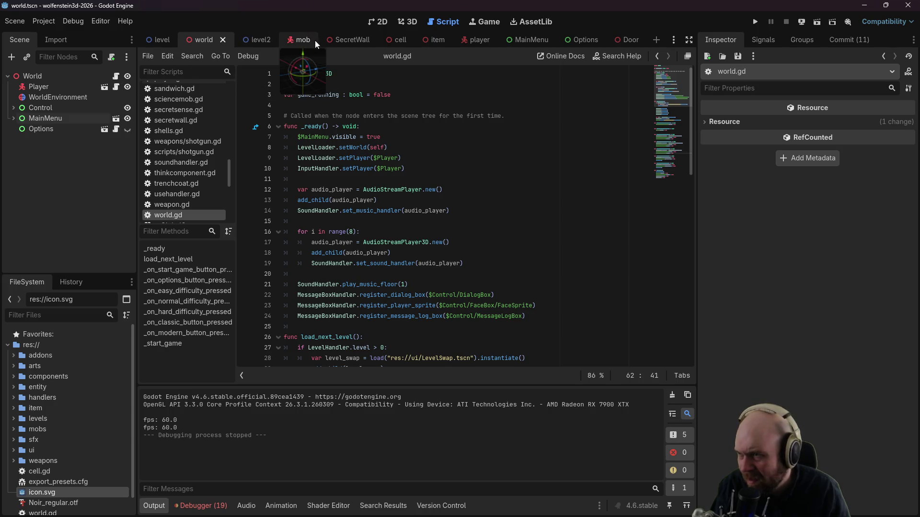
Step: Open the player scene's player.gd script at the on_death function
{"action": "left_click", "coordinate": [481, 41]}
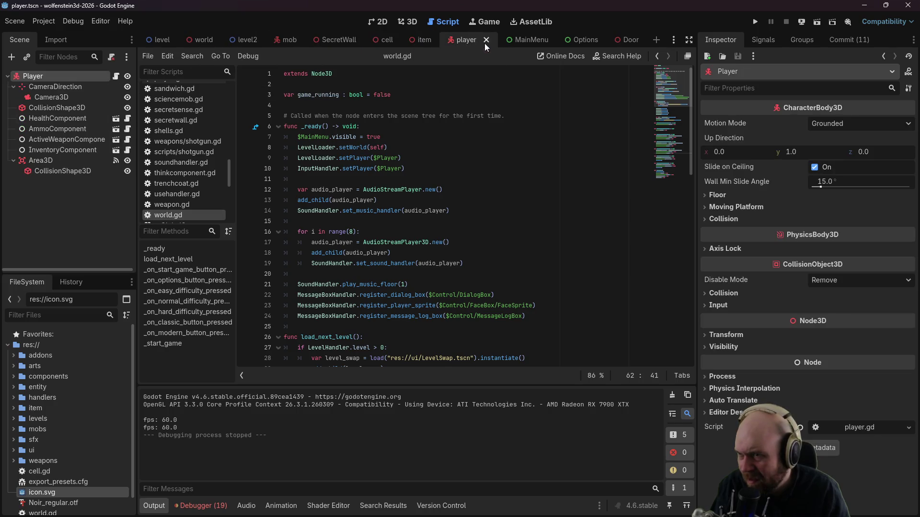
{"action": "left_click", "coordinate": [116, 76]}
{"action": "scroll", "coordinate": [368, 275], "scroll_direction": "down", "scroll_amount": 10}
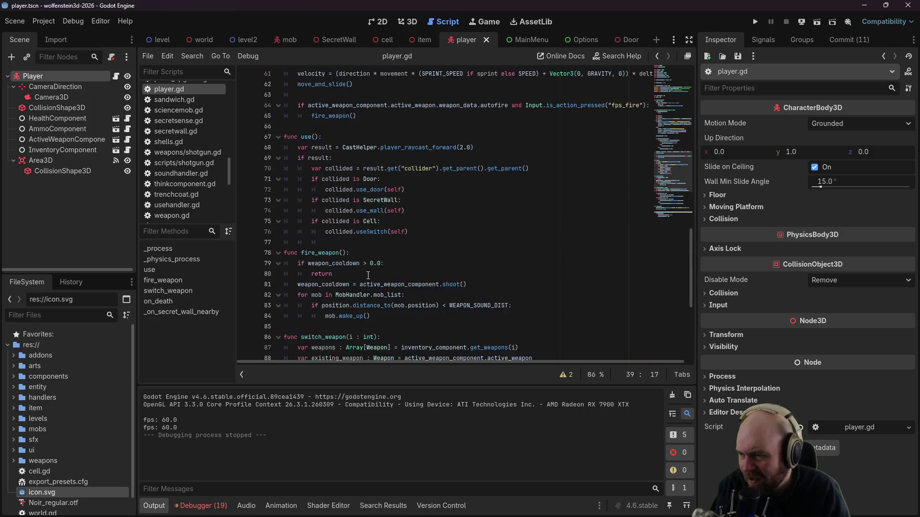
{"action": "scroll", "coordinate": [368, 276], "scroll_direction": "down", "scroll_amount": 6}
{"action": "left_click", "coordinate": [441, 277]}
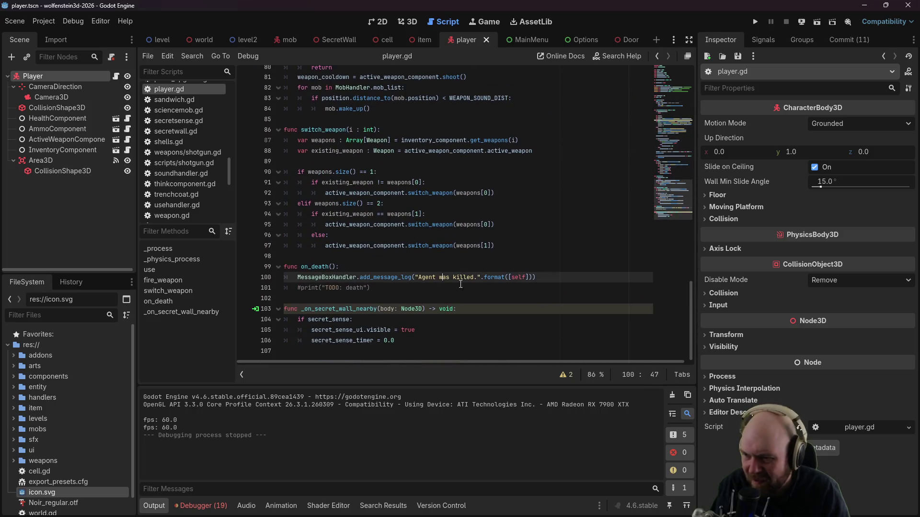
{"action": "left_click", "coordinate": [552, 289]}
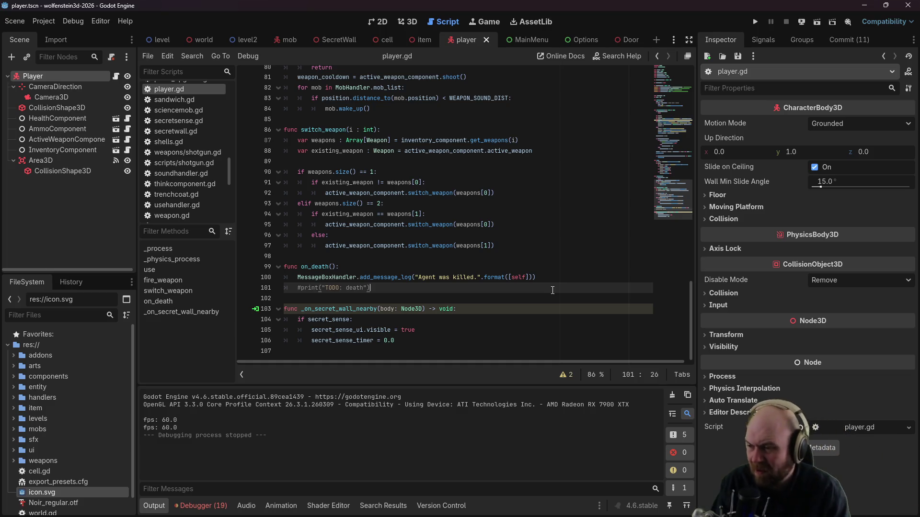
{"action": "mouse_move", "coordinate": [415, 293]}
{"action": "left_mouse_down"}
{"action": "mouse_move", "coordinate": [419, 280]}
{"action": "mouse_move", "coordinate": [415, 293]}
{"action": "left_mouse_up"}
{"action": "left_click", "coordinate": [581, 279]}
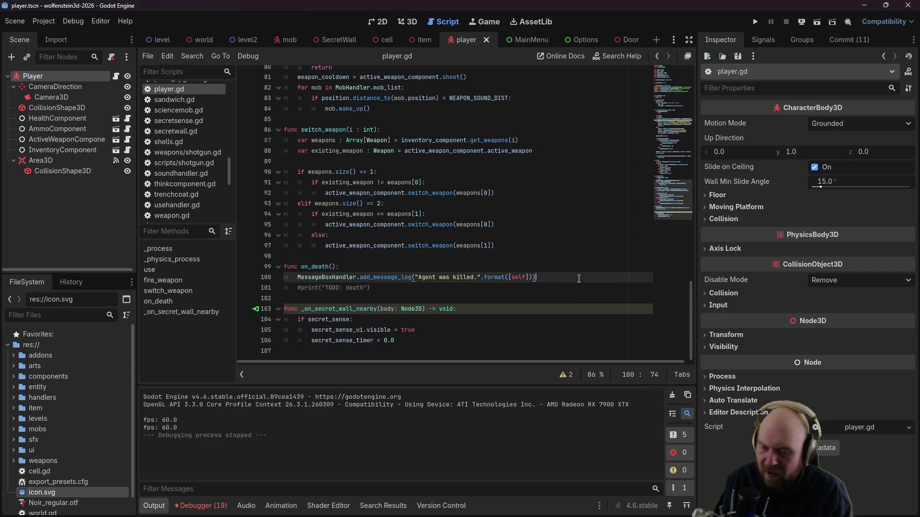
Step: Add 'InputHandler.active = false' and 'self.position.y = 0.0' to on_death and save
{"action": "key", "text": "Return"}
{"action": "type", "text": "Input"}
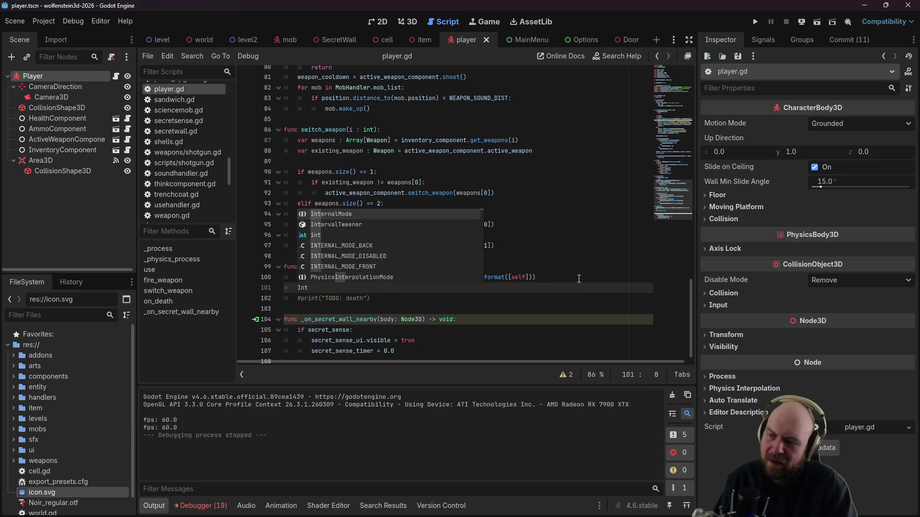
{"action": "type", "text": "Handler.ac"}
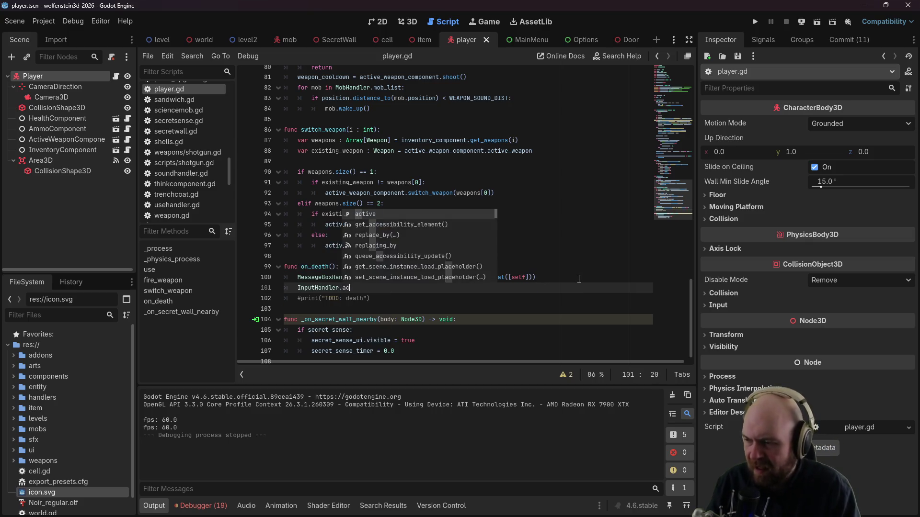
{"action": "type", "text": "tive = false"}
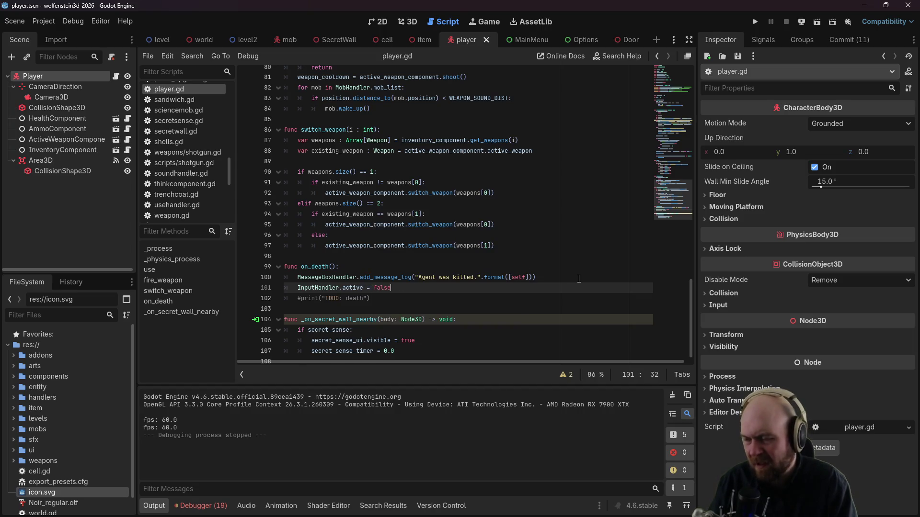
{"action": "key", "text": "Return"}
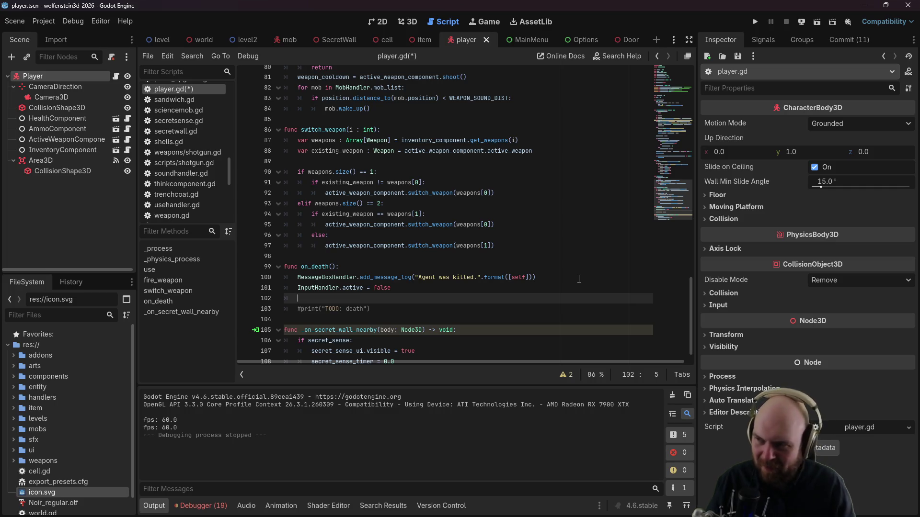
{"action": "scroll", "coordinate": [472, 104], "scroll_direction": "up", "scroll_amount": 6}
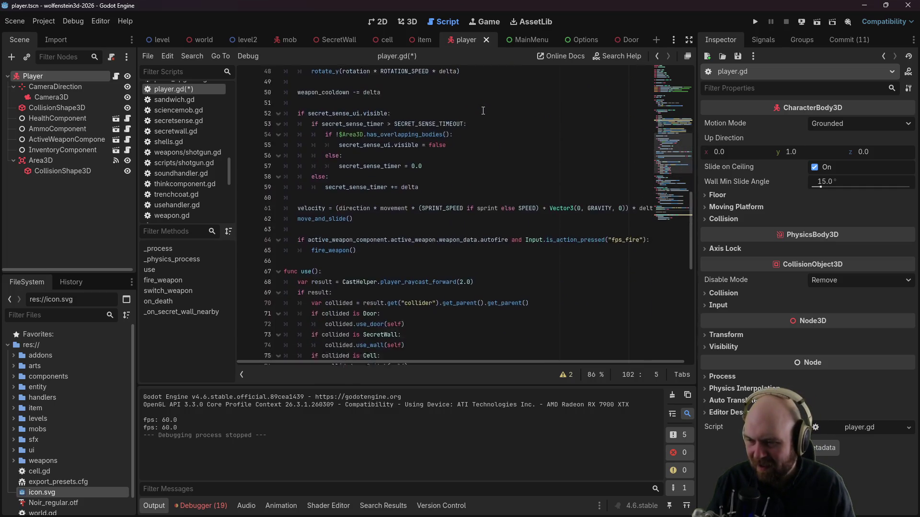
{"action": "type", "text": "self."}
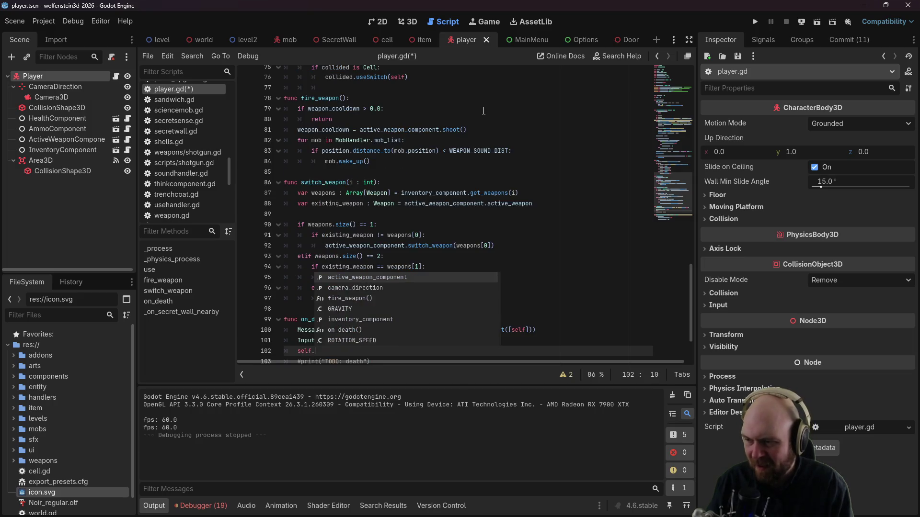
{"action": "type", "text": "position"}
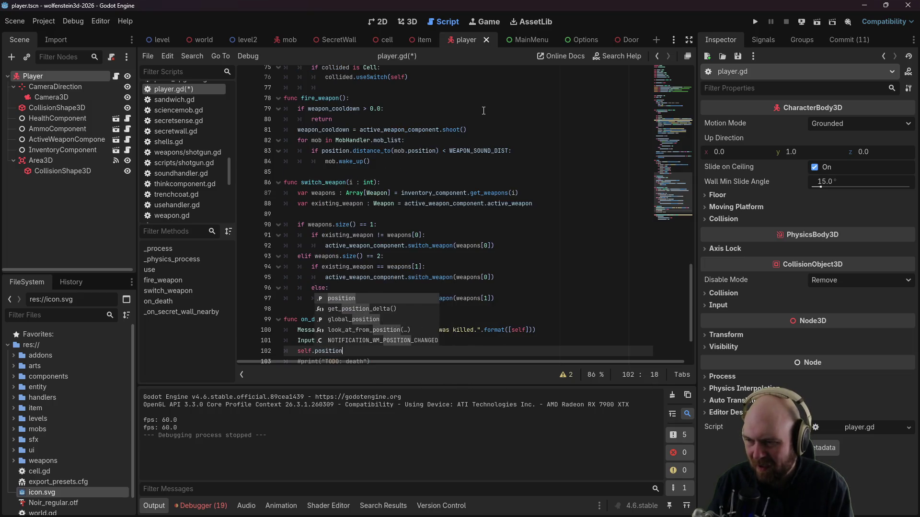
{"action": "type", "text": ".y = 0.0"}
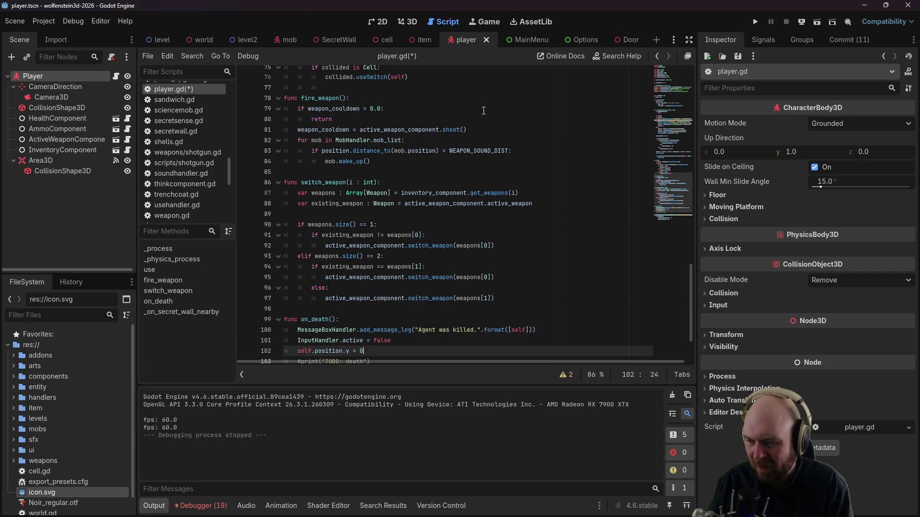
{"action": "key", "text": "ctrl+s"}
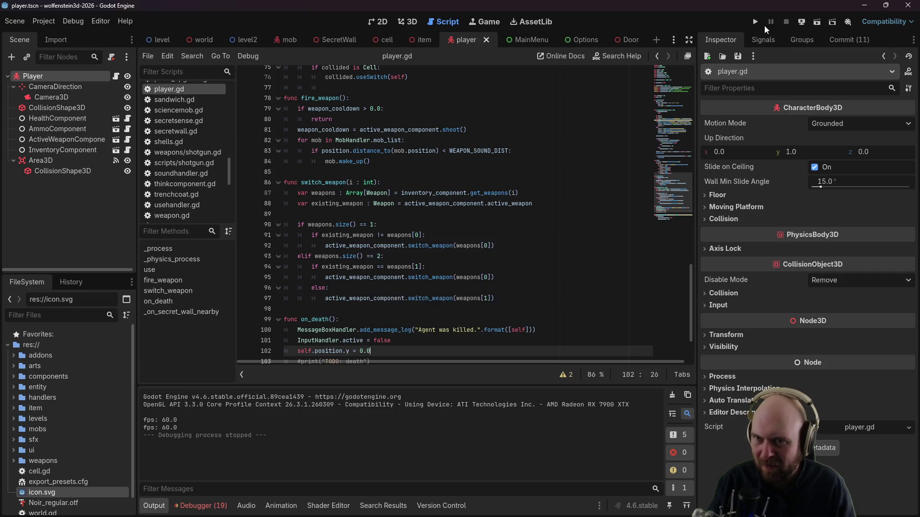
Step: Run the game, start a new game and walk through the steel door into the white room
{"action": "left_click", "coordinate": [758, 24]}
{"action": "left_click", "coordinate": [515, 259]}
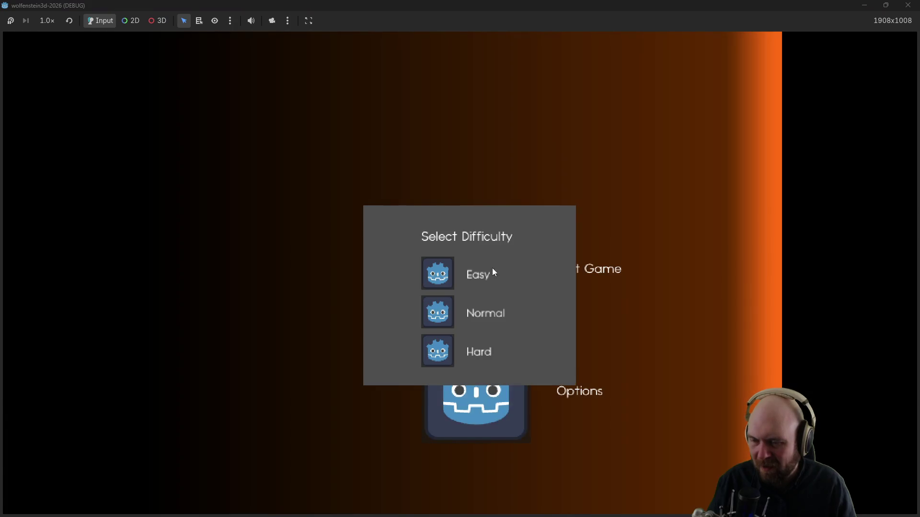
{"action": "left_click", "coordinate": [444, 302]}
{"action": "left_click", "coordinate": [426, 300]}
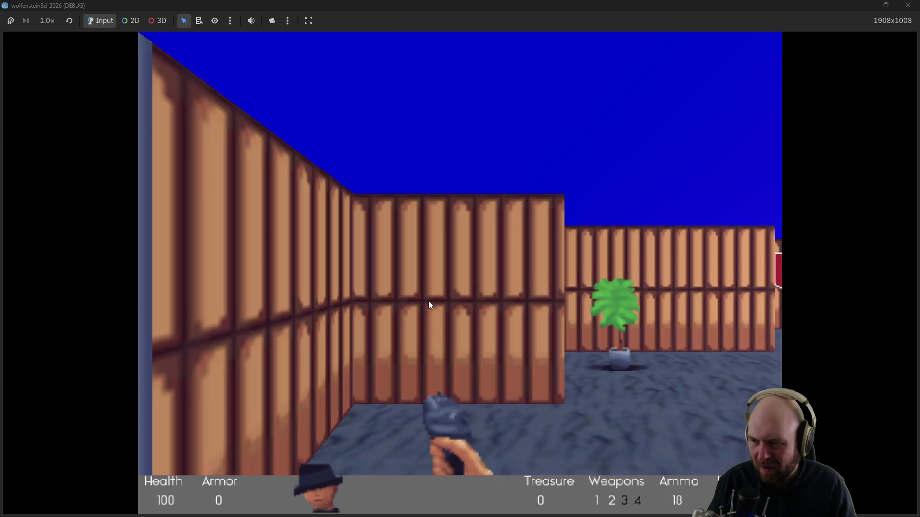
{"action": "key", "text": "w"}
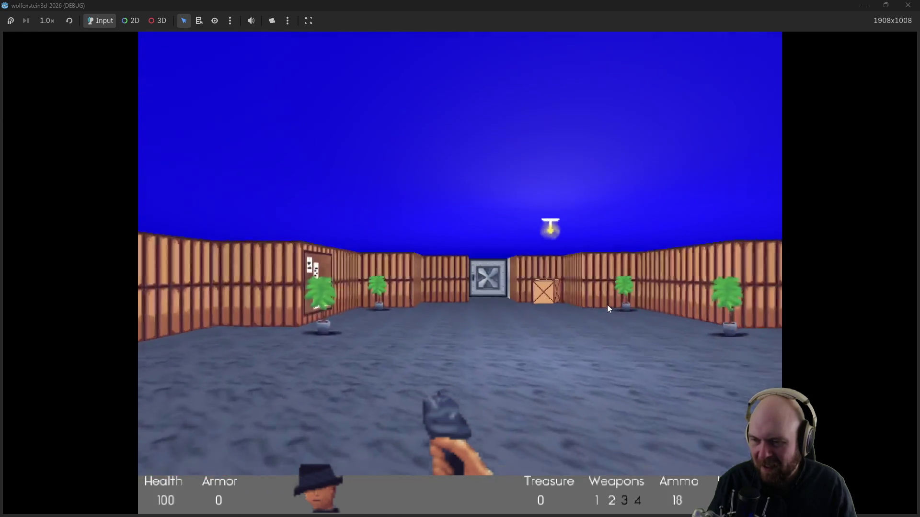
{"action": "key", "text": "w"}
{"action": "key", "text": "space"}
Step: Turn around the room facing the guard until the agent is killed, then stop the game
{"action": "key", "text": "Left"}
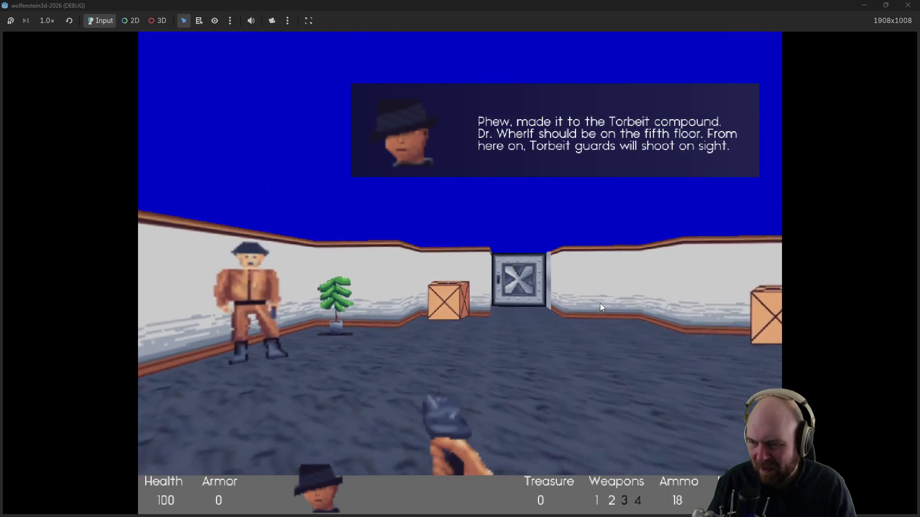
{"action": "key", "text": "Left"}
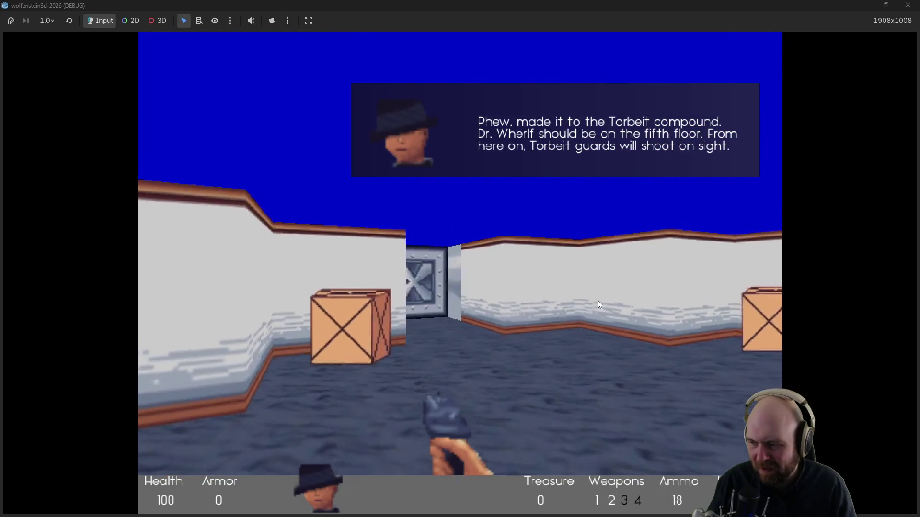
{"action": "key", "text": "Left"}
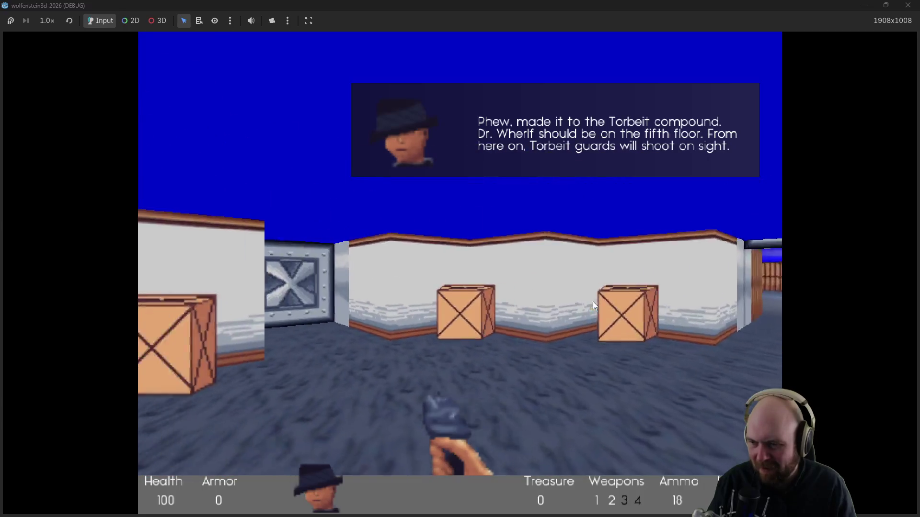
{"action": "key", "text": "Left"}
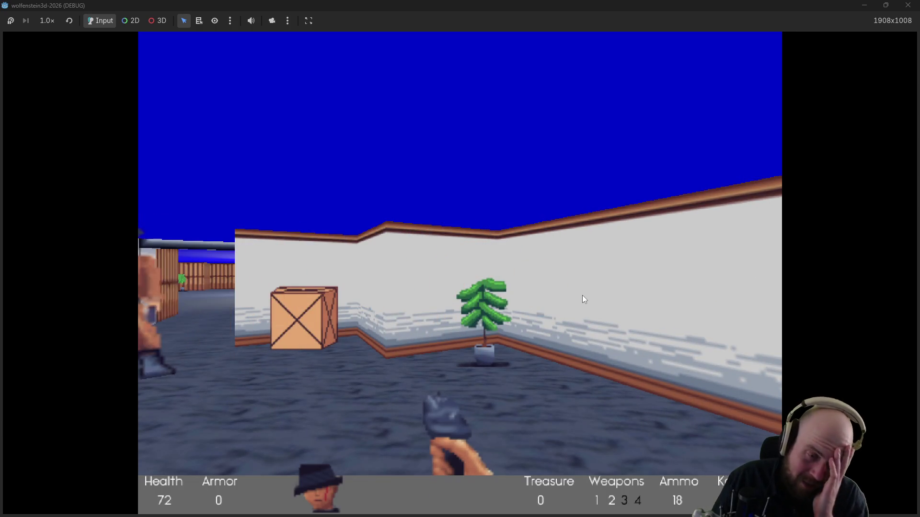
{"action": "key", "text": "Left"}
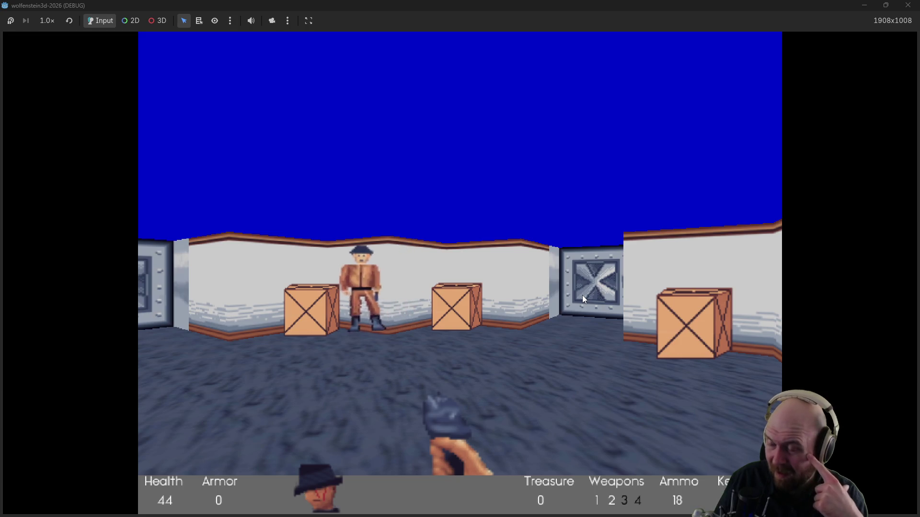
{"action": "key", "text": "Left"}
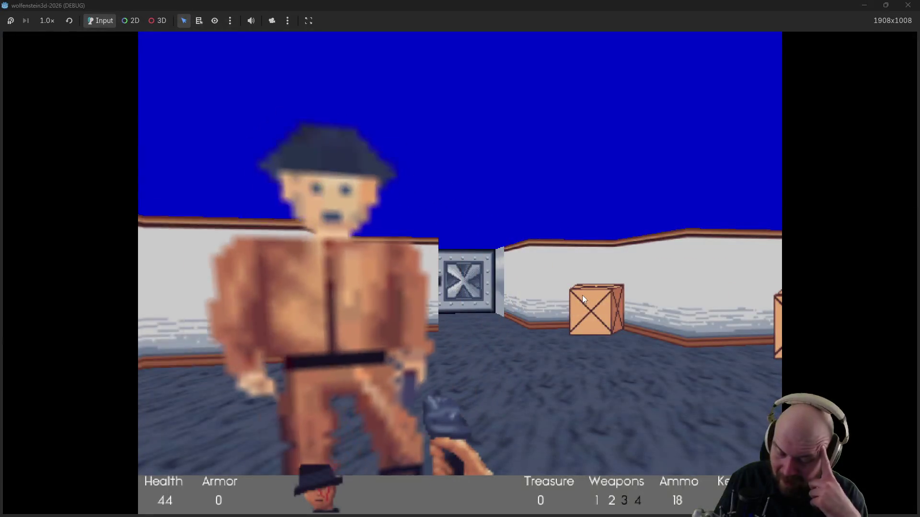
{"action": "key", "text": "Left"}
{"action": "key", "text": "Up"}
{"action": "key", "text": "Left"}
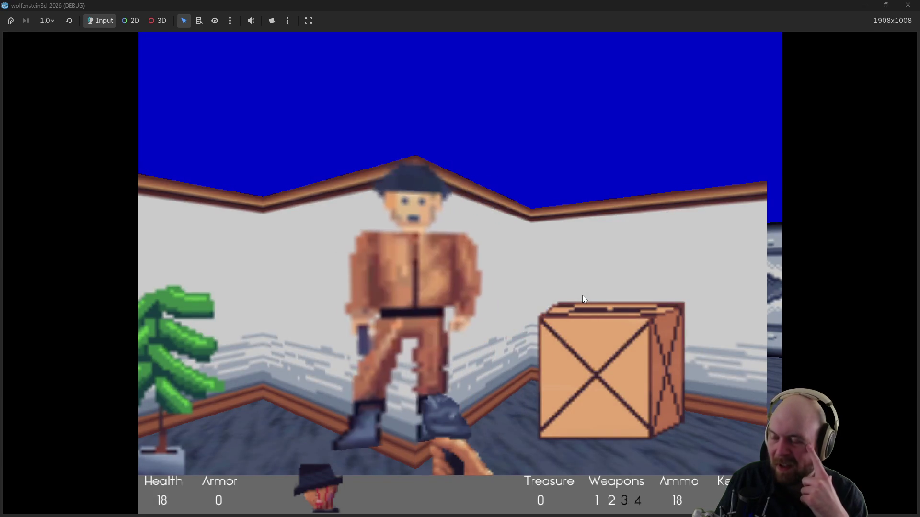
{"action": "key", "text": "Left"}
{"action": "key", "text": "Right"}
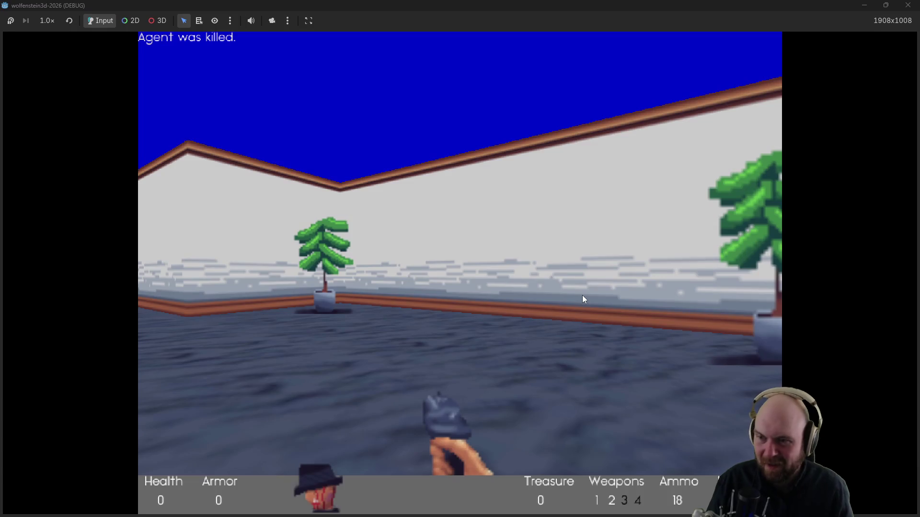
{"action": "left_click", "coordinate": [908, 6]}
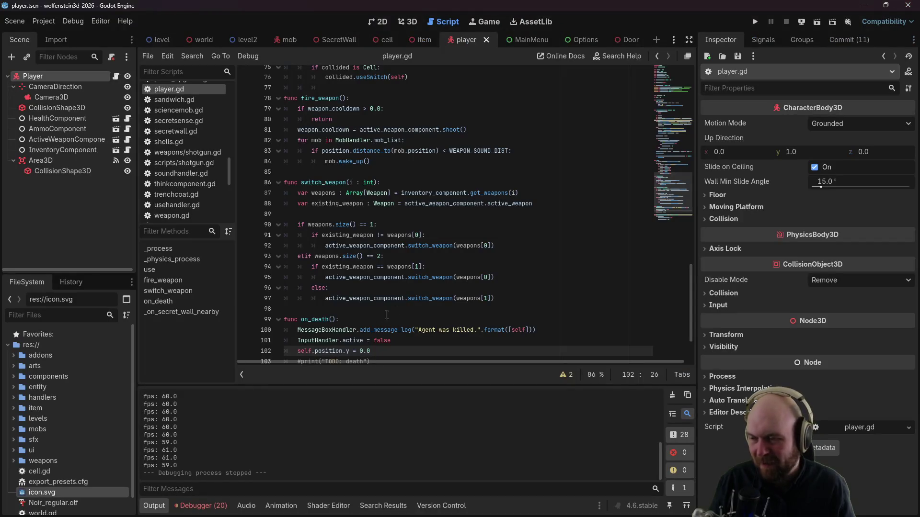
Step: Add a blank line after the InputHandler line and search the script for 'tween'
{"action": "scroll", "coordinate": [374, 319], "scroll_direction": "down", "scroll_amount": 2}
{"action": "left_click", "coordinate": [407, 288]}
{"action": "left_click", "coordinate": [408, 278]}
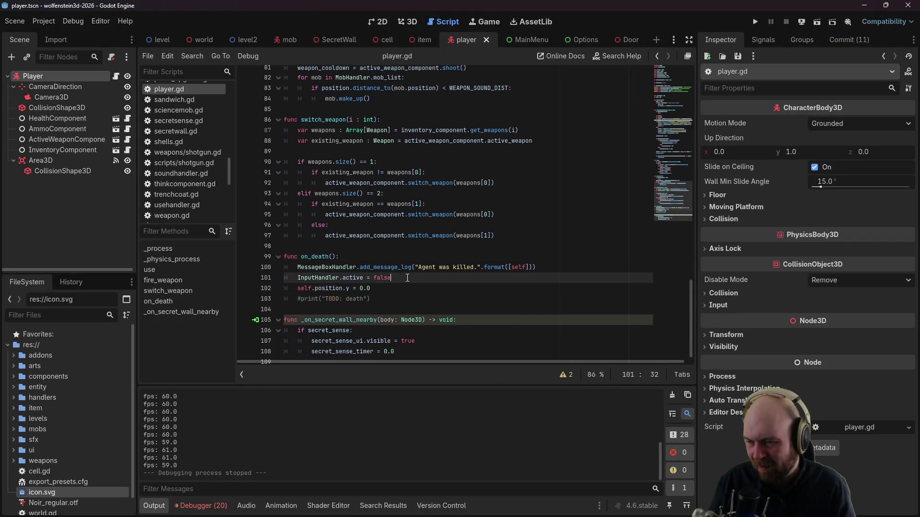
{"action": "key", "text": "Return"}
{"action": "scroll", "coordinate": [407, 274], "scroll_direction": "up", "scroll_amount": 3}
{"action": "scroll", "coordinate": [408, 274], "scroll_direction": "up", "scroll_amount": 20}
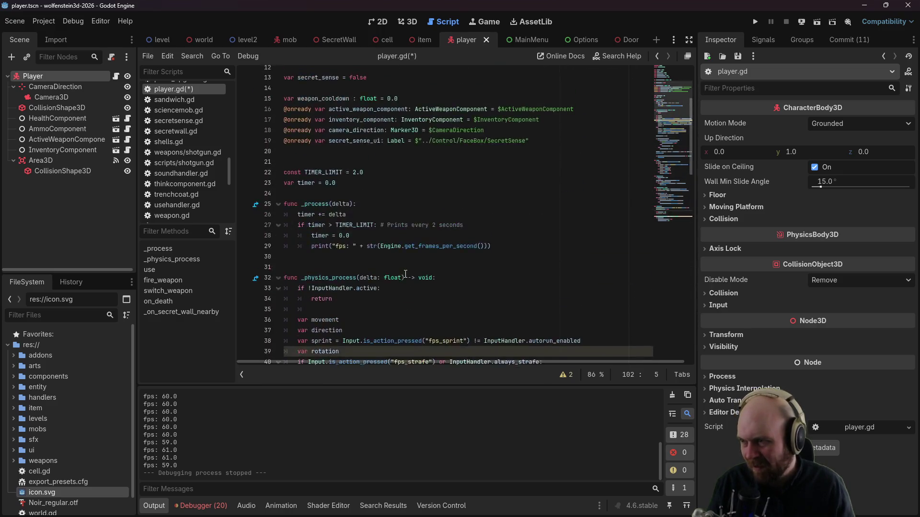
{"action": "scroll", "coordinate": [351, 243], "scroll_direction": "up", "scroll_amount": 2}
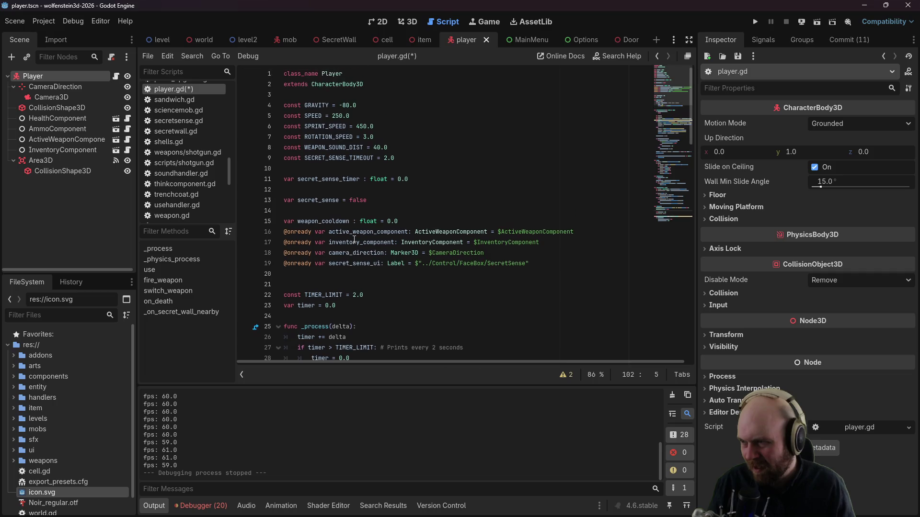
{"action": "left_click", "coordinate": [429, 158]}
{"action": "key", "text": "ctrl+f"}
{"action": "type", "text": "tween"}
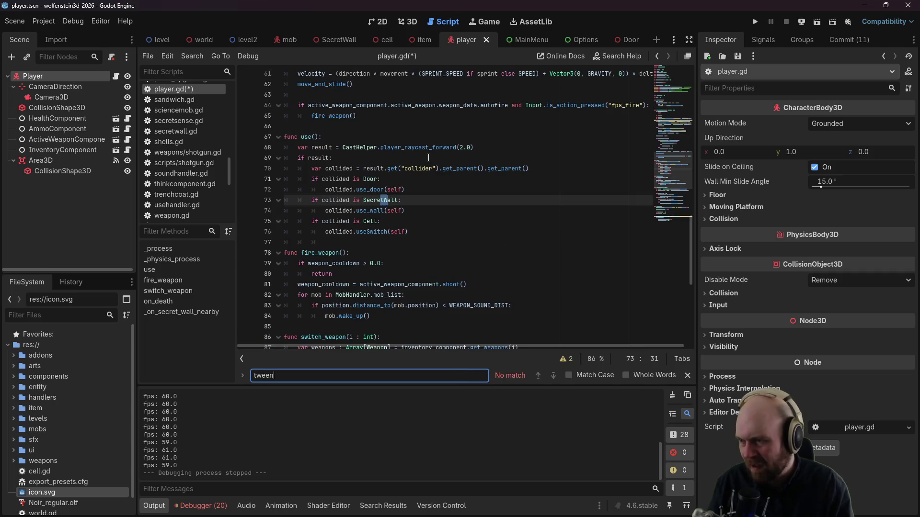
{"action": "scroll", "coordinate": [424, 160], "scroll_direction": "down", "scroll_amount": 8}
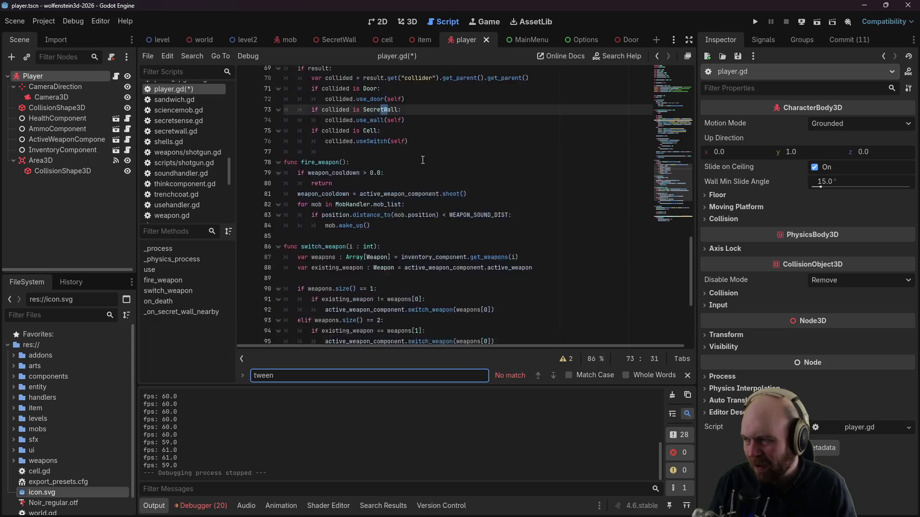
Step: Add 'var tween = create_tween()' and tween.tween_property(self, "position.y", 0.0, 2.0) to on_death
{"action": "left_click", "coordinate": [380, 252]}
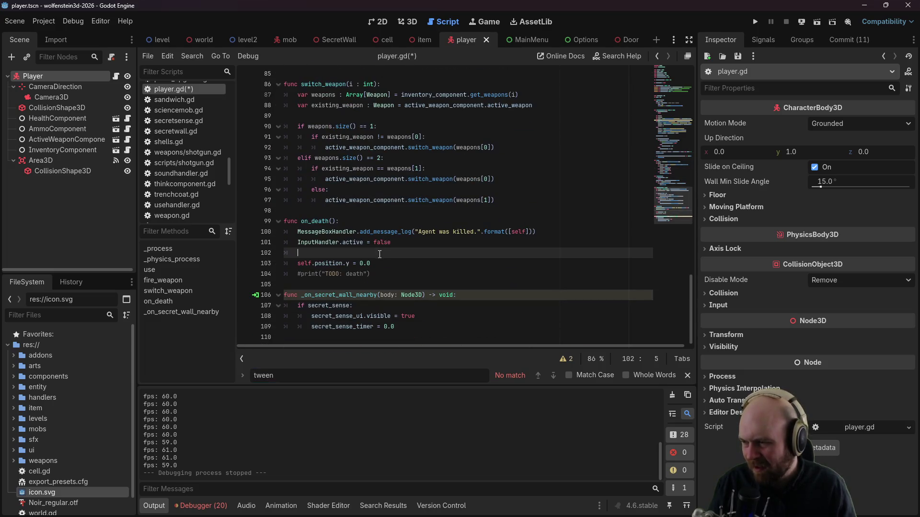
{"action": "key", "text": "Return"}
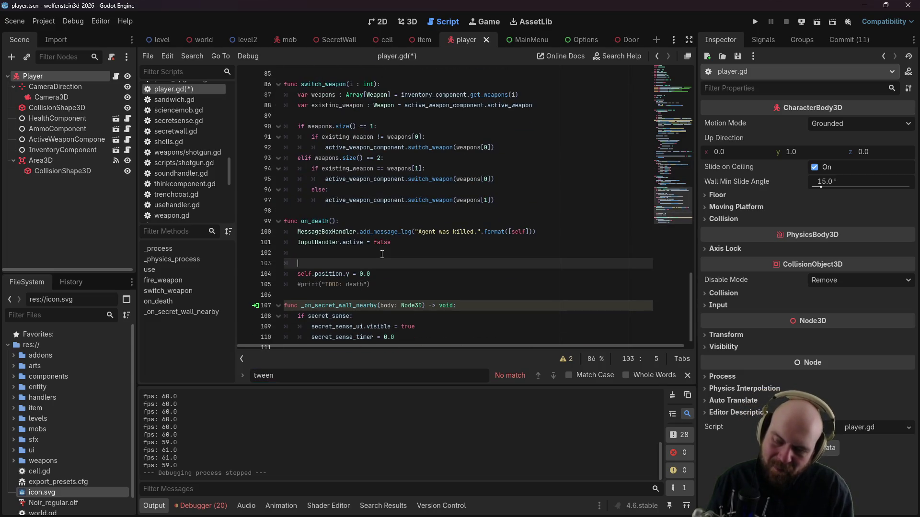
{"action": "type", "text": "var tween = create_tween()"}
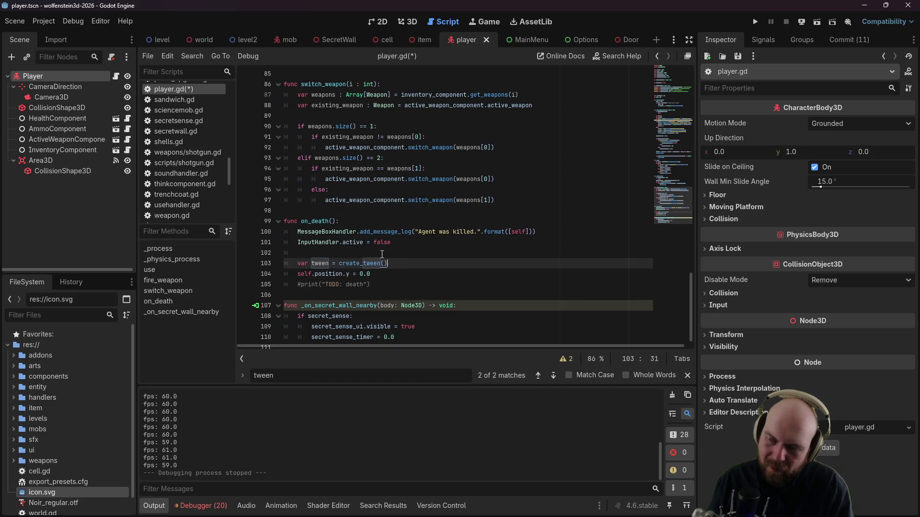
{"action": "key", "text": "Return"}
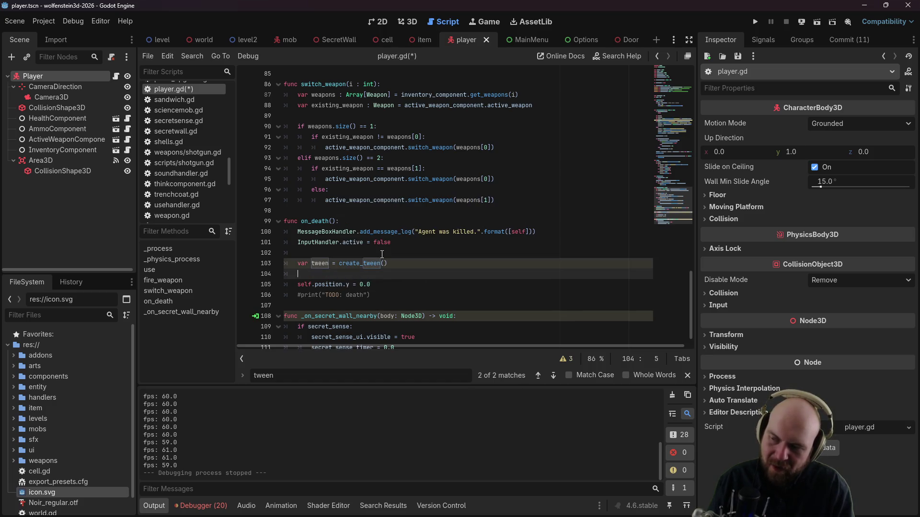
{"action": "type", "text": "tween"}
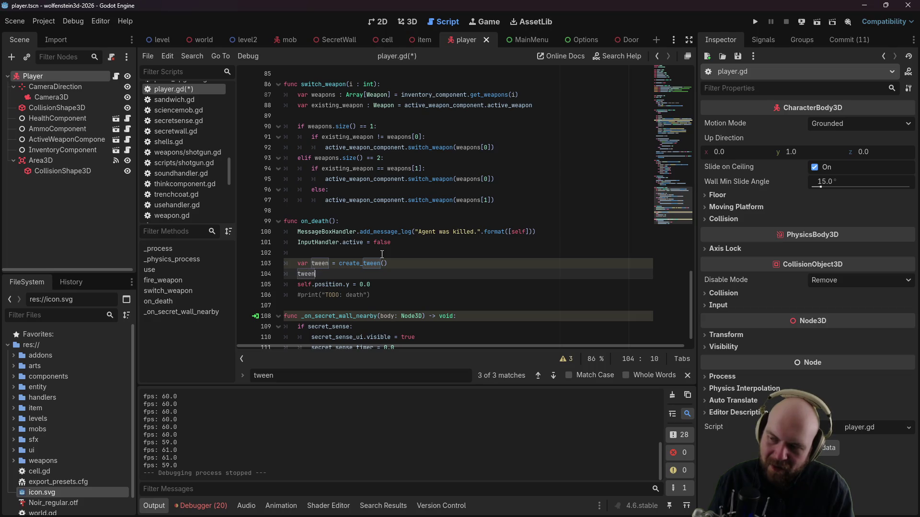
{"action": "type", "text": ".twee"}
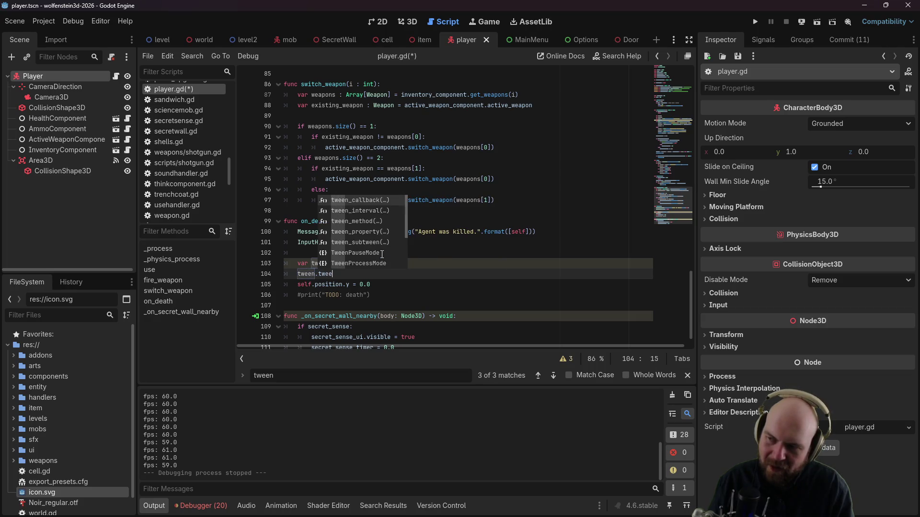
{"action": "type", "text": "n_"}
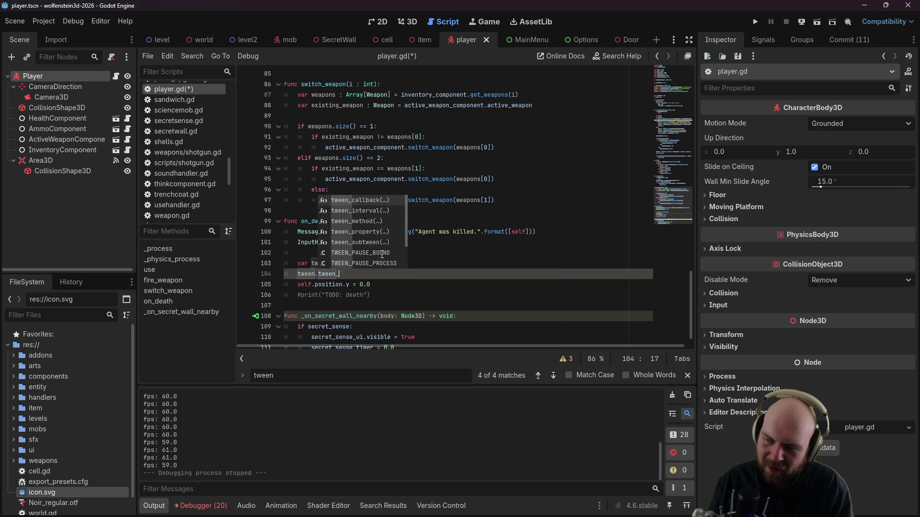
{"action": "type", "text": "property"}
{"action": "key", "text": "Return"}
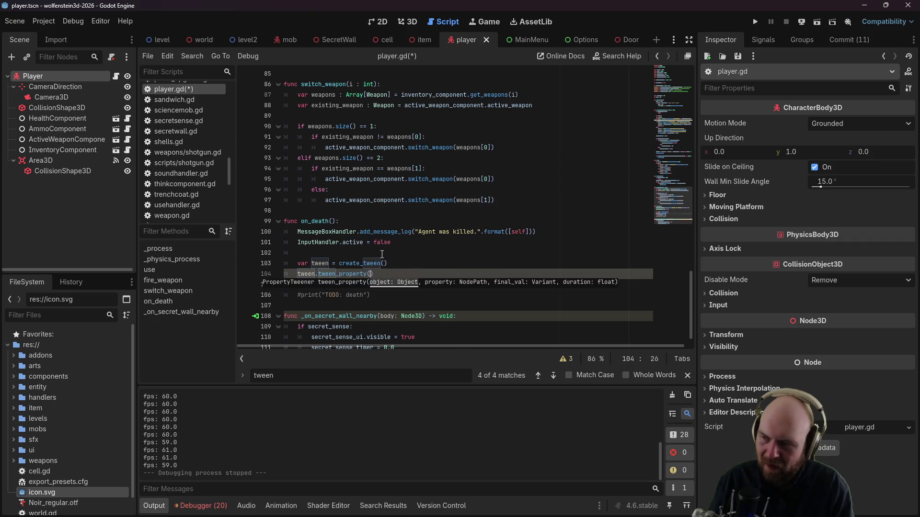
{"action": "type", "text": "self,"}
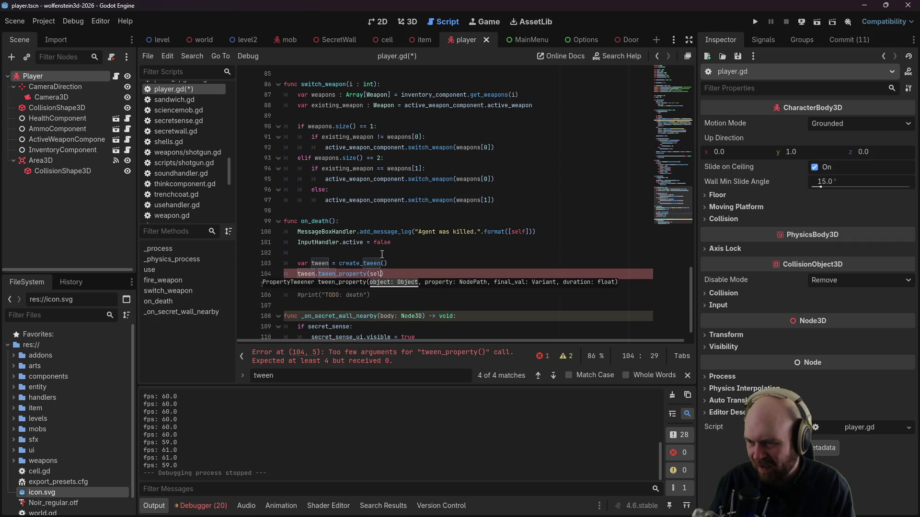
{"action": "type", "text": "\"position"}
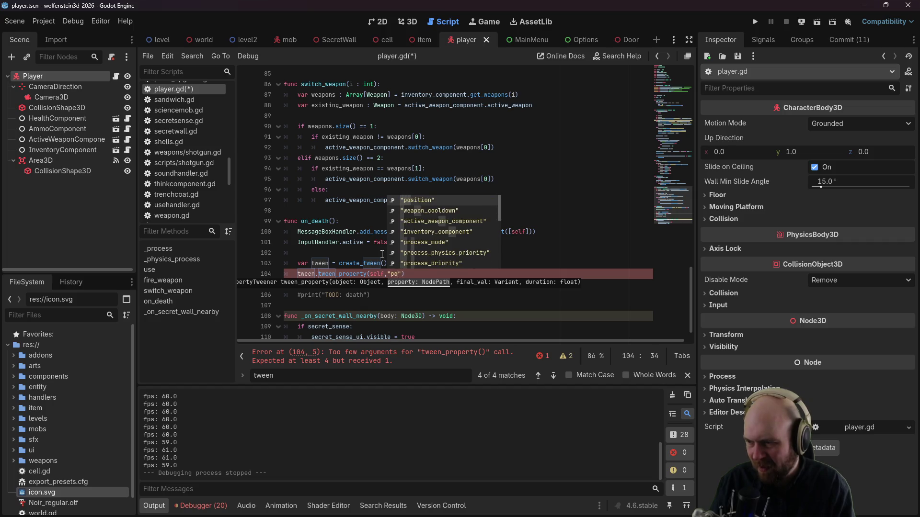
{"action": "type", "text": ".y"}
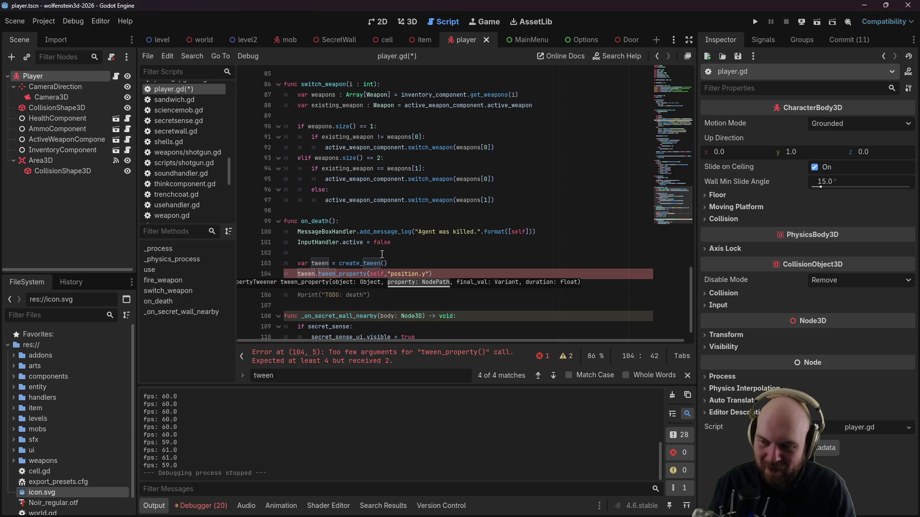
{"action": "left_click", "coordinate": [421, 274]}
{"action": "type", "text": "."}
{"action": "key", "text": "Right"}
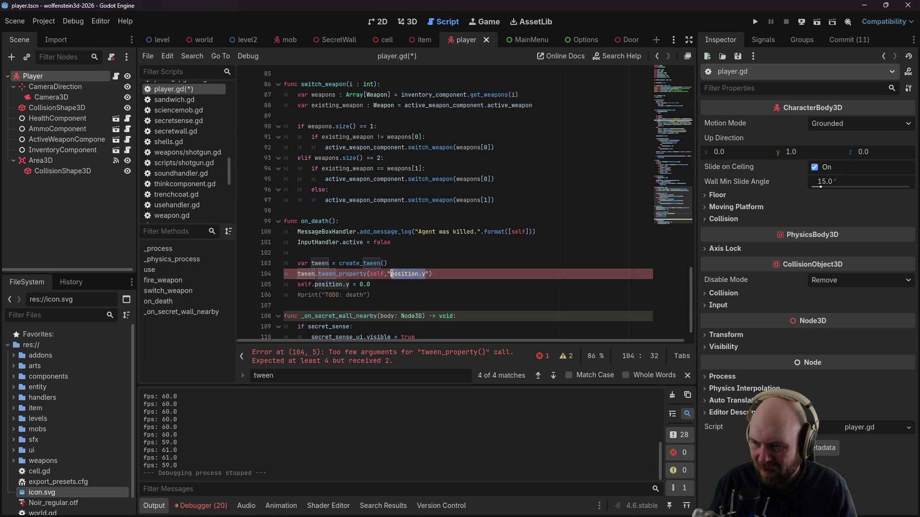
{"action": "left_click", "coordinate": [424, 250]}
{"action": "left_click", "coordinate": [424, 274]}
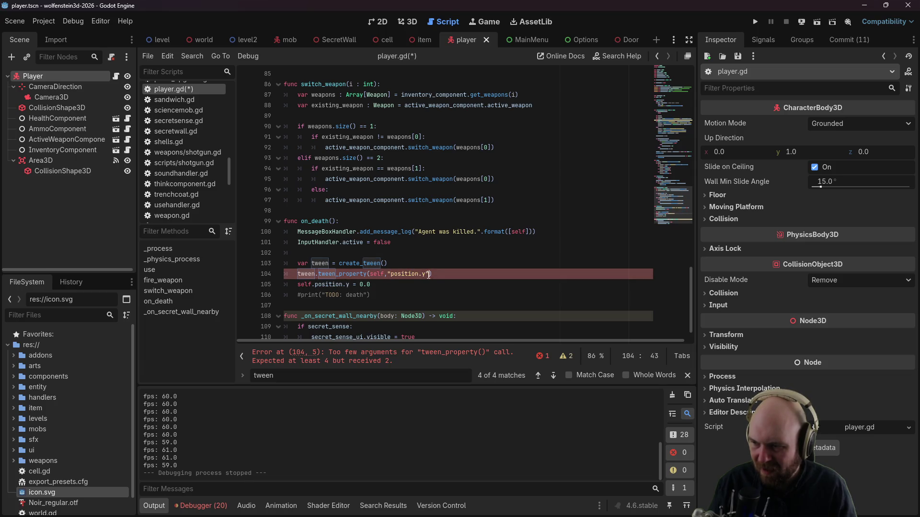
{"action": "key", "text": "Right"}
{"action": "type", "text": ","}
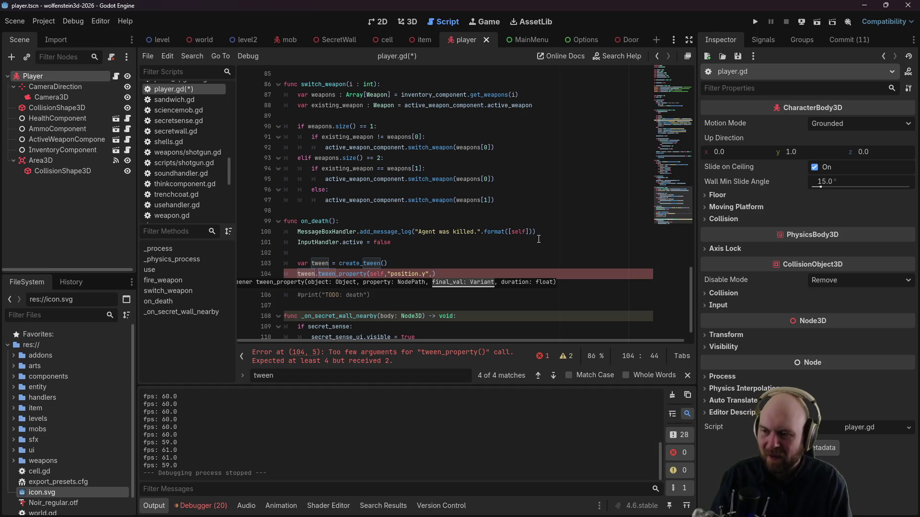
{"action": "type", "text": "0.0,2.0"}
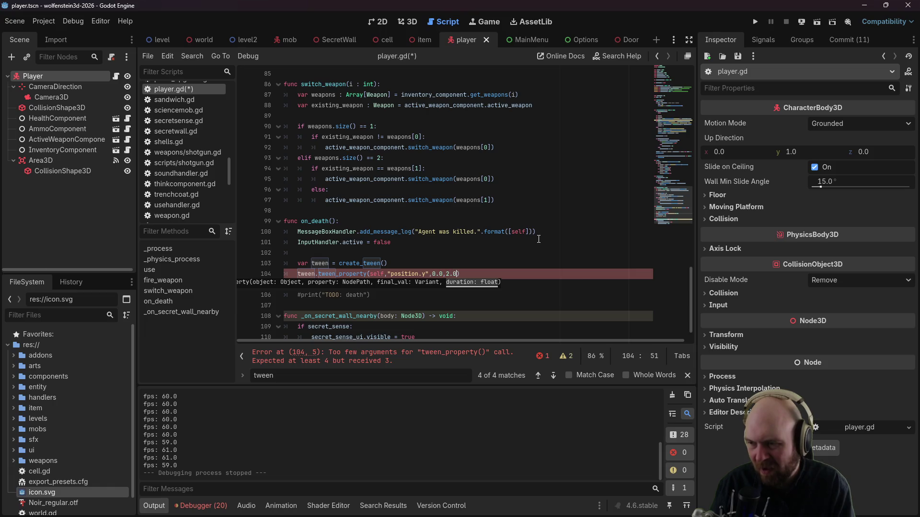
Step: Save, then delete the old 'self.position.y = 0.0' line
{"action": "key", "text": "ctrl+s"}
{"action": "left_click", "coordinate": [467, 283]}
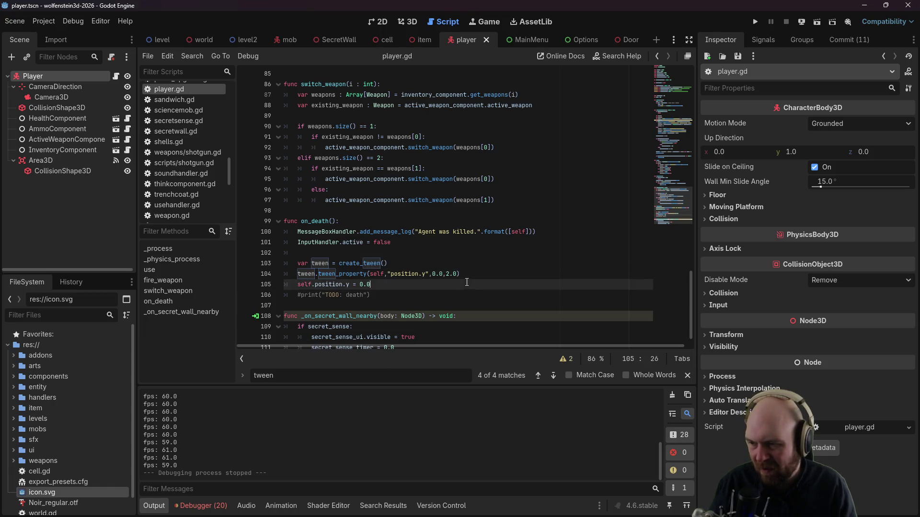
{"action": "left_click_drag", "start_coordinate": [466, 283], "coordinate": [477, 274]}
{"action": "key", "text": "BackSpace"}
Step: Test-run the game on Normal difficulty, then stop it
{"action": "left_click", "coordinate": [754, 22]}
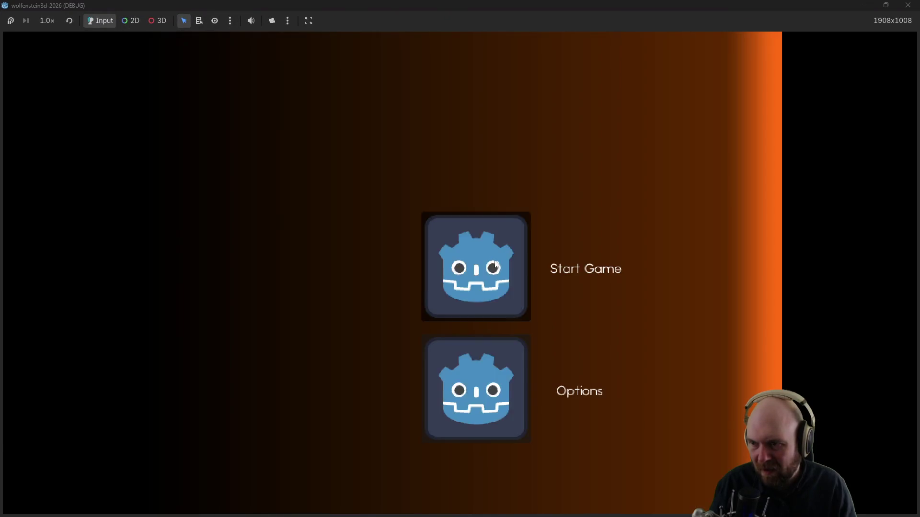
{"action": "left_click", "coordinate": [491, 265]}
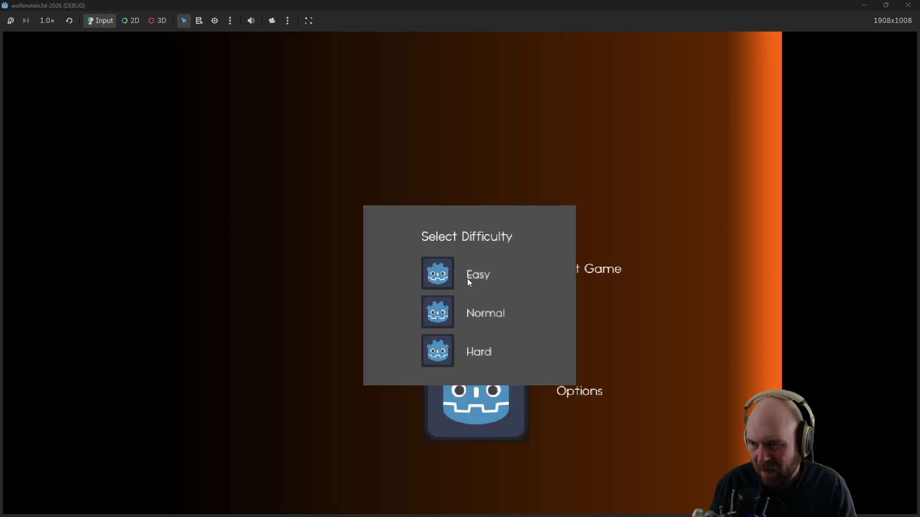
{"action": "left_click", "coordinate": [433, 309]}
{"action": "left_click", "coordinate": [408, 300]}
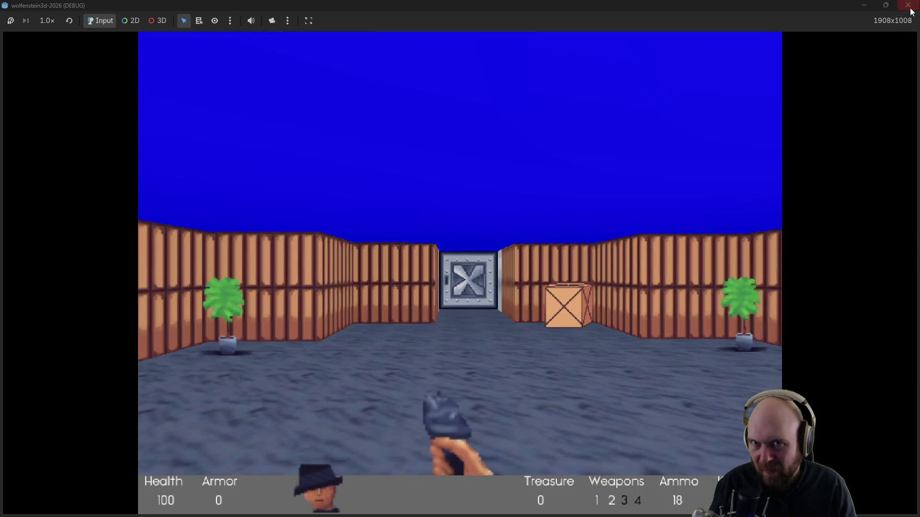
{"action": "left_click", "coordinate": [907, 5]}
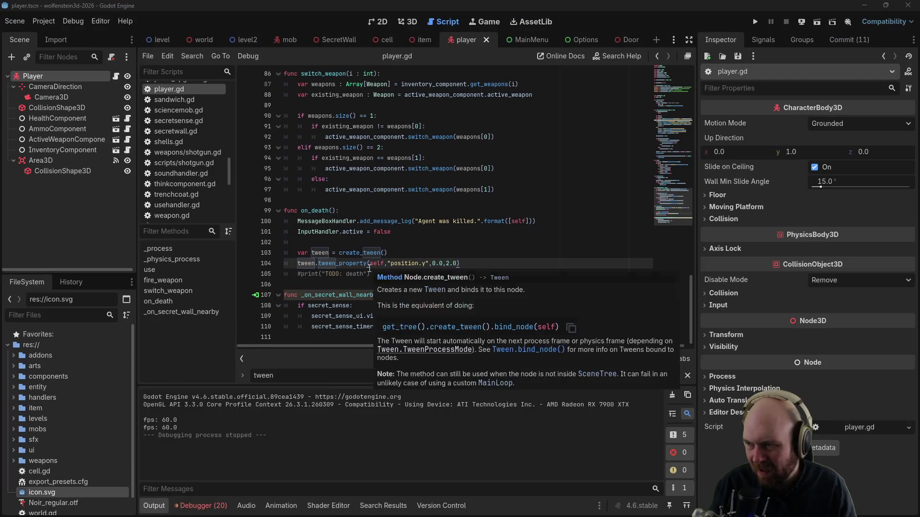
Step: Add $HealthComponent.subtract_health(100) at the start of use() and save
{"action": "scroll", "coordinate": [340, 272], "scroll_direction": "up", "scroll_amount": 3}
{"action": "scroll", "coordinate": [339, 274], "scroll_direction": "up", "scroll_amount": 5}
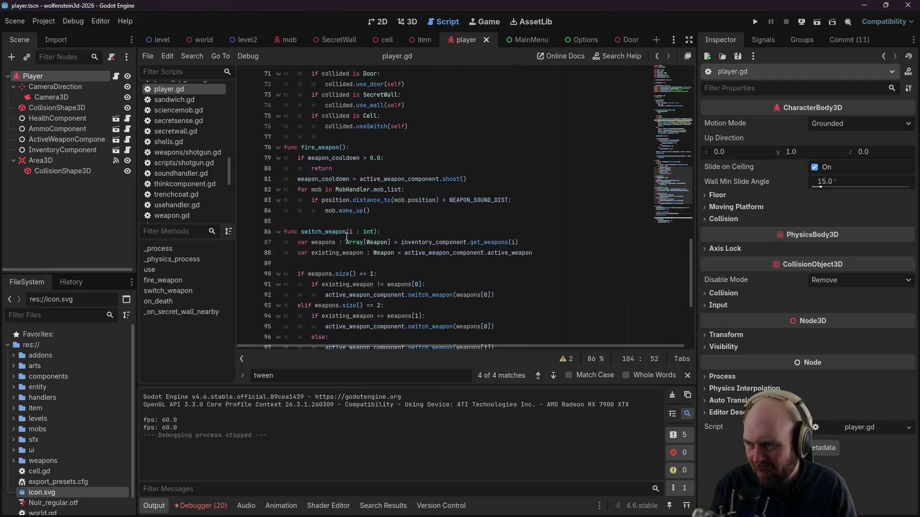
{"action": "left_click", "coordinate": [367, 158]}
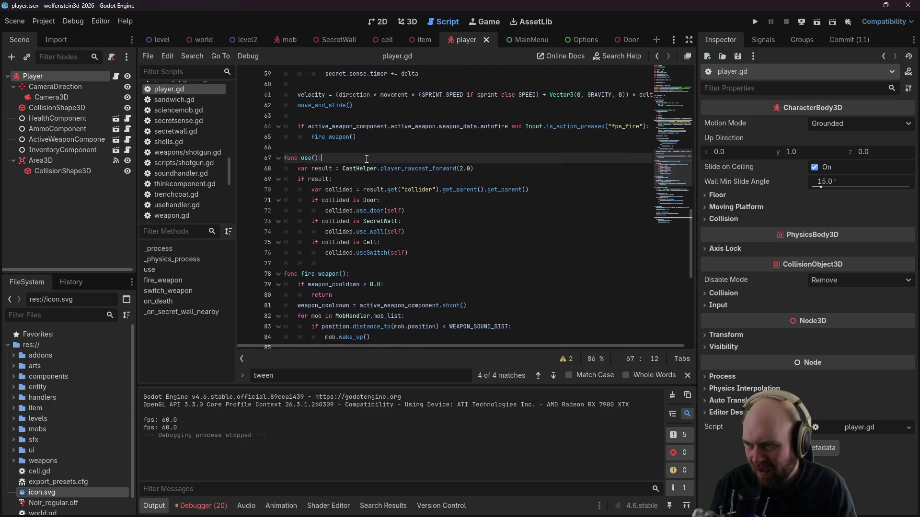
{"action": "key", "text": "Return"}
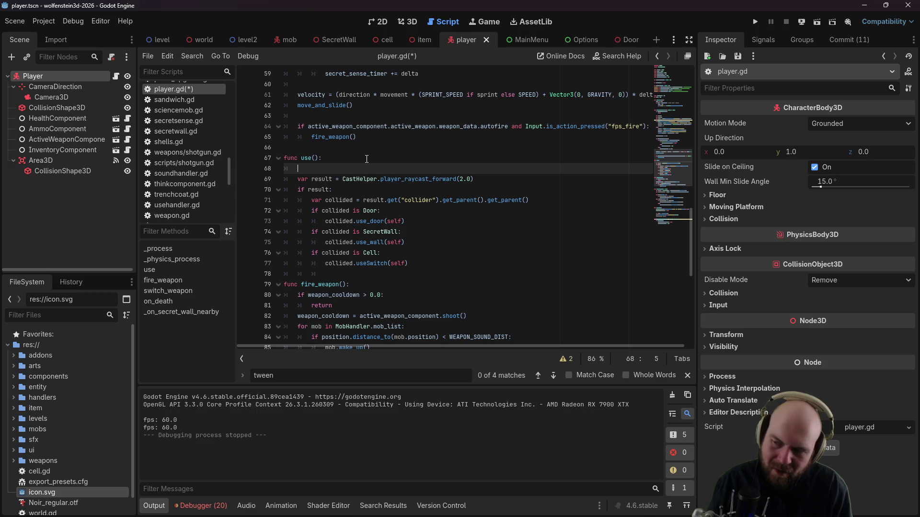
{"action": "type", "text": "H"}
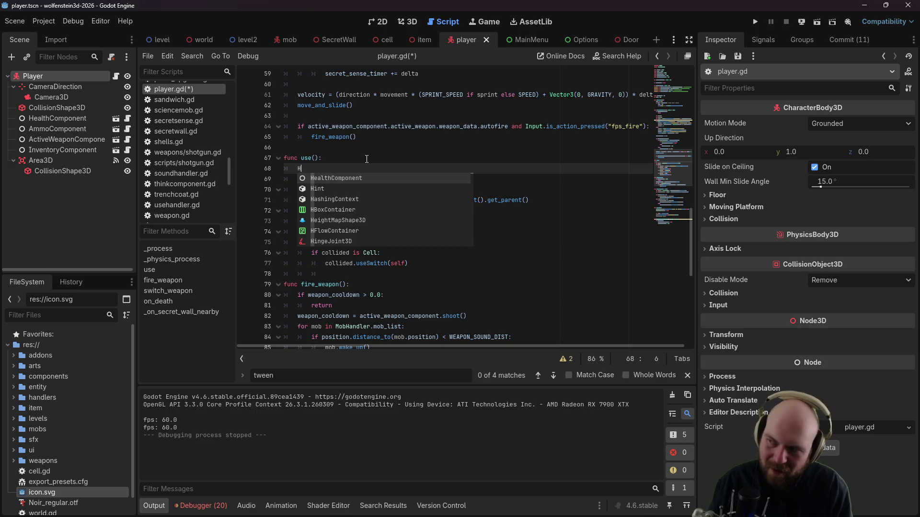
{"action": "key", "text": "BackSpace"}
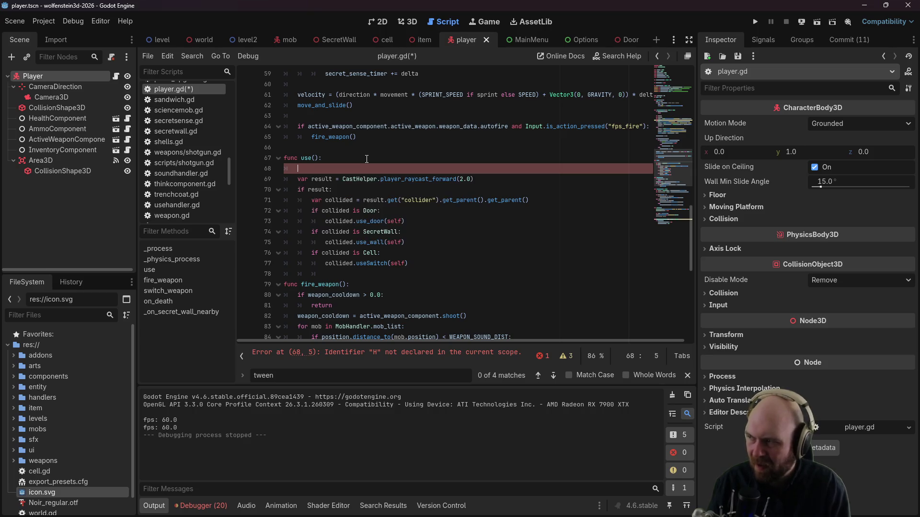
{"action": "mouse_move", "coordinate": [60, 119]}
{"action": "left_mouse_down"}
{"action": "mouse_move", "coordinate": [329, 163]}
{"action": "mouse_move", "coordinate": [322, 168]}
{"action": "left_mouse_up"}
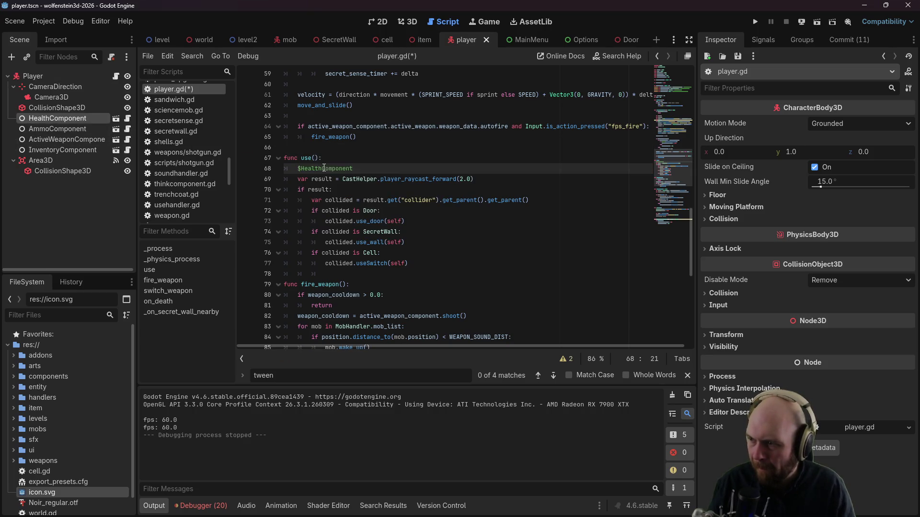
{"action": "type", "text": ".set"}
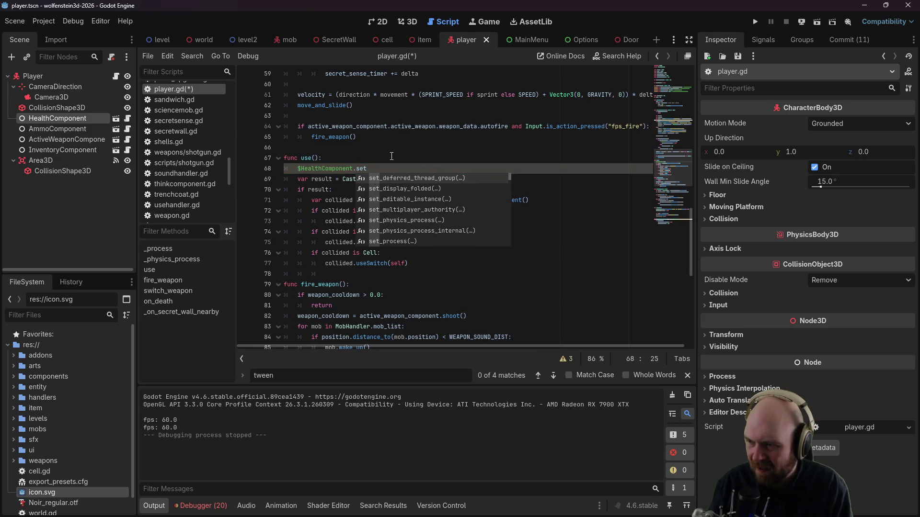
{"action": "key", "text": "BackSpace"}
{"action": "key", "text": "BackSpace"}
{"action": "key", "text": "BackSpace"}
{"action": "type", "text": "health"}
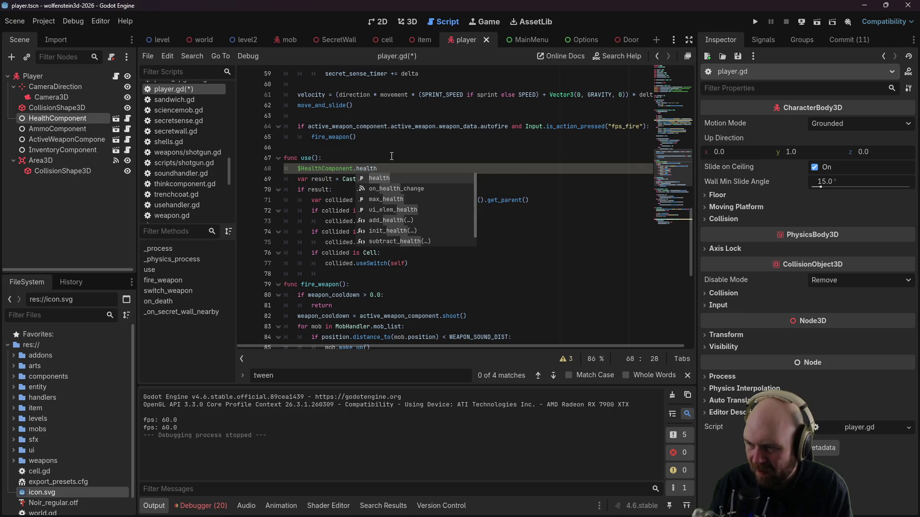
{"action": "key", "text": "BackSpace"}
{"action": "key", "text": "BackSpace"}
{"action": "key", "text": "BackSpace"}
{"action": "type", "text": "subtract_health(100"}
{"action": "key", "text": "ctrl+s"}
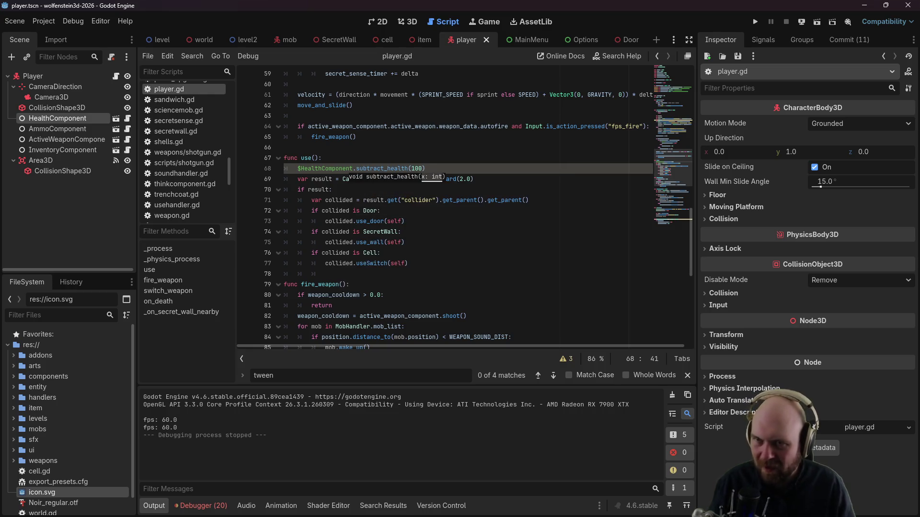
Step: Test-run the game into the level with classic input, then close it
{"action": "left_click", "coordinate": [755, 21]}
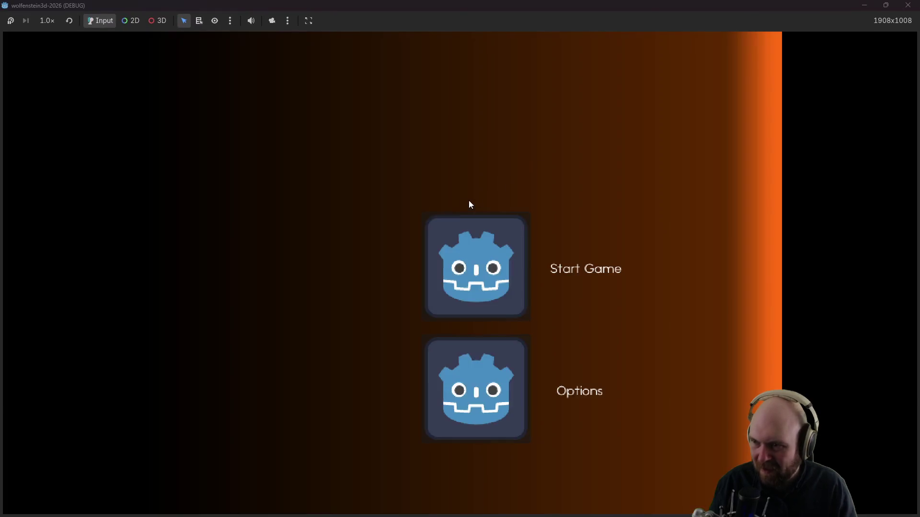
{"action": "left_click", "coordinate": [456, 246]}
{"action": "left_click", "coordinate": [448, 272]}
{"action": "left_click", "coordinate": [462, 309]}
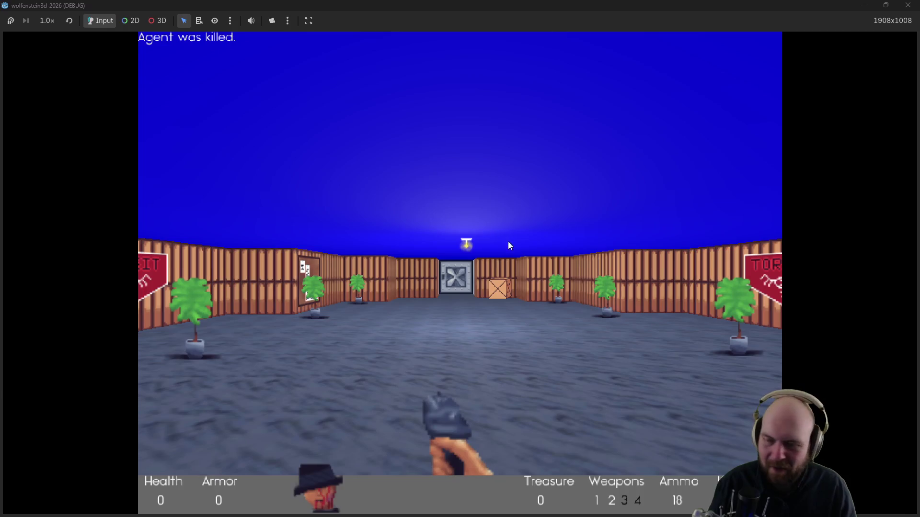
{"action": "left_click", "coordinate": [907, 5]}
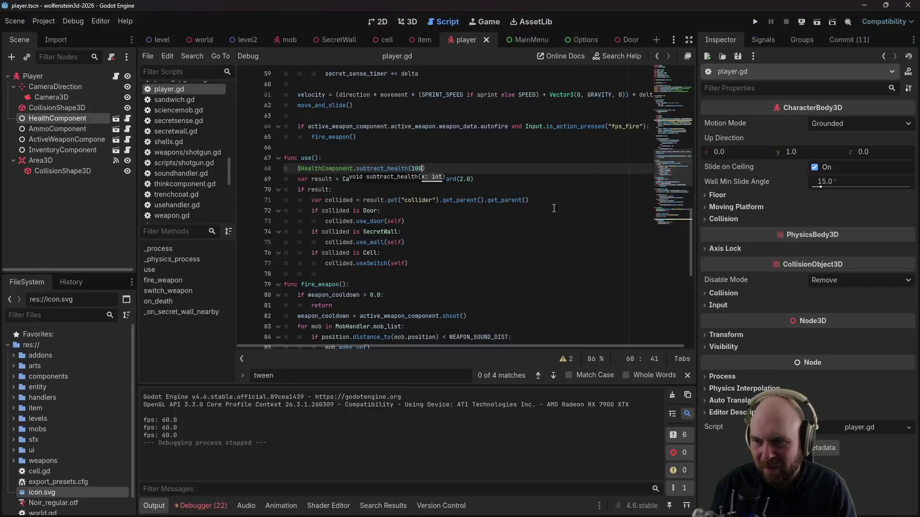
{"action": "scroll", "coordinate": [568, 200], "scroll_direction": "down", "scroll_amount": 9}
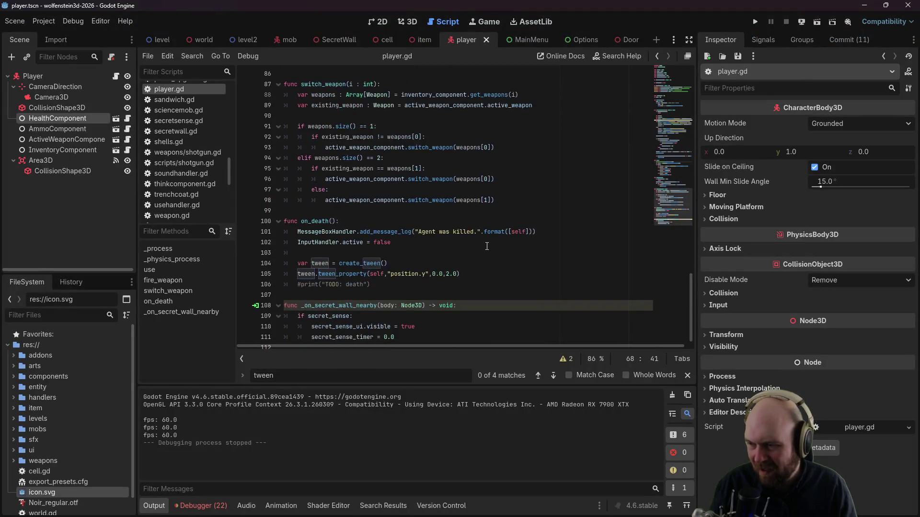
Step: Change line 105's tween to "position" toward Vector3(position.x,0.0,position.z) over 1.0 second and save
{"action": "scroll", "coordinate": [487, 246], "scroll_direction": "down", "scroll_amount": 1}
{"action": "left_click", "coordinate": [406, 263]}
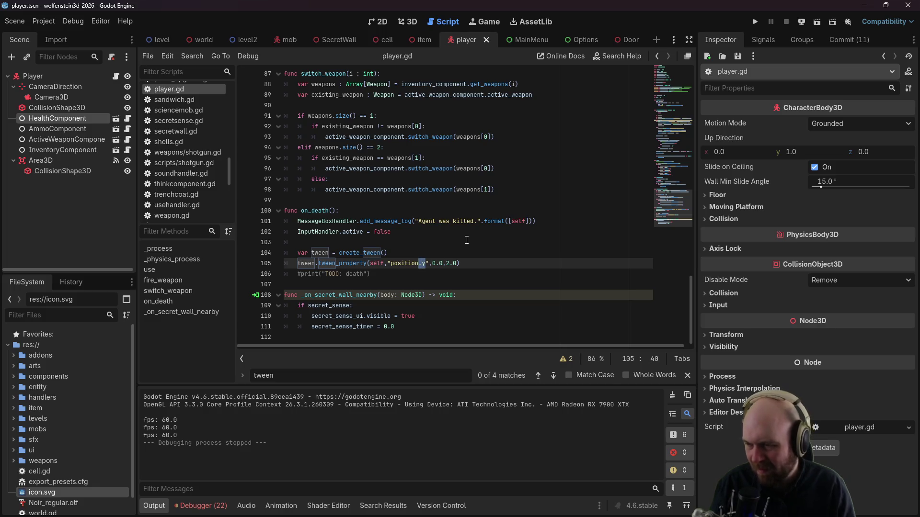
{"action": "key", "text": "BackSpace"}
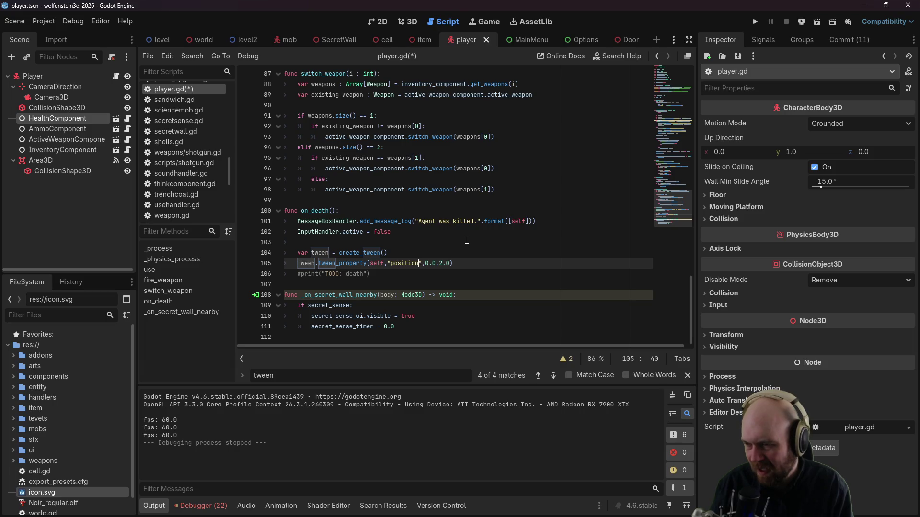
{"action": "key", "text": "BackSpace"}
{"action": "key", "text": "BackSpace"}
{"action": "key", "text": "Delete"}
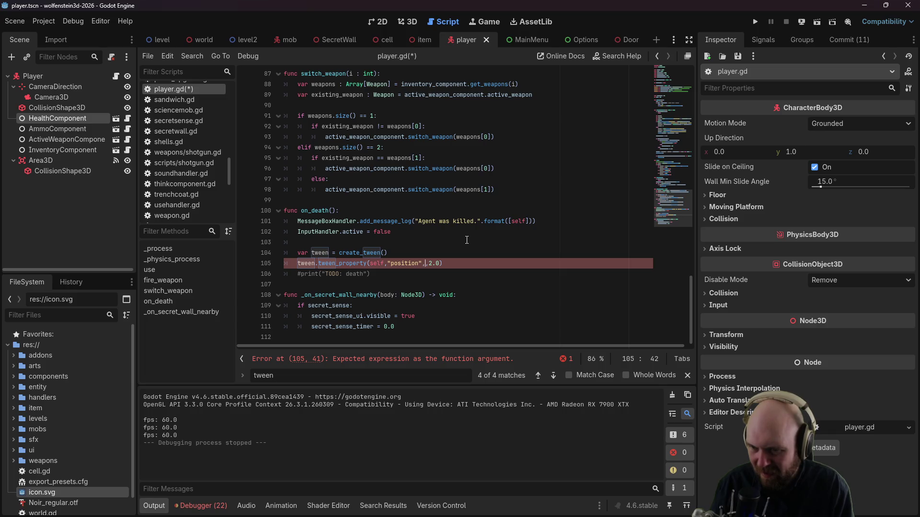
{"action": "type", "text": "Vector3("}
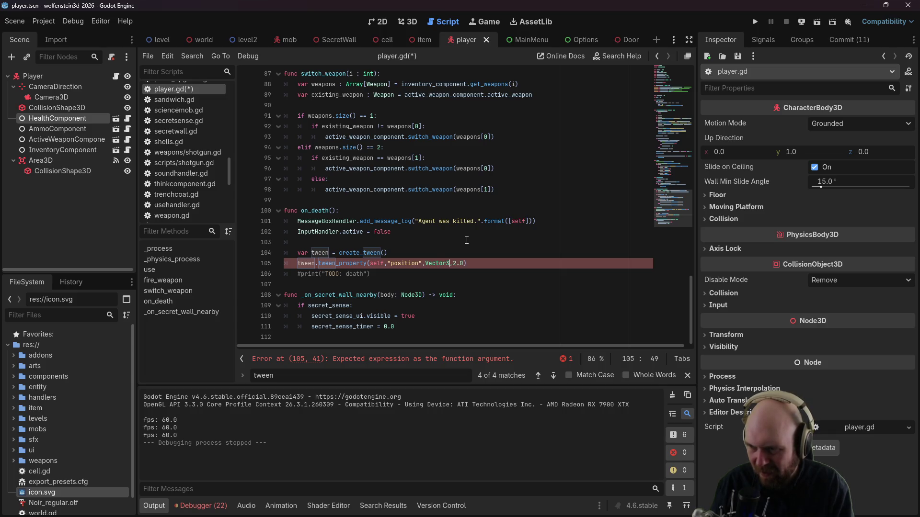
{"action": "type", "text": "position.x,"}
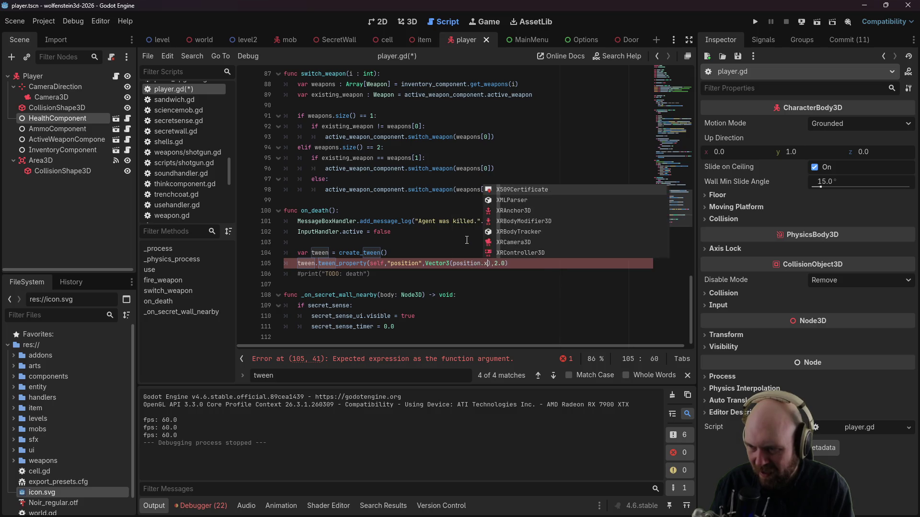
{"action": "type", "text": "0.0,position"}
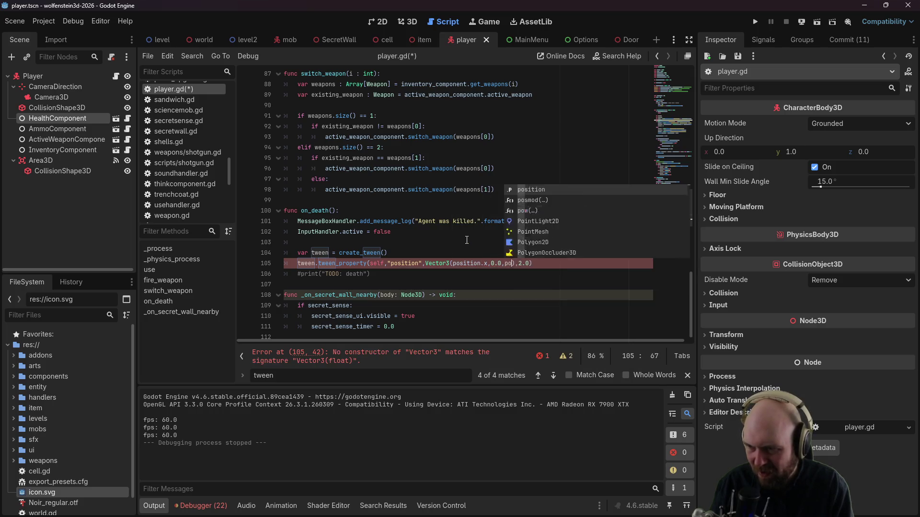
{"action": "type", "text": ".z"}
{"action": "key", "text": "ctrl+s"}
Step: Test-run the game twice with classic input, closing it after each run
{"action": "left_click", "coordinate": [575, 158]}
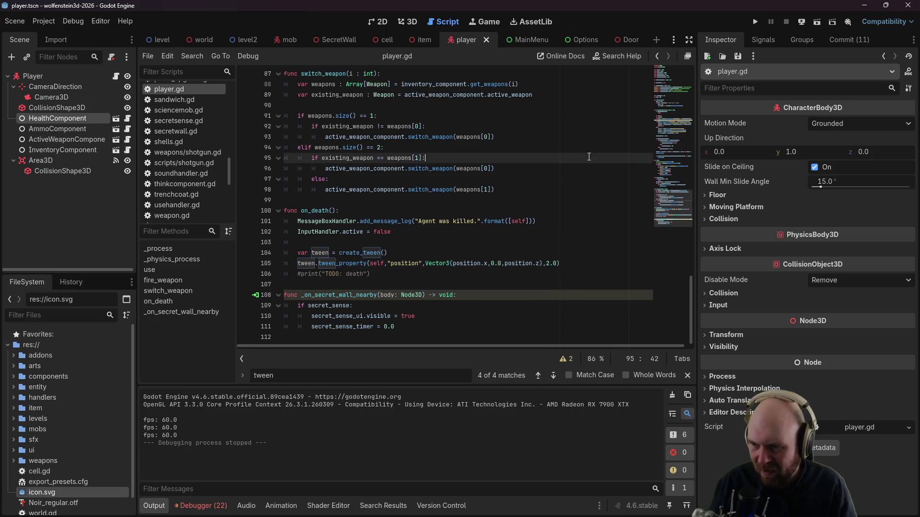
{"action": "left_click", "coordinate": [756, 22]}
{"action": "left_click", "coordinate": [464, 252]}
{"action": "left_click", "coordinate": [438, 274]}
{"action": "left_click", "coordinate": [413, 296]}
{"action": "key", "text": "Right"}
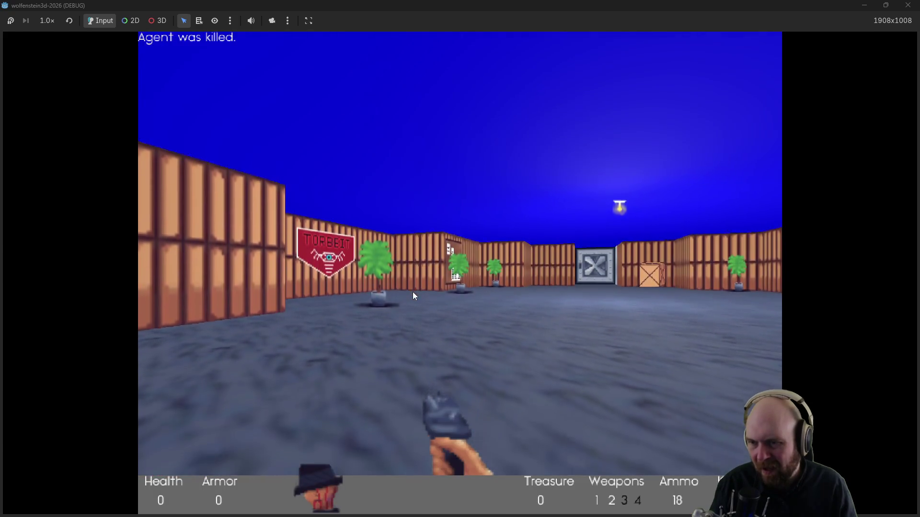
{"action": "left_click", "coordinate": [907, 6]}
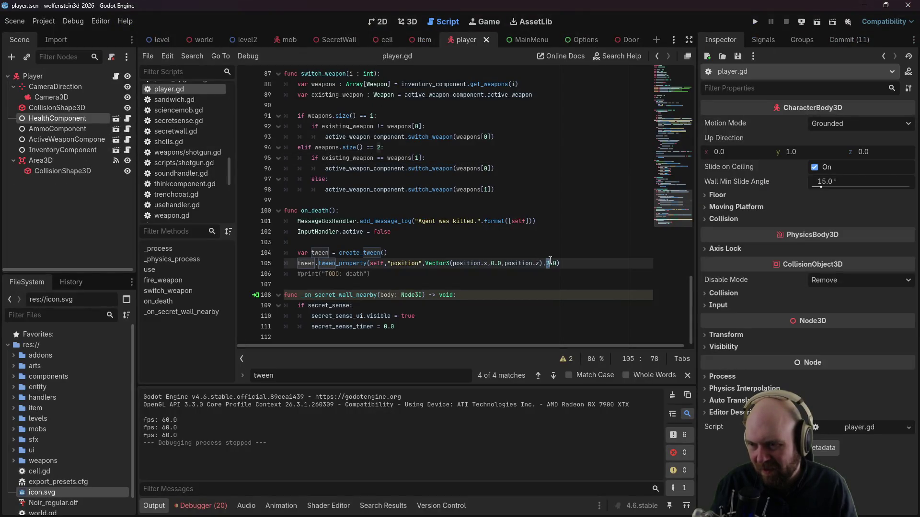
{"action": "left_click", "coordinate": [755, 21]}
{"action": "left_click", "coordinate": [471, 266]}
{"action": "left_click", "coordinate": [429, 288]}
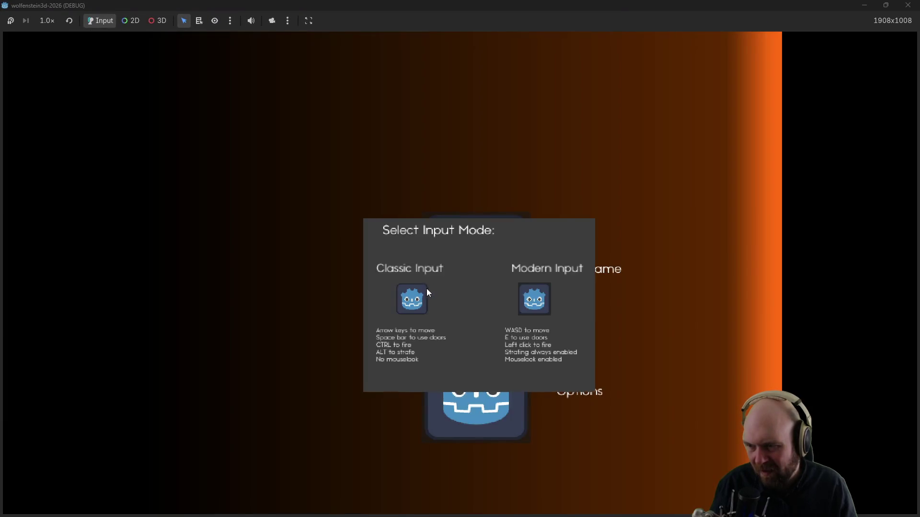
{"action": "left_click", "coordinate": [427, 288]}
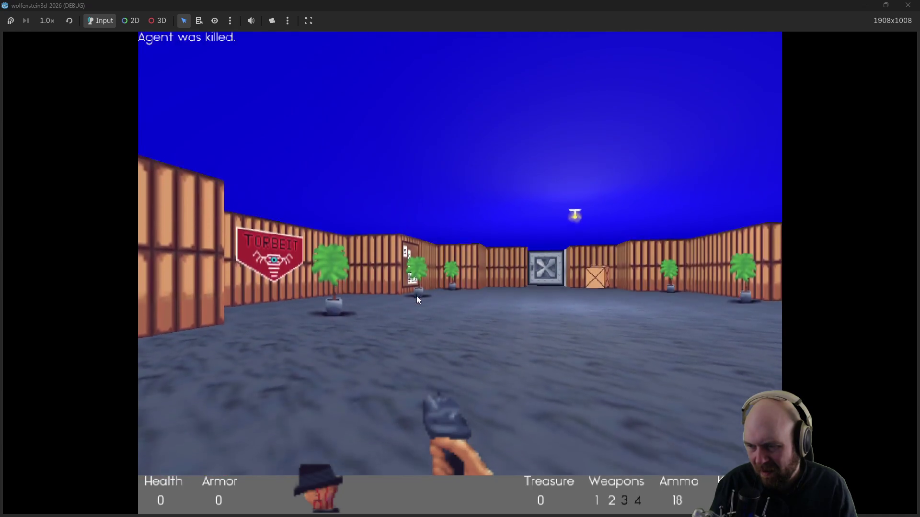
{"action": "left_click", "coordinate": [902, 10]}
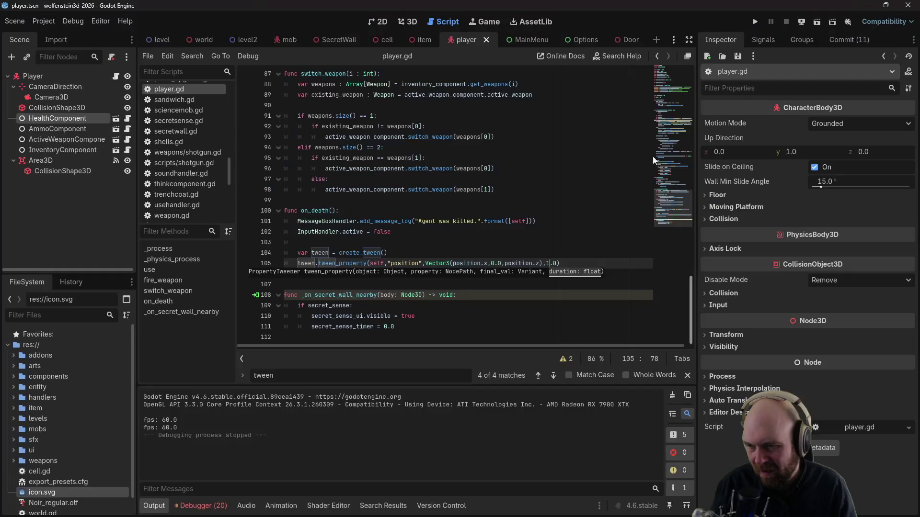
Step: Make the tween's y target -0.3 and save player.gd
{"action": "left_click", "coordinate": [495, 263]}
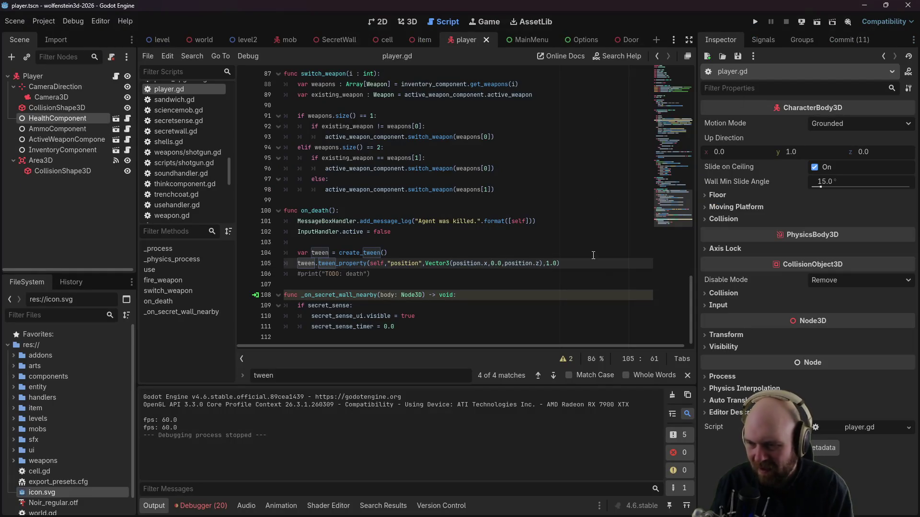
{"action": "type", "text": "-"}
{"action": "key", "text": "ctrl+s"}
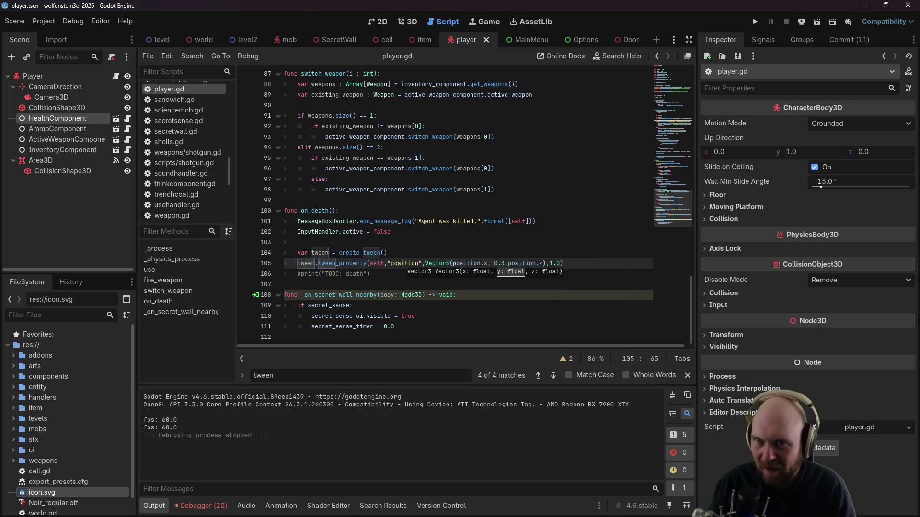
Step: Test-run on Easy with Classic Input, close the game, and place the cursor on line 103
{"action": "left_click", "coordinate": [759, 23]}
{"action": "left_click", "coordinate": [505, 232]}
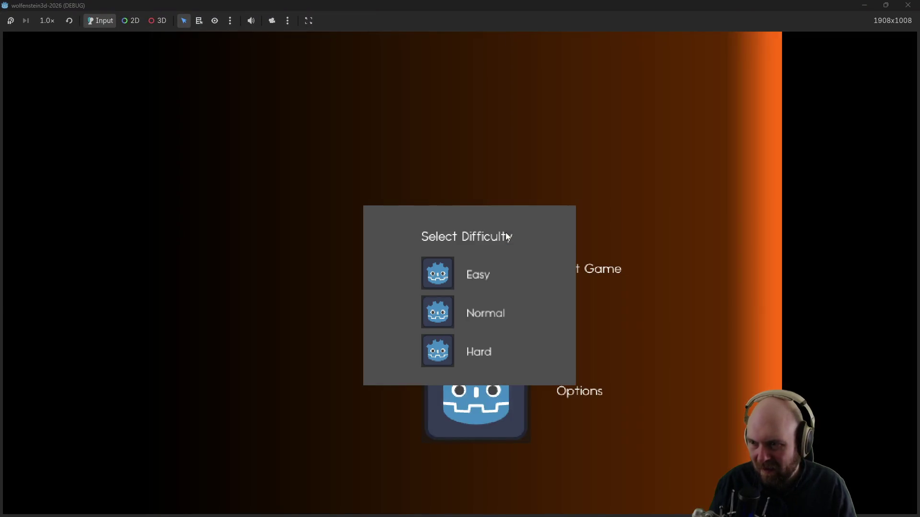
{"action": "left_click", "coordinate": [443, 288]}
{"action": "left_click", "coordinate": [418, 306]}
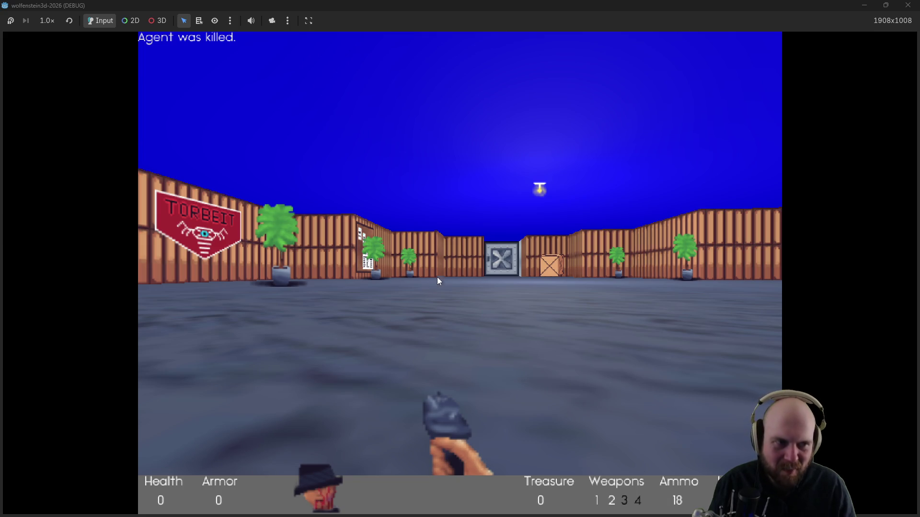
{"action": "left_click", "coordinate": [908, 6]}
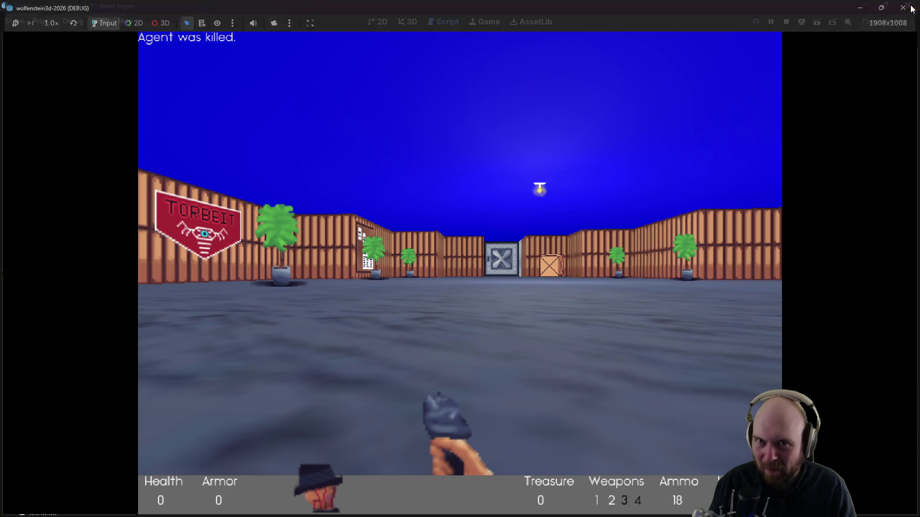
{"action": "left_click", "coordinate": [409, 270]}
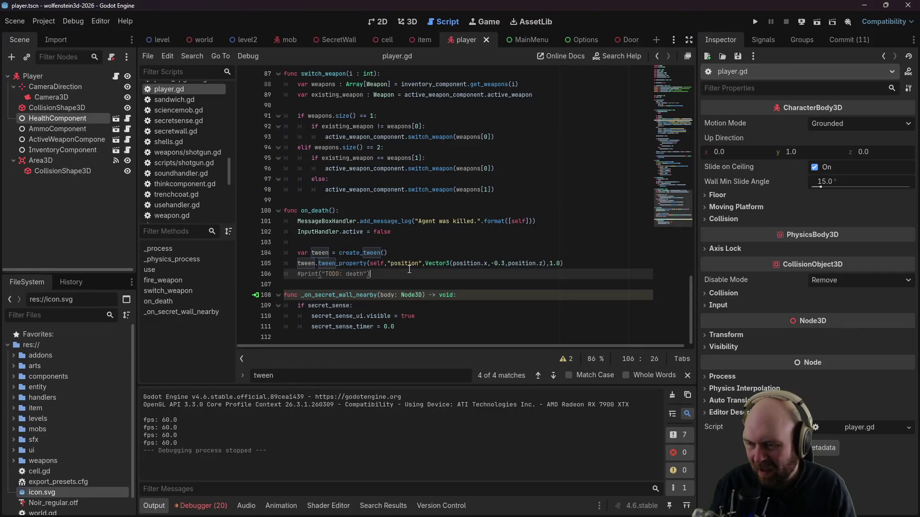
{"action": "left_click", "coordinate": [527, 253]}
{"action": "left_click", "coordinate": [491, 242]}
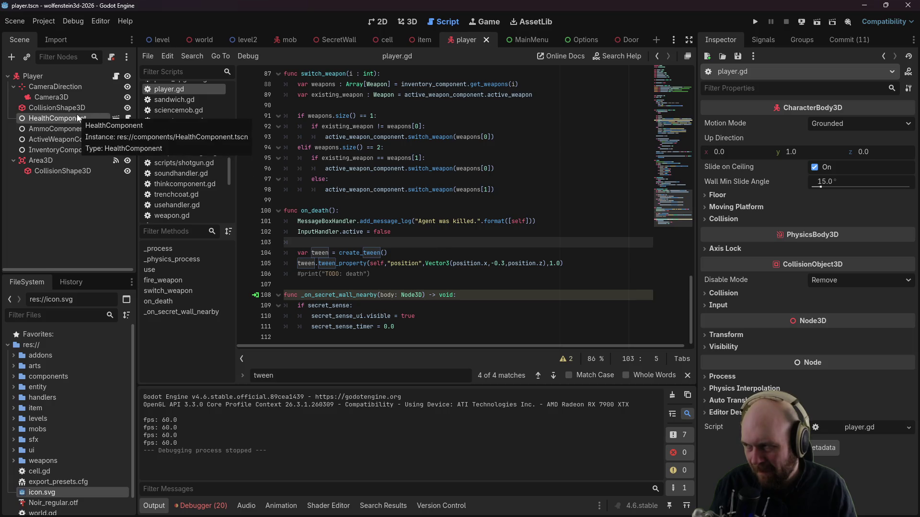
Step: Open activeweaponcomponent.gd from the ActiveWeaponComponent node and scroll to its top
{"action": "double_click", "coordinate": [90, 140]}
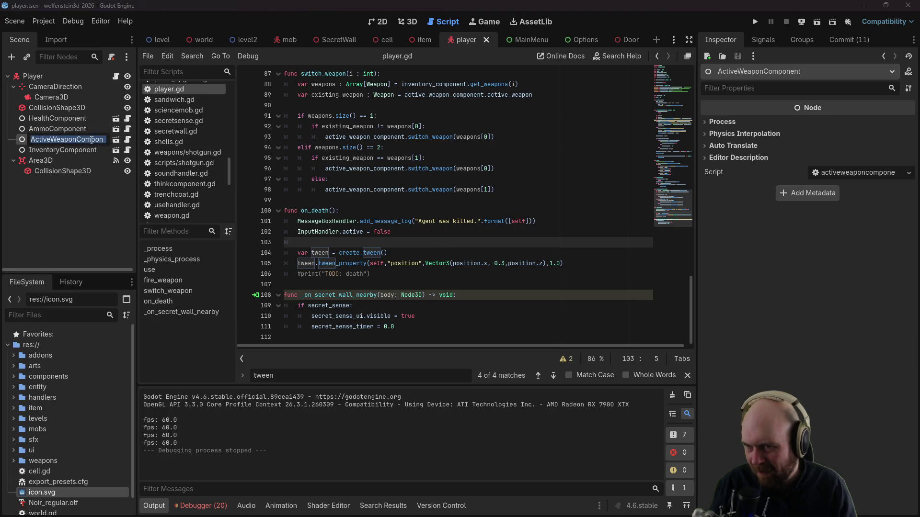
{"action": "scroll", "coordinate": [197, 162], "scroll_direction": "up", "scroll_amount": 8}
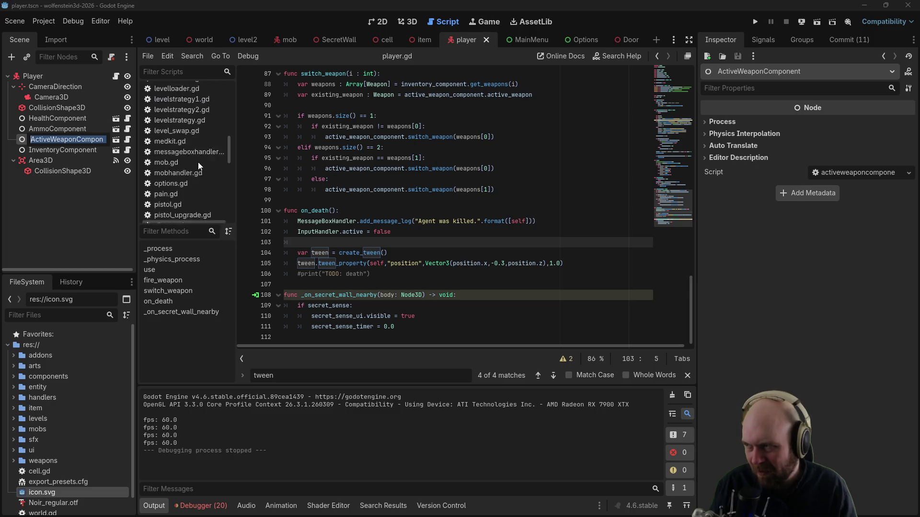
{"action": "scroll", "coordinate": [199, 163], "scroll_direction": "up", "scroll_amount": 6}
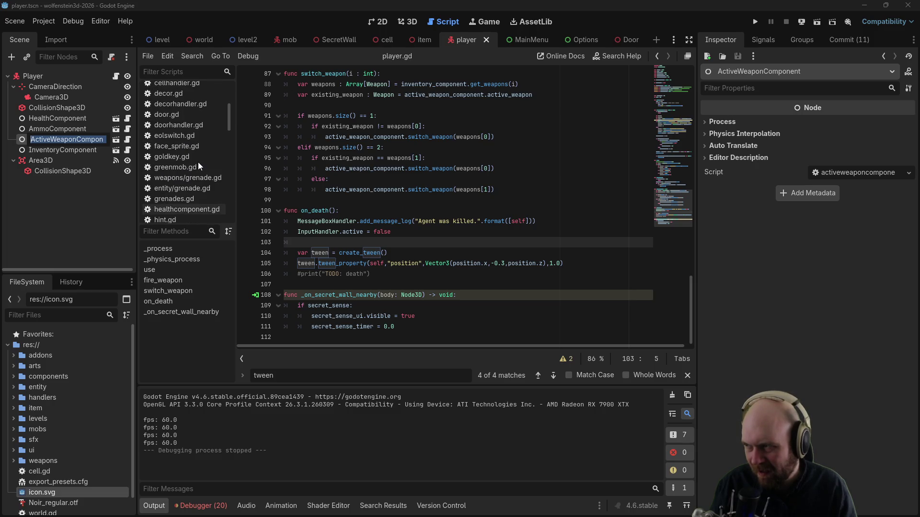
{"action": "left_click", "coordinate": [188, 90]}
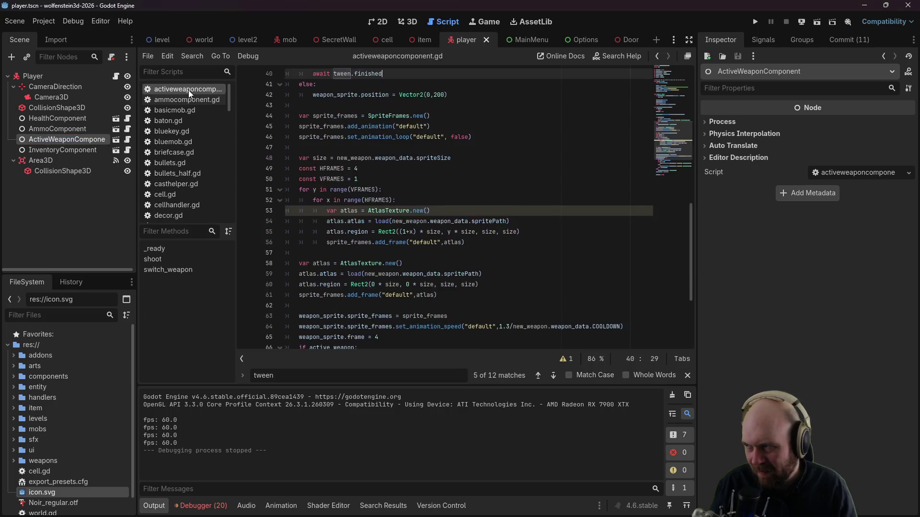
{"action": "scroll", "coordinate": [423, 170], "scroll_direction": "up", "scroll_amount": 4}
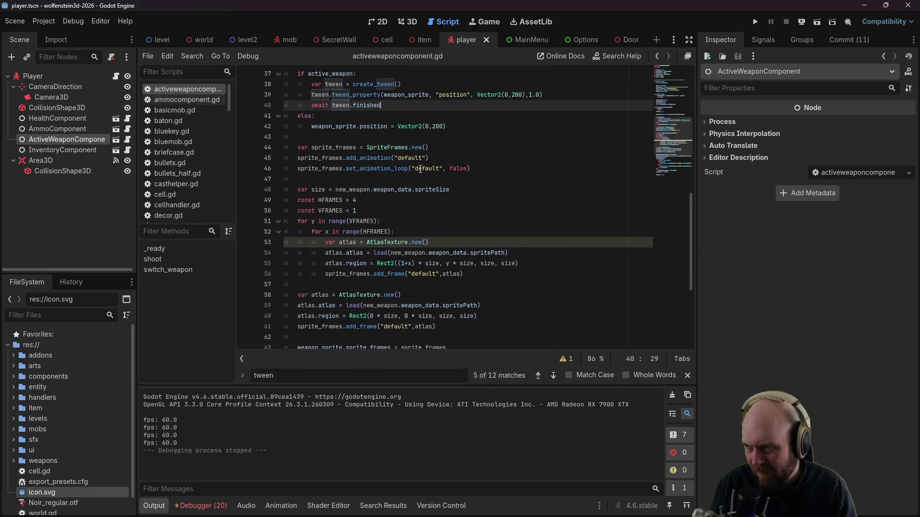
{"action": "scroll", "coordinate": [425, 172], "scroll_direction": "up", "scroll_amount": 4}
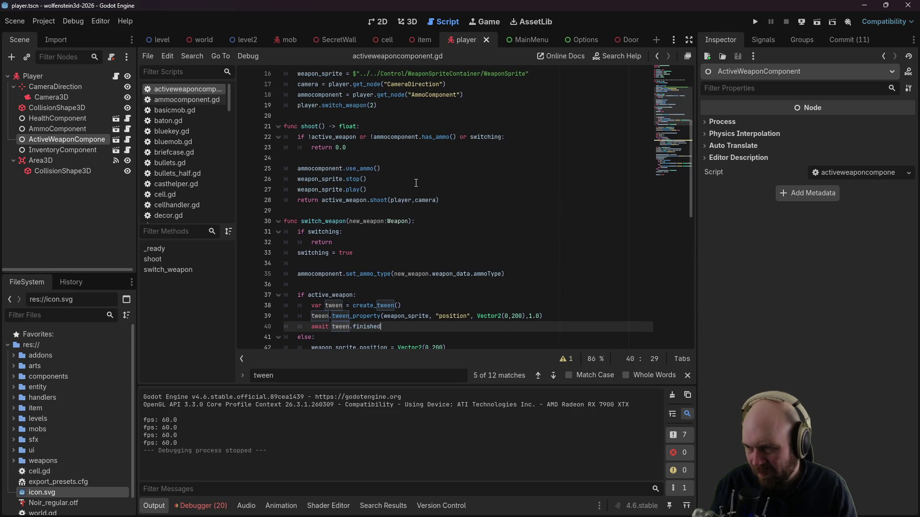
{"action": "scroll", "coordinate": [414, 187], "scroll_direction": "up", "scroll_amount": 5}
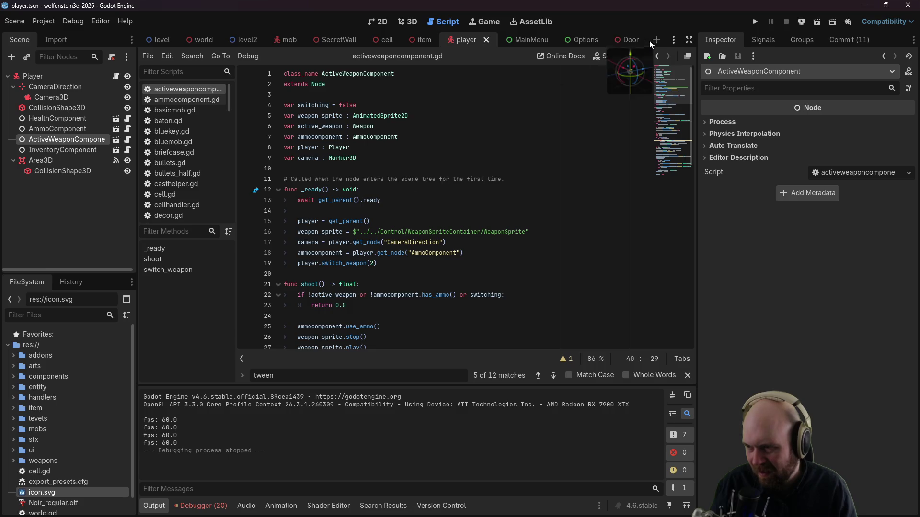
Step: Add $ActiveWeaponComponent.switch_weapon(null) to on_death in player.gd and launch the game
{"action": "left_click", "coordinate": [657, 56]}
{"action": "key", "text": "Down"}
{"action": "key", "text": "Up"}
{"action": "key", "text": "Return"}
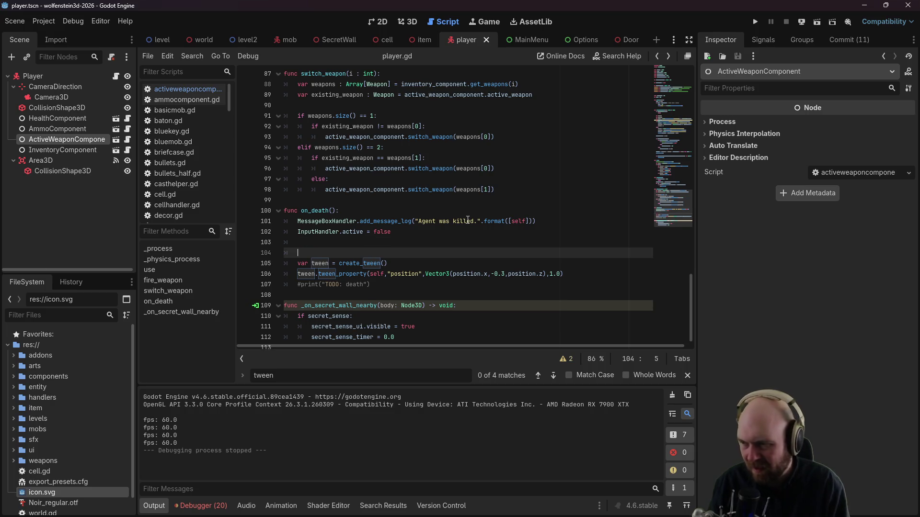
{"action": "left_click_drag", "start_coordinate": [96, 145], "coordinate": [306, 249]}
{"action": "type", "text": ".sw"}
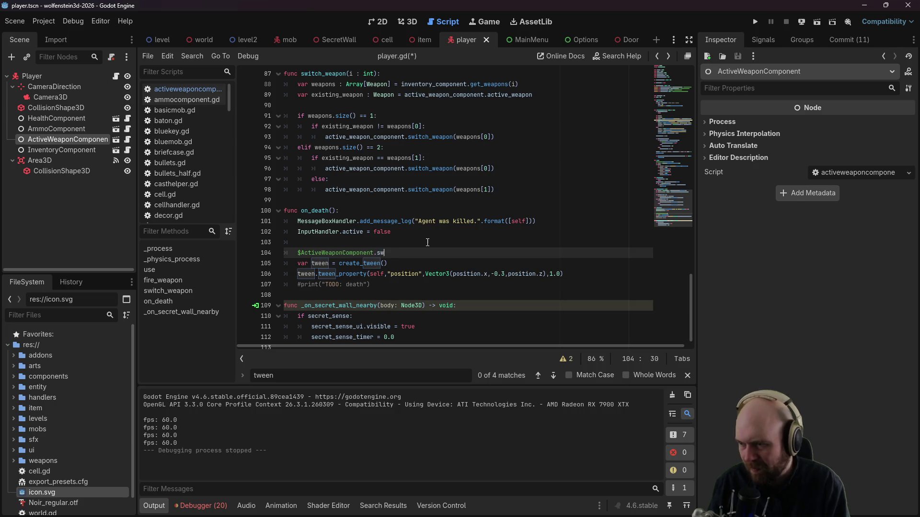
{"action": "type", "text": "(null"}
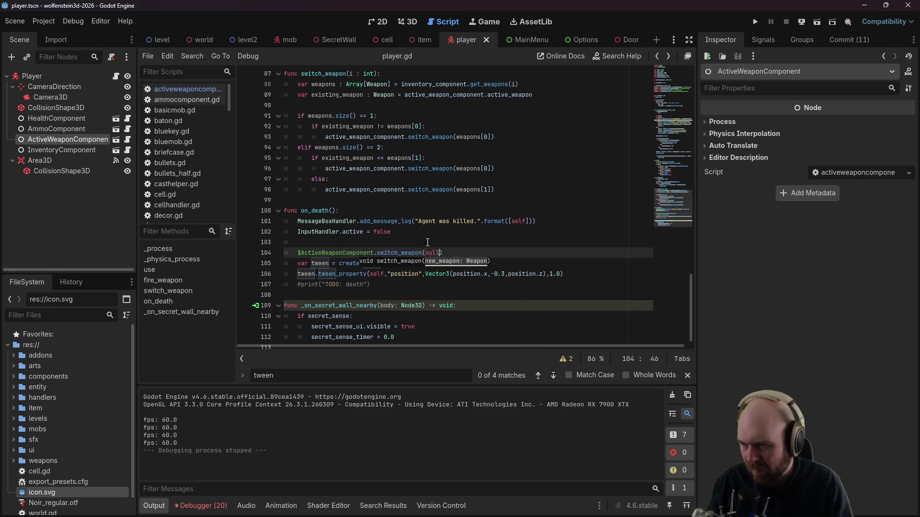
{"action": "left_click", "coordinate": [755, 22]}
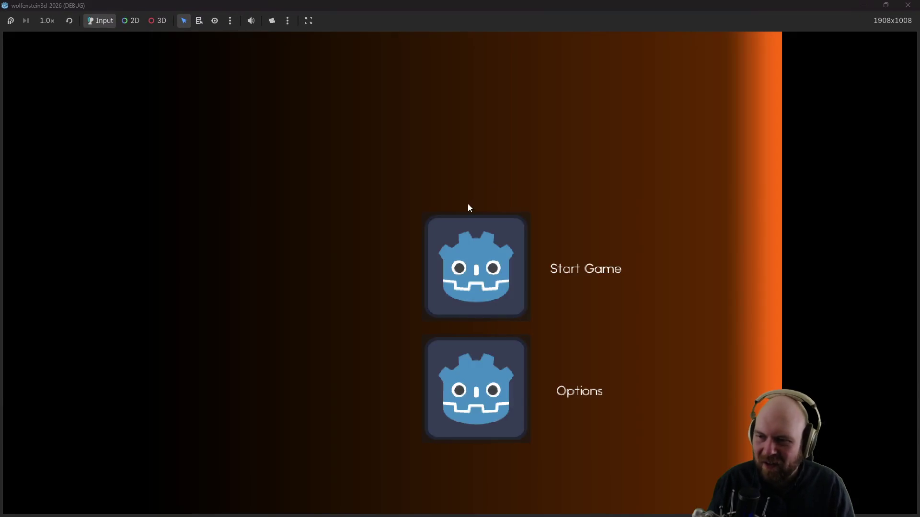
Step: Start a game with Classic Input to reproduce the null weapon_data crash at line 34 of switch_weapon
{"action": "left_click", "coordinate": [463, 221]}
{"action": "left_click", "coordinate": [451, 280]}
{"action": "left_click", "coordinate": [420, 299]}
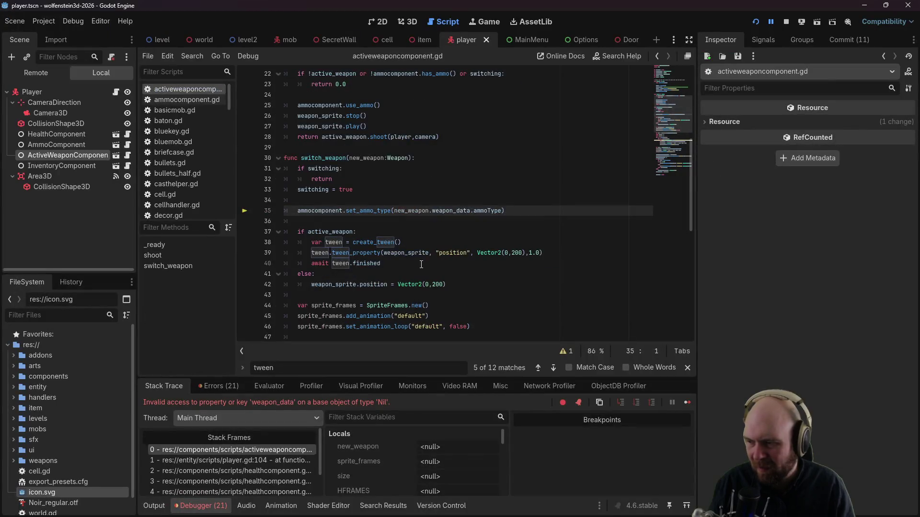
{"action": "left_click", "coordinate": [409, 198]}
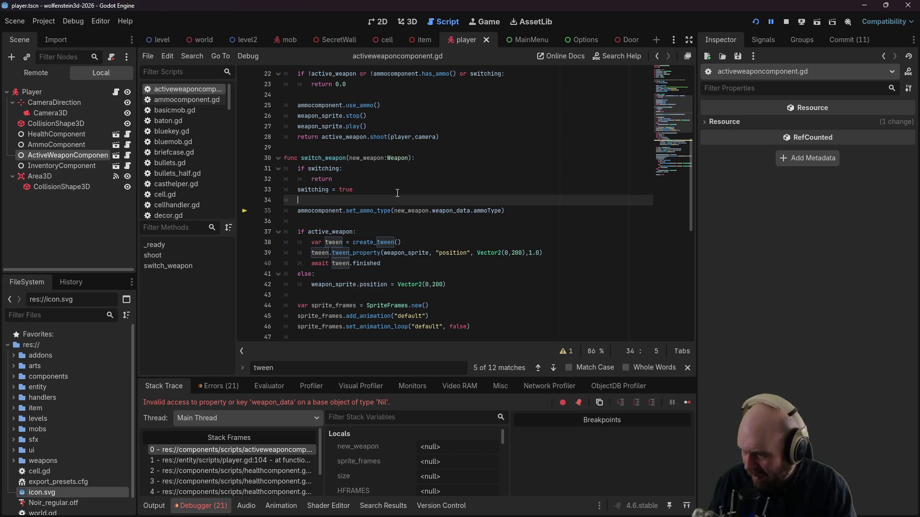
Step: Guard the set_ammo_type call with if(new_weapon): and save the script
{"action": "type", "text": "if(new_weapon):"}
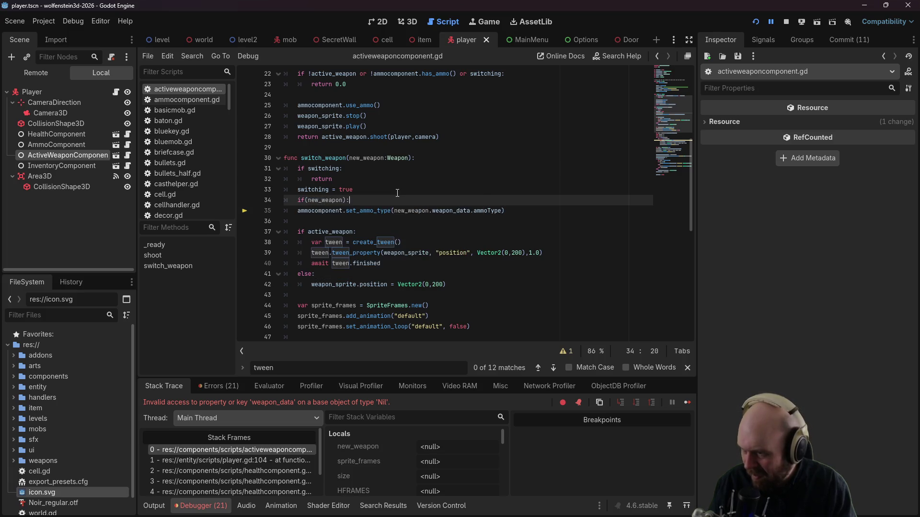
{"action": "key", "text": "Down"}
{"action": "key", "text": "Left"}
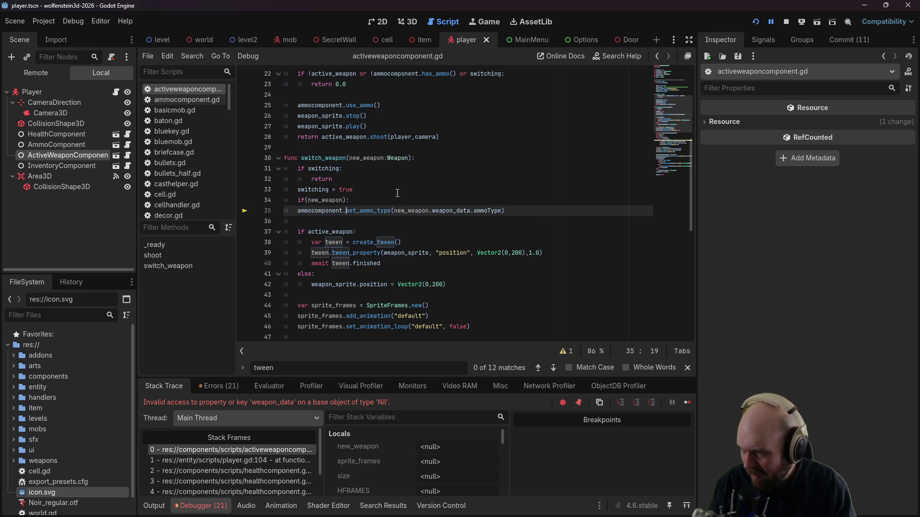
{"action": "key", "text": "Home"}
{"action": "key", "text": "Tab"}
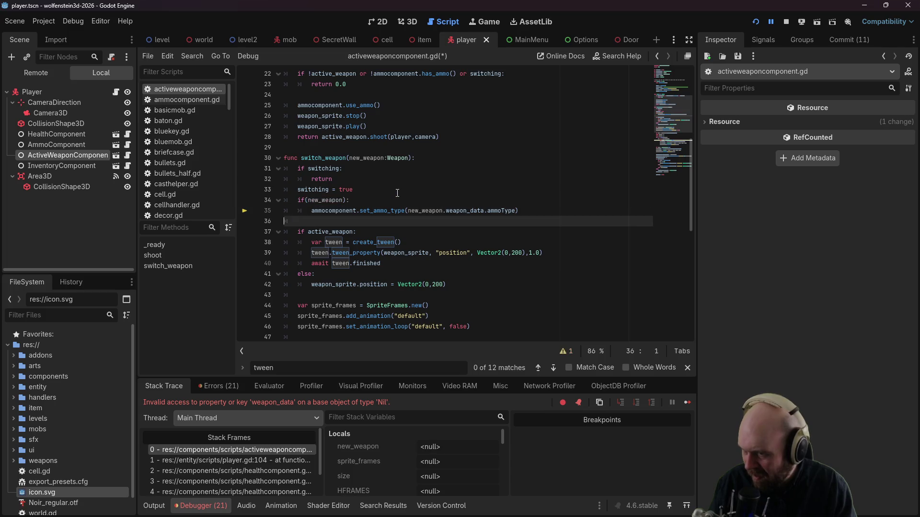
{"action": "key", "text": "End"}
{"action": "key", "text": "ctrl+s"}
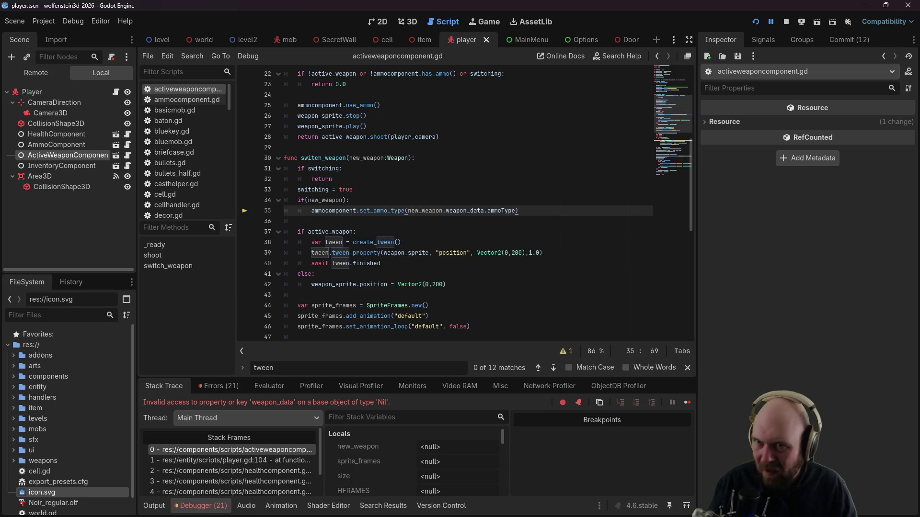
Step: Rerun the game into the level, which now halts at line 48's weapon_data.spriteSize on Nil
{"action": "left_click", "coordinate": [786, 21]}
{"action": "left_click", "coordinate": [755, 22]}
{"action": "left_click", "coordinate": [457, 263]}
{"action": "left_click", "coordinate": [437, 277]}
{"action": "left_click", "coordinate": [416, 298]}
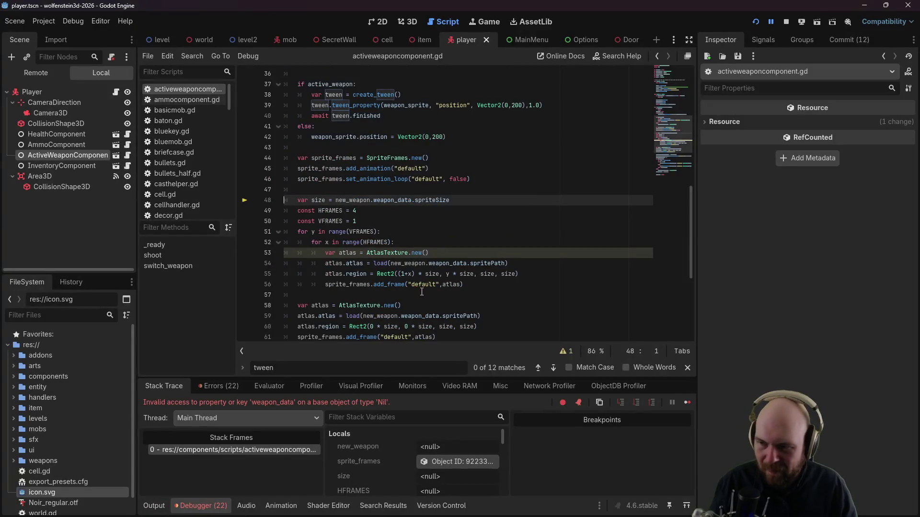
{"action": "left_click", "coordinate": [455, 200]}
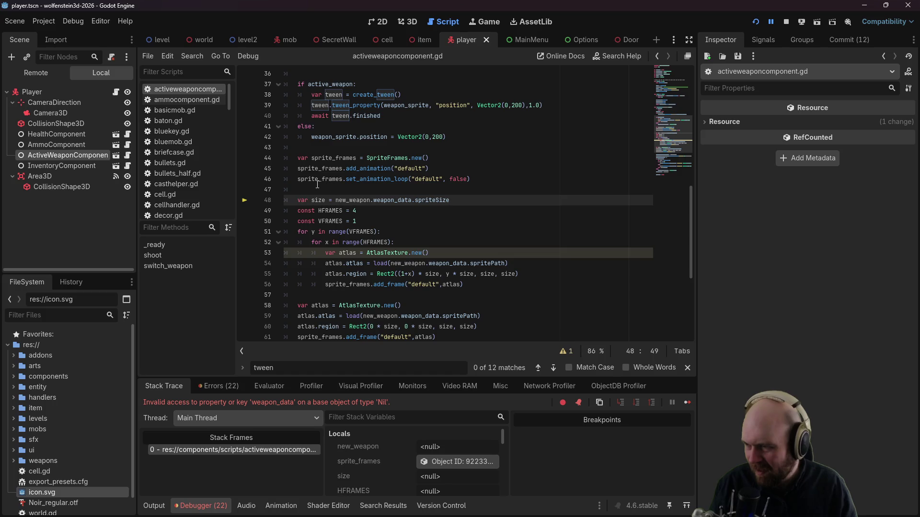
{"action": "left_click", "coordinate": [301, 189]}
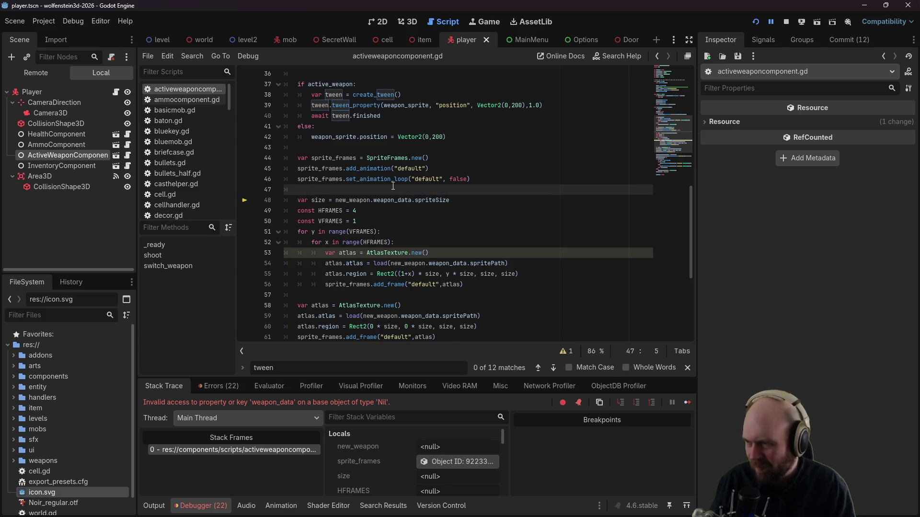
Step: Wrap the sprite-frame setup lines in an if (new_weapon): block and save
{"action": "key", "text": "Return"}
{"action": "type", "text": "if (new_weapon"}
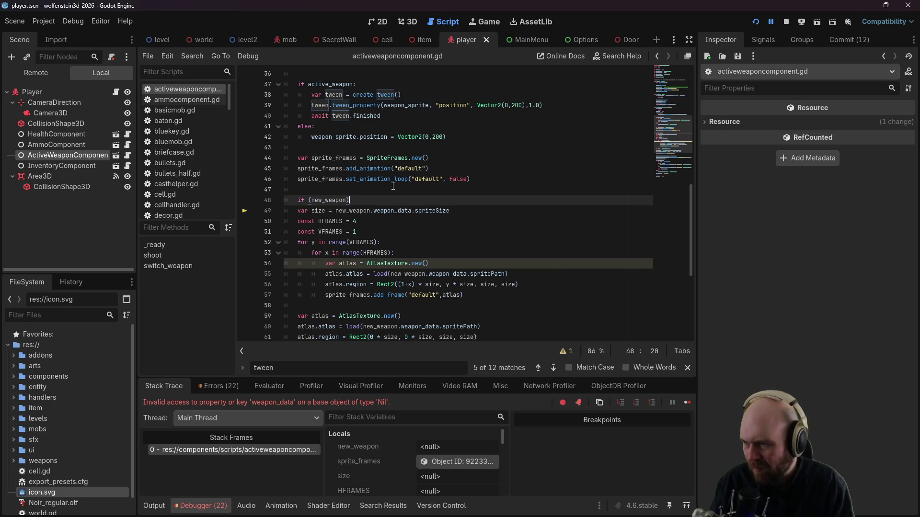
{"action": "type", "text": ":"}
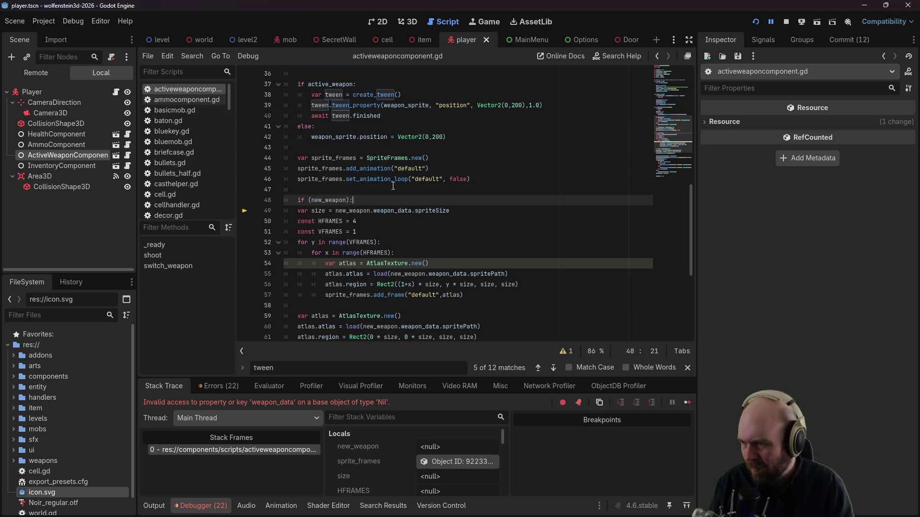
{"action": "left_click", "coordinate": [491, 298]}
{"action": "scroll", "coordinate": [491, 299], "scroll_direction": "down", "scroll_amount": 3}
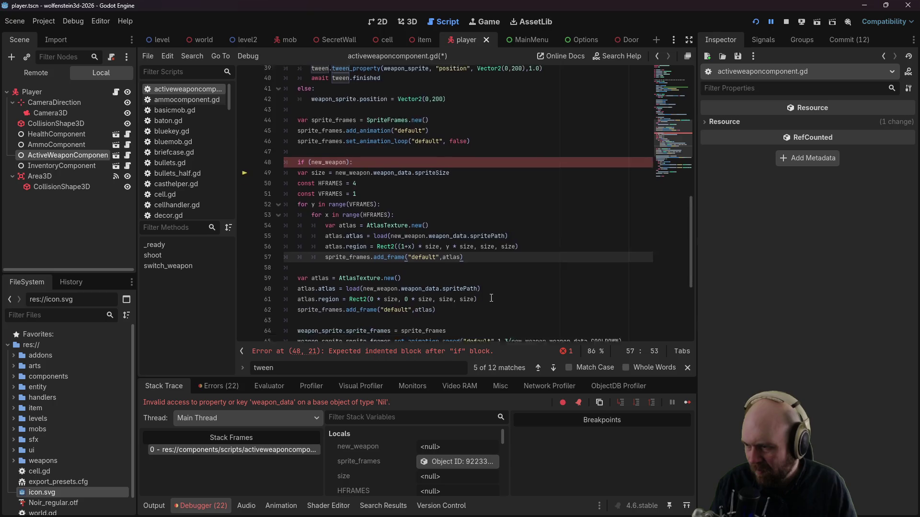
{"action": "left_click", "coordinate": [401, 300]}
{"action": "mouse_move", "coordinate": [398, 300]}
{"action": "left_mouse_down"}
{"action": "mouse_move", "coordinate": [307, 338]}
{"action": "mouse_move", "coordinate": [287, 211]}
{"action": "mouse_move", "coordinate": [268, 201]}
{"action": "mouse_move", "coordinate": [252, 109]}
{"action": "left_mouse_up"}
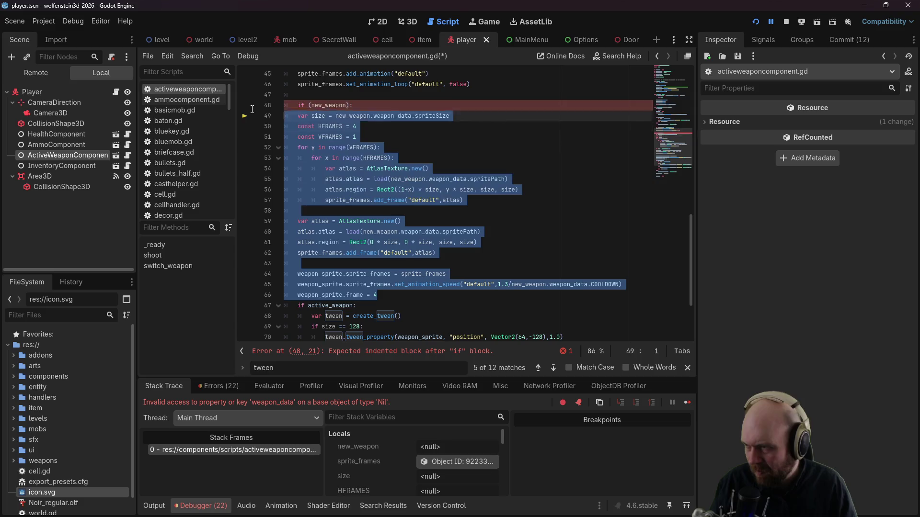
{"action": "key", "text": "Tab"}
{"action": "left_click", "coordinate": [434, 191]}
{"action": "key", "text": "ctrl+s"}
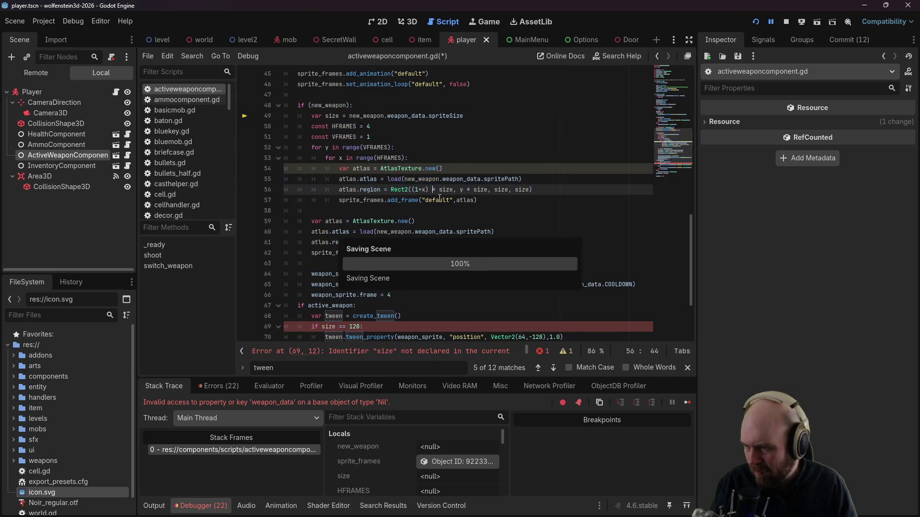
{"action": "scroll", "coordinate": [440, 199], "scroll_direction": "down", "scroll_amount": 1}
{"action": "left_click", "coordinate": [397, 263]}
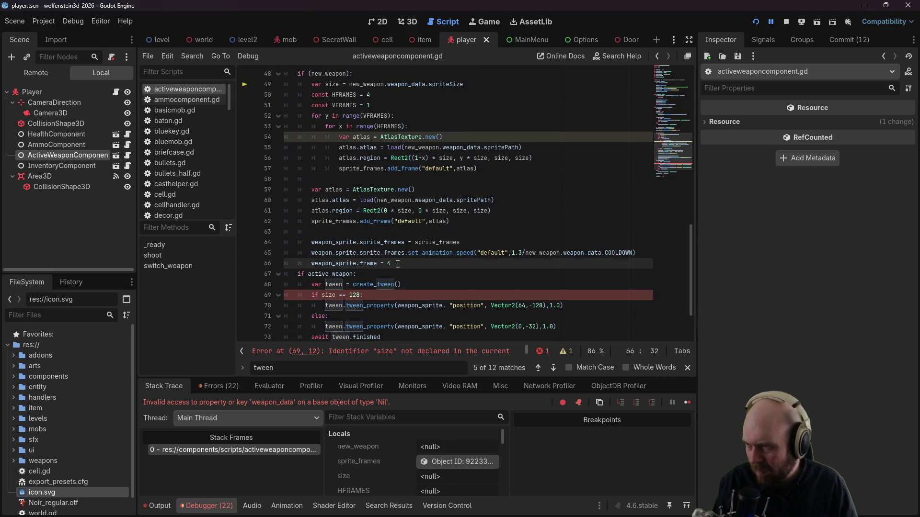
{"action": "key", "text": "Return"}
{"action": "key", "text": "BackSpace"}
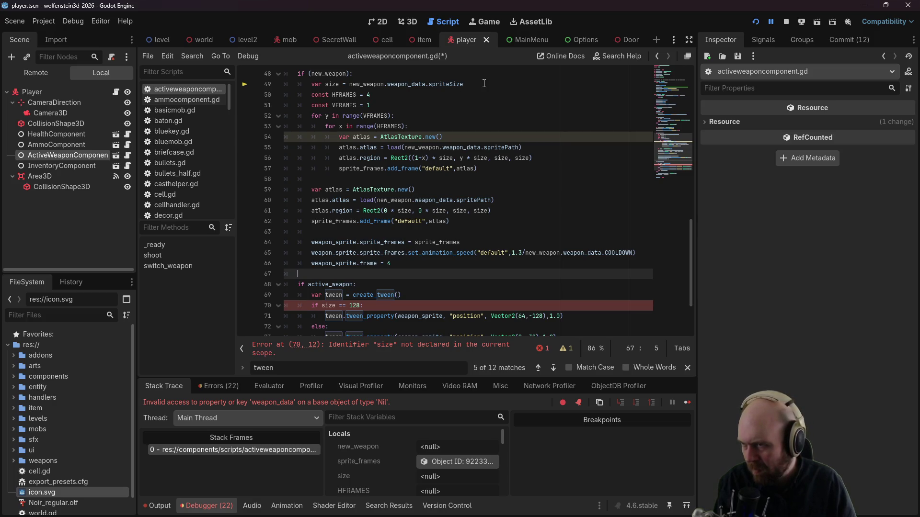
{"action": "scroll", "coordinate": [434, 165], "scroll_direction": "down", "scroll_amount": 1}
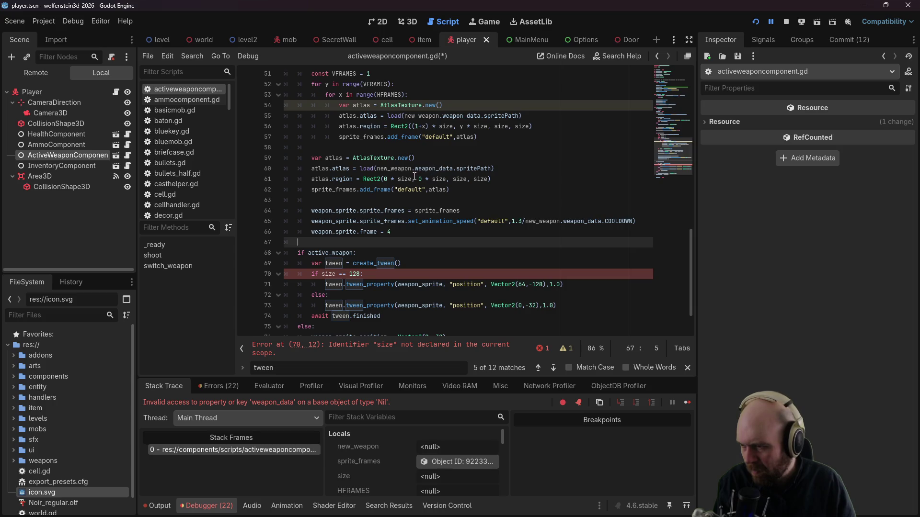
{"action": "scroll", "coordinate": [405, 181], "scroll_direction": "up", "scroll_amount": 1}
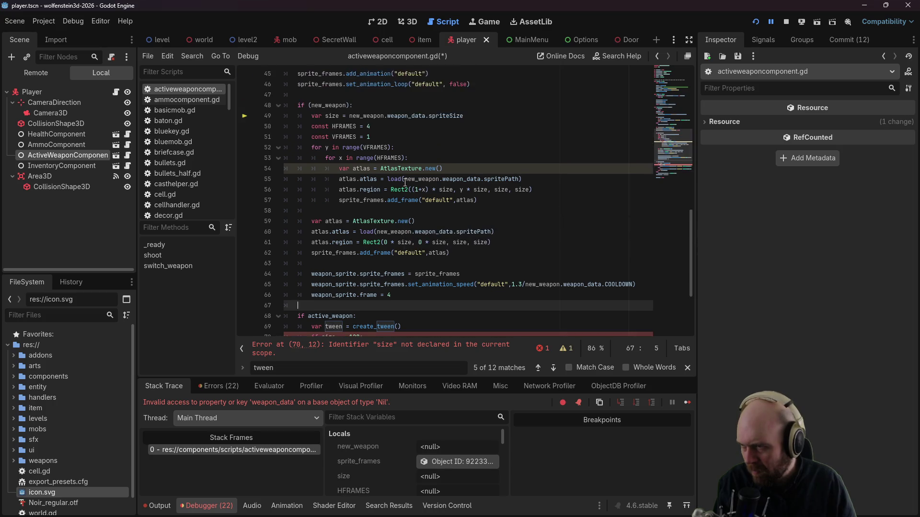
Step: Replace the undeclared size on line 70 with new_weapon.weapon_data.spriteSize
{"action": "left_click", "coordinate": [353, 285]}
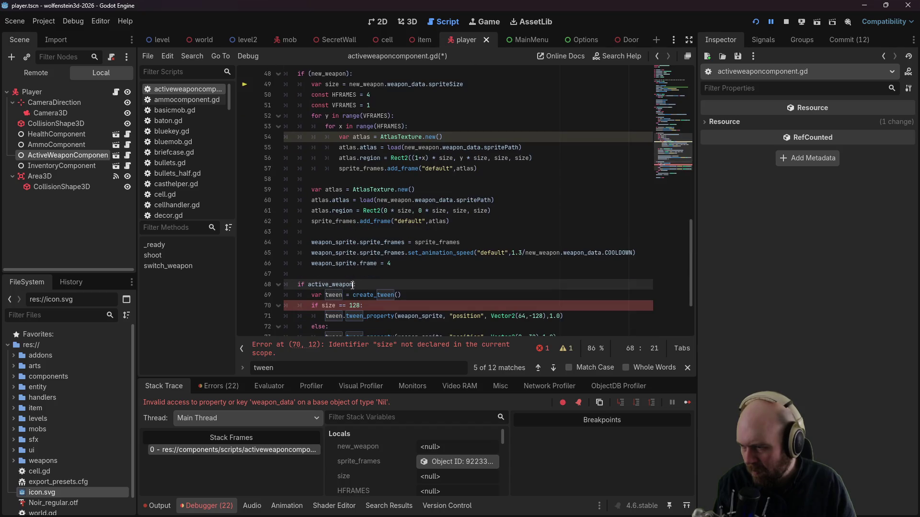
{"action": "scroll", "coordinate": [371, 260], "scroll_direction": "up", "scroll_amount": 3}
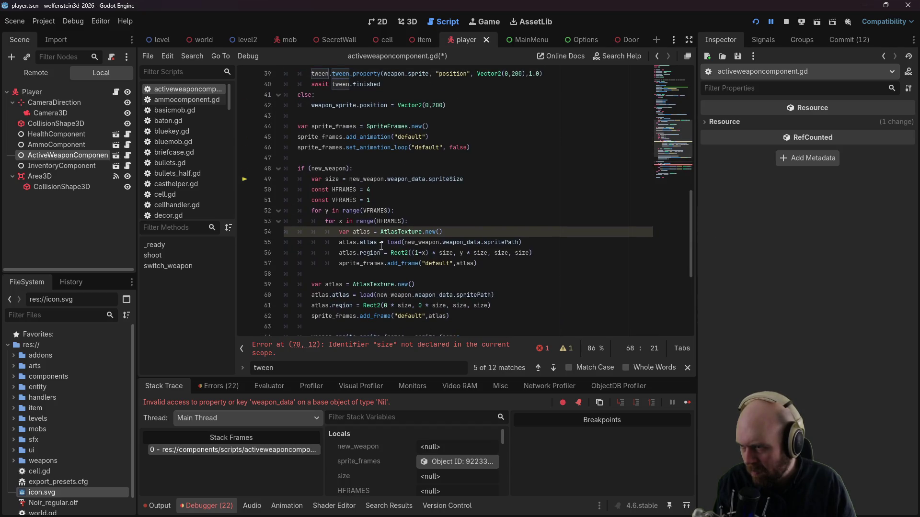
{"action": "scroll", "coordinate": [398, 224], "scroll_direction": "down", "scroll_amount": 4}
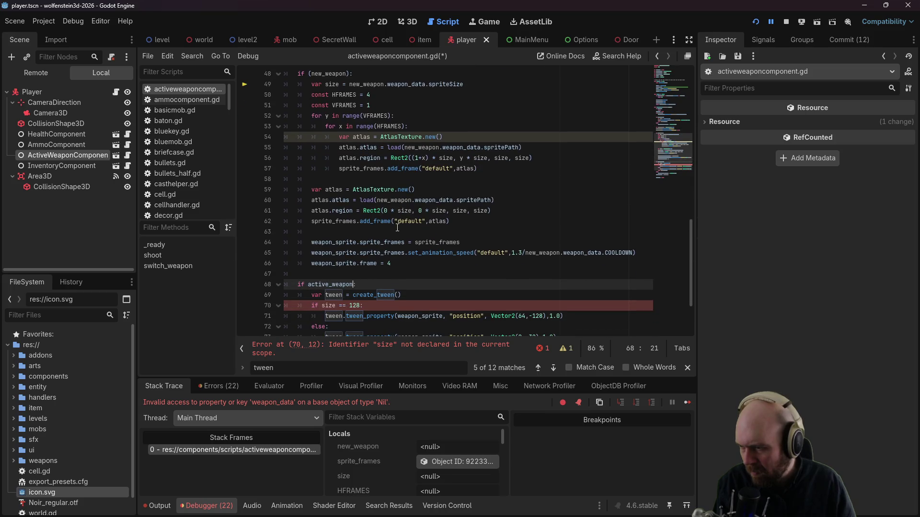
{"action": "scroll", "coordinate": [395, 232], "scroll_direction": "up", "scroll_amount": 2}
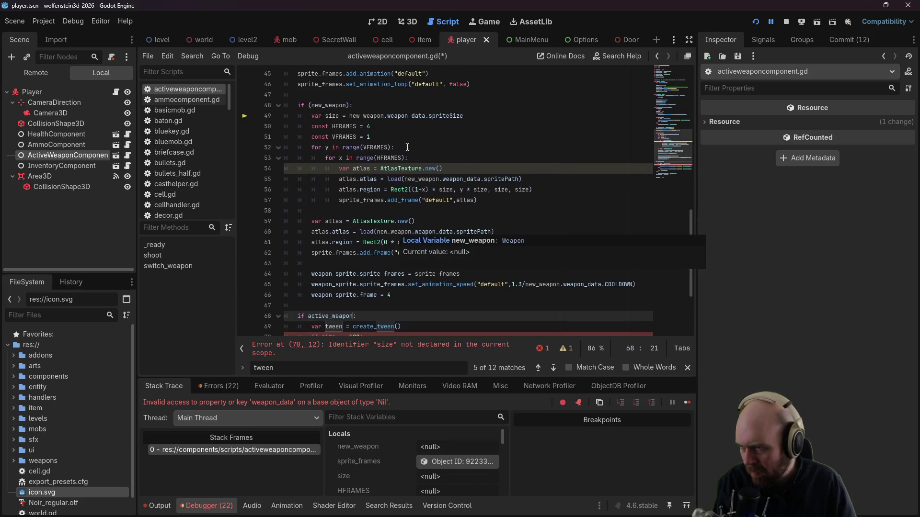
{"action": "left_click_drag", "start_coordinate": [349, 116], "coordinate": [463, 116]}
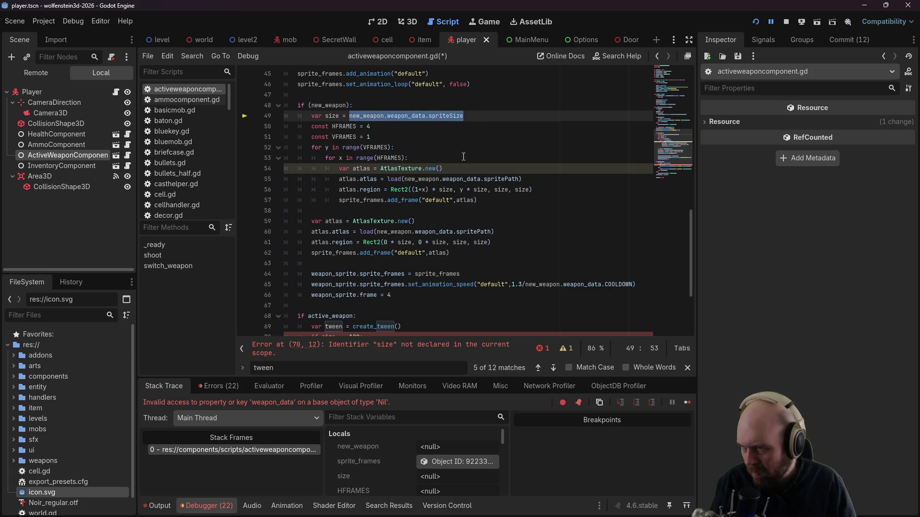
{"action": "left_click", "coordinate": [415, 202]}
{"action": "scroll", "coordinate": [396, 213], "scroll_direction": "down", "scroll_amount": 2}
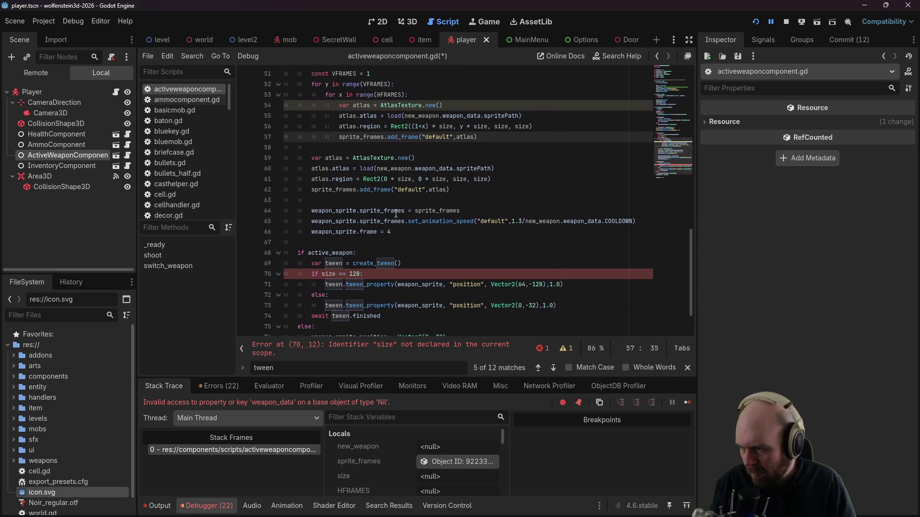
{"action": "double_click", "coordinate": [327, 274]}
{"action": "type", "text": "new_weapon.weapon_data.spriteSize"}
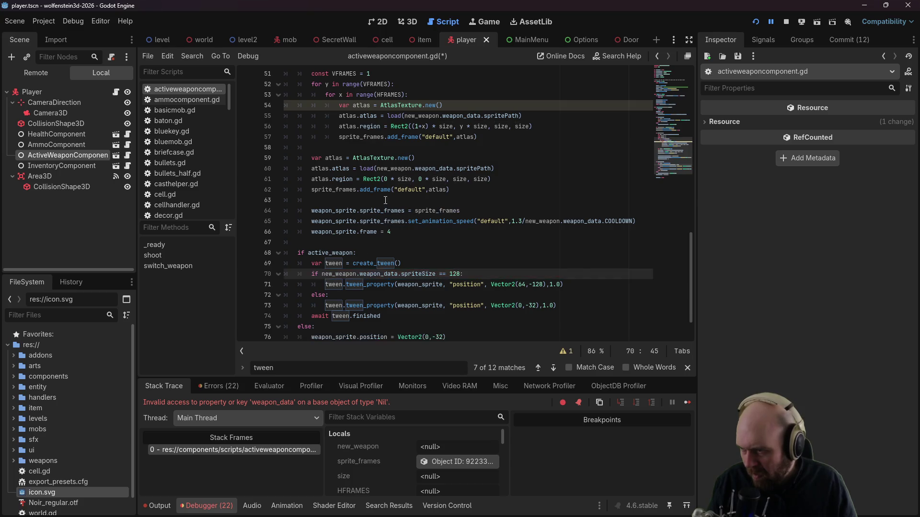
Step: Change line 68's condition to 'if active_weapon and new_weapon:'
{"action": "scroll", "coordinate": [397, 173], "scroll_direction": "down", "scroll_amount": 2}
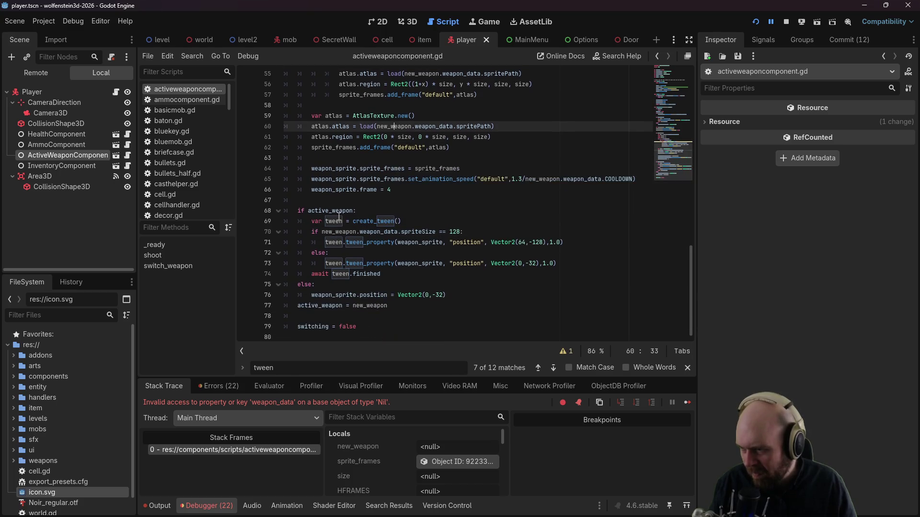
{"action": "left_click", "coordinate": [340, 211]}
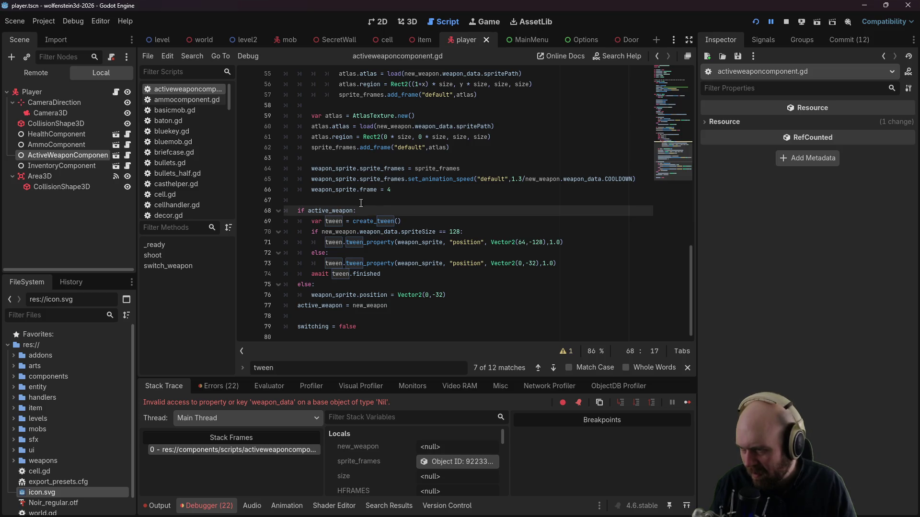
{"action": "type", "text": "and new_weapon"}
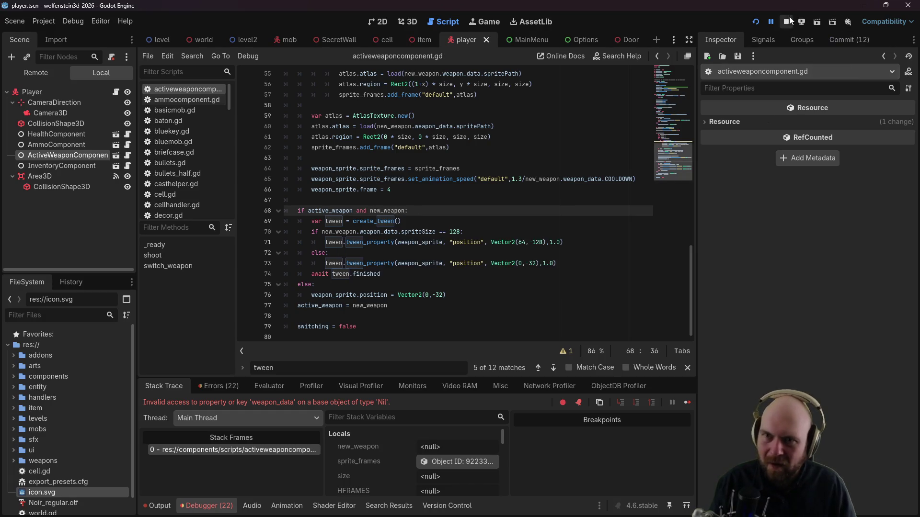
{"action": "left_click", "coordinate": [755, 22]}
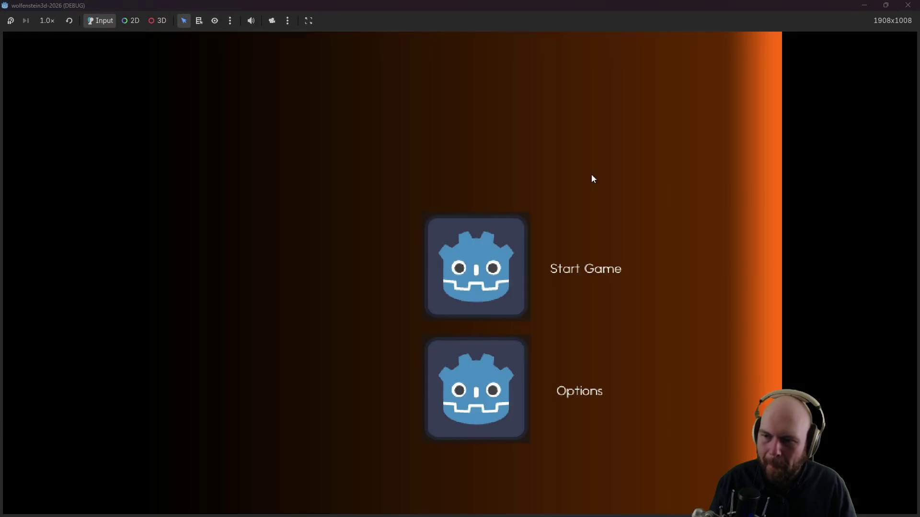
{"action": "left_click", "coordinate": [485, 238]}
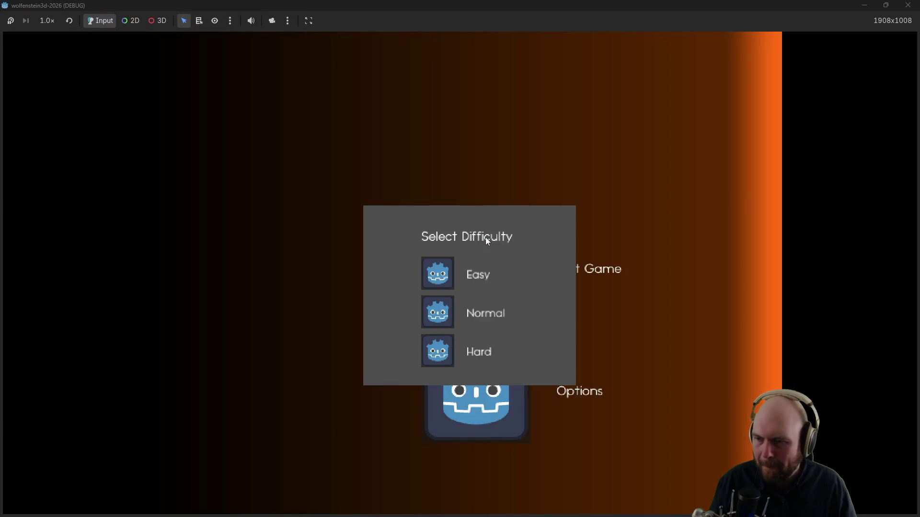
{"action": "left_click", "coordinate": [432, 285]}
{"action": "left_click", "coordinate": [418, 292]}
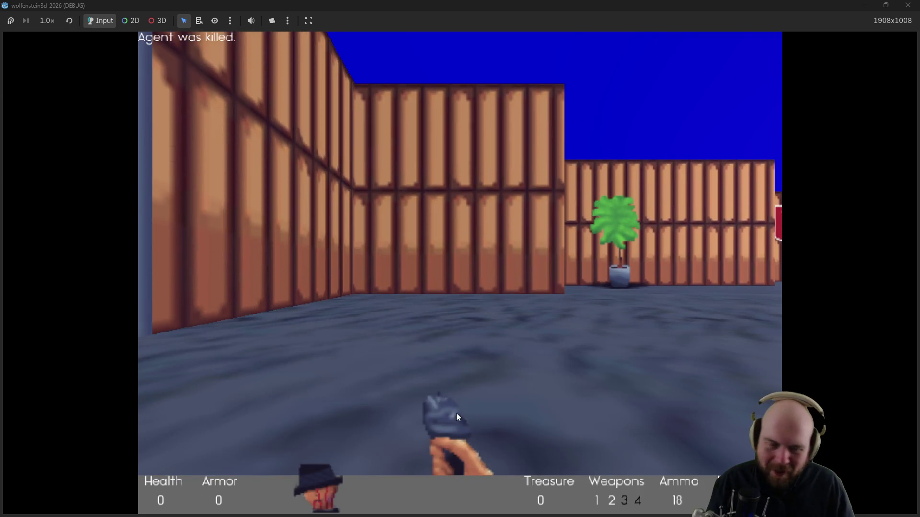
{"action": "left_click", "coordinate": [908, 5]}
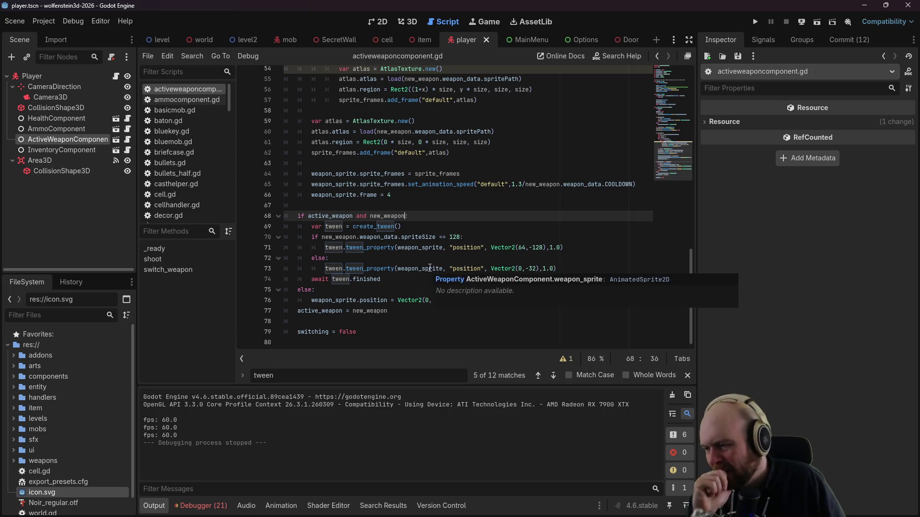
Step: Remove the if (new_weapon): line, dedent its sprite-setup block, and save
{"action": "left_click", "coordinate": [563, 172]}
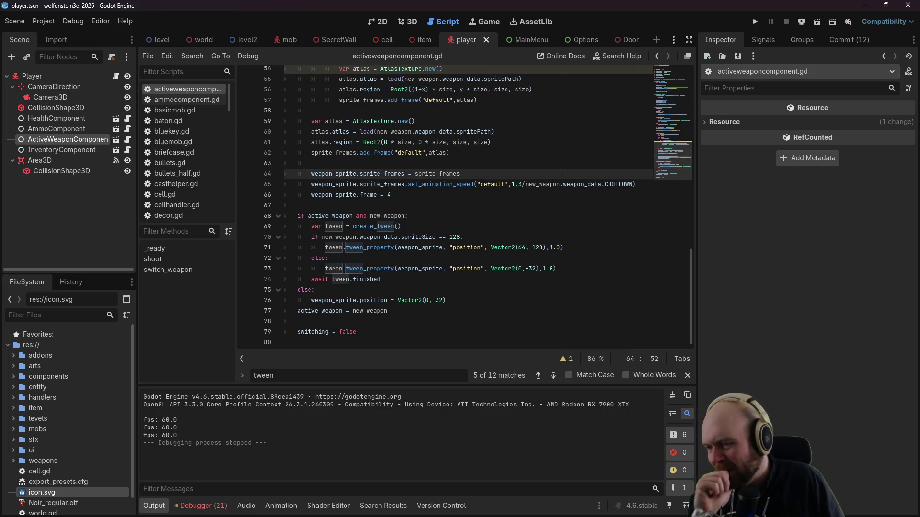
{"action": "scroll", "coordinate": [563, 213], "scroll_direction": "up", "scroll_amount": 9}
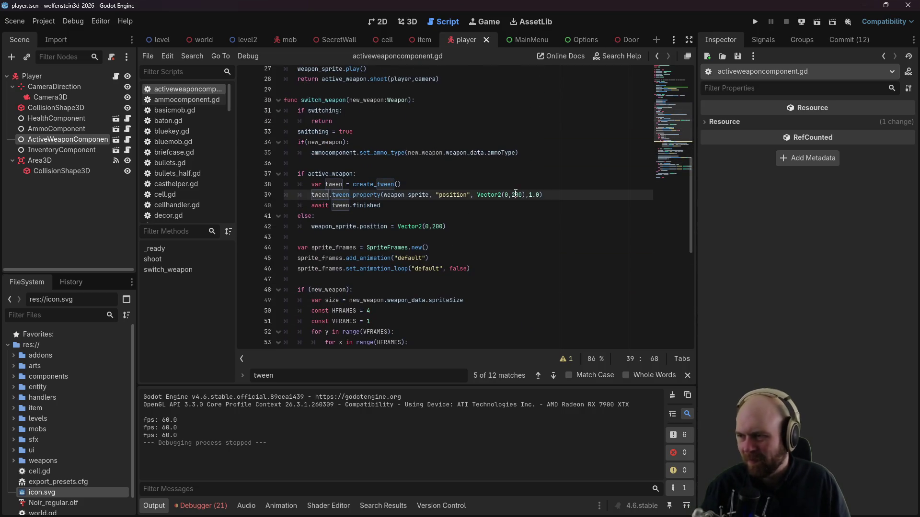
{"action": "scroll", "coordinate": [517, 187], "scroll_direction": "down", "scroll_amount": 6}
{"action": "key", "text": "Up"}
{"action": "key", "text": "Up"}
{"action": "key", "text": "Up"}
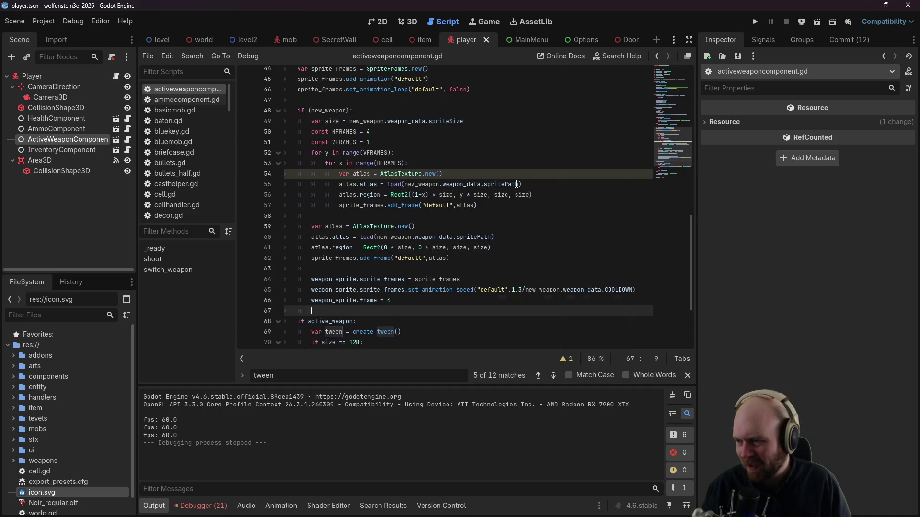
{"action": "key", "text": "BackSpace"}
{"action": "key", "text": "shift+Up"}
{"action": "key", "text": "shift+Up"}
{"action": "key", "text": "shift+Up"}
{"action": "key", "text": "shift+Tab"}
{"action": "key", "text": "Up"}
{"action": "key", "text": "shift+Home"}
{"action": "key", "text": "BackSpace"}
{"action": "key", "text": "BackSpace"}
{"action": "key", "text": "BackSpace"}
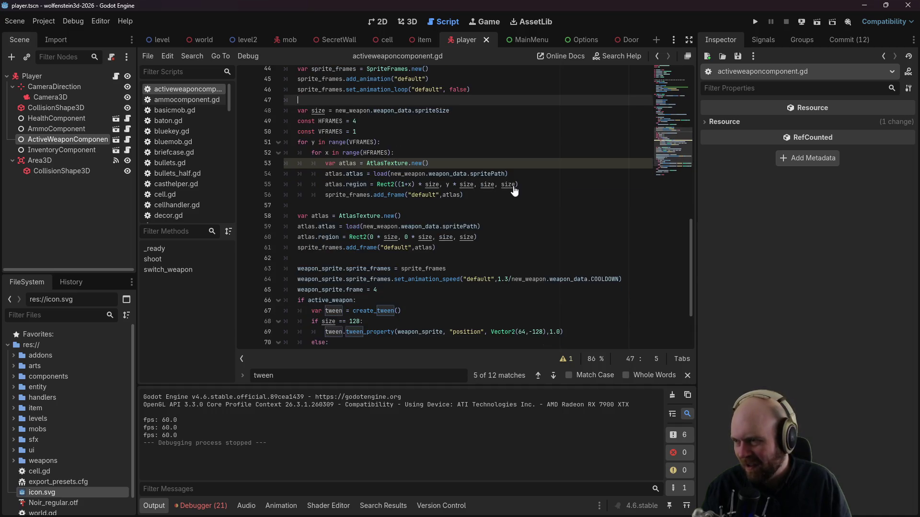
{"action": "key", "text": "Up"}
{"action": "key", "text": "Up"}
{"action": "key", "text": "Up"}
{"action": "type", "text": "if"}
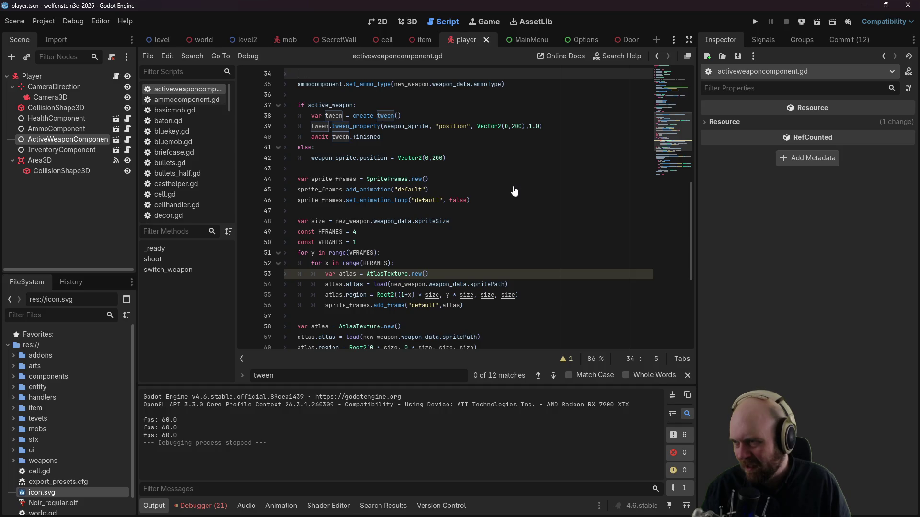
{"action": "scroll", "coordinate": [514, 192], "scroll_direction": "up", "scroll_amount": 2}
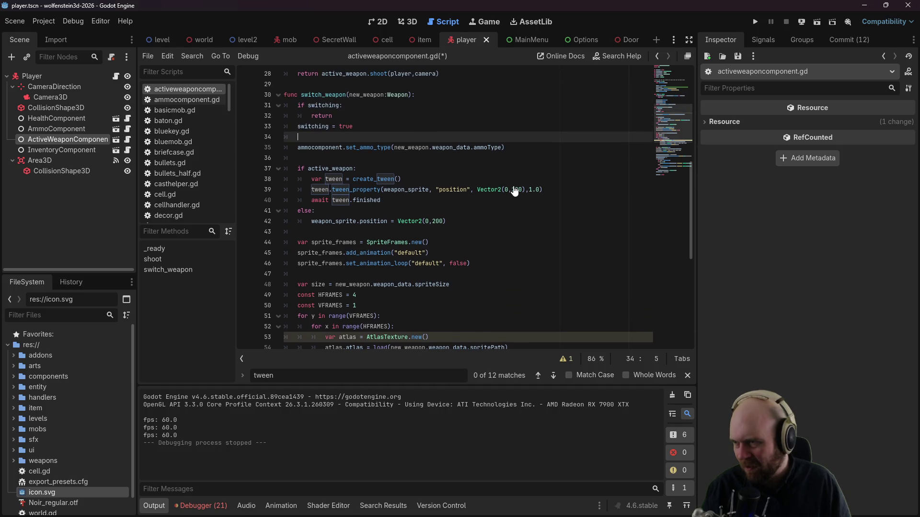
{"action": "key", "text": "ctrl+s"}
Step: Begin a new func clear_weapon(): declaration at the end of the script
{"action": "left_click", "coordinate": [306, 84]}
{"action": "scroll", "coordinate": [334, 133], "scroll_direction": "down", "scroll_amount": 5}
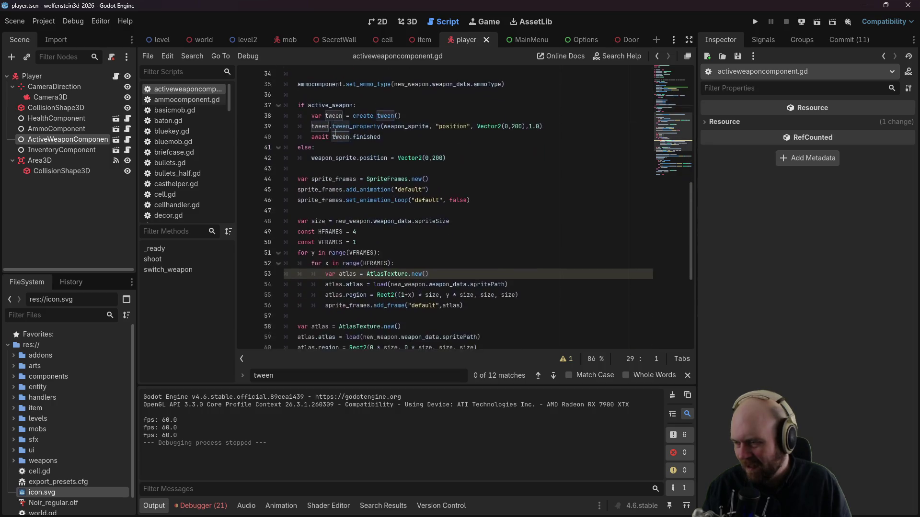
{"action": "scroll", "coordinate": [336, 133], "scroll_direction": "down", "scroll_amount": 3}
{"action": "left_click", "coordinate": [331, 343]}
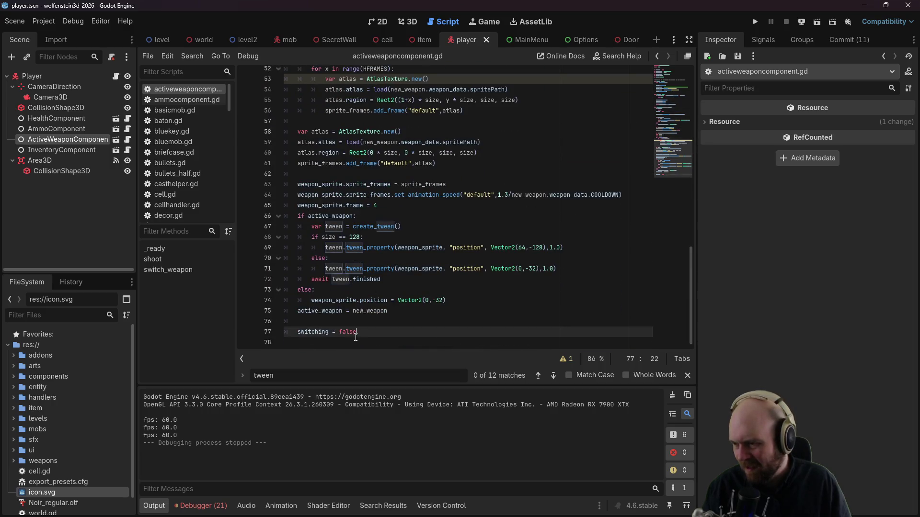
{"action": "key", "text": "Return"}
{"action": "key", "text": "Return"}
{"action": "key", "text": "BackSpace"}
{"action": "type", "text": "fu"}
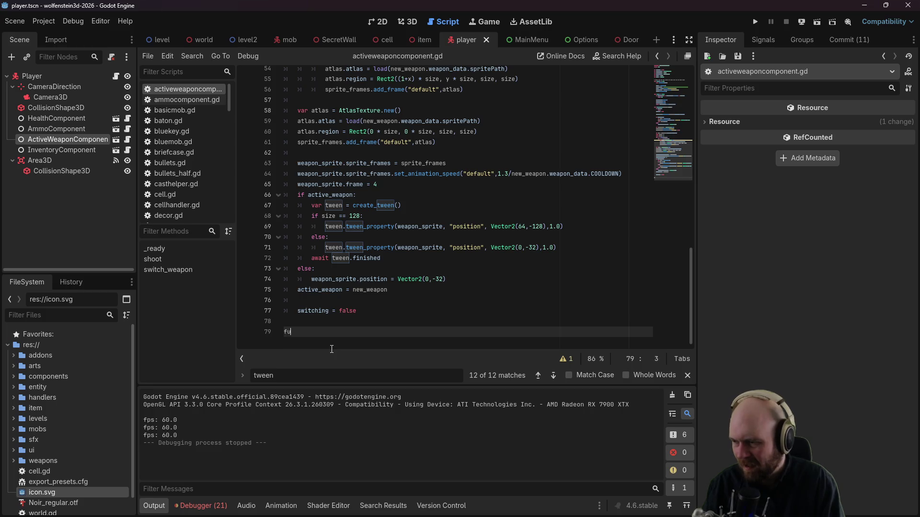
{"action": "type", "text": "nc clear_weapon():"}
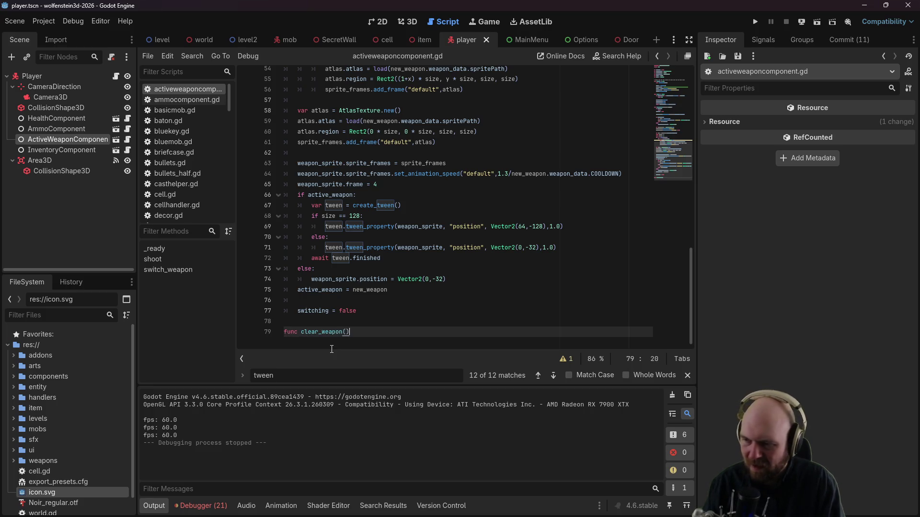
Step: Fill clear_weapon() with the weapon tween-out block from lines 37-42 and save
{"action": "key", "text": "Return"}
{"action": "scroll", "coordinate": [335, 278], "scroll_direction": "up", "scroll_amount": 9}
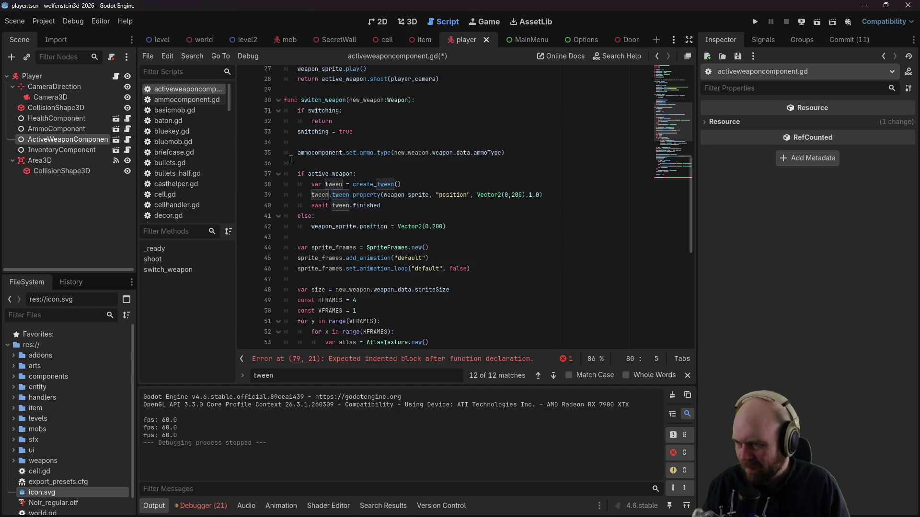
{"action": "left_click_drag", "start_coordinate": [295, 173], "coordinate": [471, 231]}
{"action": "key", "text": "ctrl+c"}
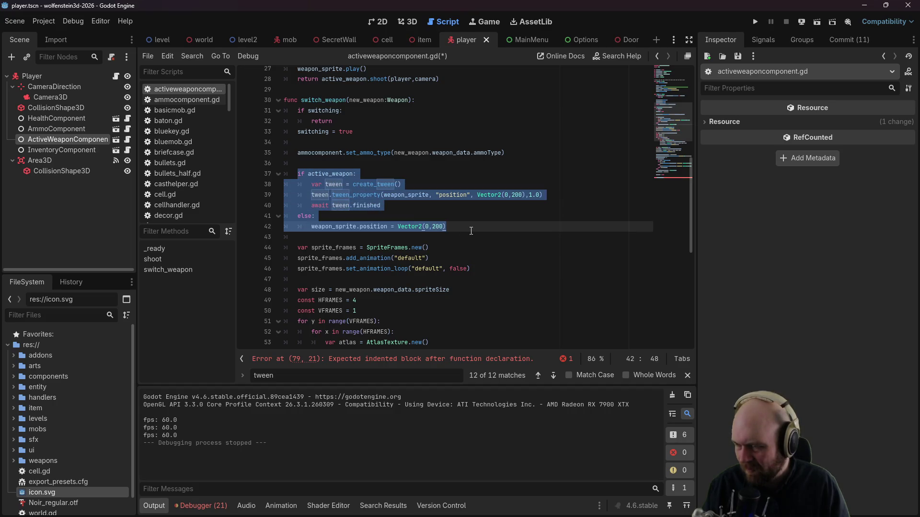
{"action": "scroll", "coordinate": [466, 231], "scroll_direction": "down", "scroll_amount": 9}
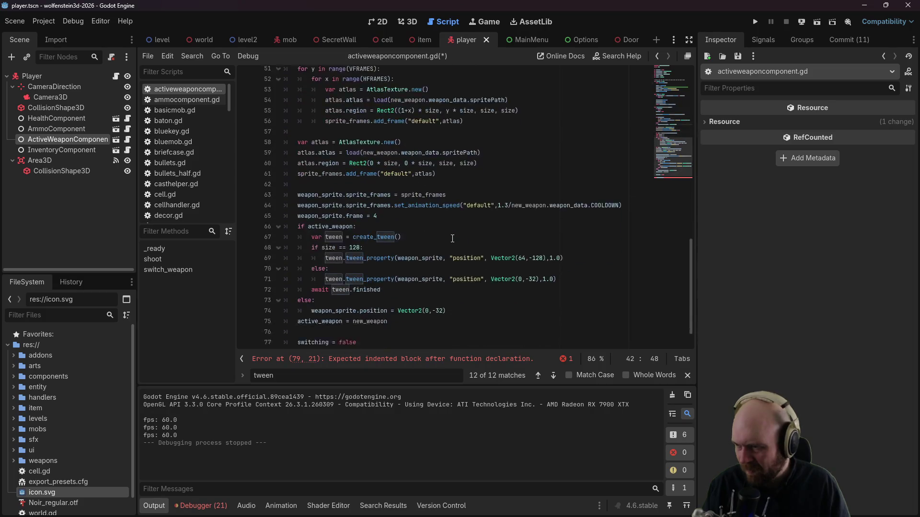
{"action": "left_click", "coordinate": [378, 340]}
{"action": "key", "text": "ctrl+v"}
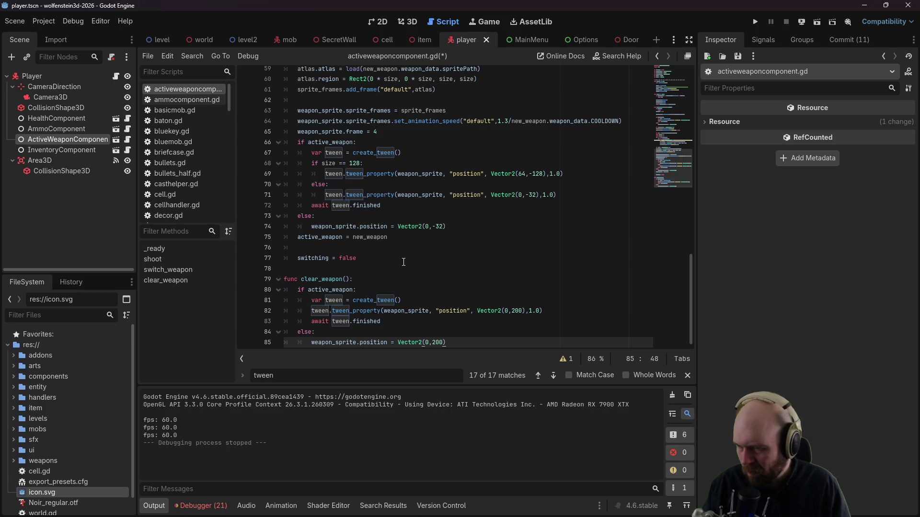
{"action": "key", "text": "ctrl+s"}
Step: Replace the death call switch_weapon(null) with clear_weapon() and launch the game to difficulty selection
{"action": "left_click", "coordinate": [397, 218]}
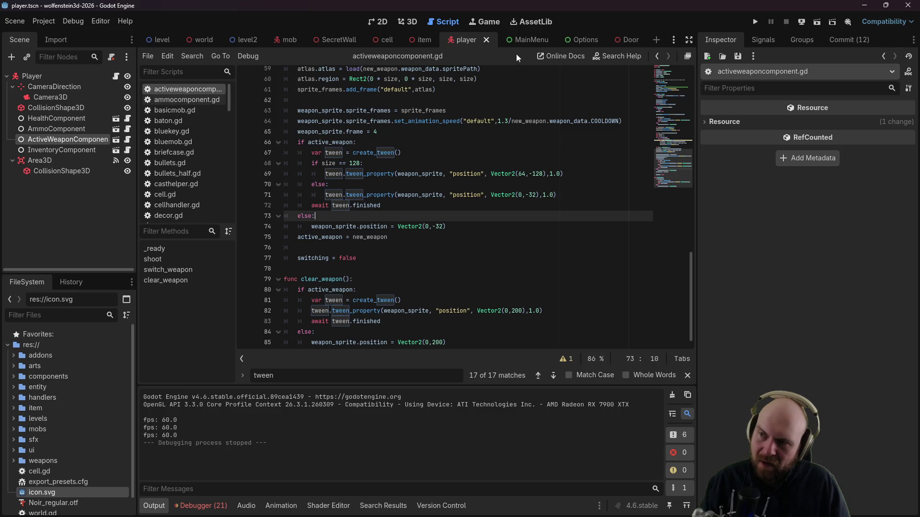
{"action": "left_click", "coordinate": [654, 55]}
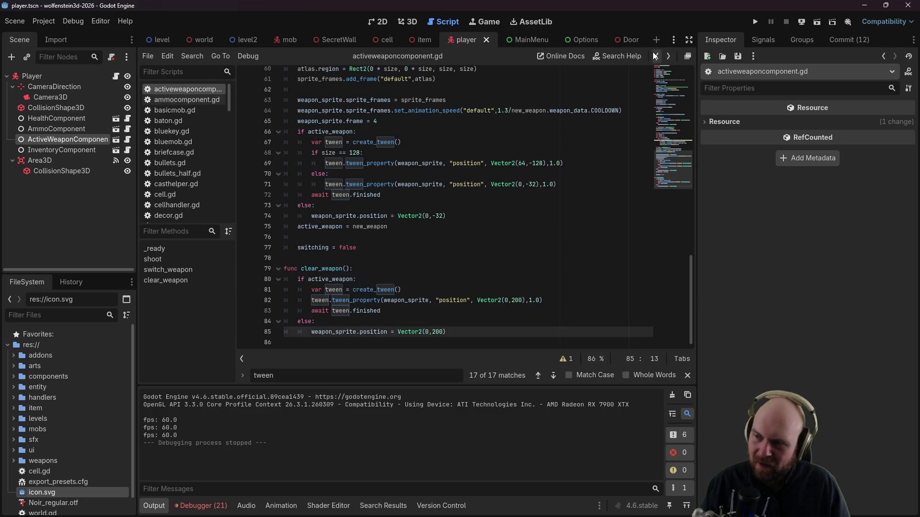
{"action": "scroll", "coordinate": [182, 165], "scroll_direction": "down", "scroll_amount": 3}
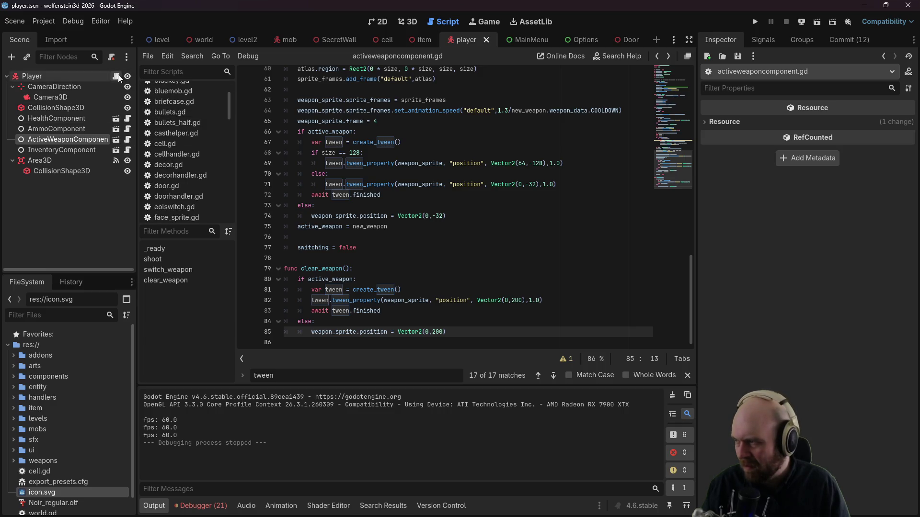
{"action": "left_click", "coordinate": [117, 75]}
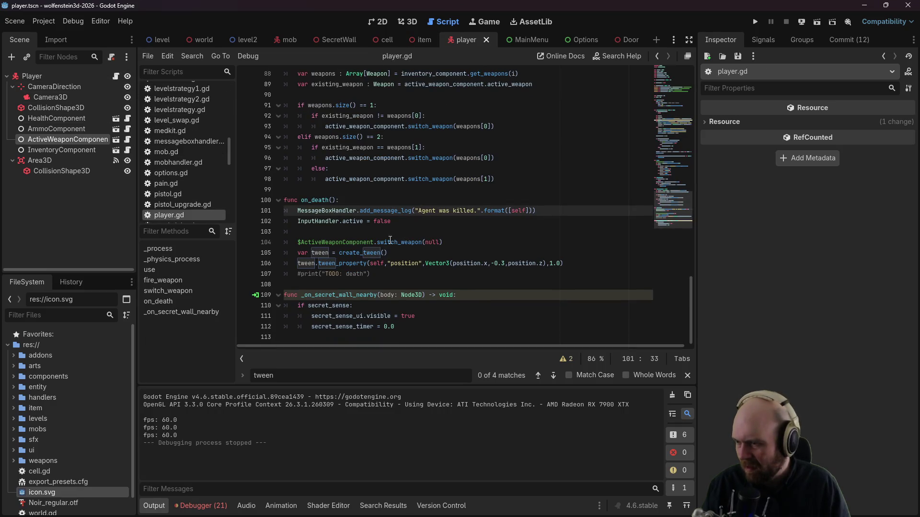
{"action": "left_click_drag", "start_coordinate": [377, 241], "coordinate": [480, 239]}
{"action": "type", "text": "clear_we"}
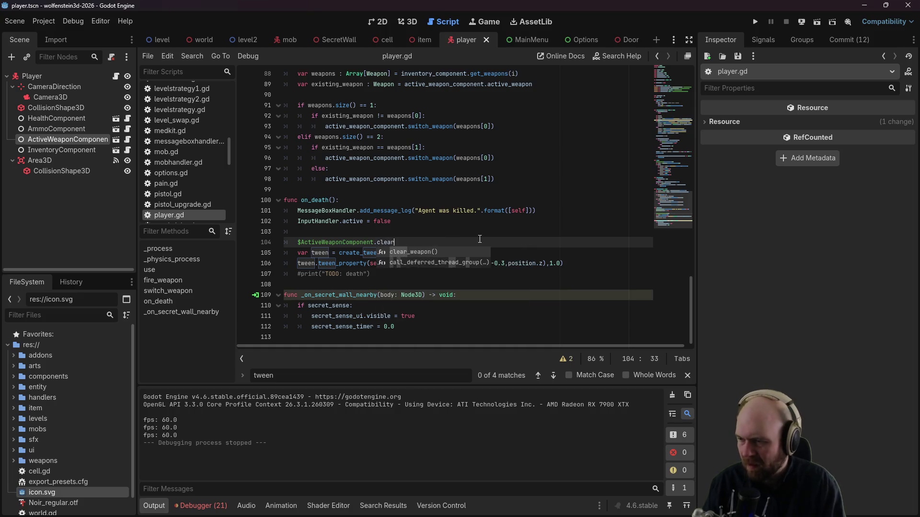
{"action": "key", "text": "Return"}
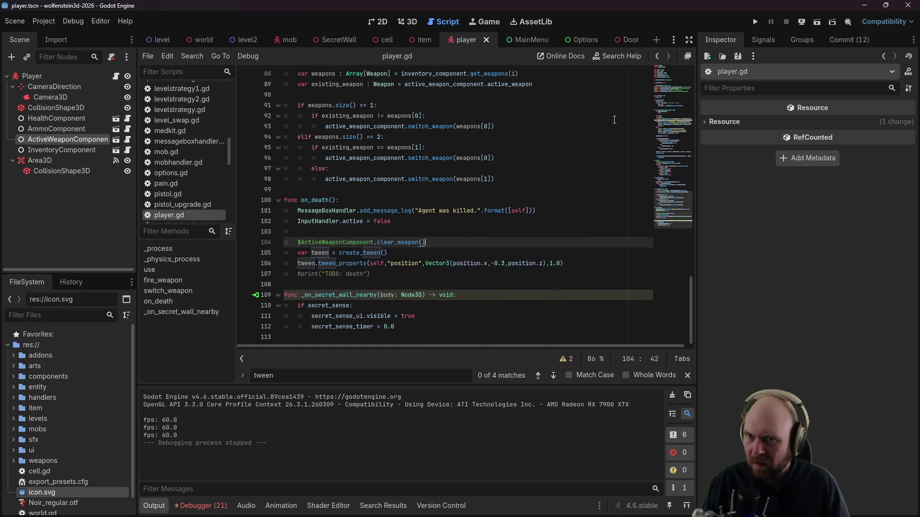
{"action": "left_click", "coordinate": [754, 22]}
{"action": "left_click", "coordinate": [480, 256]}
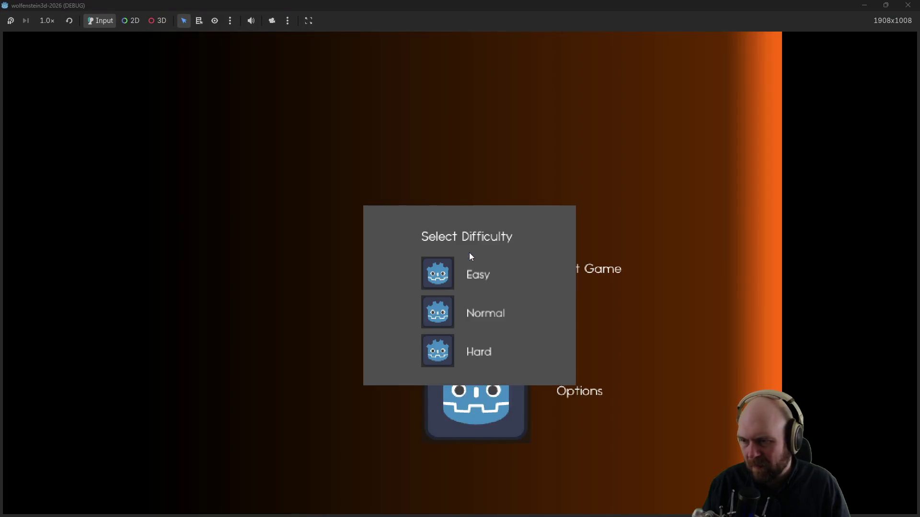
Step: Playtest the death sequence twice on Easy, closing the game after each run
{"action": "left_click", "coordinate": [447, 267]}
{"action": "left_click", "coordinate": [412, 305]}
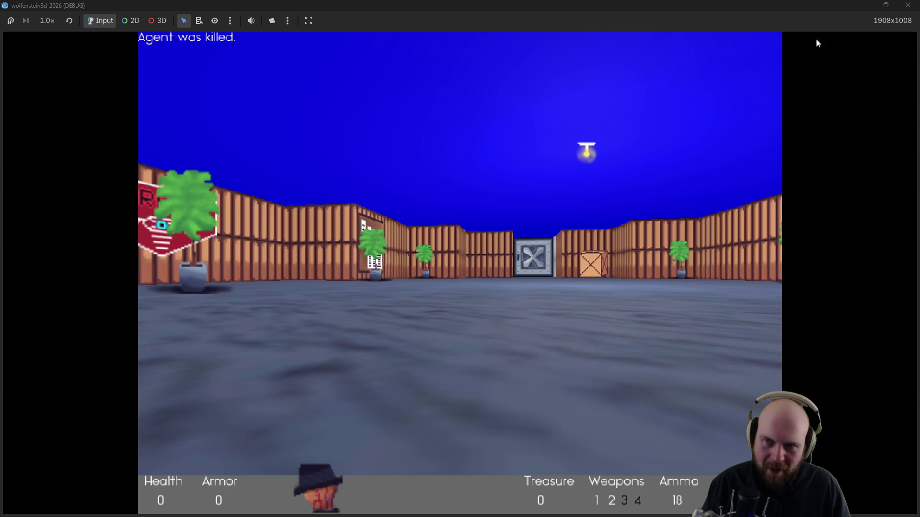
{"action": "left_click", "coordinate": [908, 6]}
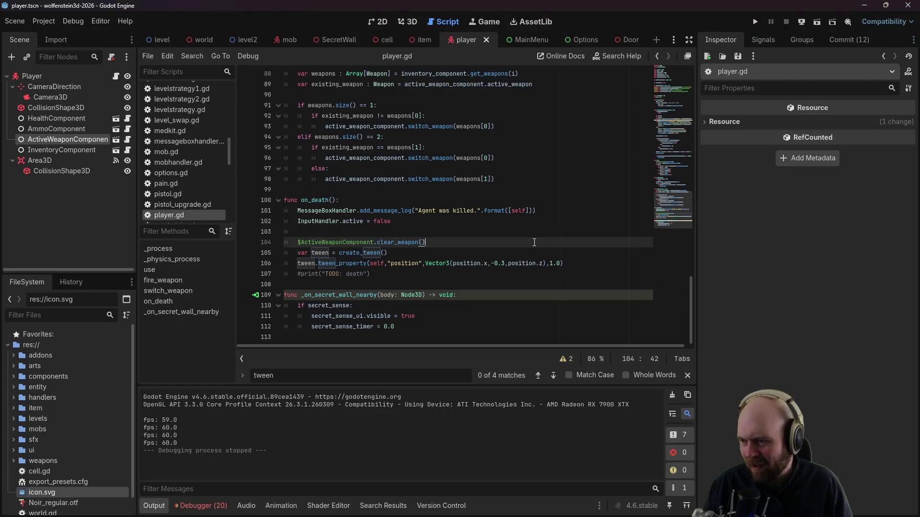
{"action": "left_click", "coordinate": [571, 263]}
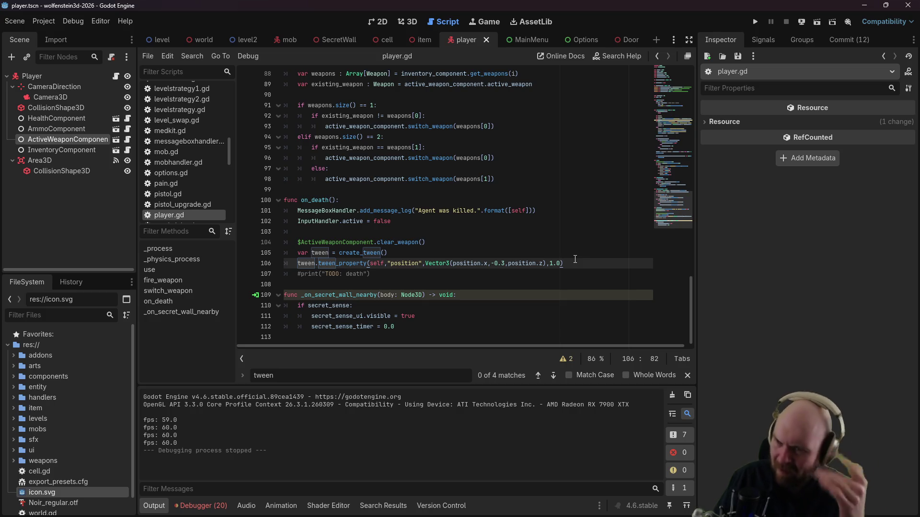
{"action": "left_click", "coordinate": [755, 22]}
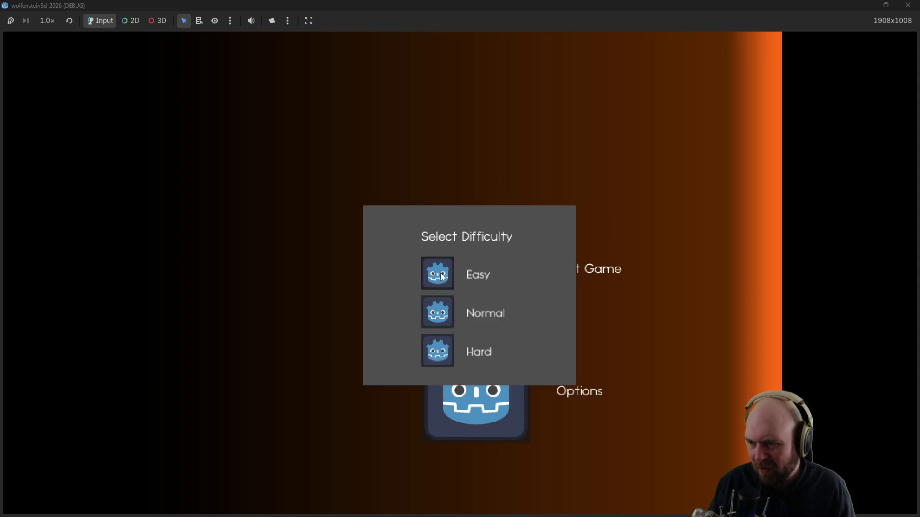
{"action": "left_click", "coordinate": [441, 277]}
{"action": "left_click", "coordinate": [411, 297]}
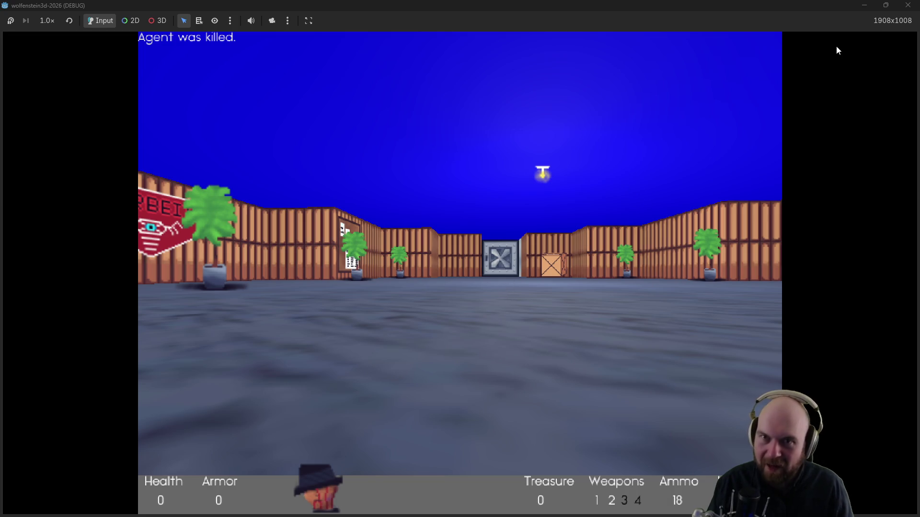
{"action": "left_click", "coordinate": [900, 8]}
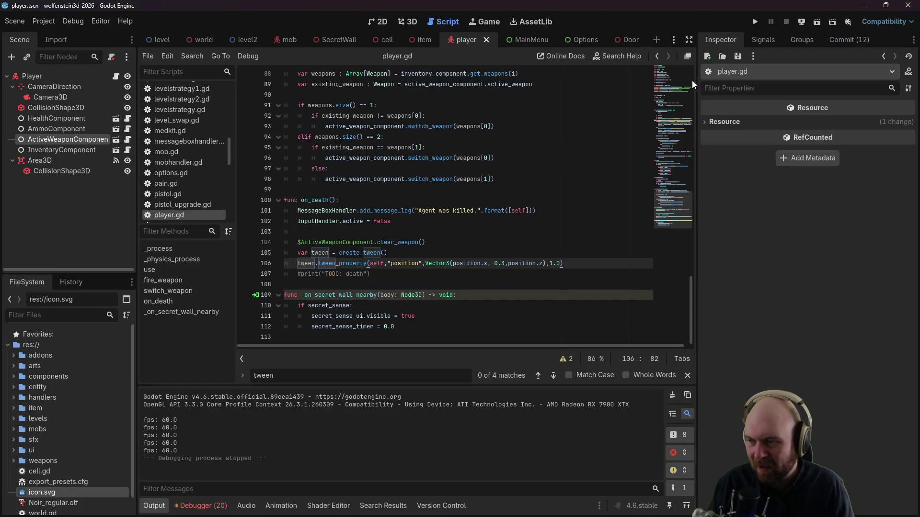
Step: Run once more on Hard with Modern Input, die, and close the game
{"action": "left_click", "coordinate": [755, 23]}
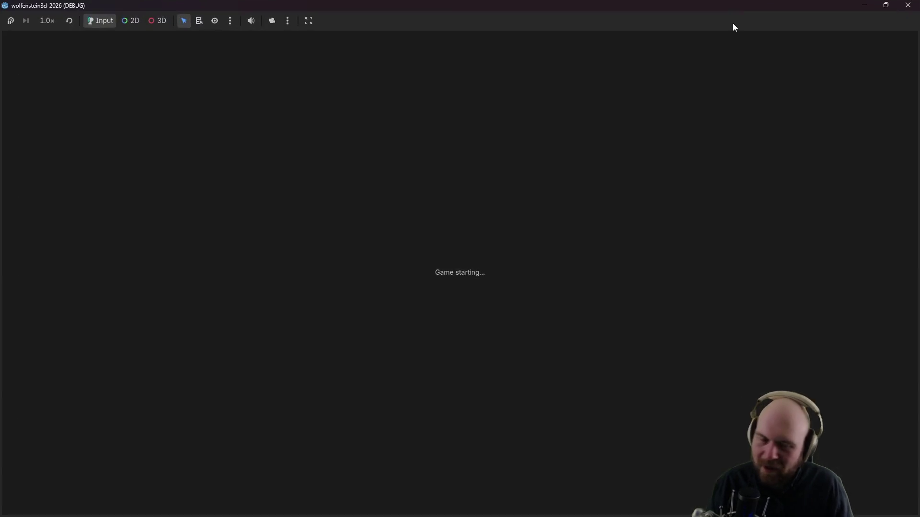
{"action": "left_click", "coordinate": [506, 271]}
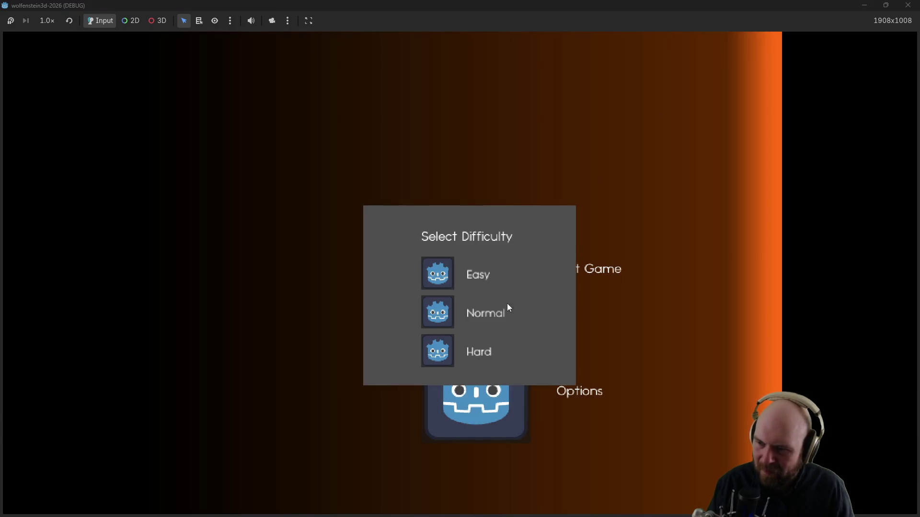
{"action": "left_click", "coordinate": [428, 343]}
{"action": "left_click", "coordinate": [521, 309]}
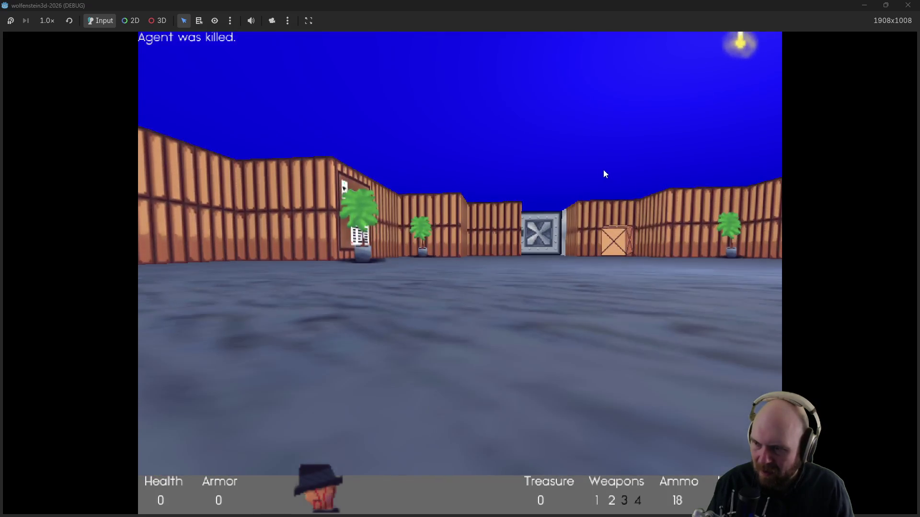
{"action": "left_click", "coordinate": [908, 5]}
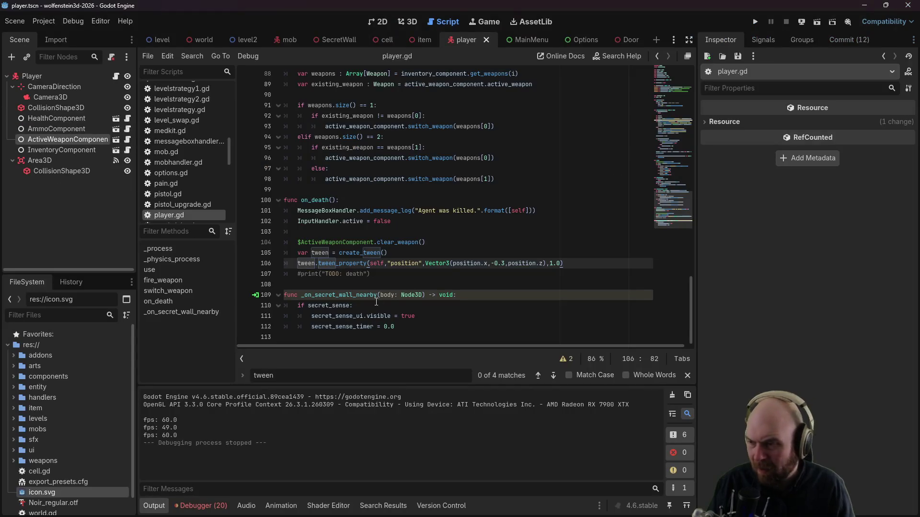
Step: After the death tween, add await tween.finished and print('ok'), then save
{"action": "left_click", "coordinate": [379, 270]}
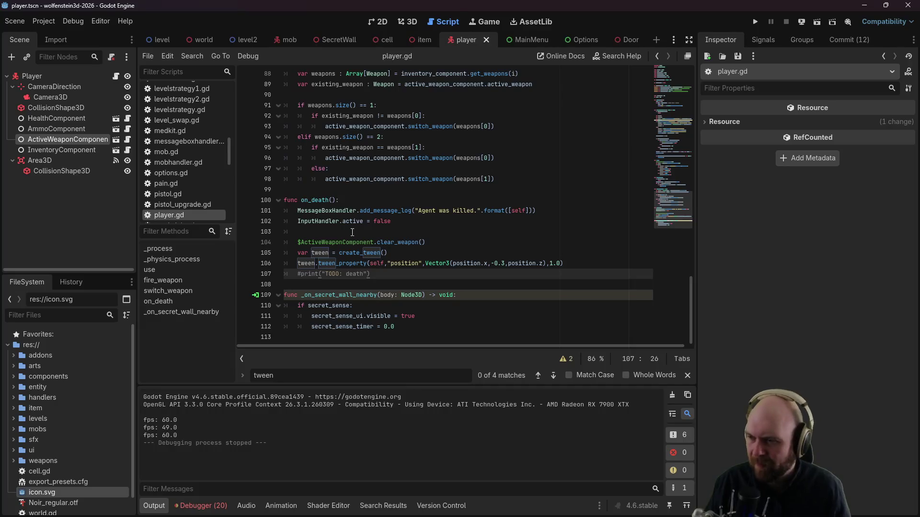
{"action": "scroll", "coordinate": [389, 243], "scroll_direction": "up", "scroll_amount": 5}
{"action": "scroll", "coordinate": [389, 243], "scroll_direction": "down", "scroll_amount": 5}
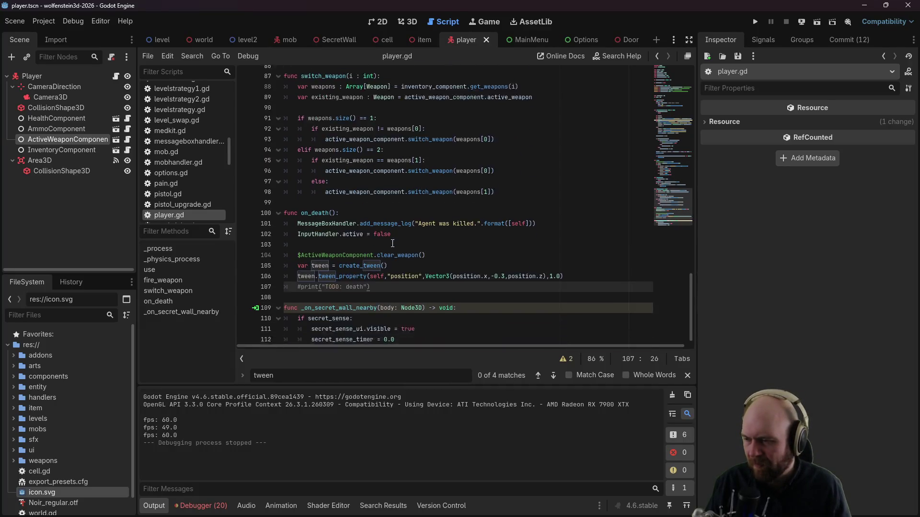
{"action": "left_click", "coordinate": [482, 190]}
{"action": "left_click", "coordinate": [523, 264]}
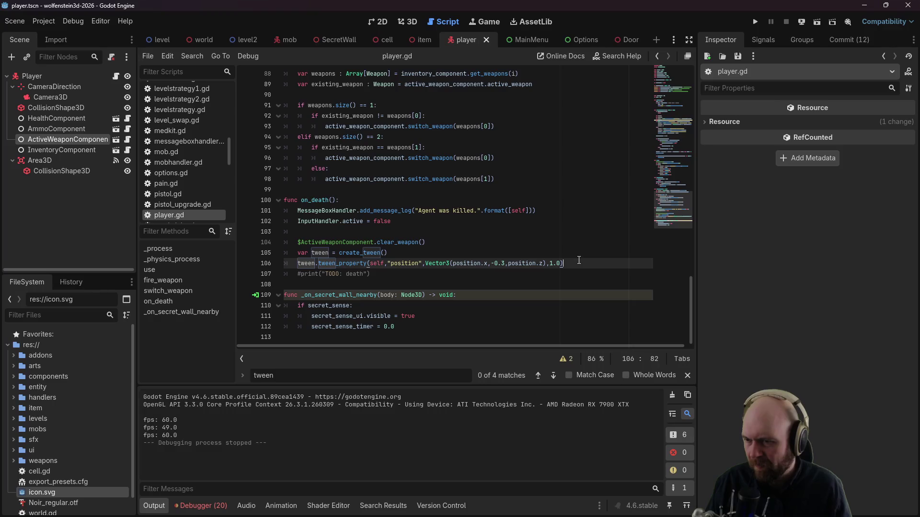
{"action": "key", "text": "Return"}
{"action": "key", "text": "Return"}
{"action": "type", "text": "t twee"}
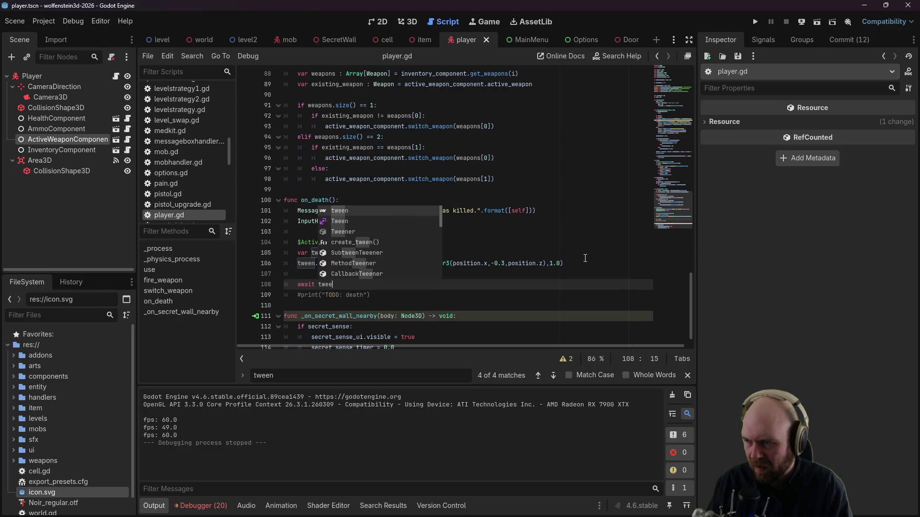
{"action": "type", "text": "n"}
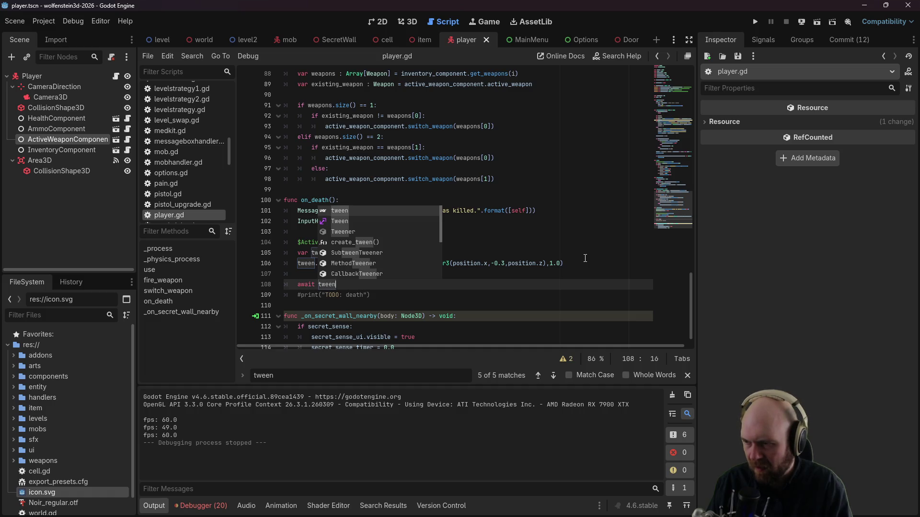
{"action": "type", "text": "."}
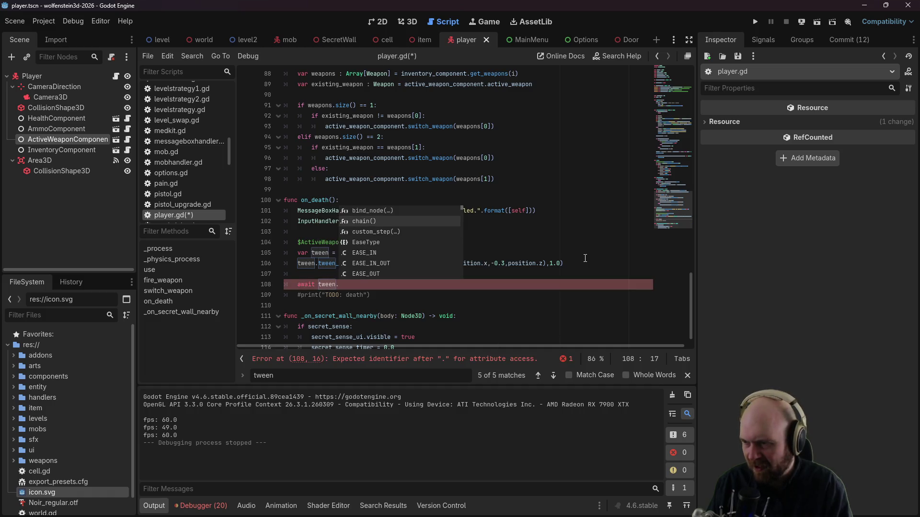
{"action": "type", "text": "f"}
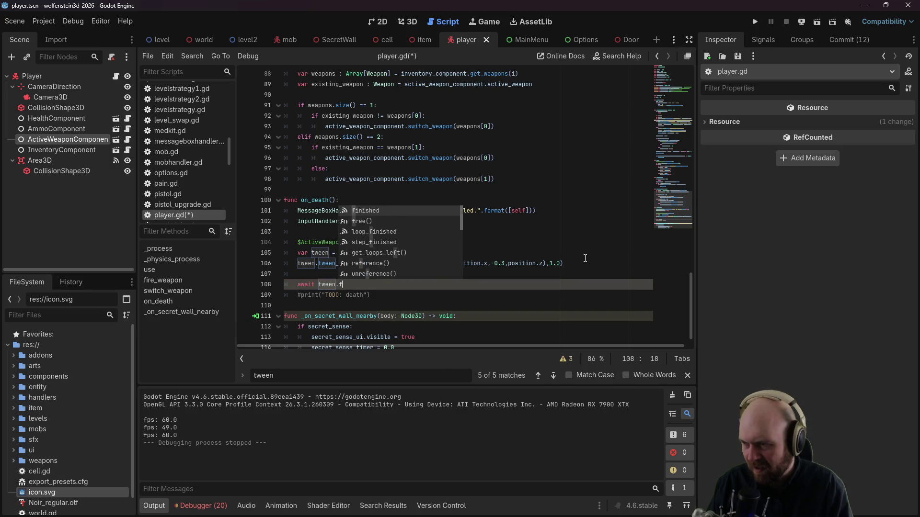
{"action": "key", "text": "Return"}
{"action": "key", "text": "Return"}
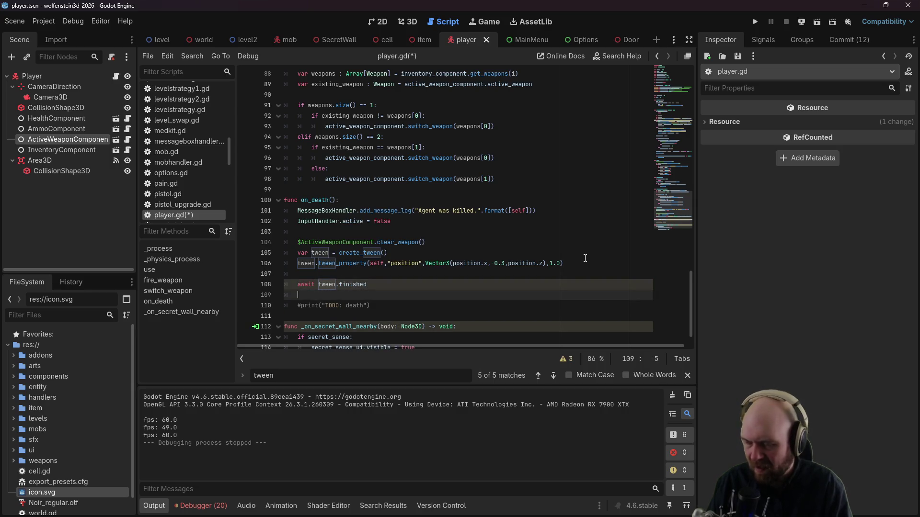
{"action": "type", "text": "pi"}
{"action": "key", "text": "Return"}
{"action": "key", "text": "Down"}
{"action": "key", "text": "ctrl+s"}
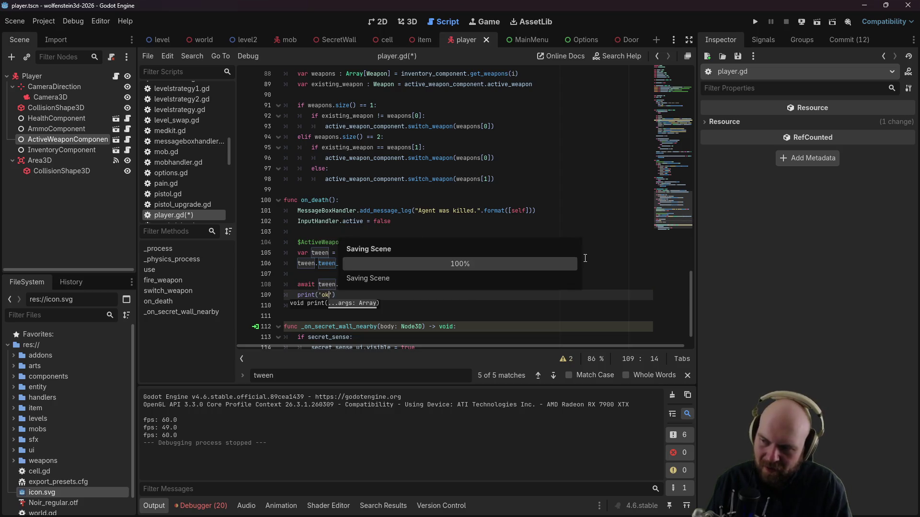
Step: Insert tween.tween_interval(1.0) before the await, save, and run the project
{"action": "key", "text": "Up"}
{"action": "key", "text": "Up"}
{"action": "key", "text": "Up"}
{"action": "type", "text": "en.tween_interval(1.0"}
{"action": "key", "text": "ctrl+s"}
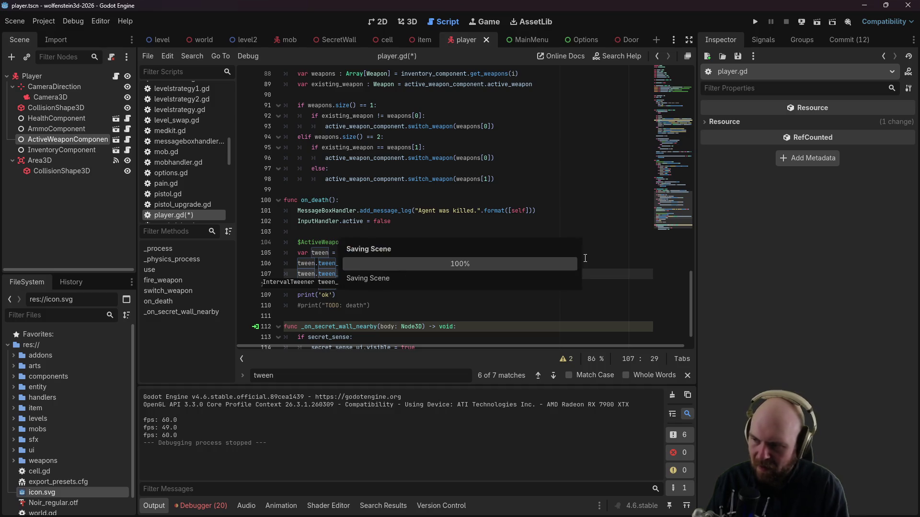
{"action": "left_click", "coordinate": [594, 241]}
{"action": "left_click", "coordinate": [755, 22]}
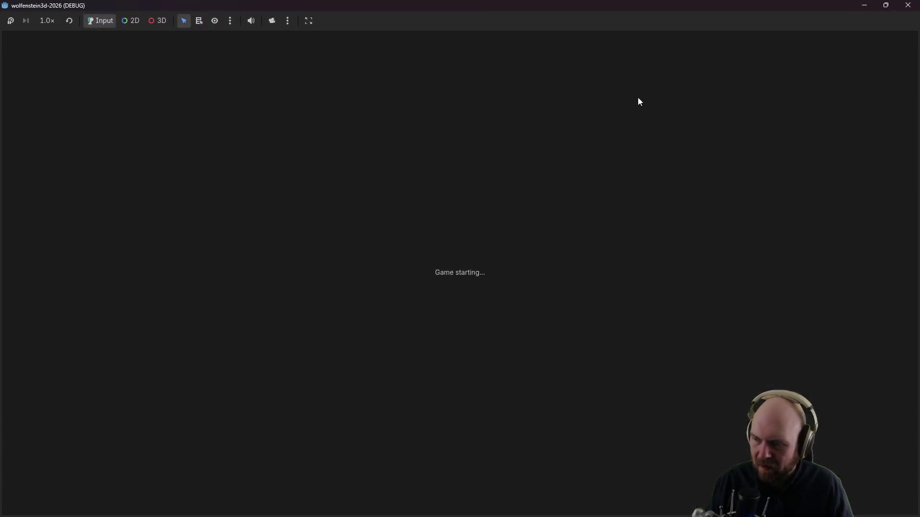
Step: Play on Easy with Classic Input, die, confirm 'ok' in Output, and close the game
{"action": "left_click", "coordinate": [450, 292]}
{"action": "left_click", "coordinate": [443, 267]}
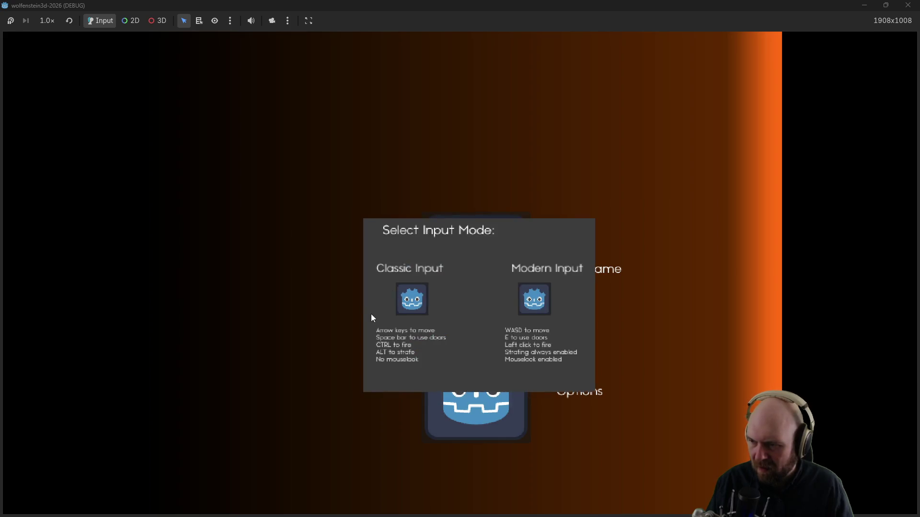
{"action": "left_click", "coordinate": [398, 300]}
{"action": "left_click", "coordinate": [885, 5]}
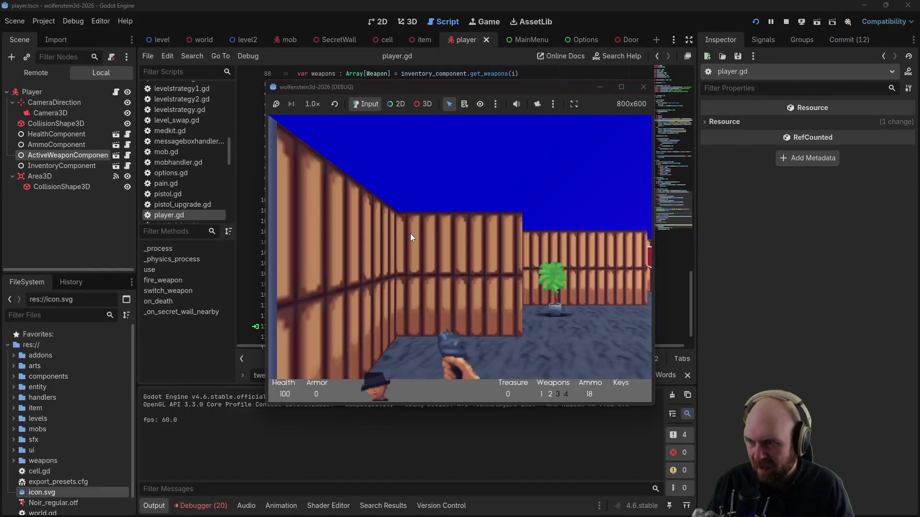
{"action": "left_click", "coordinate": [410, 234]}
{"action": "key", "text": "Right"}
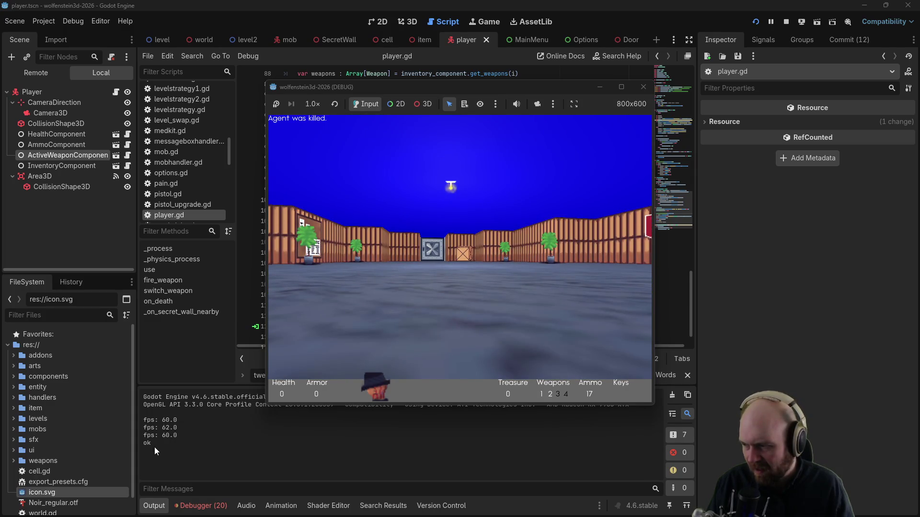
{"action": "left_click", "coordinate": [643, 87]}
Step: Delete the temporary print('ok') line from on_death
{"action": "left_click", "coordinate": [337, 294]}
{"action": "key", "text": "shift+Home"}
{"action": "key", "text": "BackSpace"}
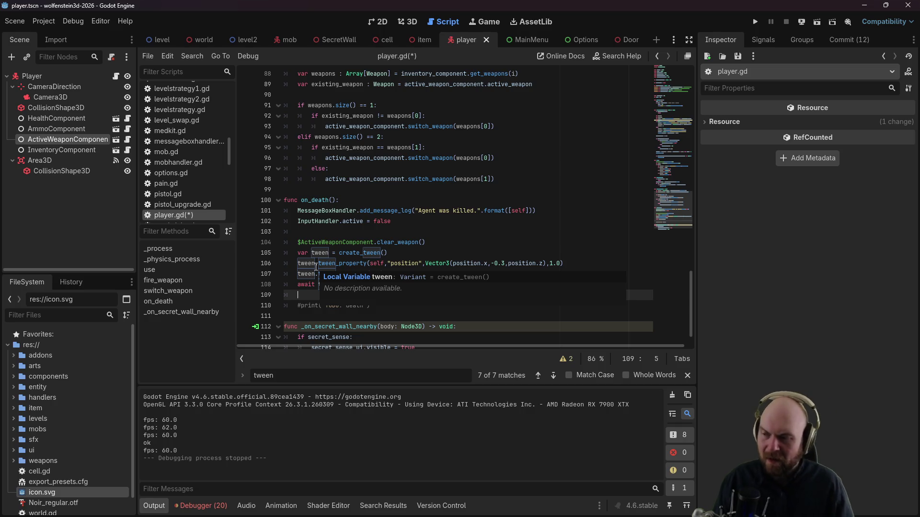
{"action": "left_click", "coordinate": [336, 168]}
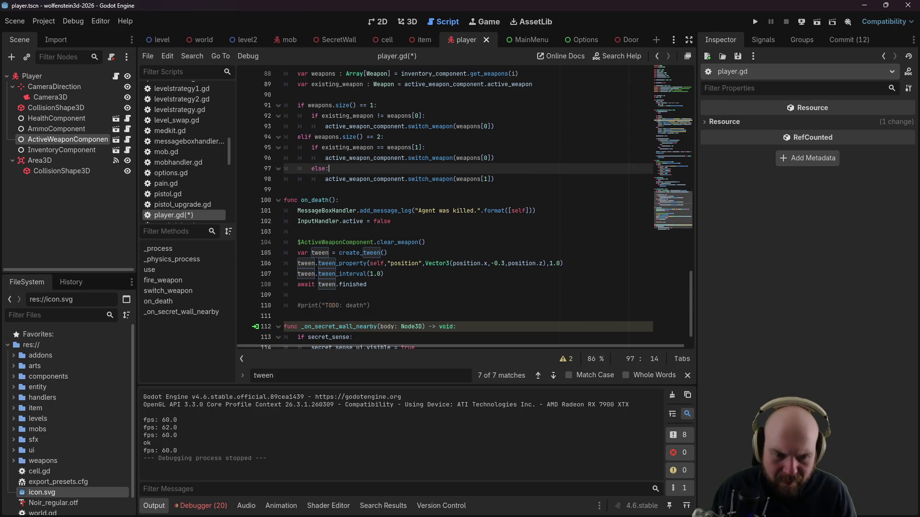
{"action": "key", "text": "alt+Tab"}
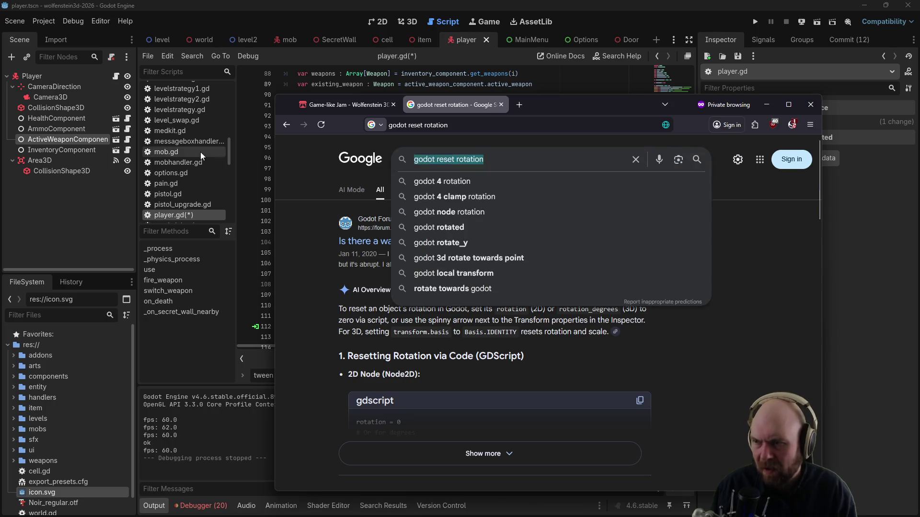
Step: Search Google for 'godot await input' and read through the AI Overview
{"action": "type", "text": "godot await input"}
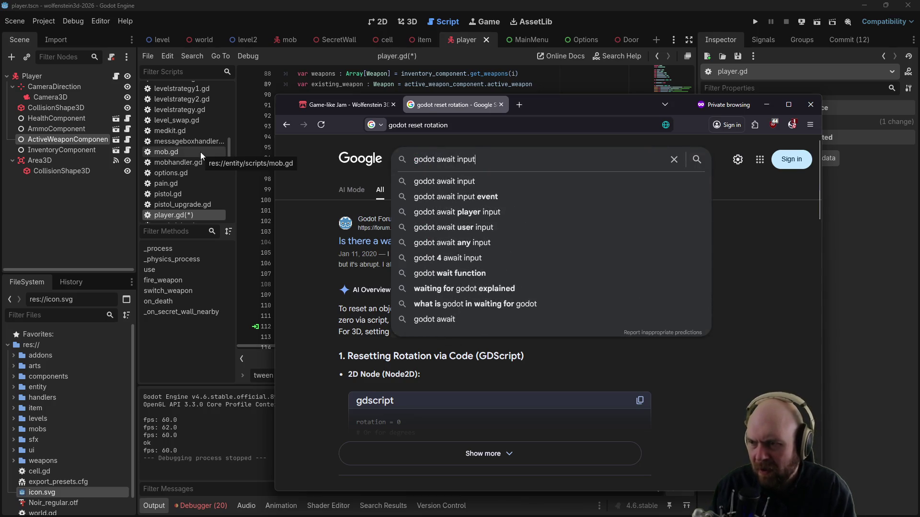
{"action": "key", "text": "Return"}
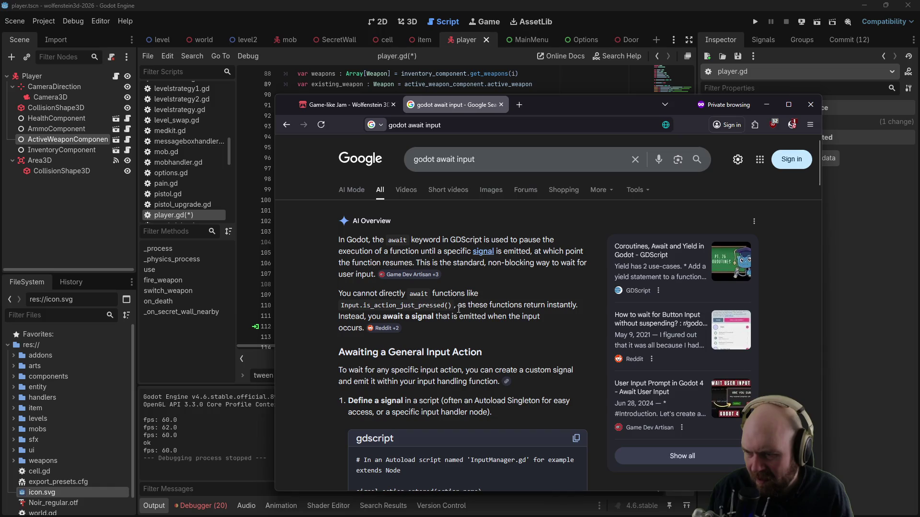
{"action": "scroll", "coordinate": [455, 312], "scroll_direction": "down", "scroll_amount": 3}
{"action": "scroll", "coordinate": [441, 320], "scroll_direction": "down", "scroll_amount": 5}
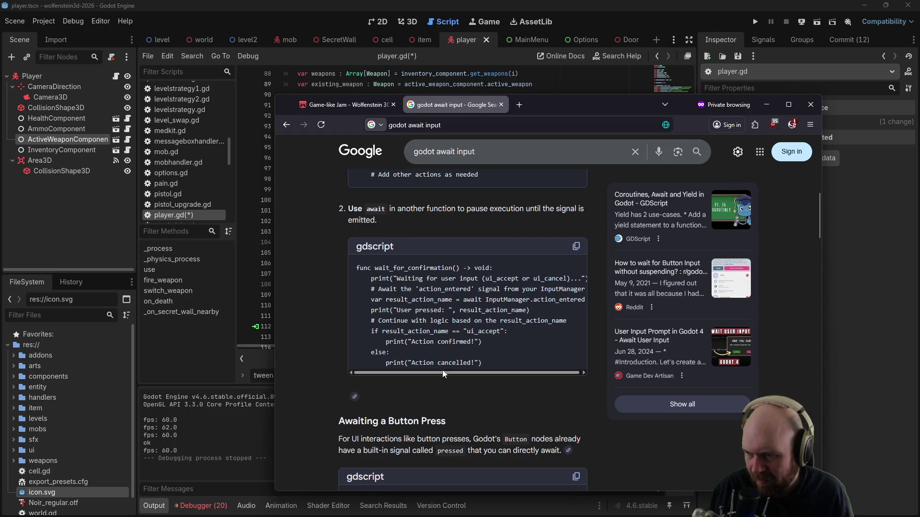
{"action": "left_click_drag", "start_coordinate": [440, 372], "coordinate": [422, 362]}
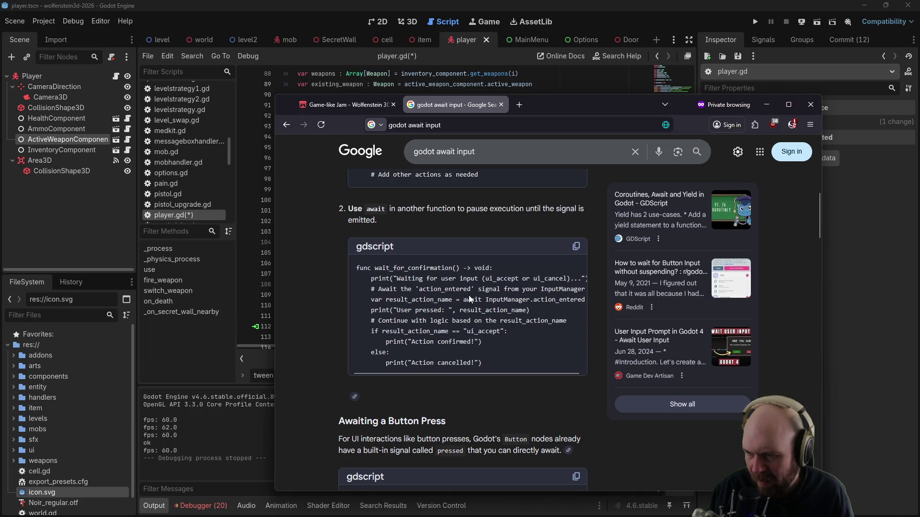
{"action": "scroll", "coordinate": [467, 327], "scroll_direction": "down", "scroll_amount": 4}
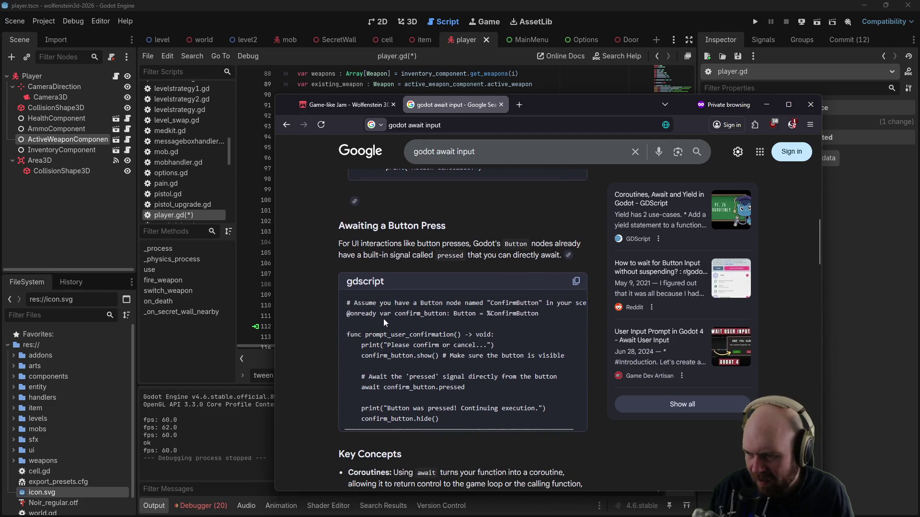
{"action": "scroll", "coordinate": [382, 322], "scroll_direction": "down", "scroll_amount": 4}
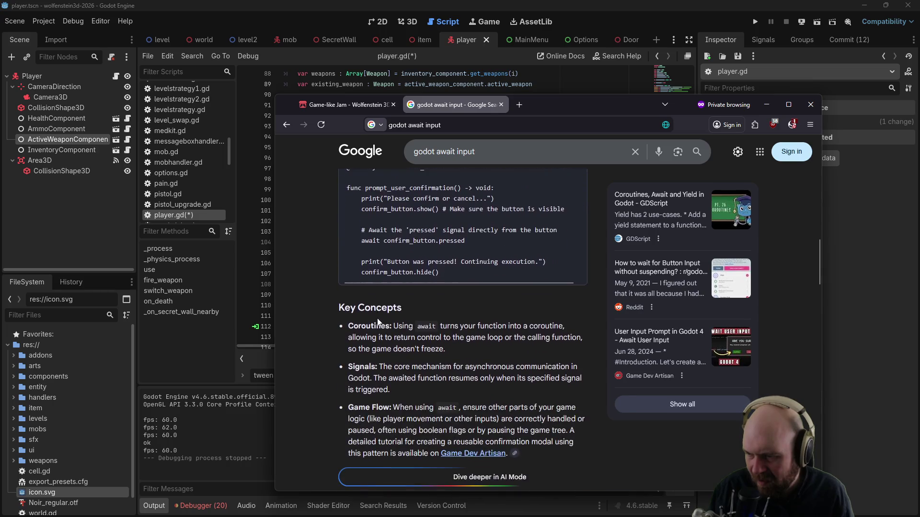
{"action": "scroll", "coordinate": [376, 320], "scroll_direction": "down", "scroll_amount": 1}
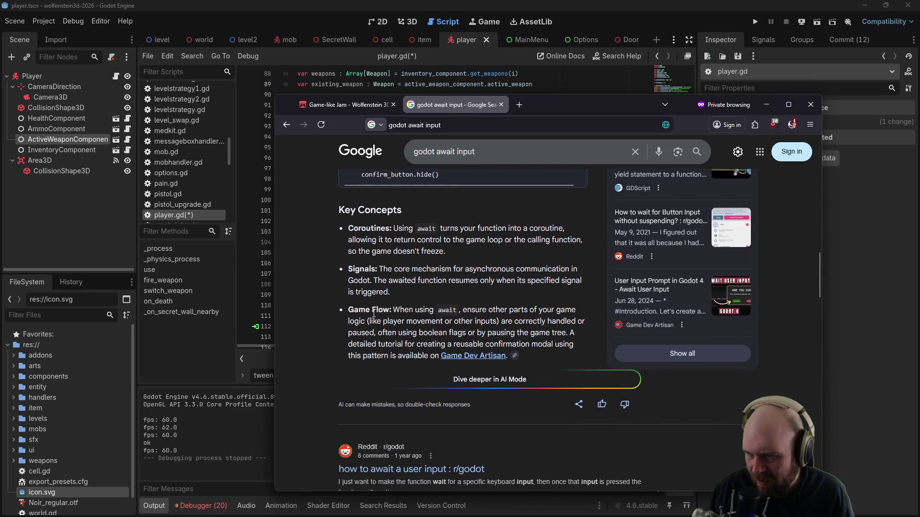
{"action": "scroll", "coordinate": [374, 314], "scroll_direction": "down", "scroll_amount": 4}
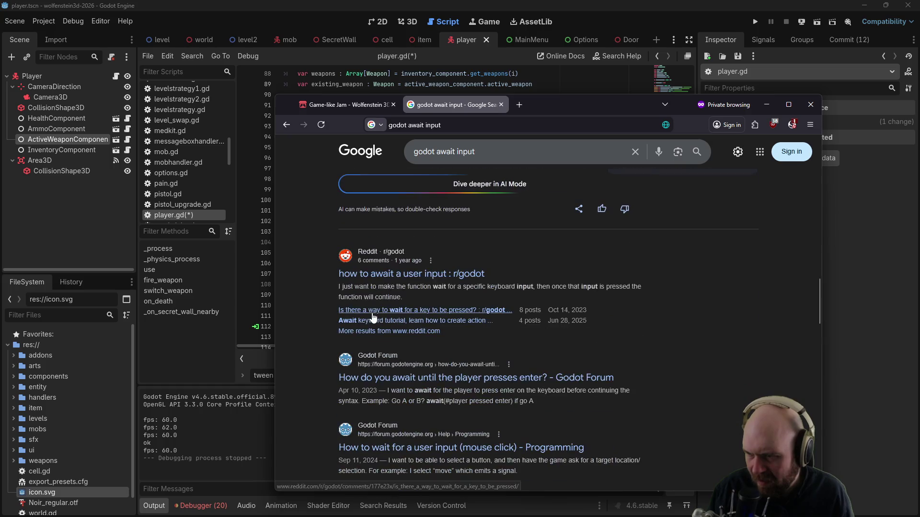
Step: Open the Reddit thread 'how to await a user input', allowing its domains so it loads
{"action": "left_click", "coordinate": [390, 275]}
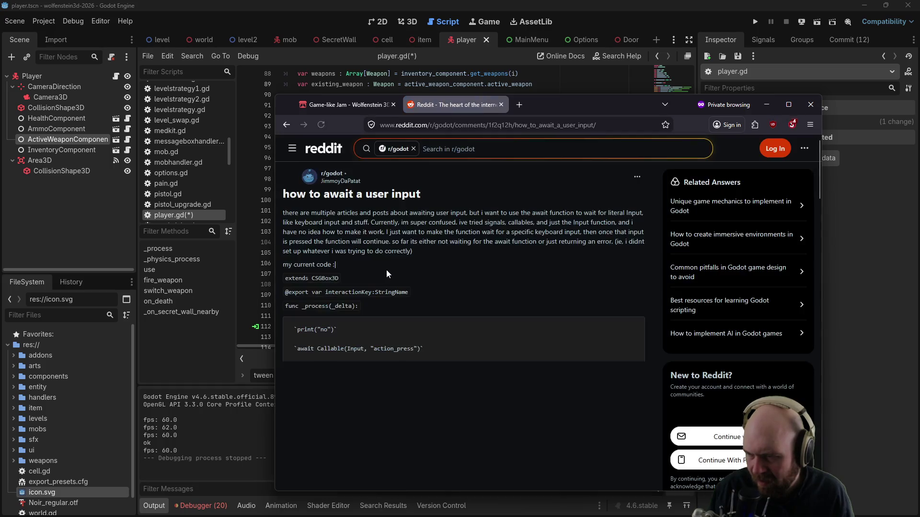
{"action": "scroll", "coordinate": [383, 270], "scroll_direction": "down", "scroll_amount": 10}
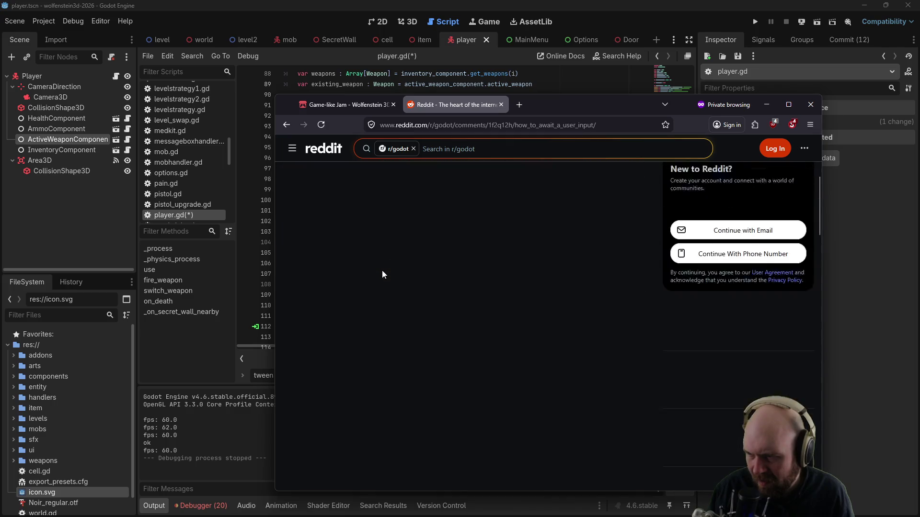
{"action": "left_click", "coordinate": [791, 124]}
{"action": "left_click", "coordinate": [675, 188]}
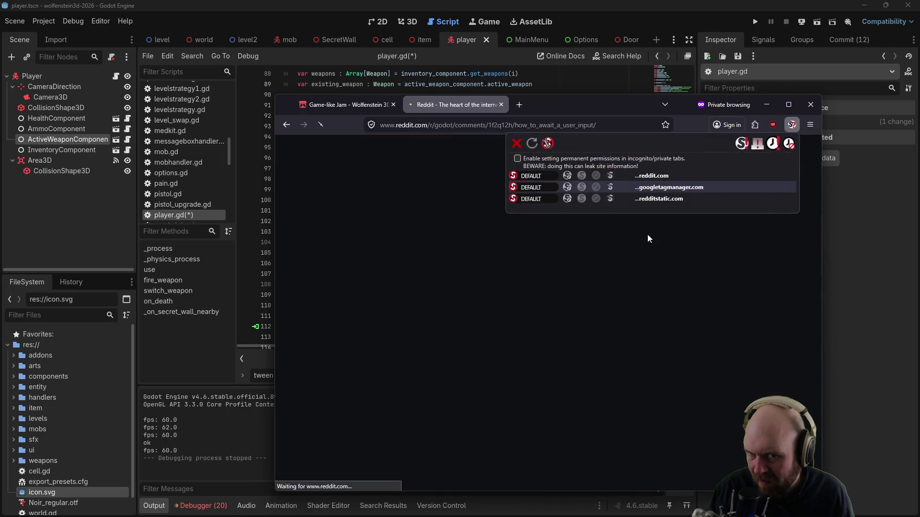
{"action": "left_click", "coordinate": [559, 311]}
Step: Expand the post and read its _unhandled_input example that sets was_pressed
{"action": "scroll", "coordinate": [487, 287], "scroll_direction": "down", "scroll_amount": 2}
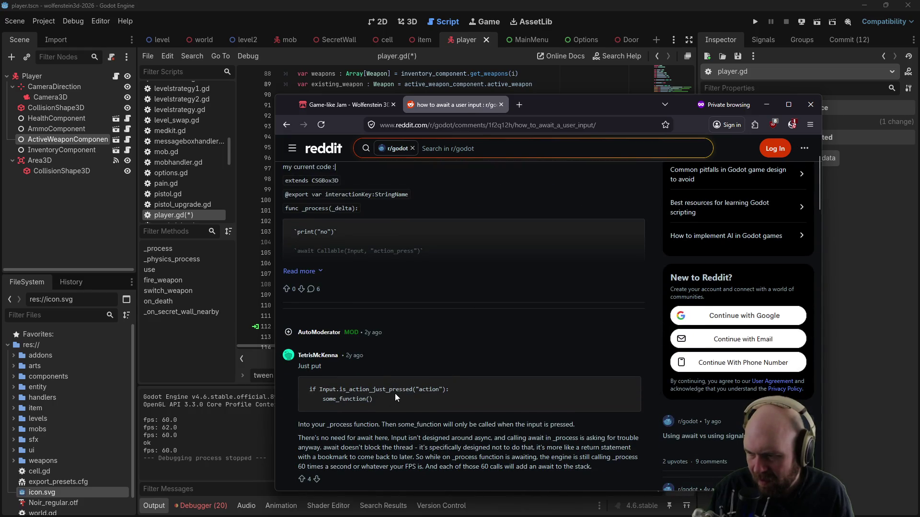
{"action": "scroll", "coordinate": [386, 253], "scroll_direction": "down", "scroll_amount": 1}
{"action": "left_click", "coordinate": [300, 223]}
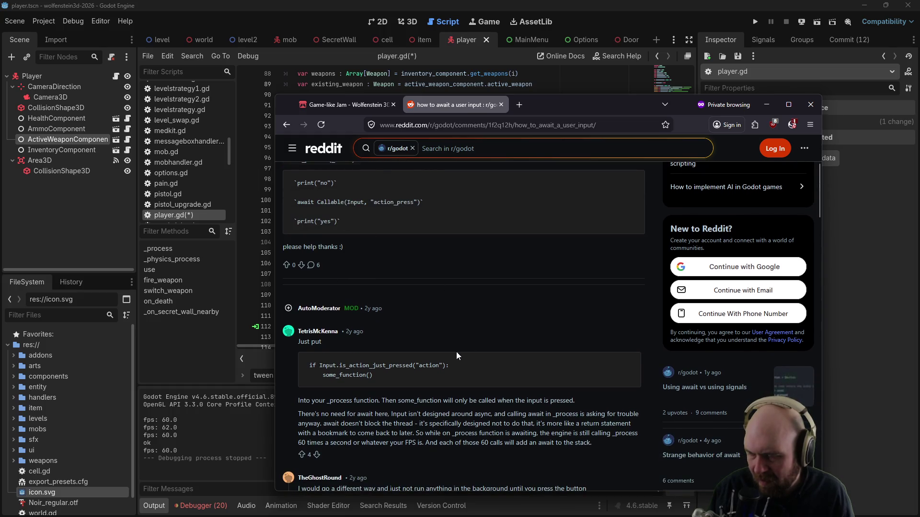
{"action": "scroll", "coordinate": [457, 356], "scroll_direction": "down", "scroll_amount": 4}
{"action": "scroll", "coordinate": [408, 295], "scroll_direction": "down", "scroll_amount": 1}
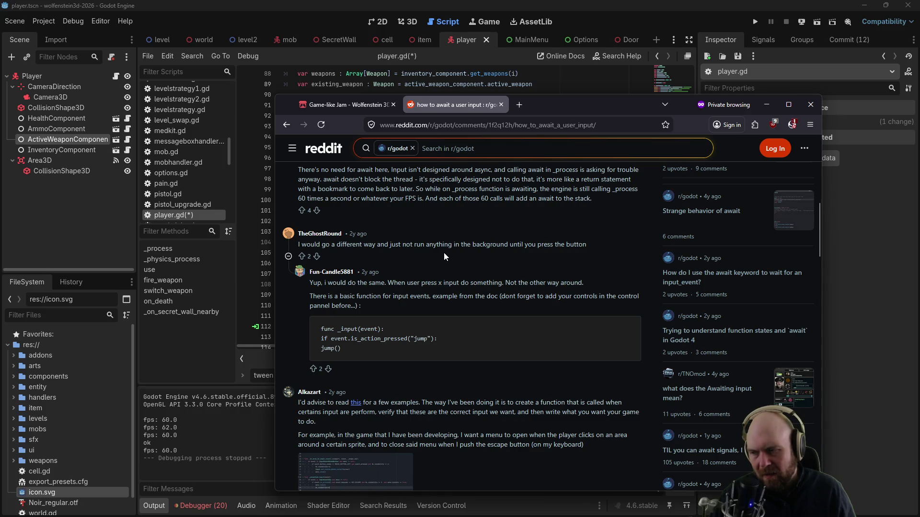
{"action": "scroll", "coordinate": [444, 256], "scroll_direction": "down", "scroll_amount": 2}
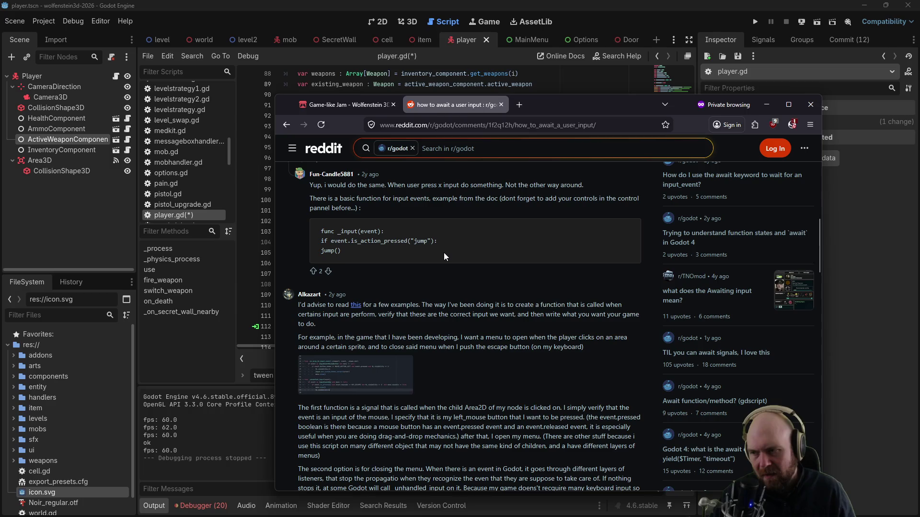
{"action": "scroll", "coordinate": [441, 255], "scroll_direction": "down", "scroll_amount": 3}
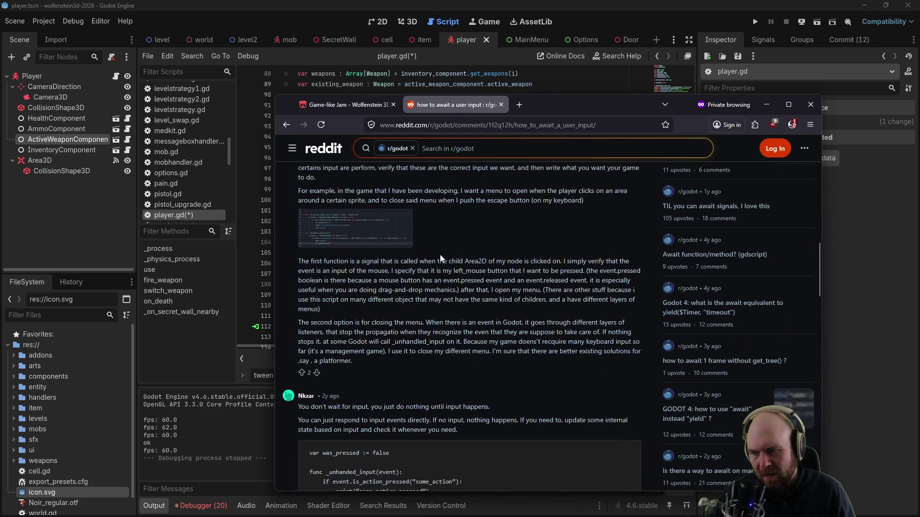
{"action": "scroll", "coordinate": [440, 257], "scroll_direction": "down", "scroll_amount": 3}
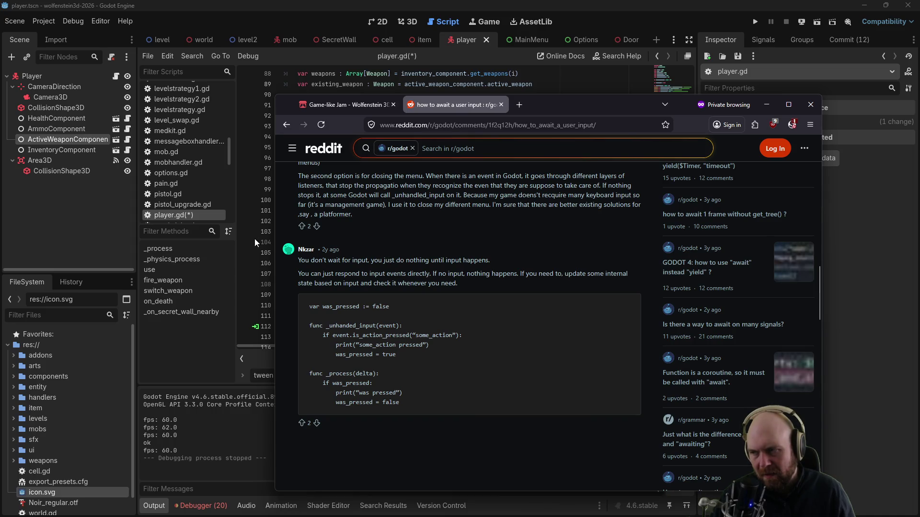
Step: Check the empty line 109 in player.gd's on_death, then return to the Reddit thread
{"action": "left_click", "coordinate": [349, 81]}
{"action": "scroll", "coordinate": [327, 226], "scroll_direction": "down", "scroll_amount": 1}
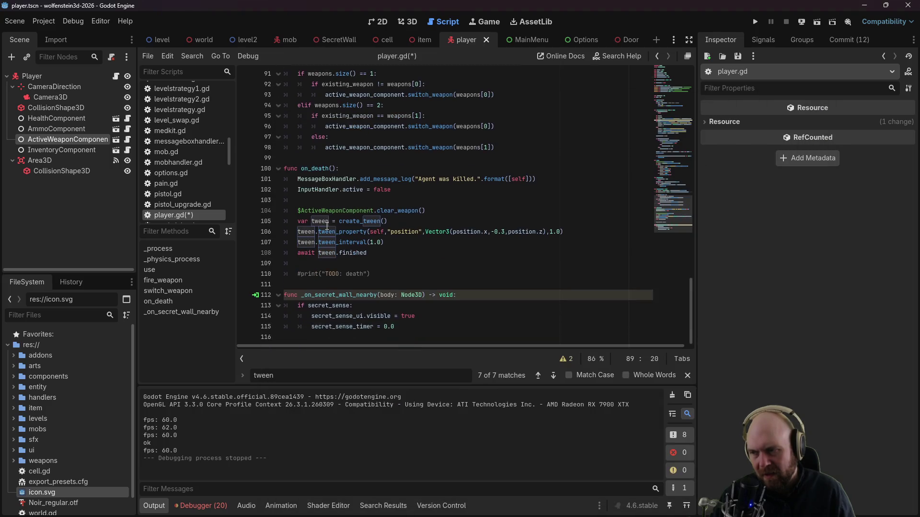
{"action": "left_click", "coordinate": [388, 262]}
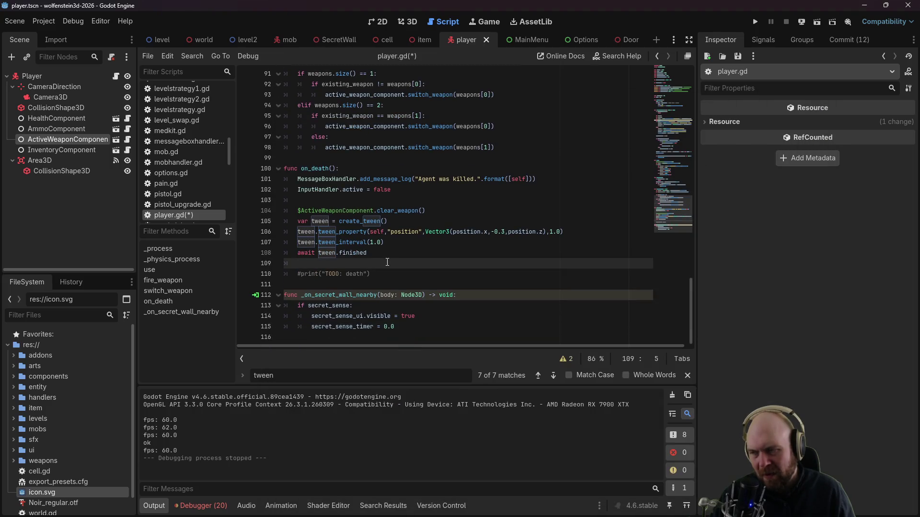
{"action": "key", "text": "alt+Tab"}
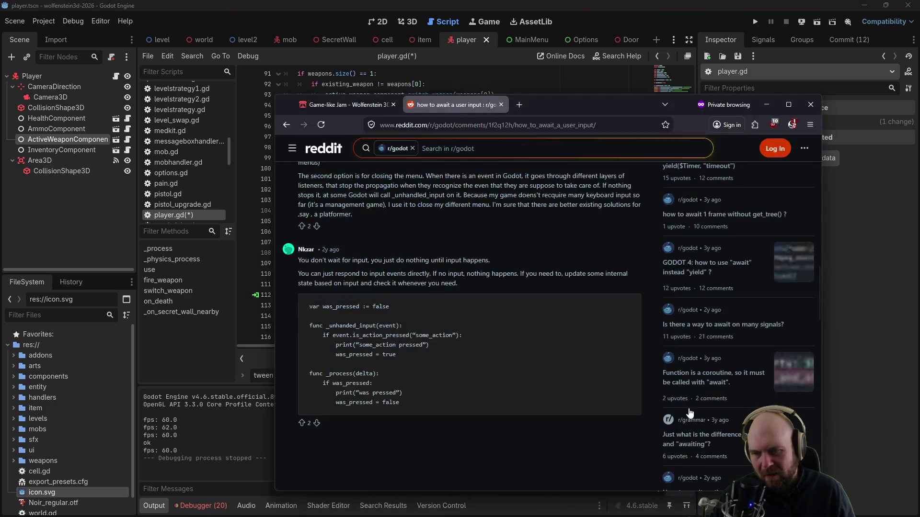
{"action": "scroll", "coordinate": [536, 362], "scroll_direction": "down", "scroll_amount": 10}
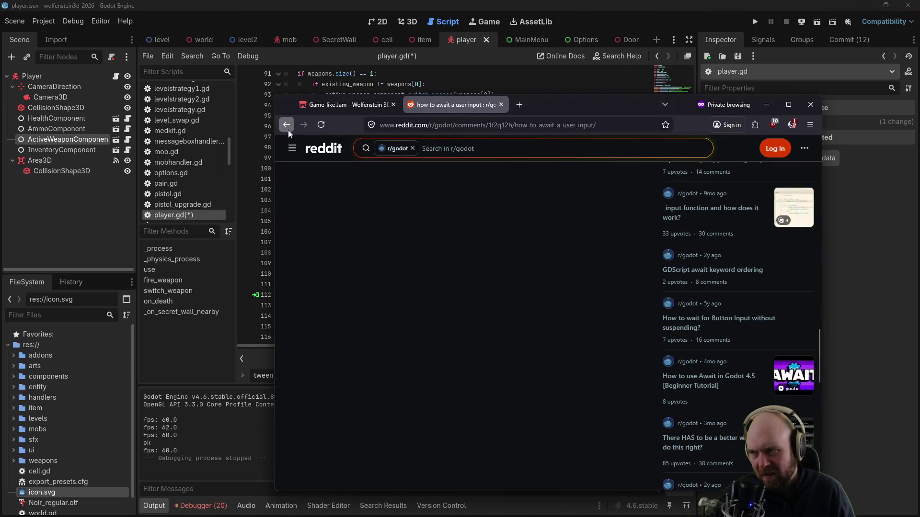
Step: From the search results, read the thread 'Is there a way to wait for a key to be pressed?'
{"action": "left_click", "coordinate": [286, 125]}
{"action": "scroll", "coordinate": [398, 206], "scroll_direction": "down", "scroll_amount": 2}
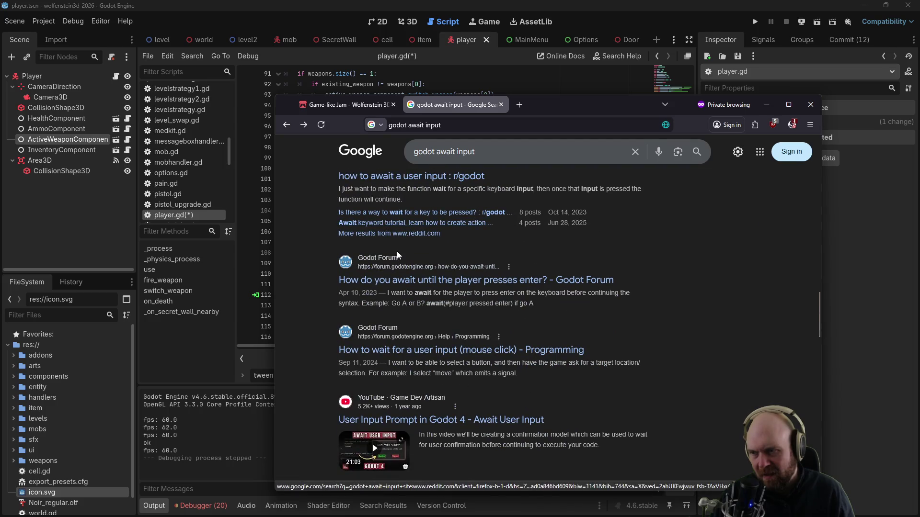
{"action": "scroll", "coordinate": [396, 253], "scroll_direction": "up", "scroll_amount": 1}
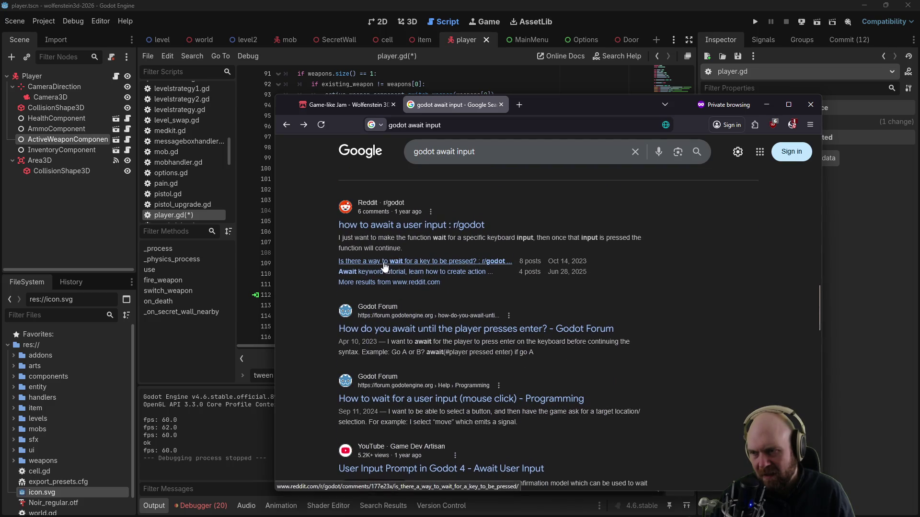
{"action": "left_click", "coordinate": [384, 263]}
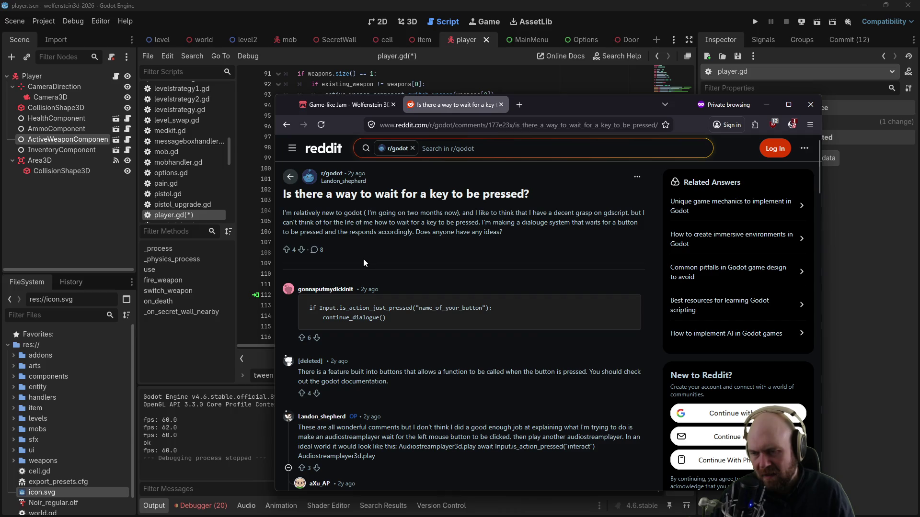
{"action": "scroll", "coordinate": [363, 262], "scroll_direction": "down", "scroll_amount": 4}
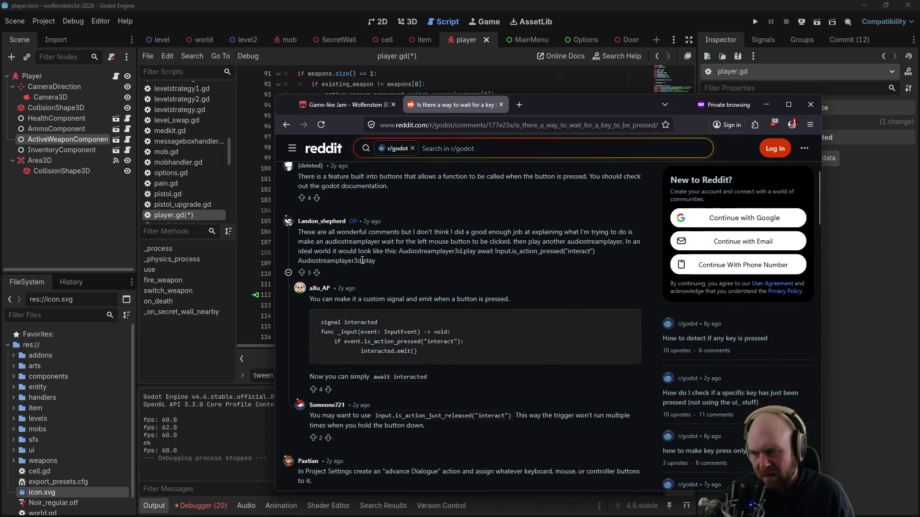
{"action": "scroll", "coordinate": [362, 260], "scroll_direction": "down", "scroll_amount": 6}
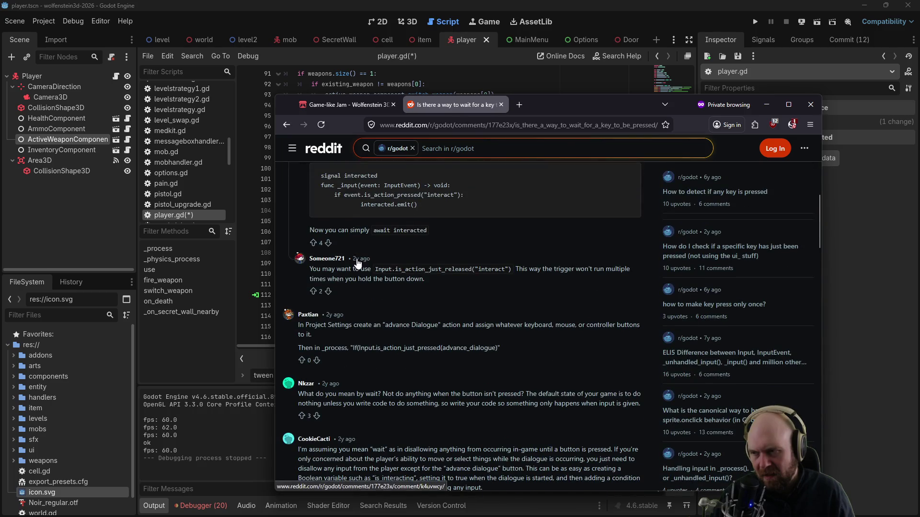
Step: Back on the results, open two more results in background tabs, then return to Godot
{"action": "left_click", "coordinate": [286, 125]}
{"action": "middle_click", "coordinate": [329, 271]}
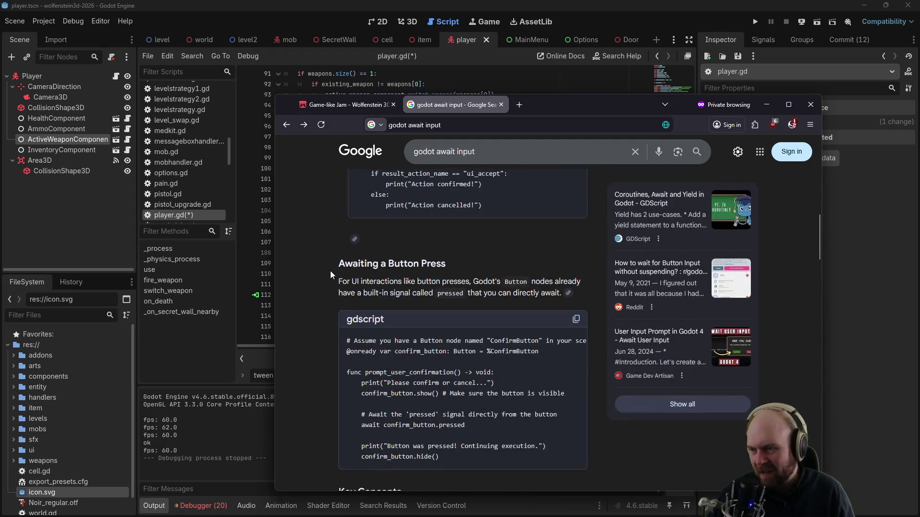
{"action": "middle_click", "coordinate": [332, 154]}
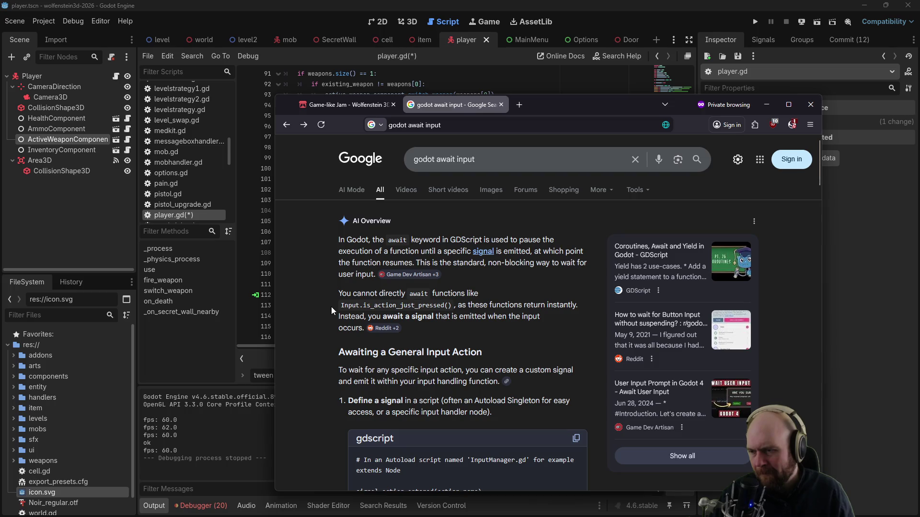
{"action": "scroll", "coordinate": [329, 309], "scroll_direction": "down", "scroll_amount": 2}
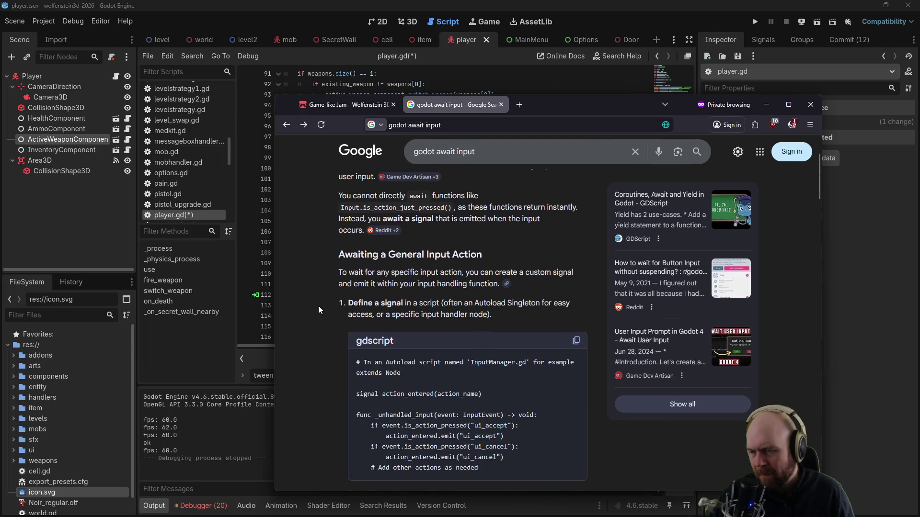
{"action": "scroll", "coordinate": [317, 306], "scroll_direction": "down", "scroll_amount": 6}
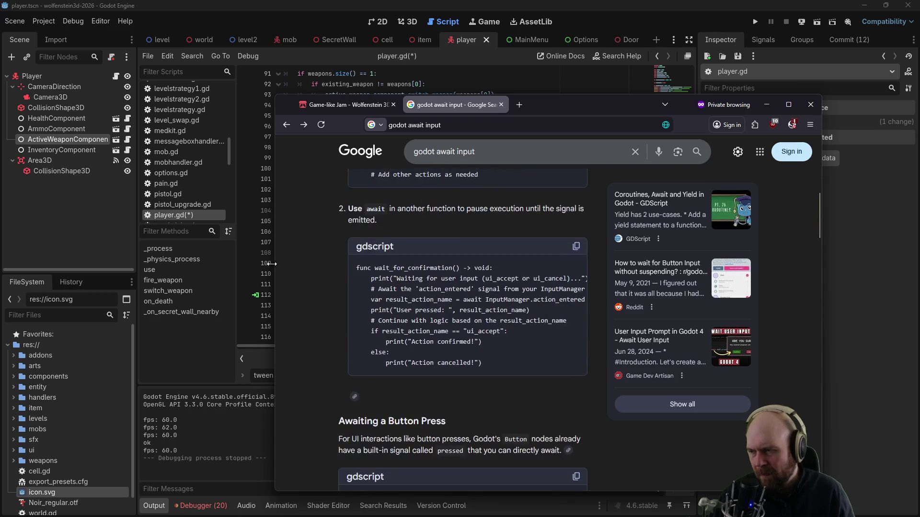
{"action": "left_click", "coordinate": [250, 251]}
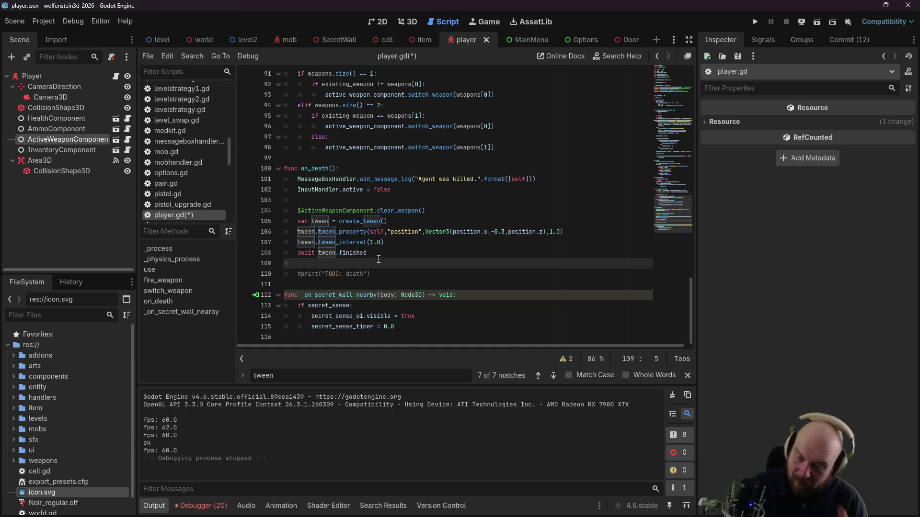
Step: Add 'InputHandler.dead = true' after the tween await in player.gd and save
{"action": "key", "text": "Return"}
{"action": "type", "text": "InputH"}
{"action": "key", "text": "Return"}
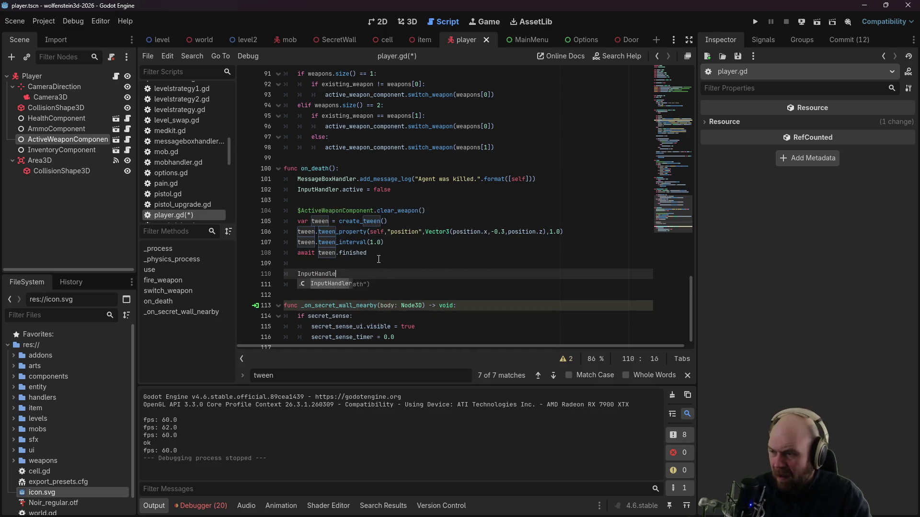
{"action": "type", "text": ".dead = true"}
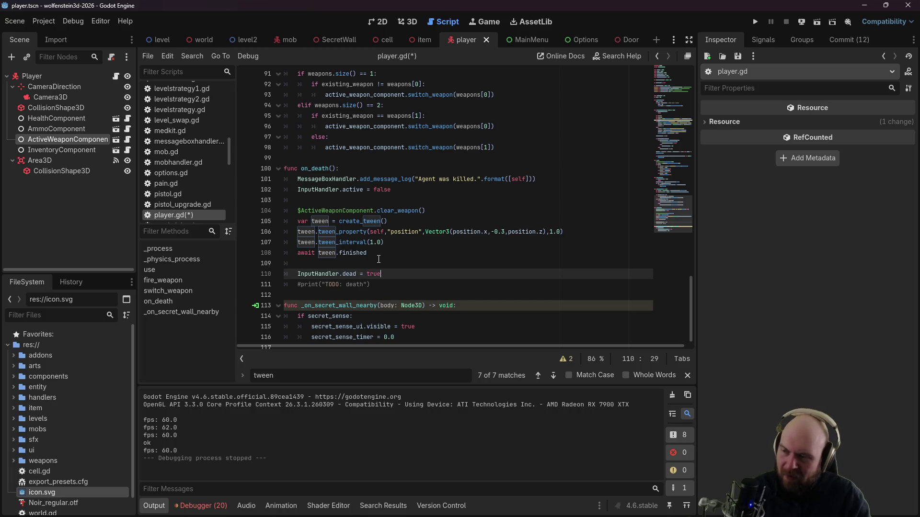
{"action": "key", "text": "ctrl+s"}
Step: Declare 'var dead : bool = false' on line 9 of inputhandler.gd
{"action": "left_click", "coordinate": [330, 275]}
{"action": "left_click", "coordinate": [329, 276], "text": "ctrl"}
{"action": "left_click", "coordinate": [405, 154]}
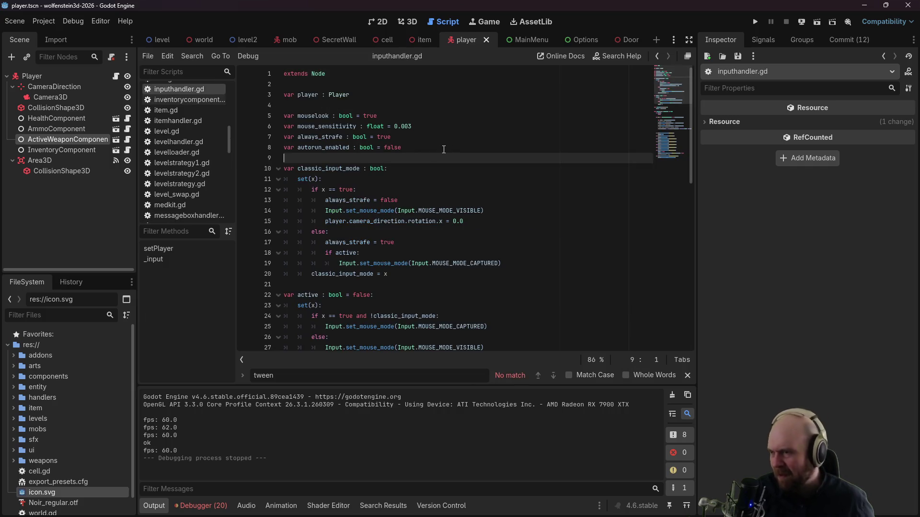
{"action": "key", "text": "Return"}
{"action": "key", "text": "Up"}
{"action": "type", "text": "var dead "}
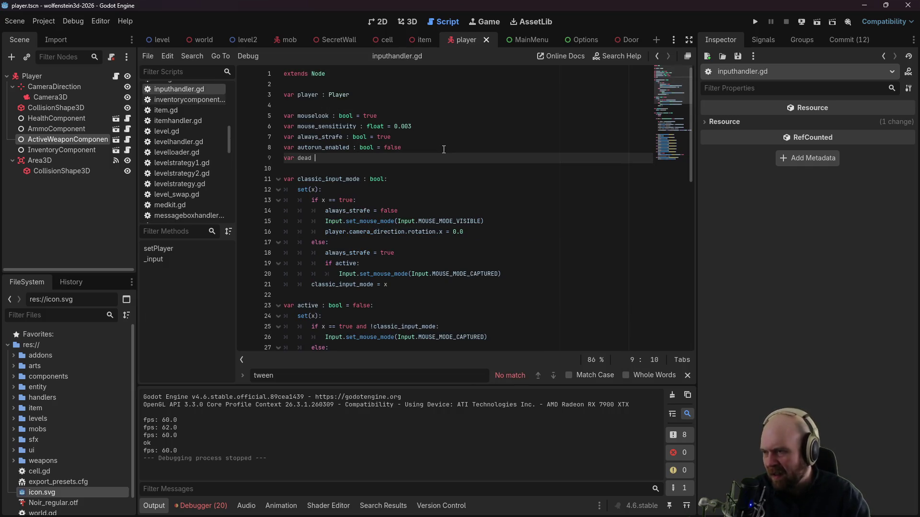
{"action": "type", "text": ": bool = false"}
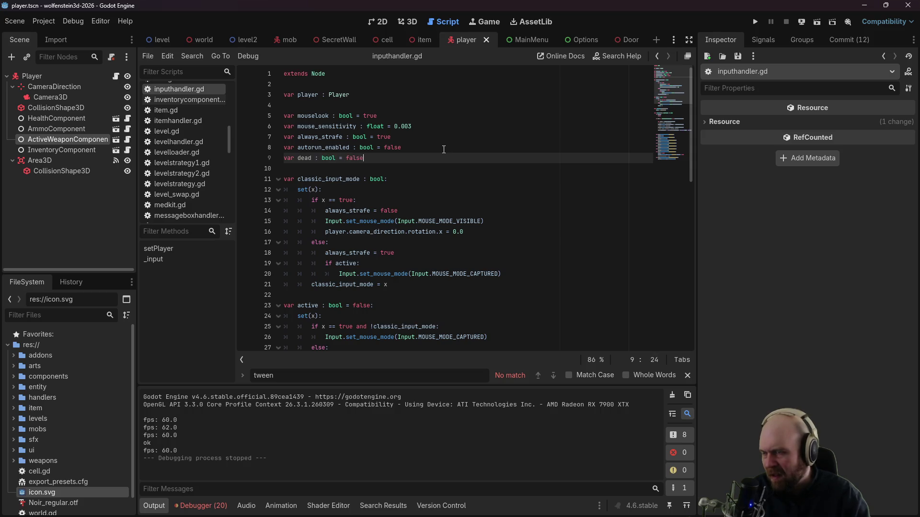
{"action": "scroll", "coordinate": [407, 158], "scroll_direction": "down", "scroll_amount": 5}
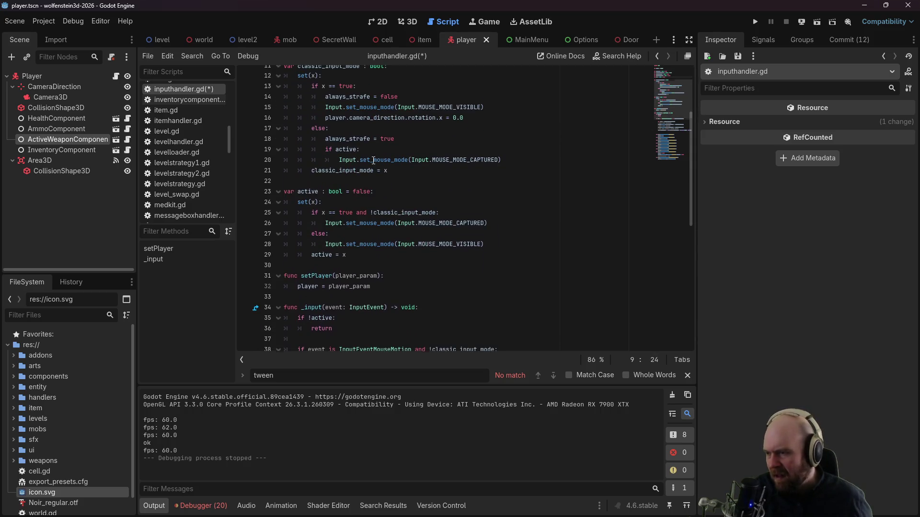
Step: In _input, add the condition 'if dead and event is InputEventKey:'
{"action": "left_click", "coordinate": [448, 244]}
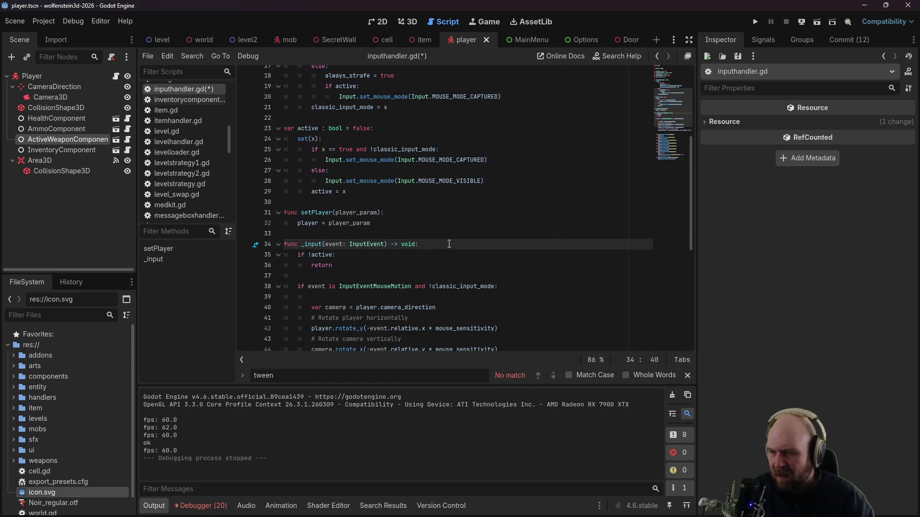
{"action": "key", "text": "Return"}
{"action": "key", "text": "Return"}
{"action": "key", "text": "alt+Up"}
{"action": "type", "text": "dead:"}
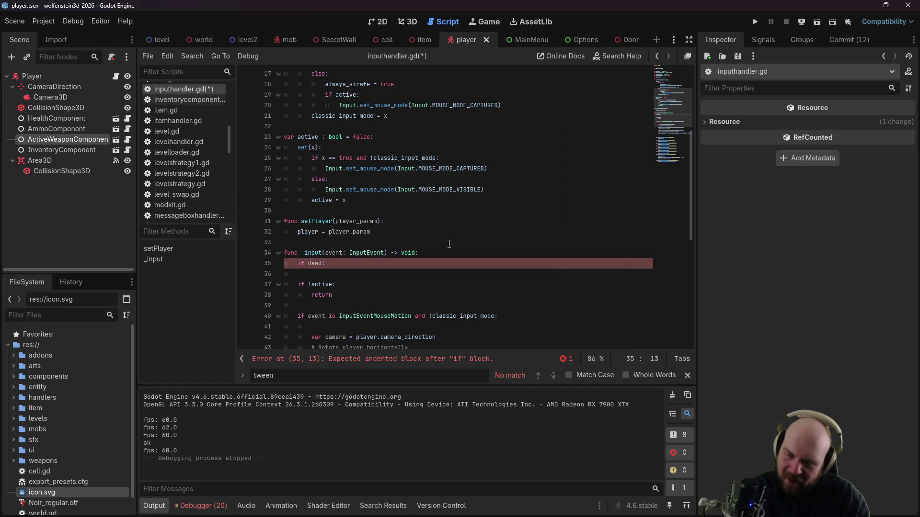
{"action": "key", "text": "Return"}
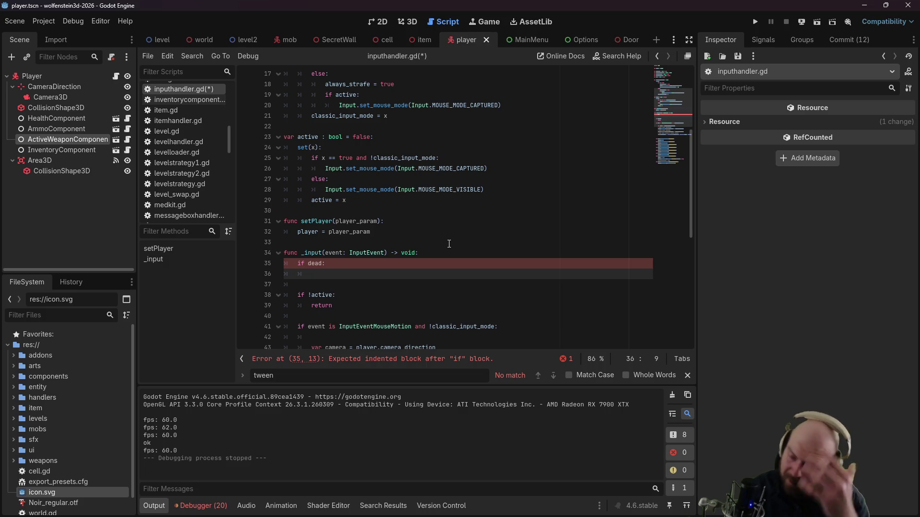
{"action": "scroll", "coordinate": [393, 249], "scroll_direction": "down", "scroll_amount": 4}
{"action": "scroll", "coordinate": [393, 248], "scroll_direction": "down", "scroll_amount": 3}
{"action": "scroll", "coordinate": [366, 147], "scroll_direction": "up", "scroll_amount": 2}
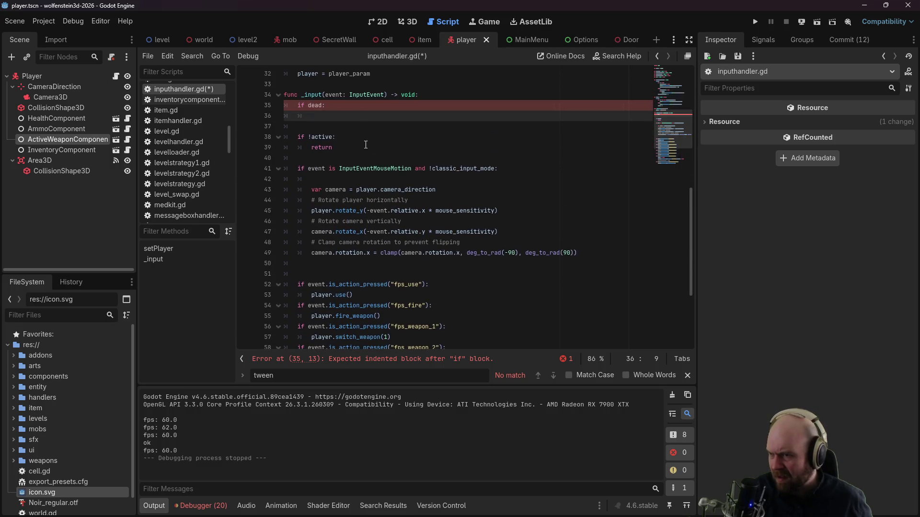
{"action": "left_click", "coordinate": [324, 106]}
{"action": "type", "text": "and Input"}
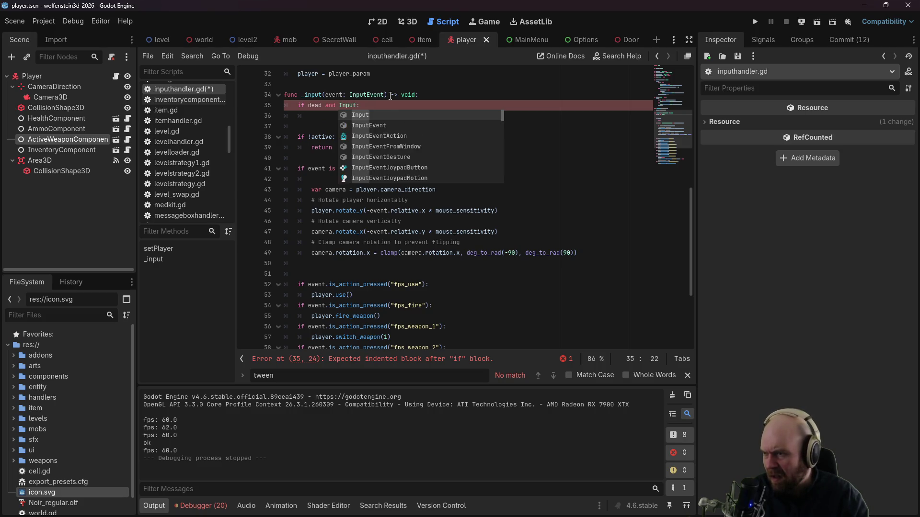
{"action": "key", "text": "BackSpace"}
{"action": "key", "text": "BackSpace"}
{"action": "type", "text": "event is I"}
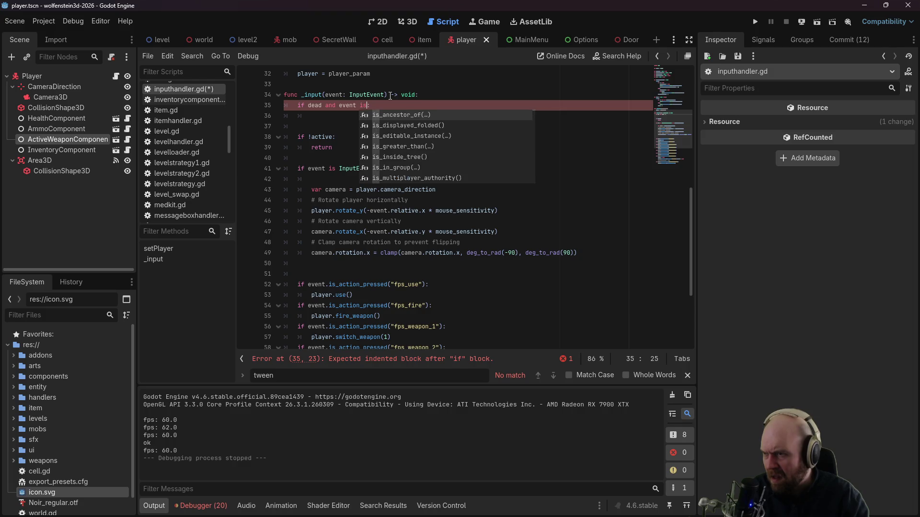
{"action": "type", "text": "nputKey"}
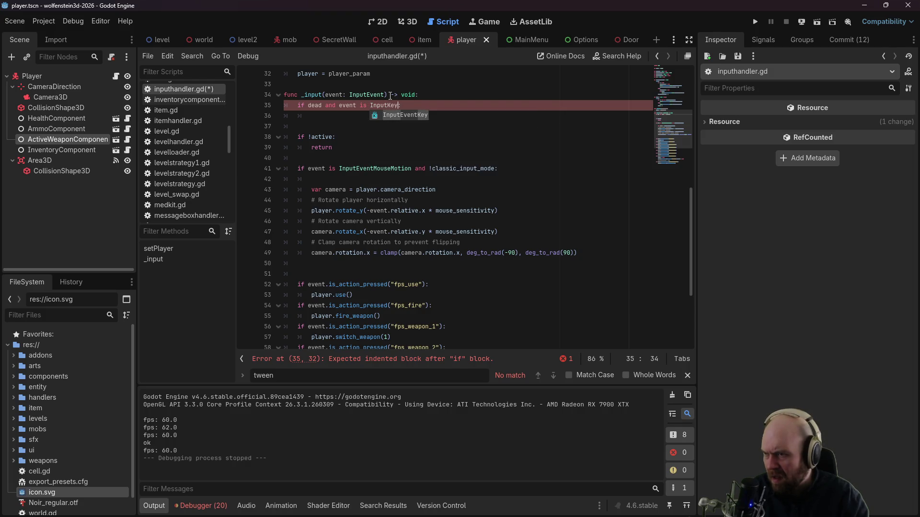
{"action": "key", "text": "Return"}
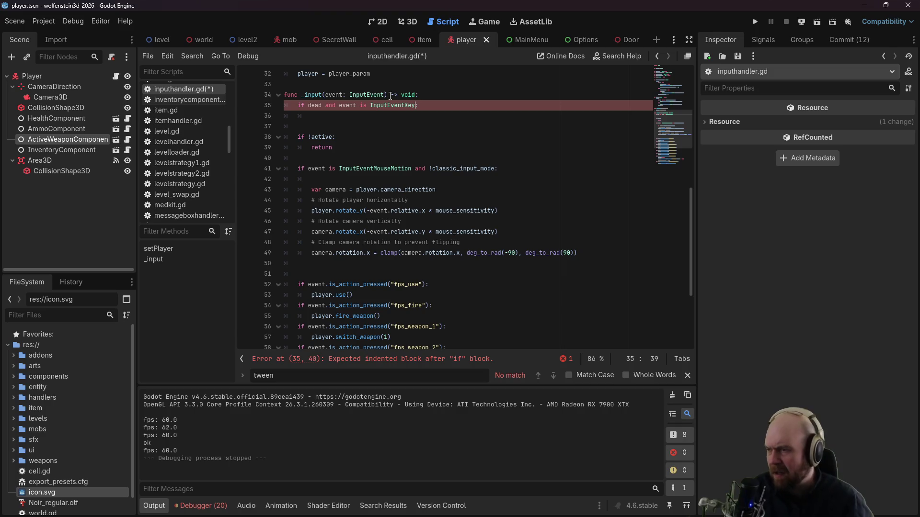
{"action": "type", "text": ":"}
{"action": "left_click", "coordinate": [424, 126]}
{"action": "left_click", "coordinate": [414, 119]}
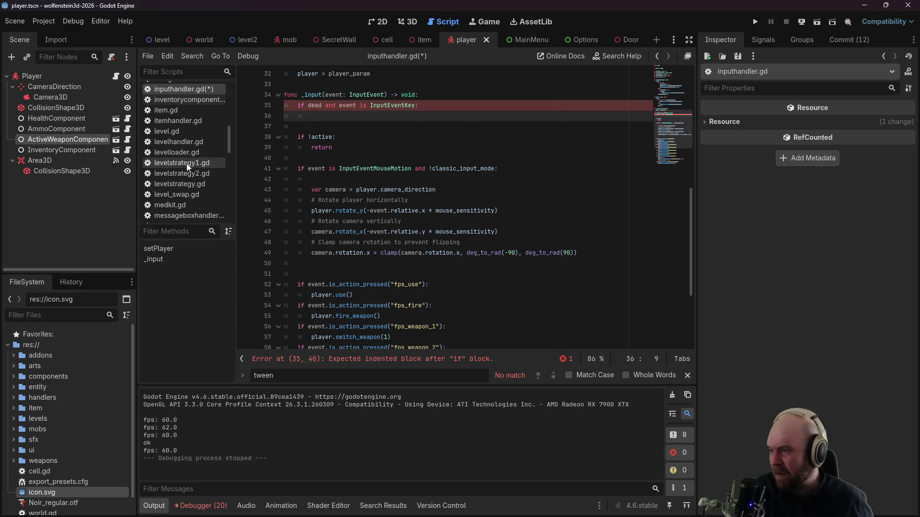
Step: Make that block print "lets start over" and save inputhandler.gd
{"action": "key", "text": "ctrl+s"}
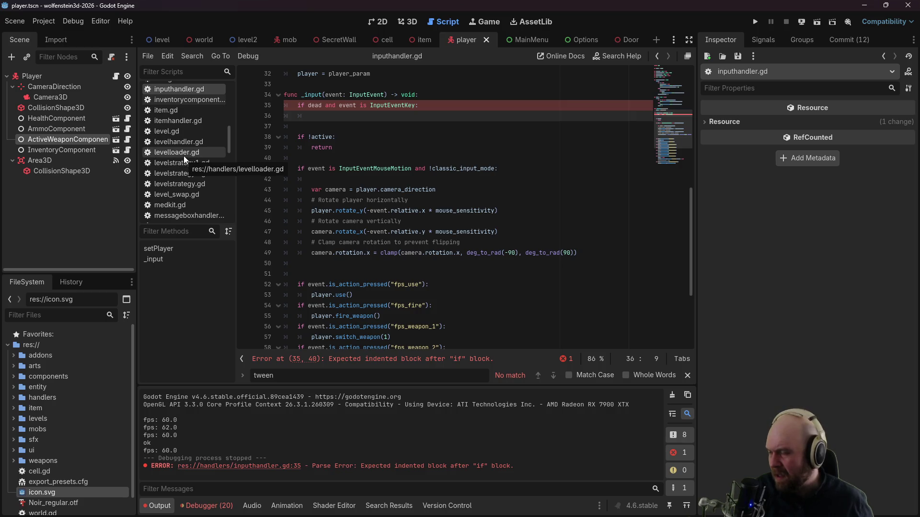
{"action": "type", "text": "print(\""}
{"action": "type", "text": "lets r"}
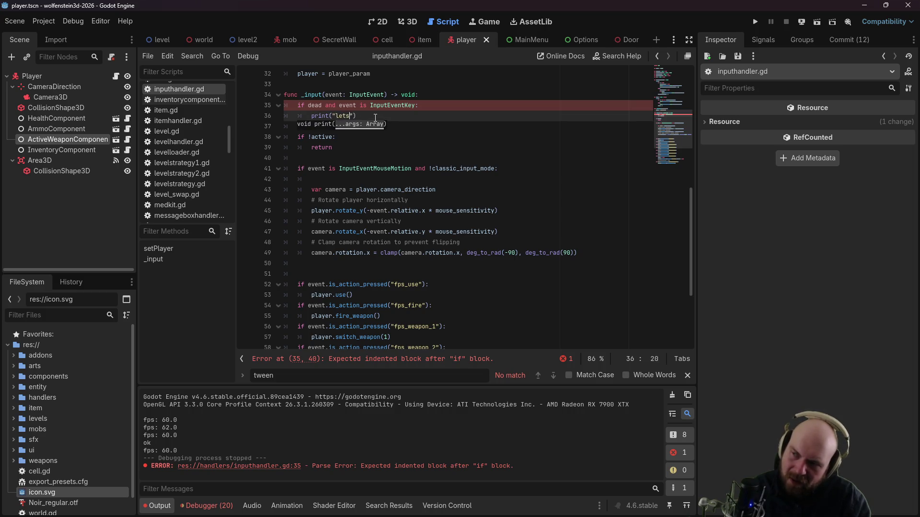
{"action": "key", "text": "BackSpace"}
{"action": "key", "text": "BackSpace"}
{"action": "type", "text": "relevel"}
{"action": "key", "text": "ctrl+s"}
{"action": "left_click", "coordinate": [462, 137]}
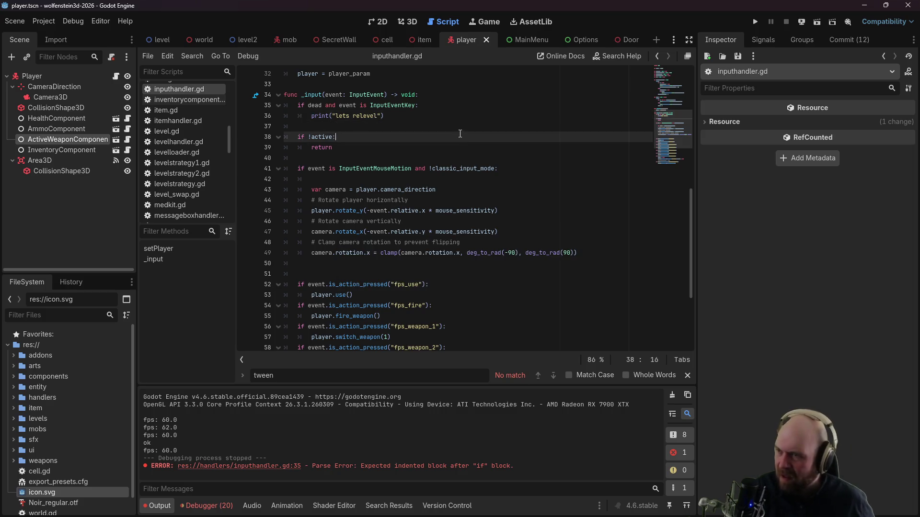
{"action": "double_click", "coordinate": [373, 116]}
{"action": "type", "text": "start "}
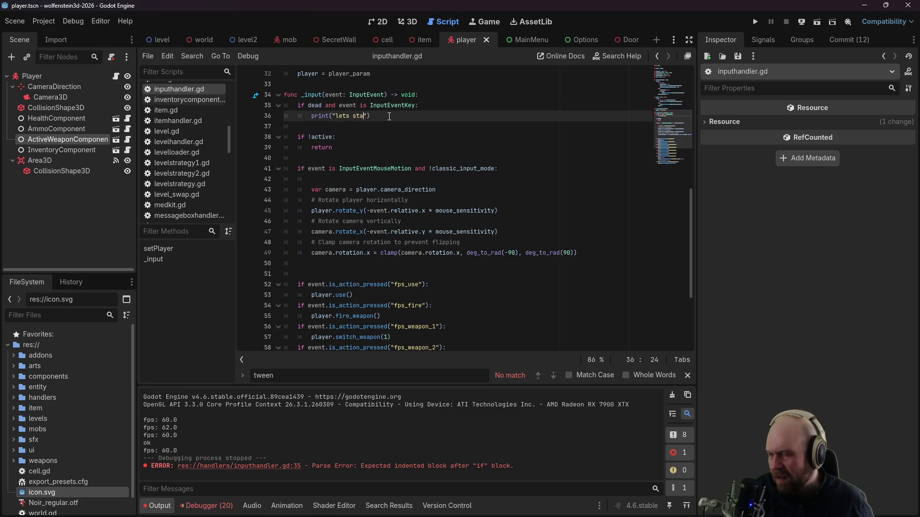
{"action": "type", "text": "over"}
{"action": "key", "text": "ctrl+s"}
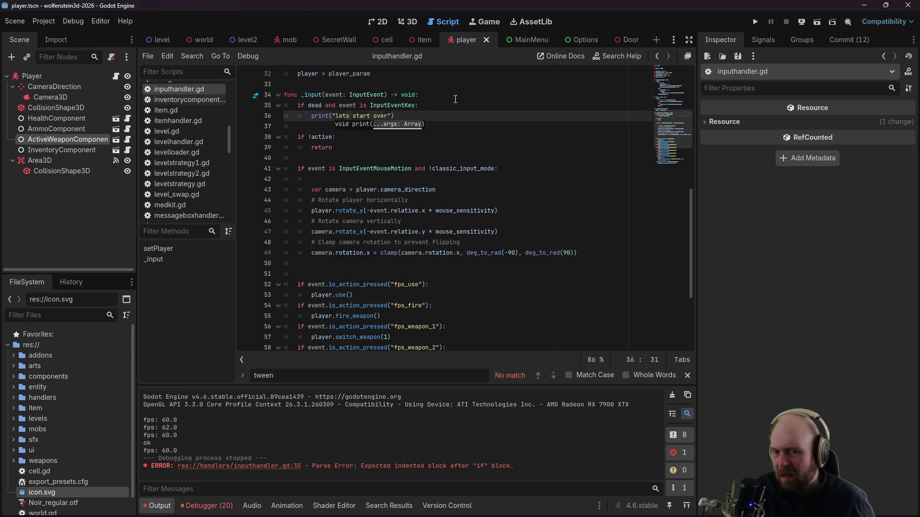
{"action": "left_click", "coordinate": [459, 99]}
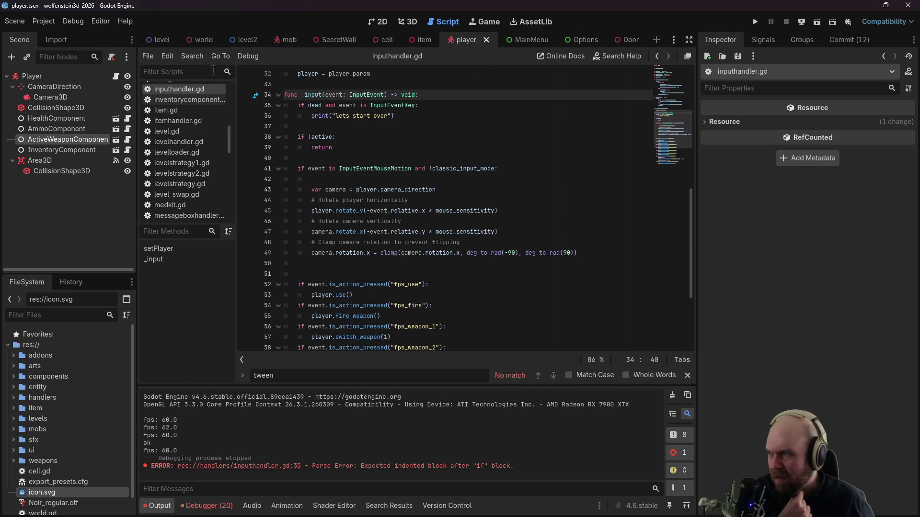
Step: Delete the leftover #print TODO line and blank line from on_death in player.gd, and save
{"action": "left_click", "coordinate": [115, 76]}
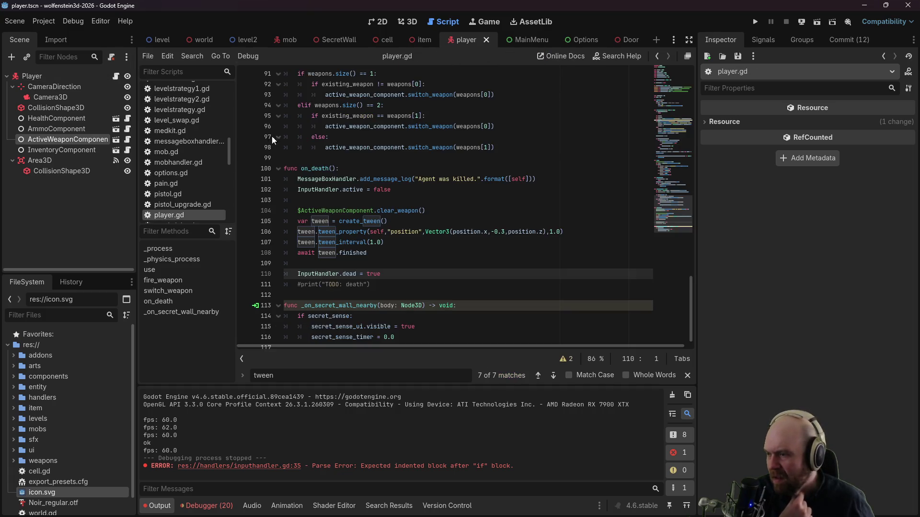
{"action": "left_click", "coordinate": [393, 281]}
{"action": "key", "text": "shift+Up"}
{"action": "key", "text": "BackSpace"}
{"action": "key", "text": "Up"}
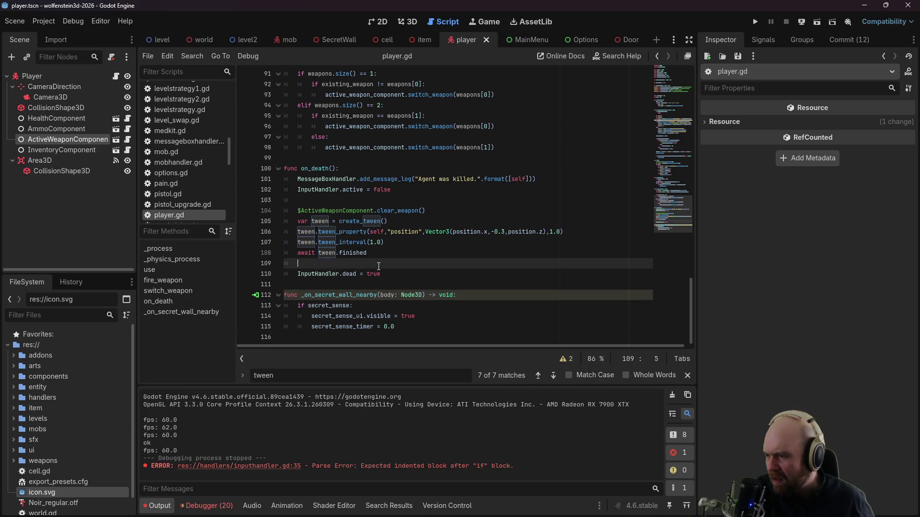
{"action": "key", "text": "BackSpace"}
{"action": "key", "text": "BackSpace"}
{"action": "key", "text": "ctrl+s"}
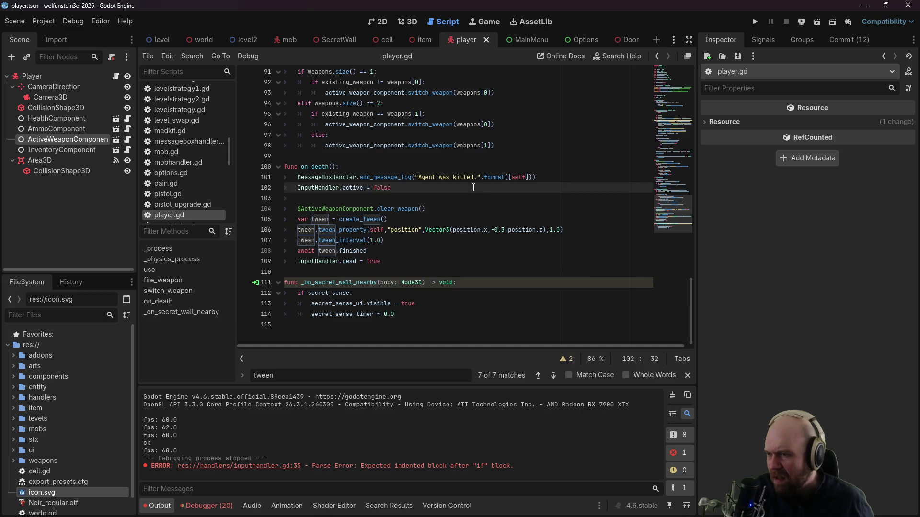